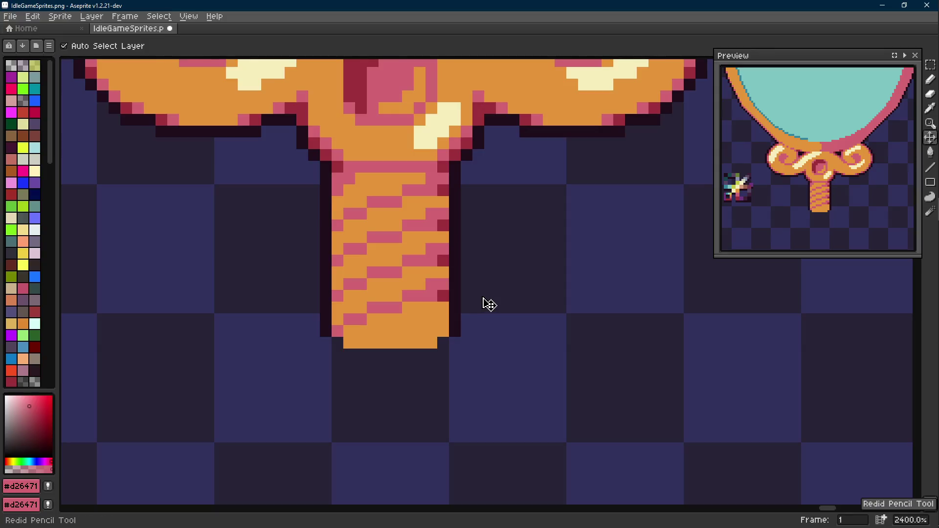
{"action": "key", "text": "ctrl+y"}
{"action": "key", "text": "ctrl+y"}
{"action": "key", "text": "ctrl+y"}
Step through the stem edits with redo/undo, ending on the pink stem without orange pixels.
{"action": "key", "text": "ctrl+y"}
{"action": "key", "text": "ctrl+y"}
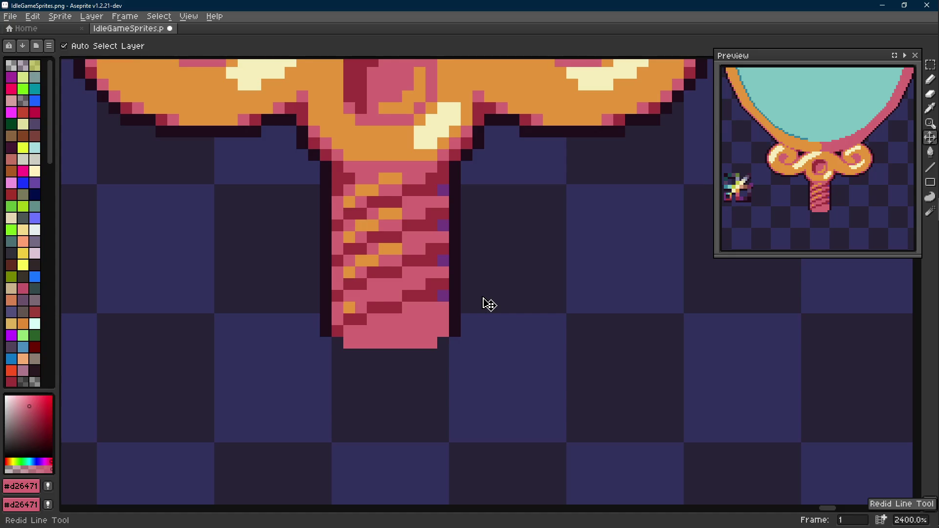
{"action": "key", "text": "ctrl+y"}
{"action": "key", "text": "ctrl+y"}
{"action": "key", "text": "ctrl+z"}
{"action": "key", "text": "ctrl+z"}
{"action": "key", "text": "ctrl+z"}
{"action": "key", "text": "ctrl+z"}
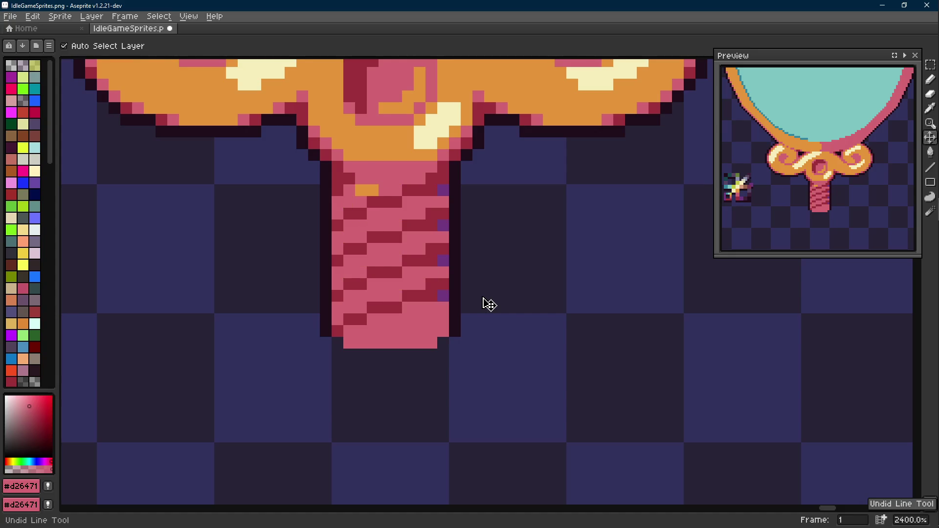
{"action": "key", "text": "b"}
{"action": "scroll", "coordinate": [394, 251], "scroll_direction": "up", "scroll_amount": 2}
{"action": "scroll", "coordinate": [394, 251], "scroll_direction": "down", "scroll_amount": 2}
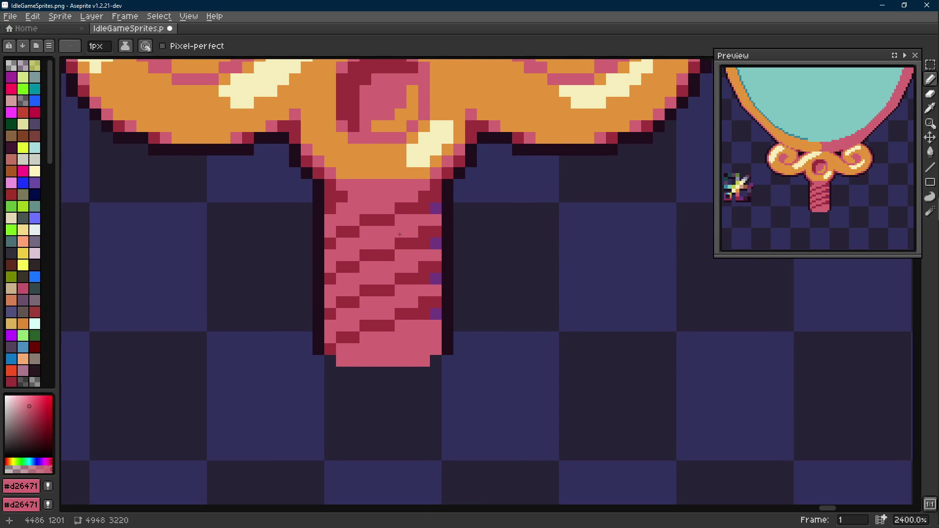
{"action": "key", "text": "alt"}
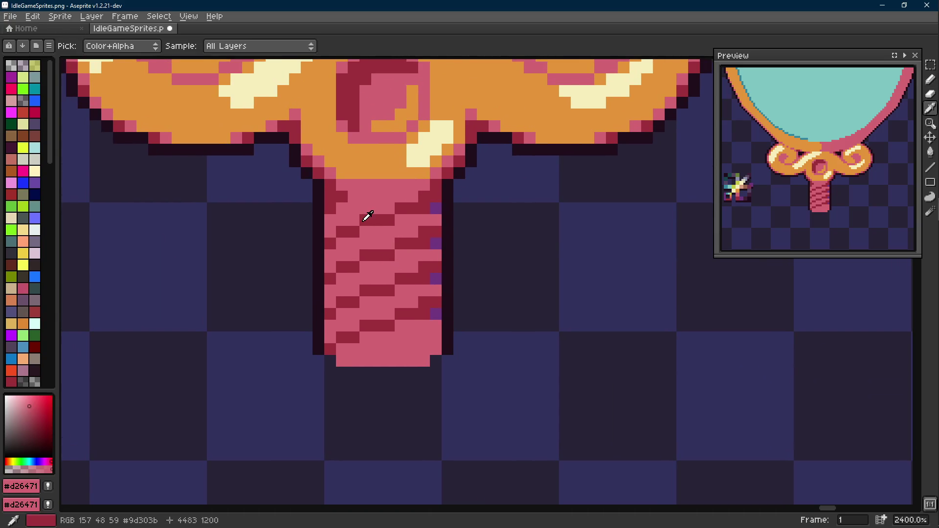
{"action": "key", "text": "alt"}
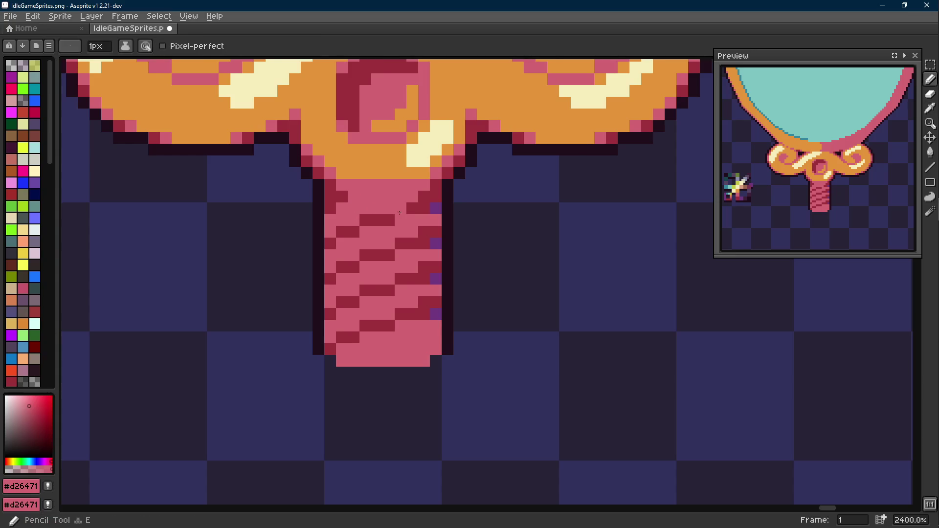
{"action": "scroll", "coordinate": [448, 227], "scroll_direction": "down", "scroll_amount": 1}
Sketch pink diagonal stripes beside the stem, undoing and redrawing the messy ones.
{"action": "mouse_move", "coordinate": [528, 234]}
{"action": "left_mouse_down"}
{"action": "mouse_move", "coordinate": [476, 253]}
{"action": "mouse_move", "coordinate": [529, 250]}
{"action": "mouse_move", "coordinate": [440, 301]}
{"action": "left_mouse_up"}
{"action": "left_click_drag", "start_coordinate": [543, 279], "coordinate": [433, 352]}
{"action": "left_click_drag", "start_coordinate": [558, 315], "coordinate": [463, 373]}
{"action": "key", "text": "ctrl+z"}
{"action": "key", "text": "ctrl+z"}
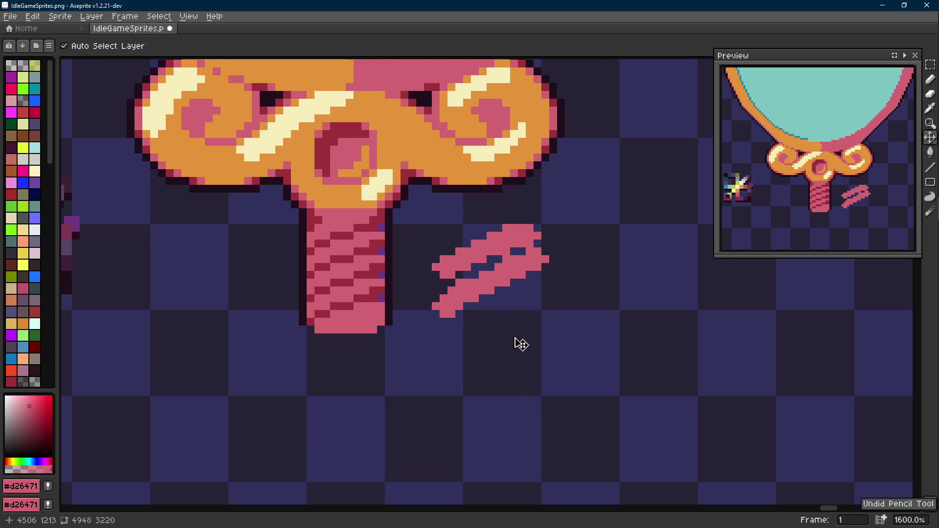
{"action": "key", "text": "ctrl+z"}
{"action": "key", "text": "ctrl+z"}
{"action": "key", "text": "ctrl+y"}
{"action": "key", "text": "ctrl+y"}
{"action": "left_click_drag", "start_coordinate": [540, 293], "coordinate": [444, 356]}
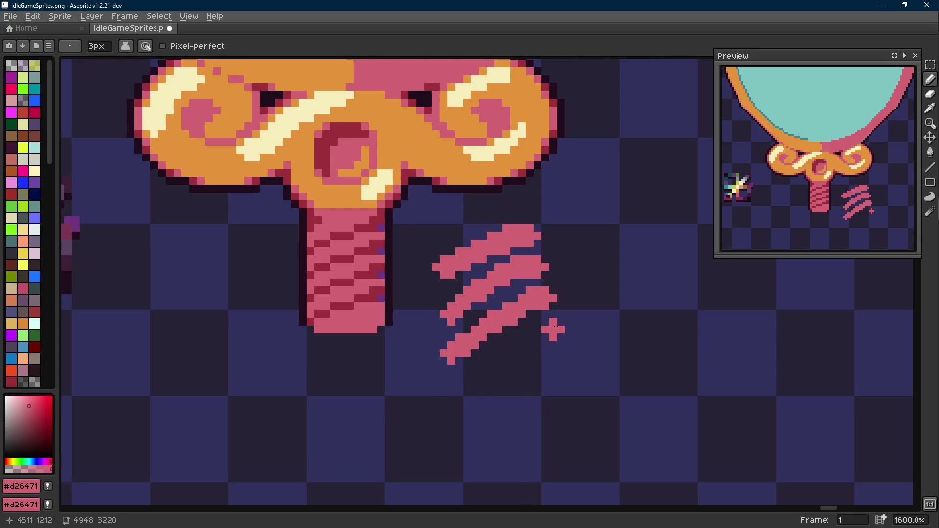
{"action": "left_click_drag", "start_coordinate": [557, 327], "coordinate": [490, 386]}
{"action": "key", "text": "ctrl+z"}
{"action": "left_click_drag", "start_coordinate": [551, 322], "coordinate": [463, 386]}
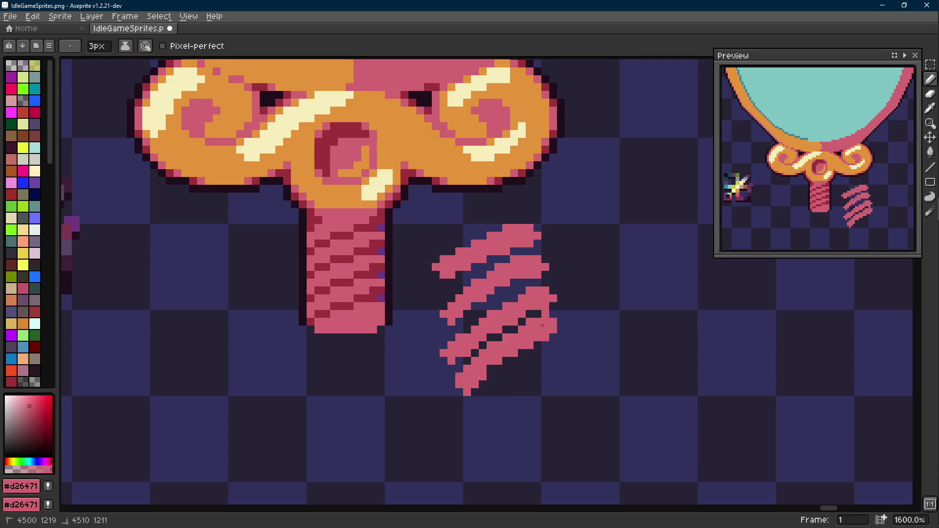
{"action": "left_click_drag", "start_coordinate": [557, 328], "coordinate": [473, 397]}
Outline both sides of the stripe sketch in the dark colour with a one-pixel brush, undoing the extra guide lines.
{"action": "key", "text": "alt"}
{"action": "left_click", "coordinate": [393, 301], "text": "alt"}
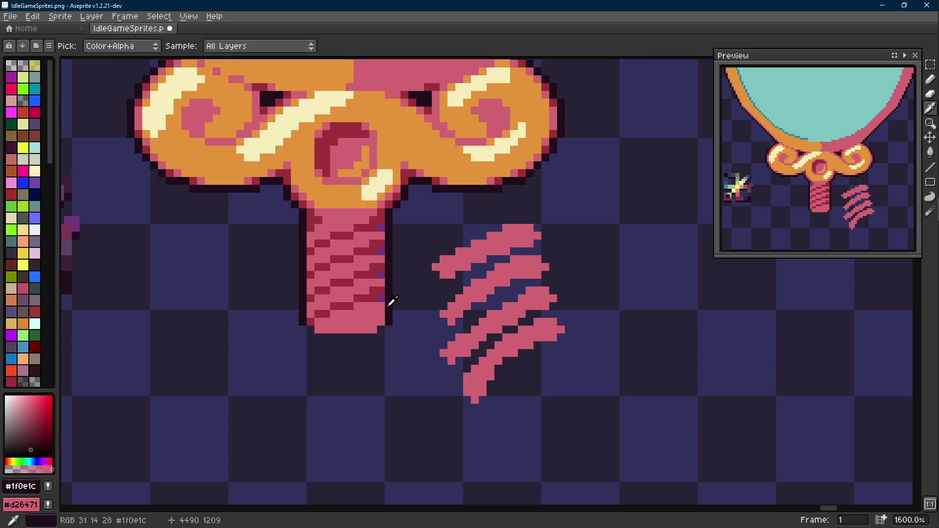
{"action": "key", "text": "minus"}
{"action": "key", "text": "minus"}
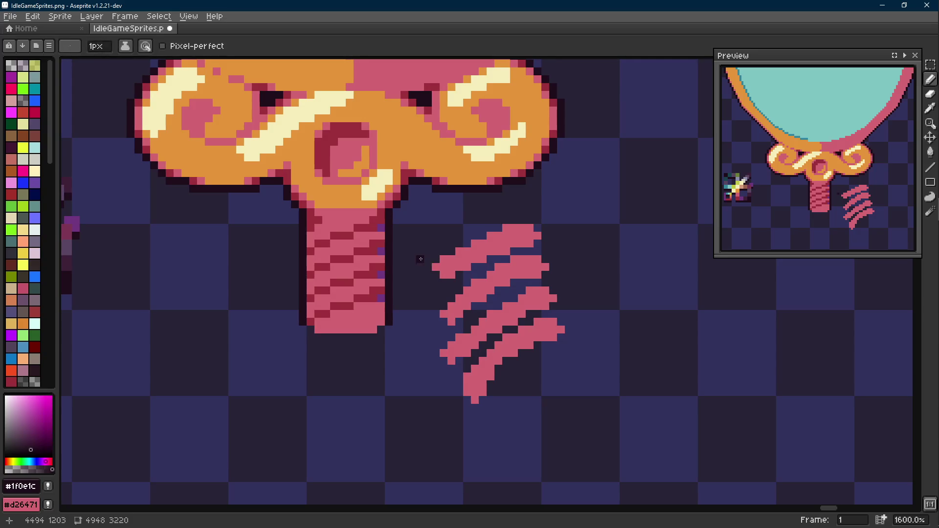
{"action": "left_click_drag", "start_coordinate": [420, 258], "coordinate": [473, 423]}
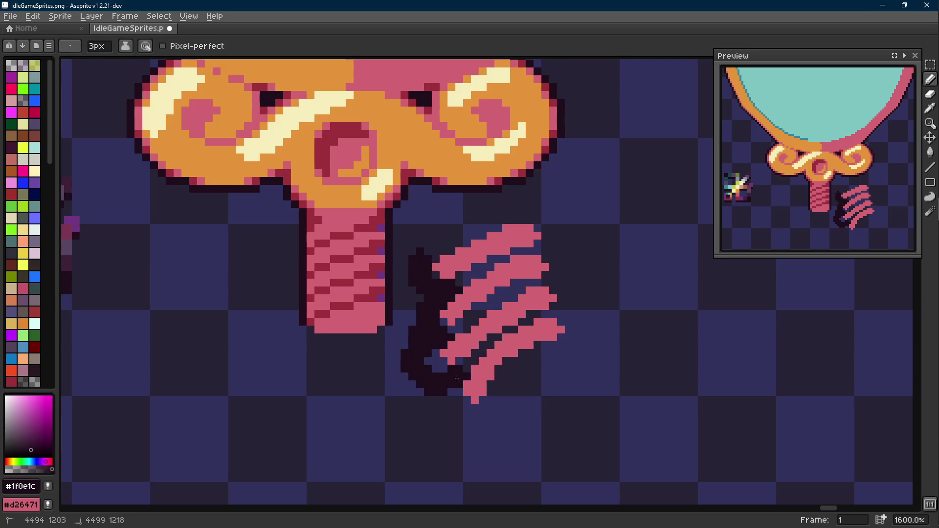
{"action": "mouse_move", "coordinate": [528, 209]}
{"action": "left_mouse_down"}
{"action": "mouse_move", "coordinate": [564, 358]}
{"action": "mouse_move", "coordinate": [422, 334]}
{"action": "left_mouse_up"}
{"action": "left_click_drag", "start_coordinate": [476, 183], "coordinate": [470, 334]}
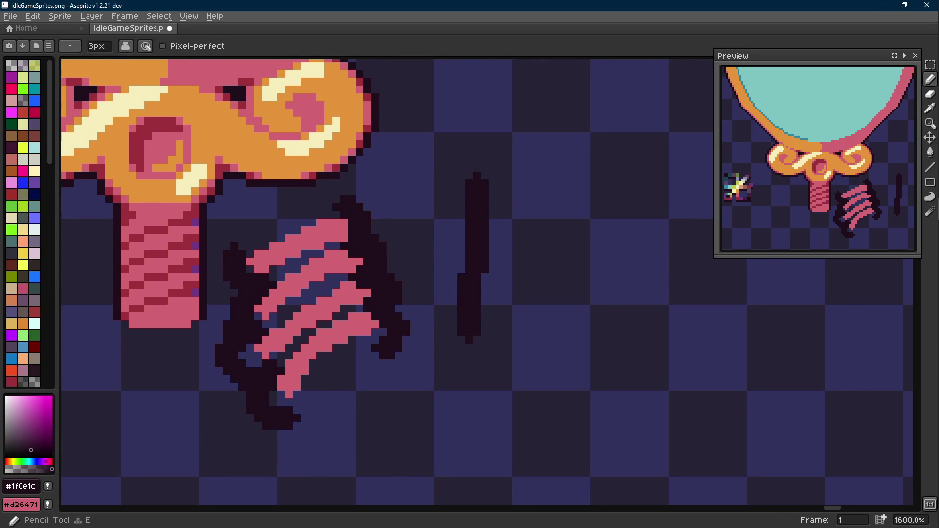
{"action": "left_click_drag", "start_coordinate": [539, 172], "coordinate": [546, 319]}
{"action": "mouse_move", "coordinate": [484, 242]}
{"action": "left_mouse_down"}
{"action": "mouse_move", "coordinate": [526, 231]}
{"action": "mouse_move", "coordinate": [529, 293]}
{"action": "left_mouse_up"}
{"action": "key", "text": "ctrl+z"}
{"action": "key", "text": "ctrl+z"}
{"action": "key", "text": "v"}
{"action": "key", "text": "ctrl+z"}
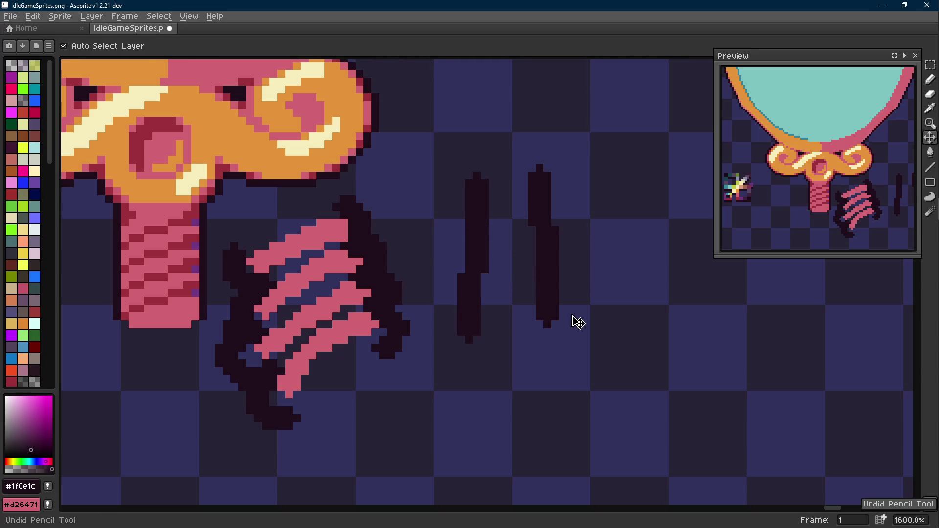
{"action": "key", "text": "ctrl+z"}
{"action": "key", "text": "ctrl+z"}
{"action": "key", "text": "b"}
{"action": "mouse_move", "coordinate": [521, 286]}
{"action": "left_mouse_down"}
{"action": "mouse_move", "coordinate": [567, 283]}
{"action": "mouse_move", "coordinate": [545, 284]}
{"action": "left_mouse_up"}
Select the outlined stripe sketch and move it far to the right of the mirror.
{"action": "key", "text": "m"}
{"action": "left_click_drag", "start_coordinate": [561, 173], "coordinate": [369, 404]}
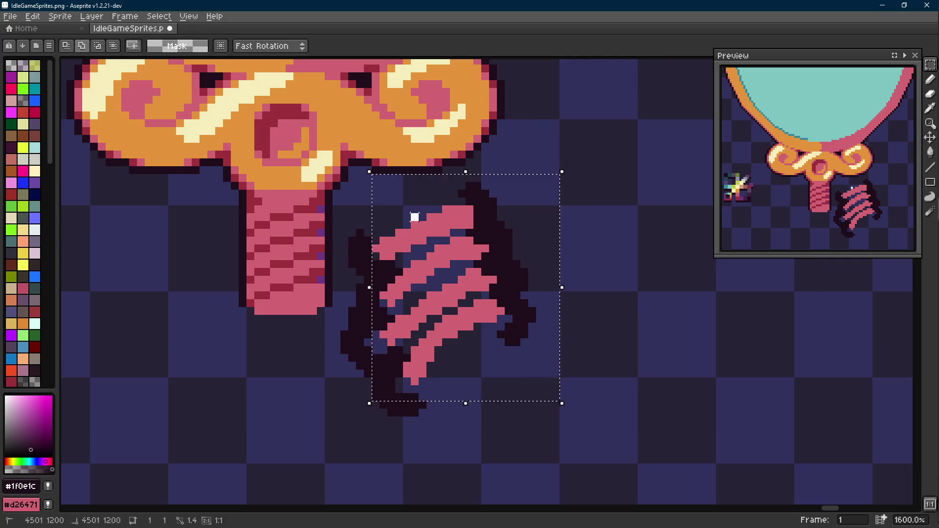
{"action": "scroll", "coordinate": [418, 394], "scroll_direction": "down", "scroll_amount": 3}
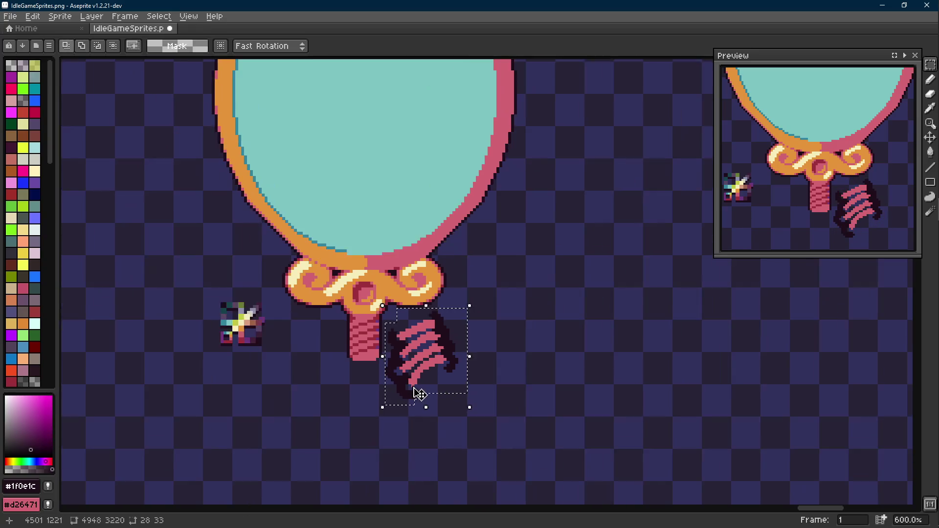
{"action": "scroll", "coordinate": [419, 393], "scroll_direction": "down", "scroll_amount": 1}
{"action": "scroll", "coordinate": [418, 367], "scroll_direction": "up", "scroll_amount": 3}
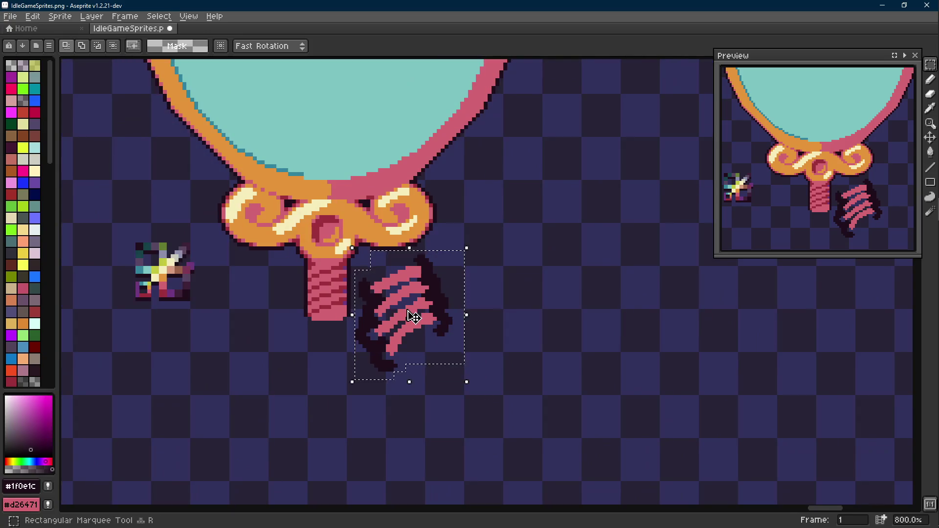
{"action": "scroll", "coordinate": [414, 316], "scroll_direction": "down", "scroll_amount": 1}
{"action": "scroll", "coordinate": [412, 316], "scroll_direction": "up", "scroll_amount": 3}
{"action": "key", "text": "b"}
{"action": "key", "text": "ctrl+d"}
{"action": "left_click_drag", "start_coordinate": [536, 209], "coordinate": [566, 332]}
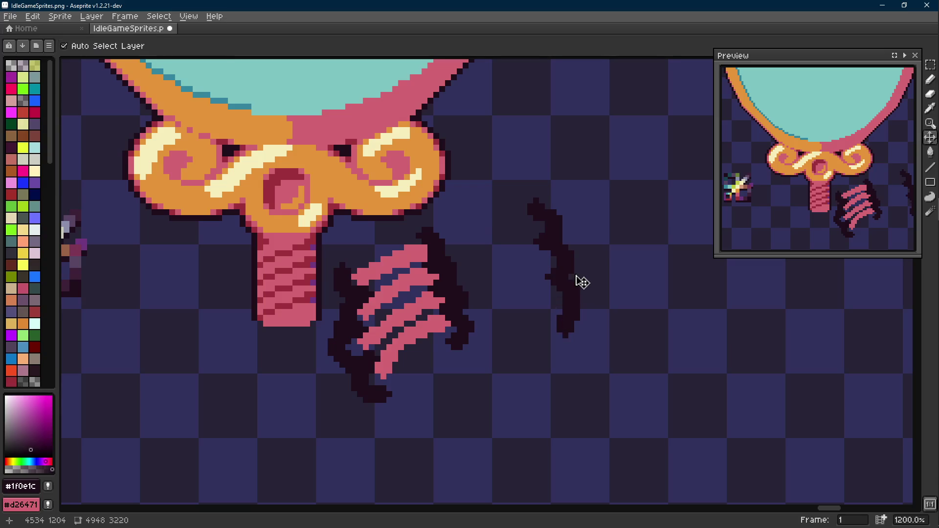
{"action": "key", "text": "ctrl+z"}
{"action": "left_click_drag", "start_coordinate": [334, 220], "coordinate": [470, 396]}
{"action": "scroll", "coordinate": [441, 309], "scroll_direction": "down", "scroll_amount": 3}
{"action": "mouse_move", "coordinate": [429, 308]}
{"action": "left_mouse_down"}
{"action": "mouse_move", "coordinate": [920, 323]}
{"action": "mouse_move", "coordinate": [910, 316]}
{"action": "left_mouse_up"}
{"action": "left_click_drag", "start_coordinate": [661, 293], "coordinate": [221, 220]}
{"action": "key", "text": "ctrl+d"}
{"action": "scroll", "coordinate": [407, 261], "scroll_direction": "up", "scroll_amount": 1}
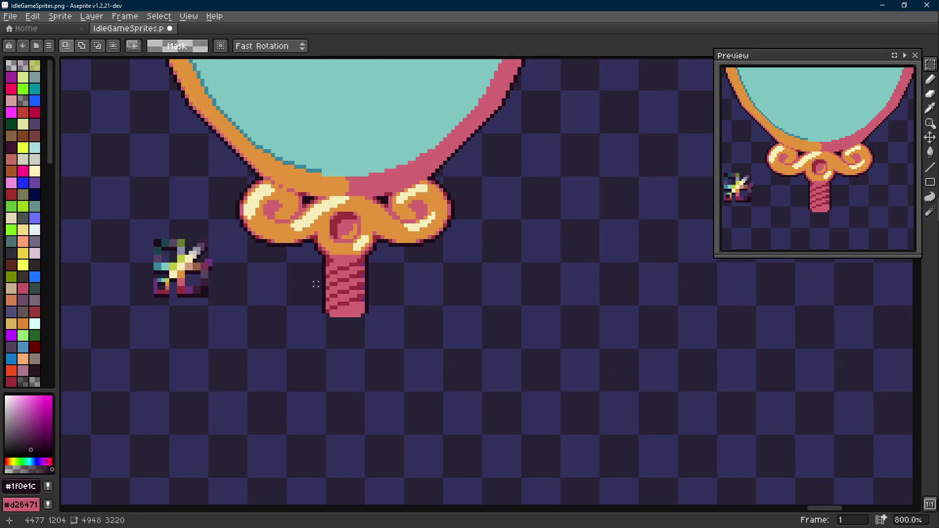
{"action": "scroll", "coordinate": [316, 284], "scroll_direction": "up", "scroll_amount": 2}
{"action": "key", "text": "b"}
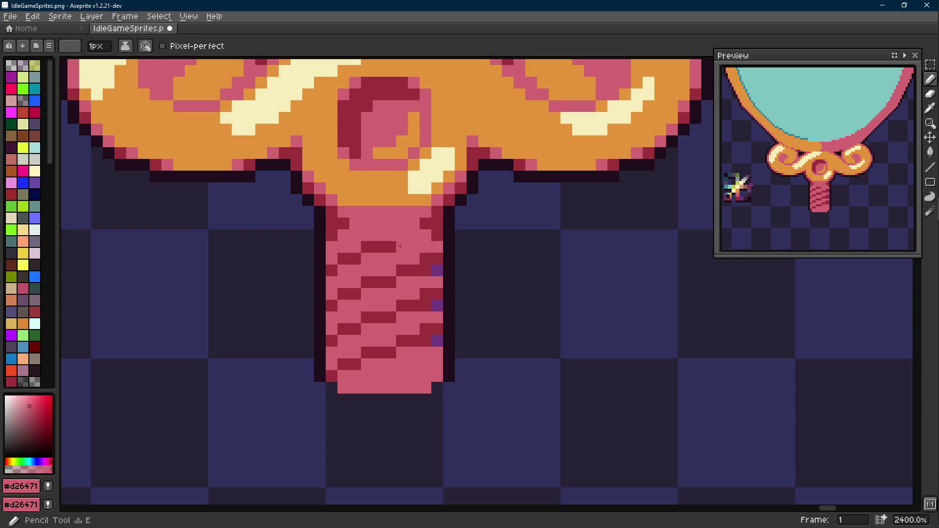
Paint the striped part of the stem flat pink again.
{"action": "key", "text": "m"}
{"action": "mouse_move", "coordinate": [441, 242]}
{"action": "left_mouse_down"}
{"action": "mouse_move", "coordinate": [326, 362]}
{"action": "mouse_move", "coordinate": [327, 381]}
{"action": "mouse_move", "coordinate": [421, 290]}
{"action": "mouse_move", "coordinate": [514, 279]}
{"action": "left_mouse_up"}
{"action": "key", "text": "b"}
{"action": "key", "text": "ctrl+d"}
{"action": "scroll", "coordinate": [389, 328], "scroll_direction": "down", "scroll_amount": 1}
Move the small swatch sprite next to the handle, save the file, and pick the dark red shading colour.
{"action": "key", "text": "m"}
{"action": "mouse_move", "coordinate": [169, 184]}
{"action": "left_mouse_down"}
{"action": "mouse_move", "coordinate": [293, 316]}
{"action": "mouse_move", "coordinate": [483, 305]}
{"action": "mouse_move", "coordinate": [431, 279]}
{"action": "left_mouse_up"}
{"action": "key", "text": "ctrl+d"}
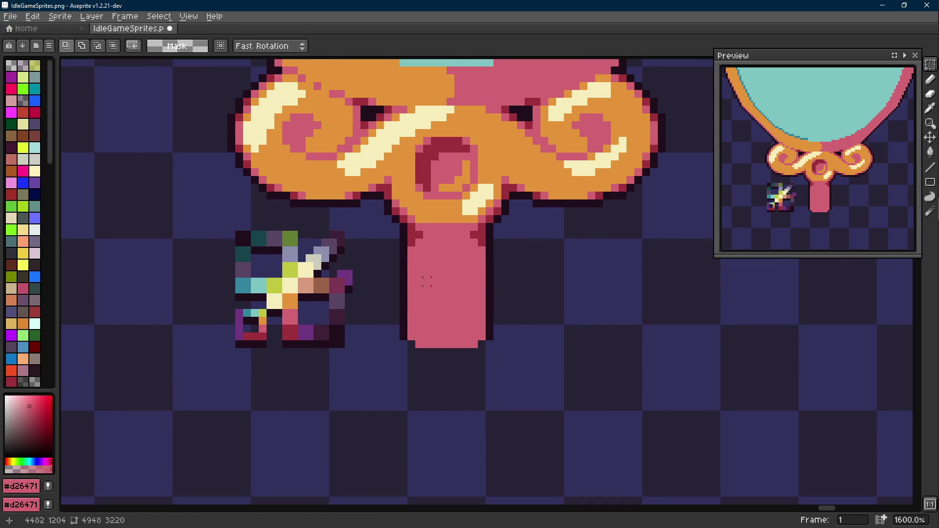
{"action": "key", "text": "ctrl+s"}
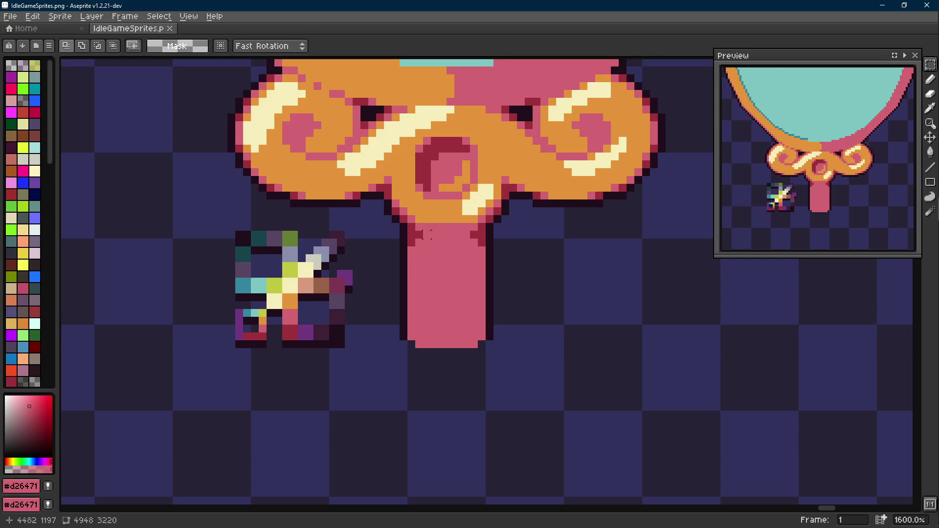
{"action": "scroll", "coordinate": [425, 227], "scroll_direction": "up", "scroll_amount": 2}
{"action": "left_click", "coordinate": [415, 217], "text": "alt"}
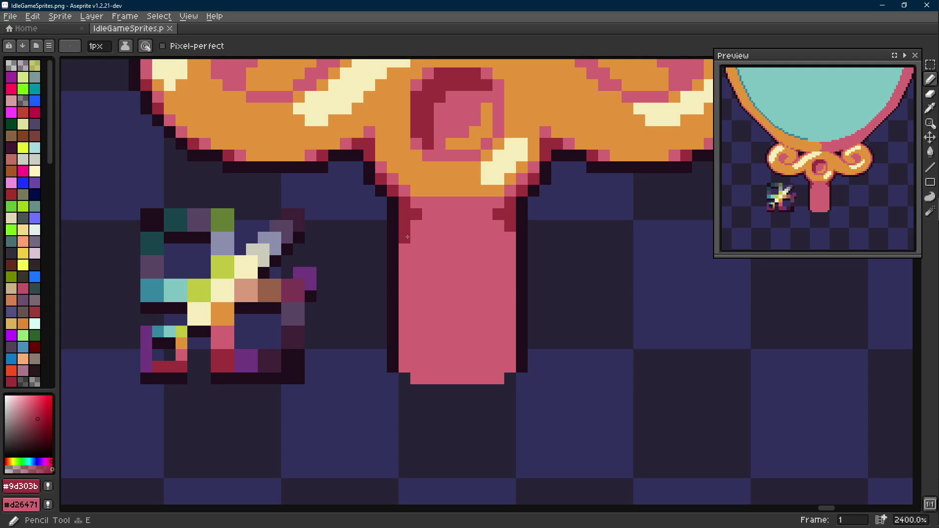
Shade the stem's left and right inner edges with dark red vertical lines.
{"action": "key", "text": "alt"}
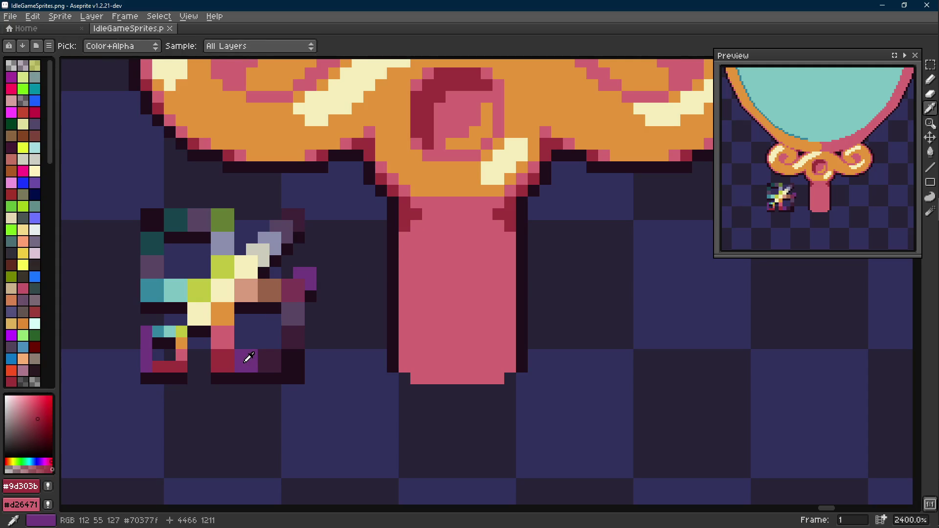
{"action": "key", "text": "l"}
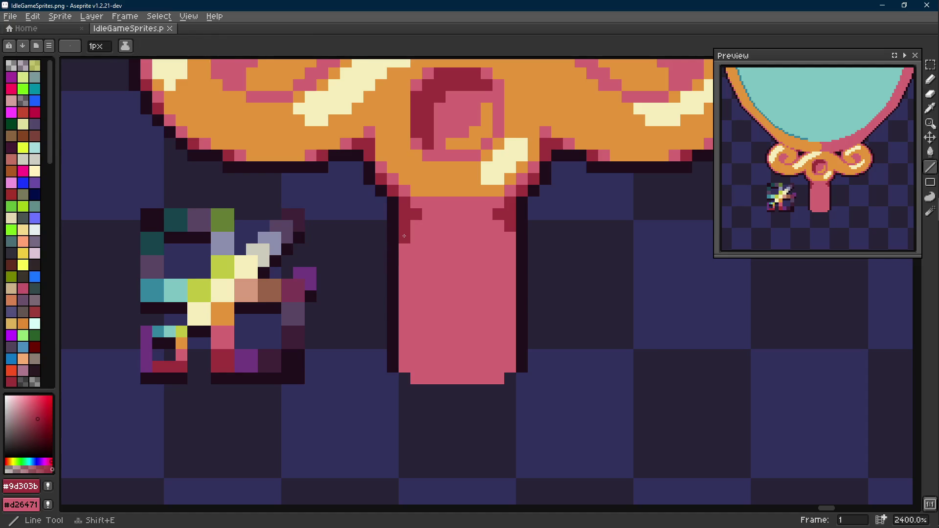
{"action": "left_click_drag", "start_coordinate": [403, 235], "coordinate": [403, 371]}
{"action": "left_click_drag", "start_coordinate": [509, 362], "coordinate": [508, 235]}
{"action": "scroll", "coordinate": [440, 256], "scroll_direction": "down", "scroll_amount": 3}
{"action": "scroll", "coordinate": [441, 256], "scroll_direction": "up", "scroll_amount": 3}
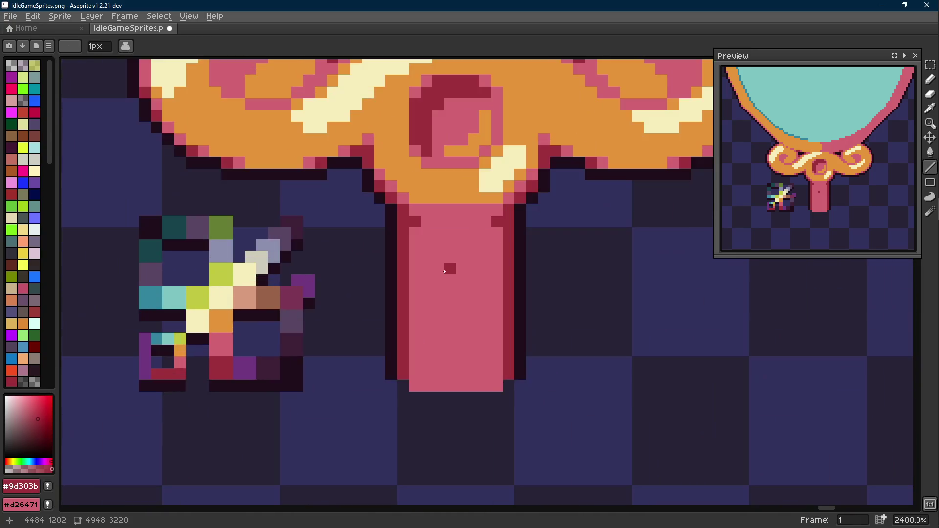
Add purple accent pixels at the stem's top-left and top-right corners.
{"action": "left_click", "coordinate": [445, 270], "text": "alt"}
{"action": "key", "text": "alt"}
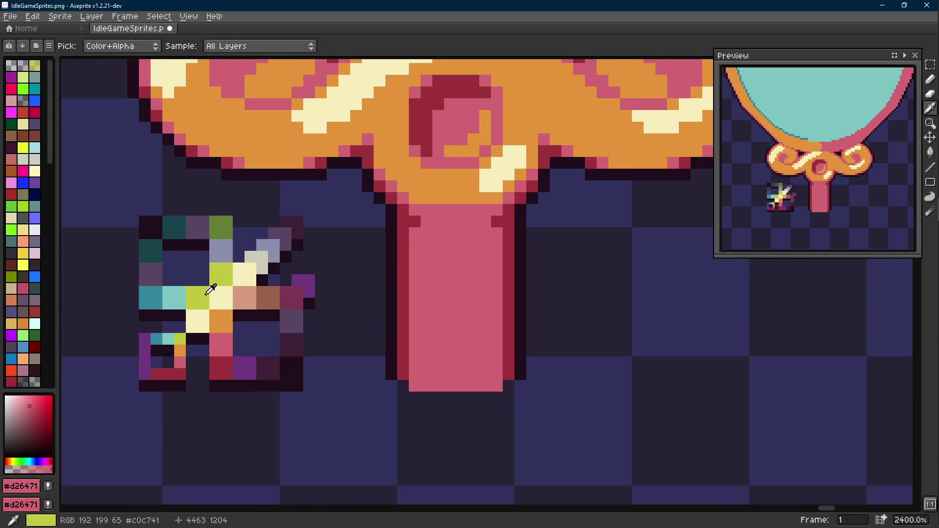
{"action": "left_click", "coordinate": [254, 366], "text": "alt"}
{"action": "left_click", "coordinate": [405, 222]}
{"action": "left_click", "coordinate": [508, 221]}
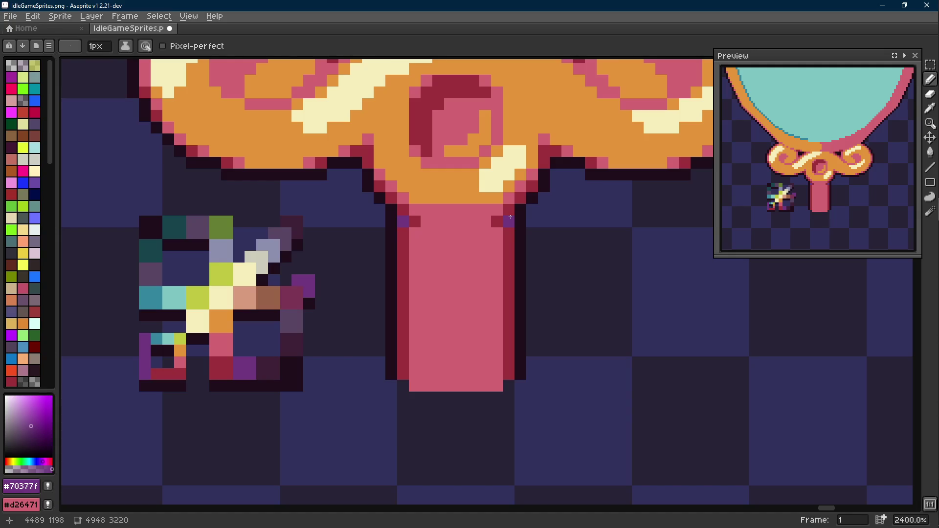
{"action": "key", "text": "Scroll_Lock"}
{"action": "scroll", "coordinate": [501, 241], "scroll_direction": "down", "scroll_amount": 2}
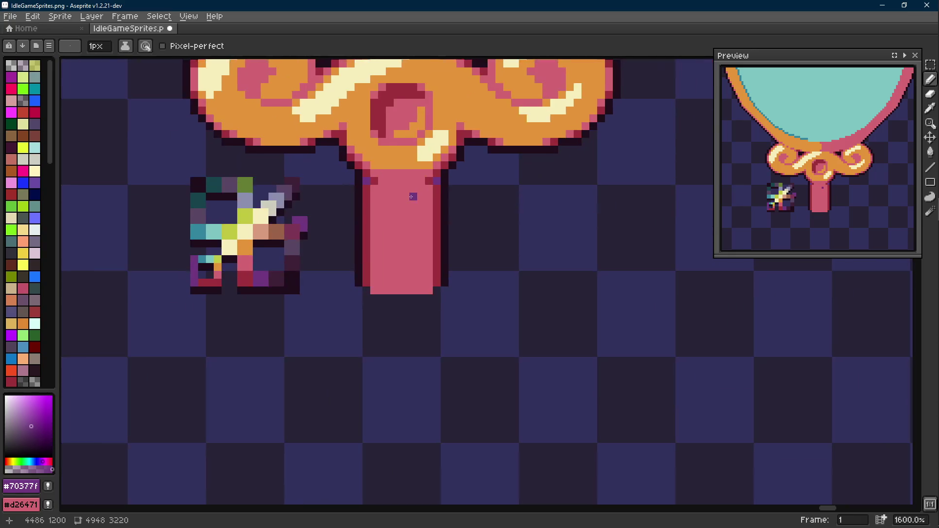
{"action": "scroll", "coordinate": [497, 257], "scroll_direction": "up", "scroll_amount": 2}
Copy the pixel row atop the stem further down and move the left notch pixels lower on the handle.
{"action": "key", "text": "m"}
{"action": "left_click_drag", "start_coordinate": [472, 161], "coordinate": [313, 170]}
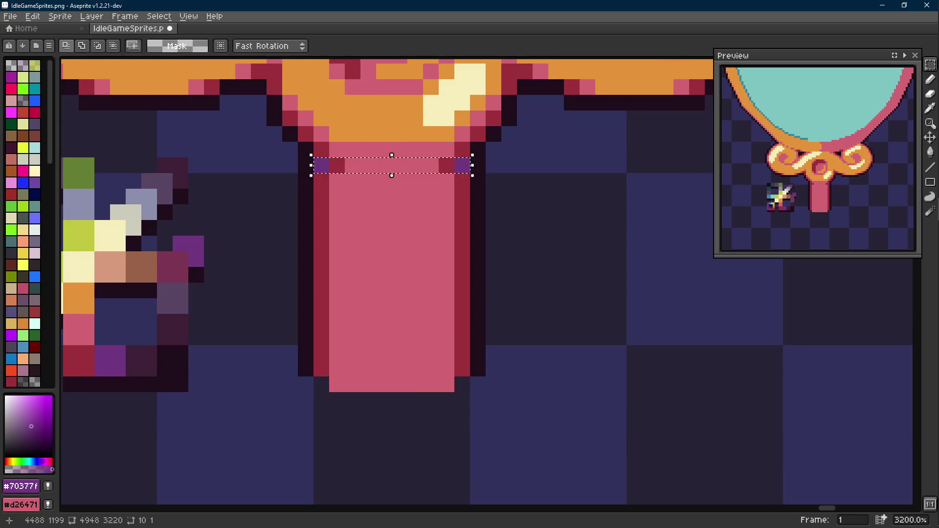
{"action": "left_click_drag", "start_coordinate": [393, 166], "coordinate": [392, 228]}
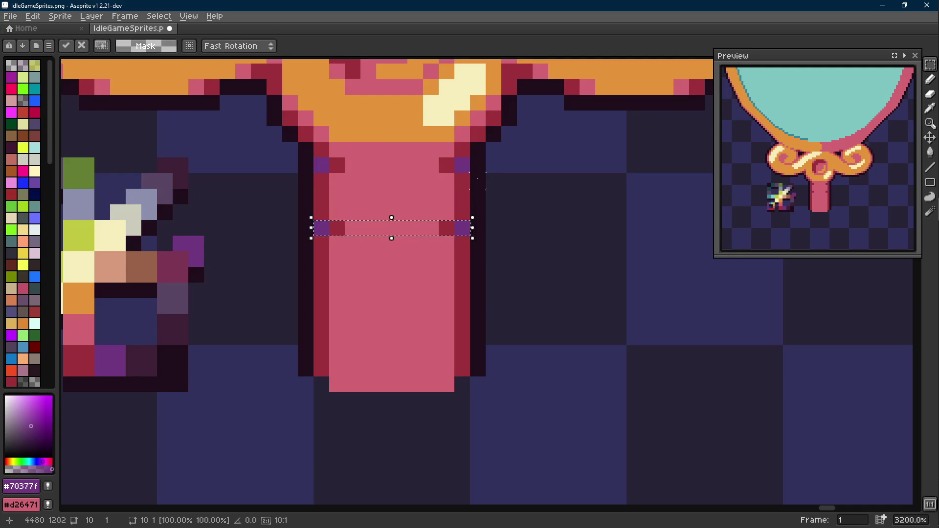
{"action": "key", "text": "Escape"}
{"action": "key", "text": "Scroll_Lock"}
{"action": "left_click_drag", "start_coordinate": [337, 165], "coordinate": [329, 234]}
{"action": "left_click_drag", "start_coordinate": [329, 191], "coordinate": [329, 220]}
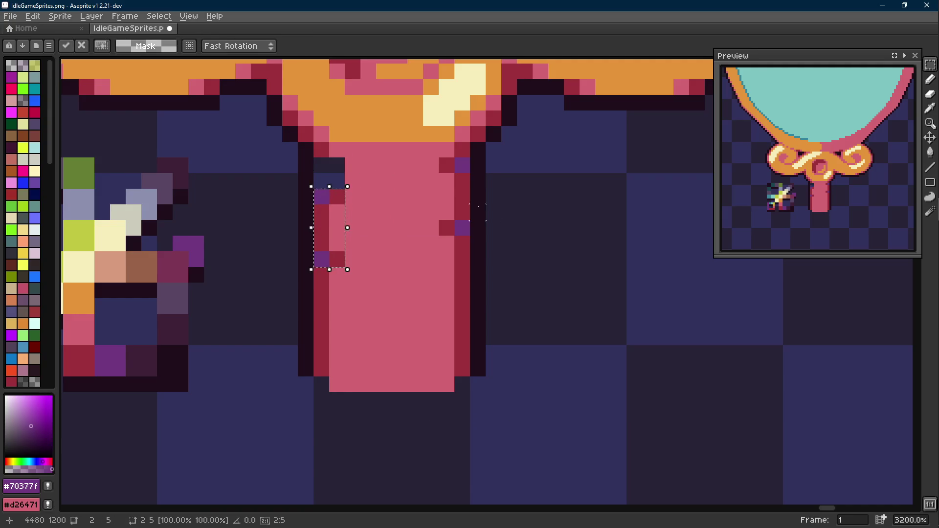
{"action": "key", "text": "ctrl+z"}
{"action": "key", "text": "ctrl+z"}
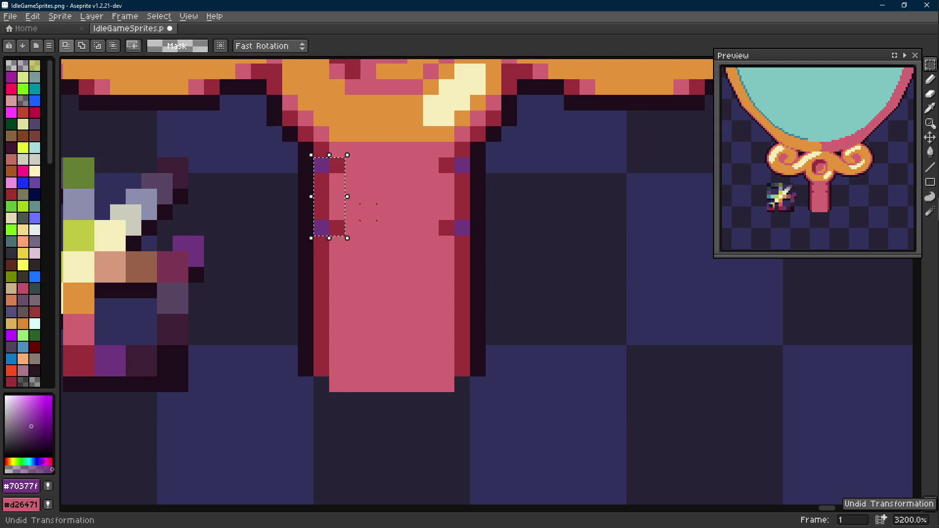
{"action": "key", "text": "Escape"}
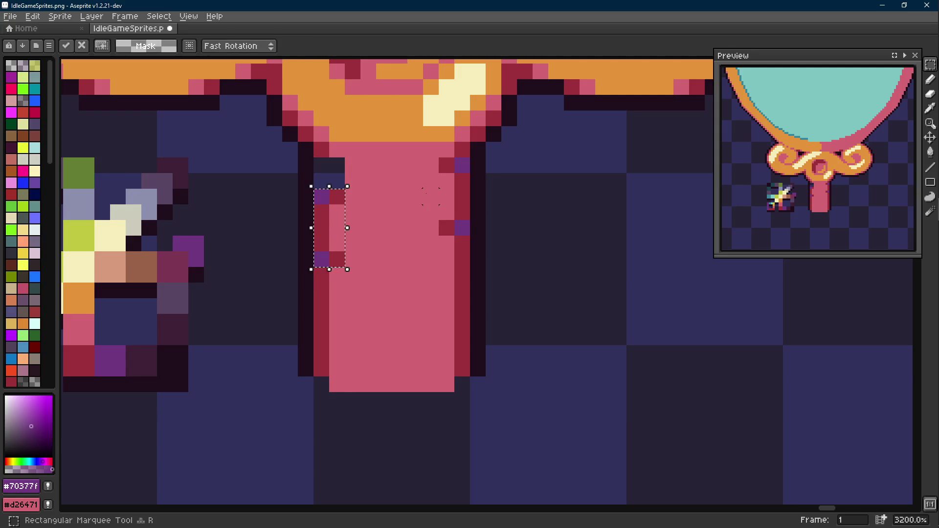
{"action": "left_click_drag", "start_coordinate": [422, 190], "coordinate": [441, 206]}
{"action": "key", "text": "ctrl+d"}
Fill the gap above the notches with pink and nudge both notch pairs down two pixels.
{"action": "key", "text": "b"}
{"action": "left_click", "coordinate": [382, 220], "text": "alt"}
{"action": "left_click", "coordinate": [323, 181]}
{"action": "key", "text": "m"}
{"action": "left_click_drag", "start_coordinate": [470, 157], "coordinate": [437, 235]}
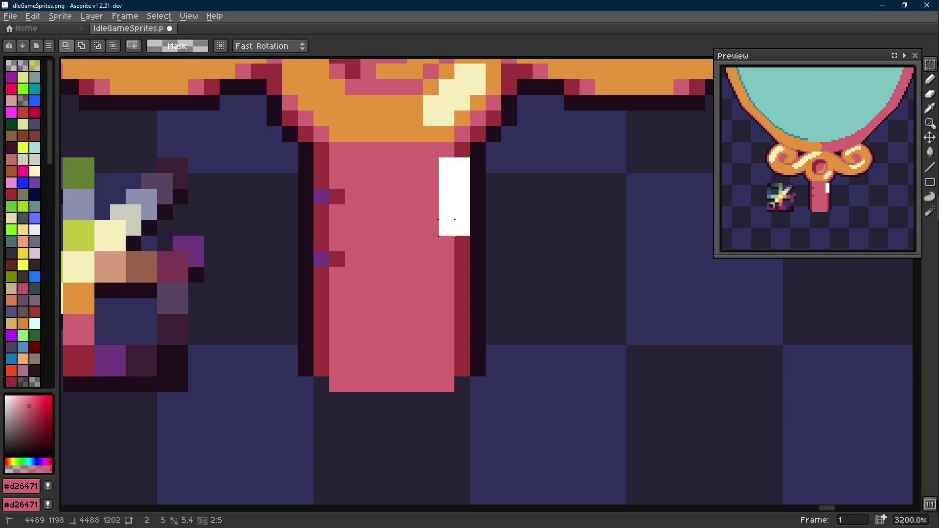
{"action": "left_click_drag", "start_coordinate": [345, 191], "coordinate": [315, 268], "text": "shift"}
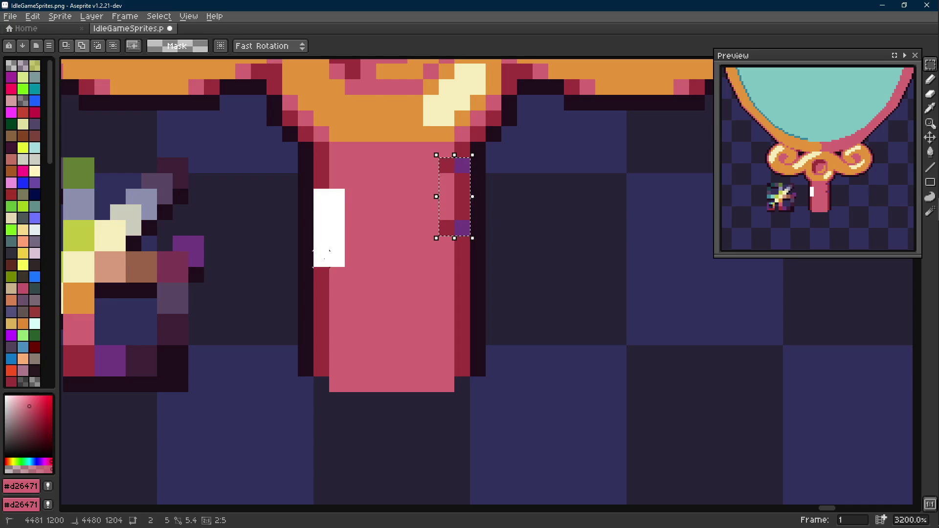
{"action": "key", "text": "Down"}
{"action": "key", "text": "Down"}
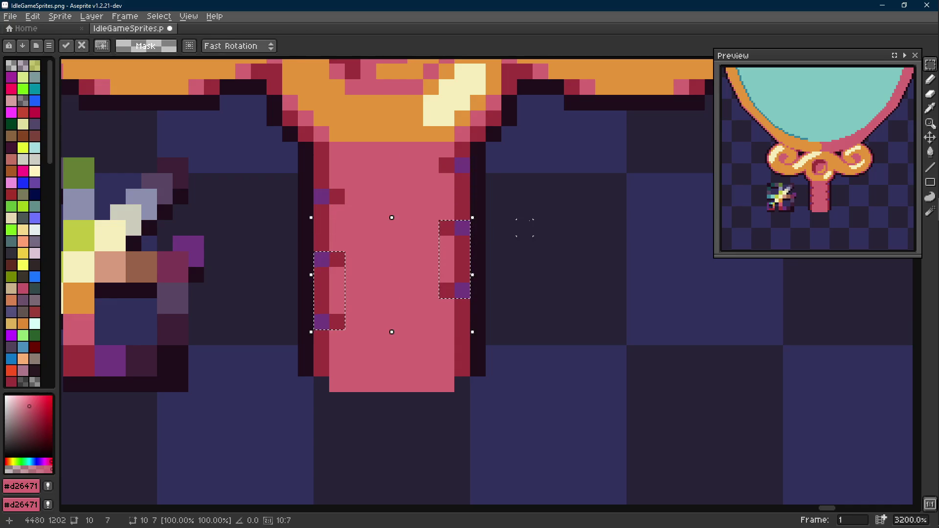
{"action": "key", "text": "Down"}
{"action": "key", "text": "Down"}
{"action": "key", "text": "Down"}
{"action": "key", "text": "Down"}
{"action": "scroll", "coordinate": [525, 227], "scroll_direction": "down", "scroll_amount": 3}
{"action": "key", "text": "Escape"}
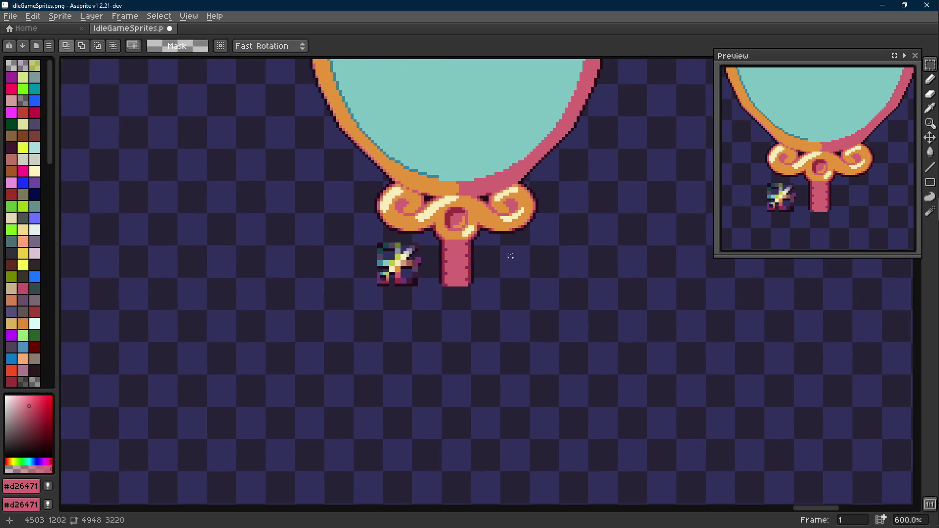
{"action": "scroll", "coordinate": [513, 250], "scroll_direction": "down", "scroll_amount": 2}
{"action": "scroll", "coordinate": [455, 264], "scroll_direction": "up", "scroll_amount": 4}
{"action": "scroll", "coordinate": [482, 271], "scroll_direction": "up", "scroll_amount": 3}
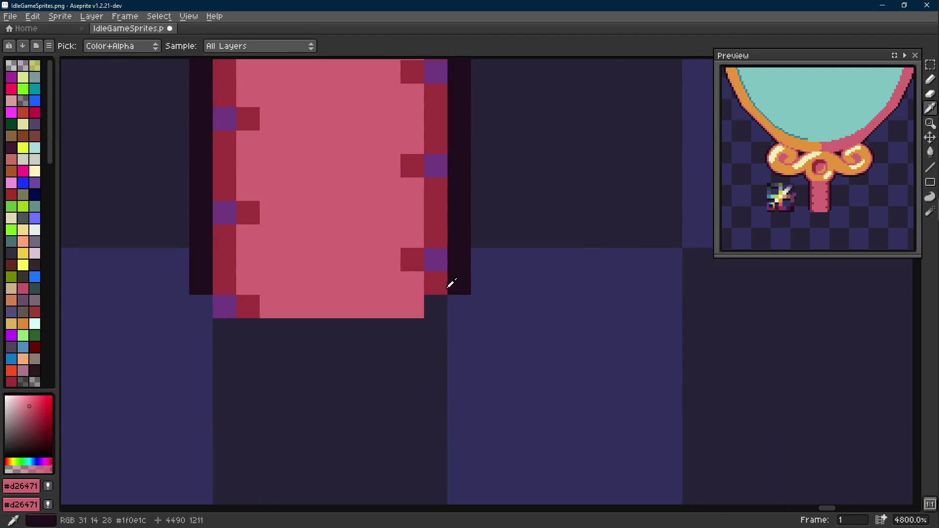
Draw a dark outline row under the handle's bottom and close its corner, then pick the dark red stripe colour.
{"action": "left_click", "coordinate": [204, 283], "text": "alt"}
{"action": "left_click", "coordinate": [226, 330]}
{"action": "left_click_drag", "start_coordinate": [231, 331], "coordinate": [410, 331]}
{"action": "left_click", "coordinate": [436, 330]}
{"action": "left_click", "coordinate": [435, 304], "text": "alt"}
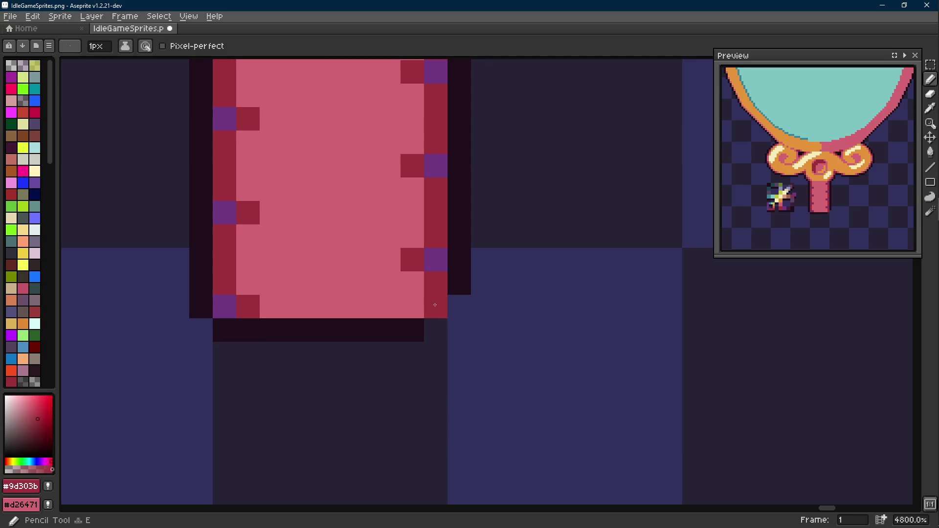
{"action": "left_click", "coordinate": [452, 274], "text": "alt"}
{"action": "left_click", "coordinate": [436, 330]}
{"action": "scroll", "coordinate": [436, 331], "scroll_direction": "down", "scroll_amount": 4}
{"action": "scroll", "coordinate": [430, 341], "scroll_direction": "down", "scroll_amount": 1}
{"action": "scroll", "coordinate": [429, 341], "scroll_direction": "up", "scroll_amount": 3}
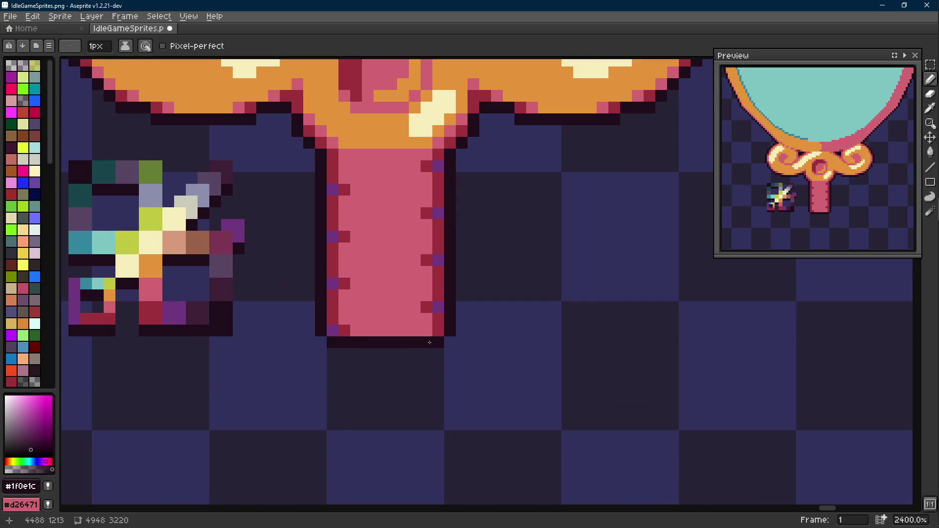
{"action": "scroll", "coordinate": [429, 323], "scroll_direction": "down", "scroll_amount": 1}
{"action": "scroll", "coordinate": [425, 308], "scroll_direction": "up", "scroll_amount": 1}
{"action": "scroll", "coordinate": [424, 307], "scroll_direction": "down", "scroll_amount": 2}
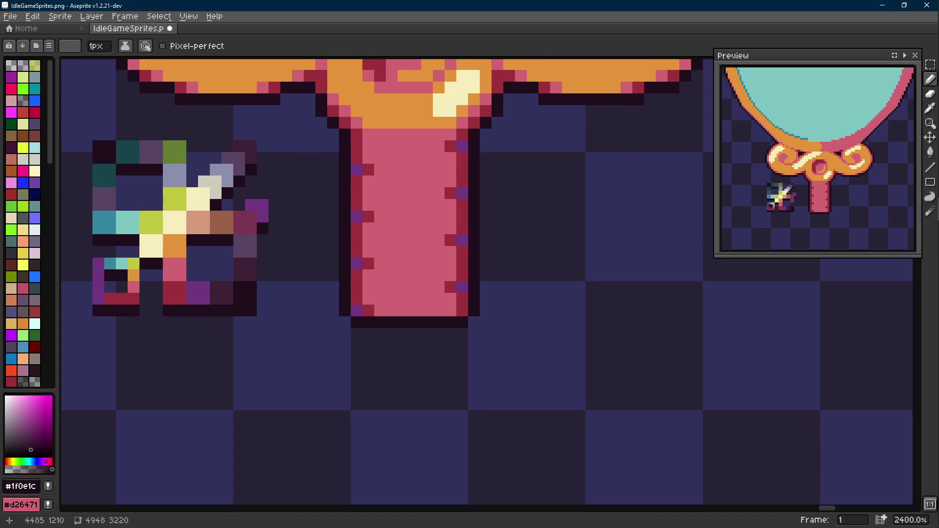
{"action": "left_click", "coordinate": [455, 304], "text": "alt"}
{"action": "scroll", "coordinate": [448, 338], "scroll_direction": "up", "scroll_amount": 2}
{"action": "key", "text": "shift+e"}
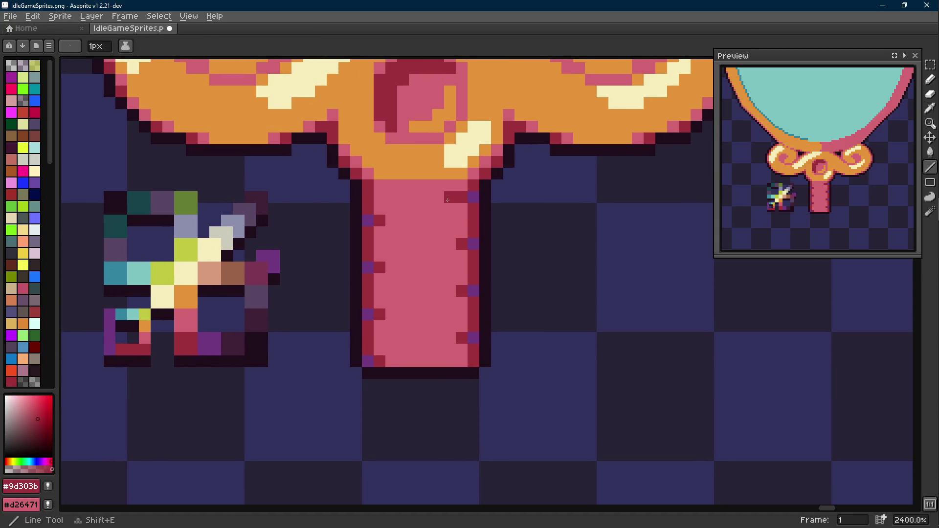
Draw four dark red stripe lines across the pink handle at successive heights.
{"action": "left_click_drag", "start_coordinate": [397, 221], "coordinate": [437, 211]}
{"action": "left_click", "coordinate": [397, 192], "text": "alt"}
{"action": "key", "text": "b"}
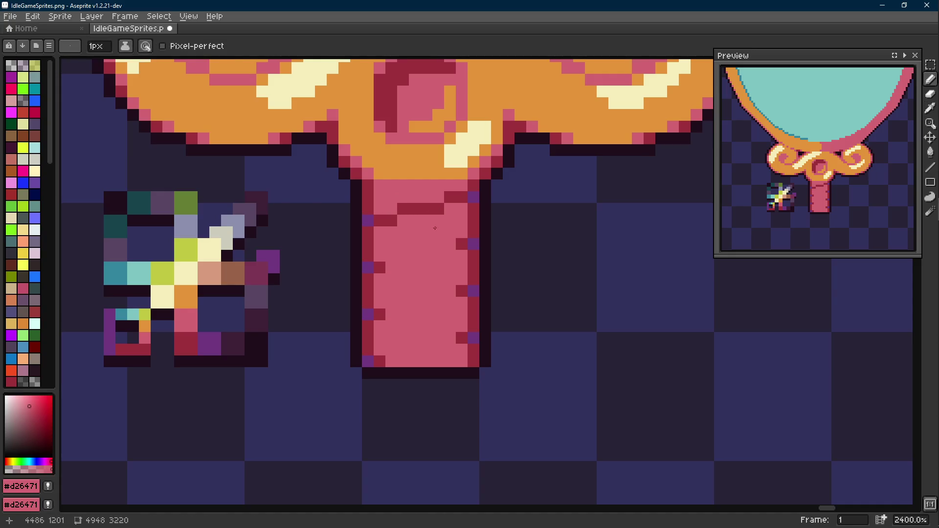
{"action": "scroll", "coordinate": [432, 227], "scroll_direction": "down", "scroll_amount": 4}
{"action": "scroll", "coordinate": [432, 227], "scroll_direction": "up", "scroll_amount": 4}
{"action": "left_click", "coordinate": [449, 241], "text": "alt"}
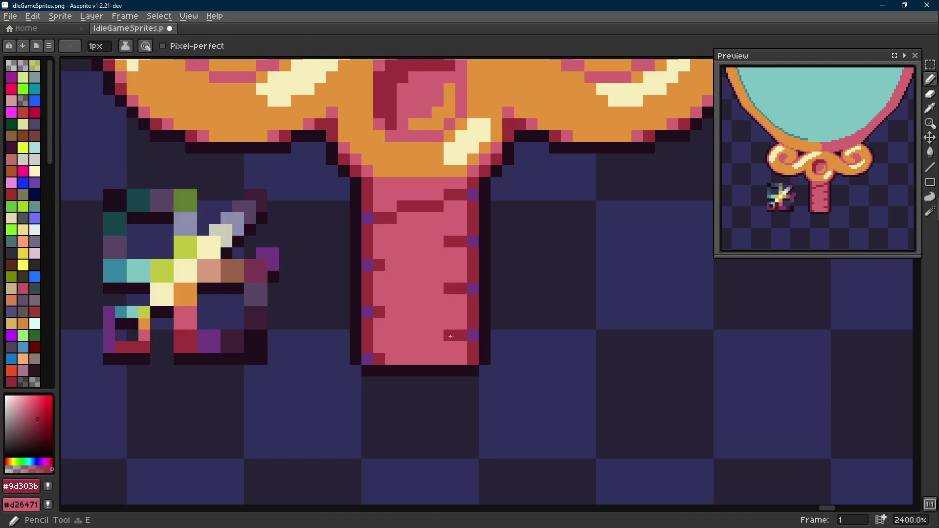
{"action": "key", "text": "l"}
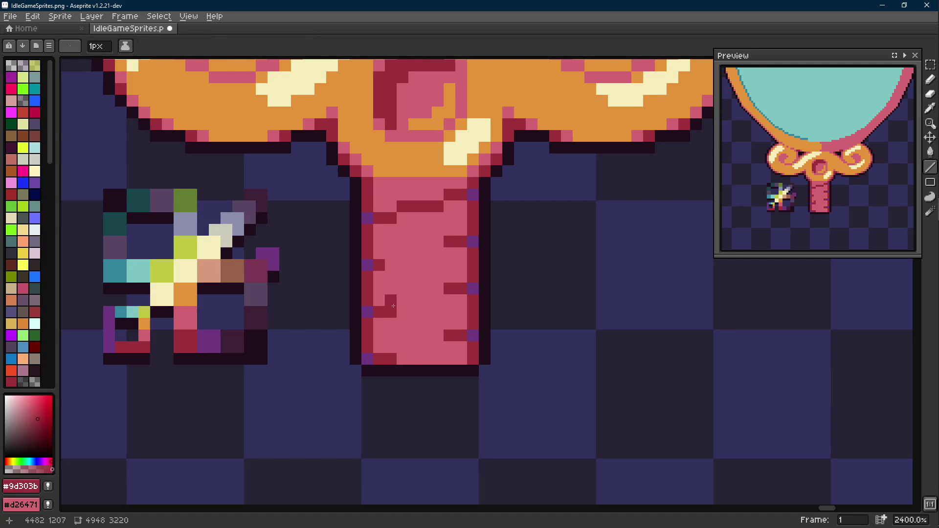
{"action": "left_click_drag", "start_coordinate": [402, 253], "coordinate": [437, 255]}
{"action": "left_click_drag", "start_coordinate": [434, 300], "coordinate": [400, 301]}
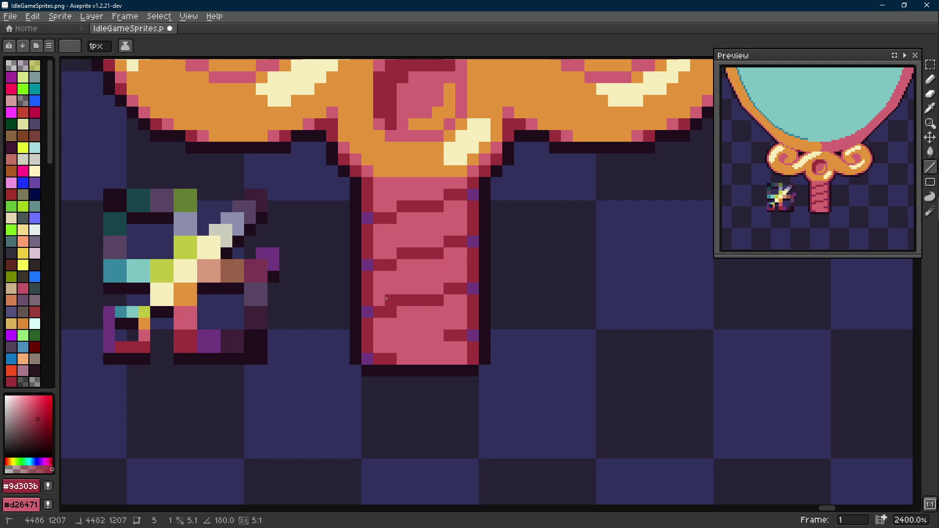
{"action": "left_click_drag", "start_coordinate": [402, 346], "coordinate": [441, 347]}
{"action": "key", "text": "alt"}
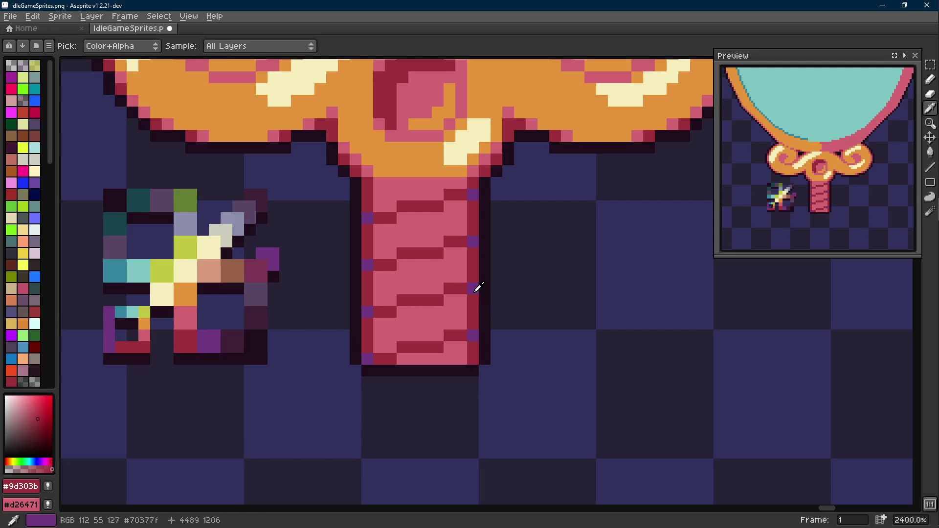
Touch up a stripe with pink pixels and select the right part of the handle.
{"action": "left_click", "coordinate": [470, 304], "text": "alt"}
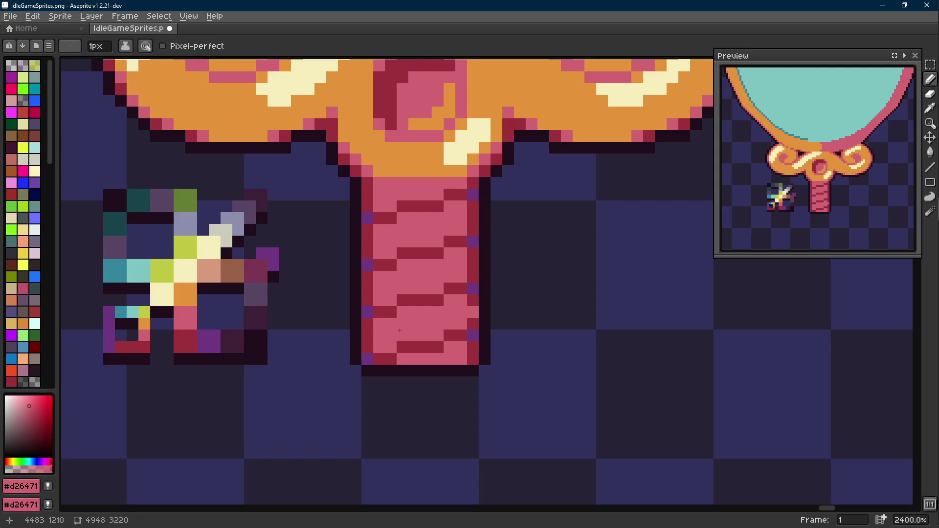
{"action": "scroll", "coordinate": [401, 331], "scroll_direction": "down", "scroll_amount": 3}
{"action": "scroll", "coordinate": [439, 332], "scroll_direction": "up", "scroll_amount": 3}
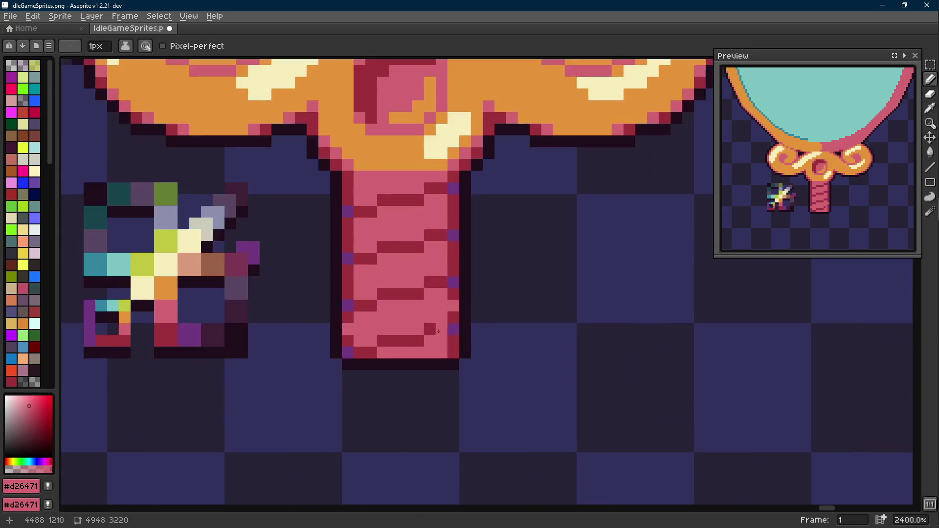
{"action": "left_click", "coordinate": [452, 265]}
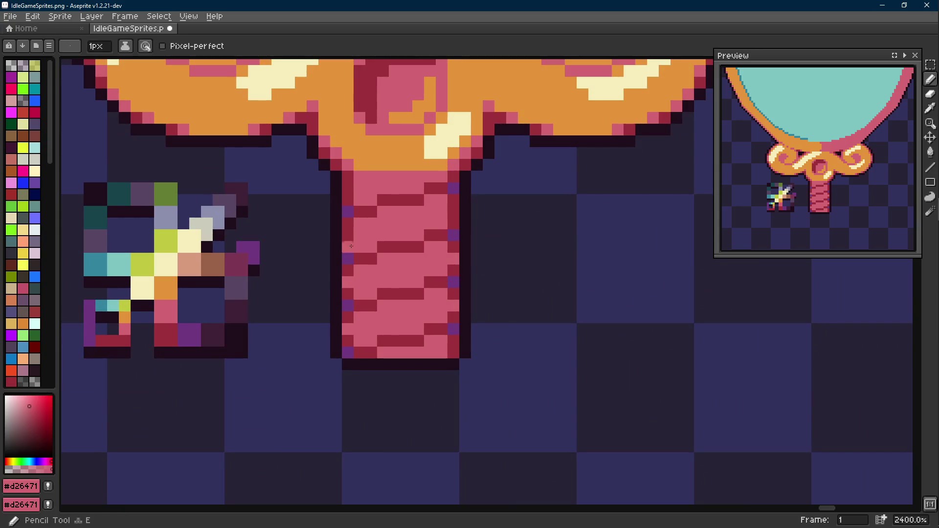
{"action": "key", "text": "m"}
{"action": "left_click_drag", "start_coordinate": [486, 205], "coordinate": [424, 371]}
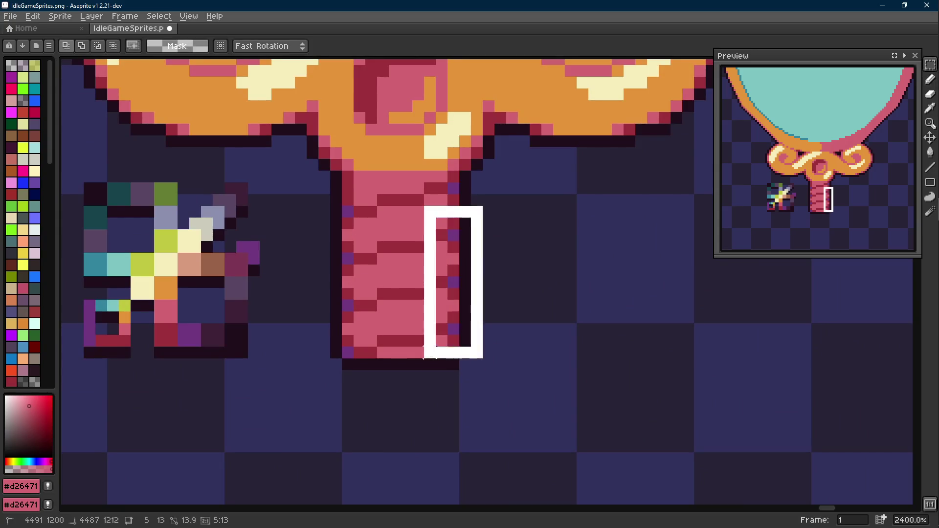
Move the selected handle pixels down to offset the stripes into a stepped pattern.
{"action": "left_click_drag", "start_coordinate": [448, 231], "coordinate": [319, 395]}
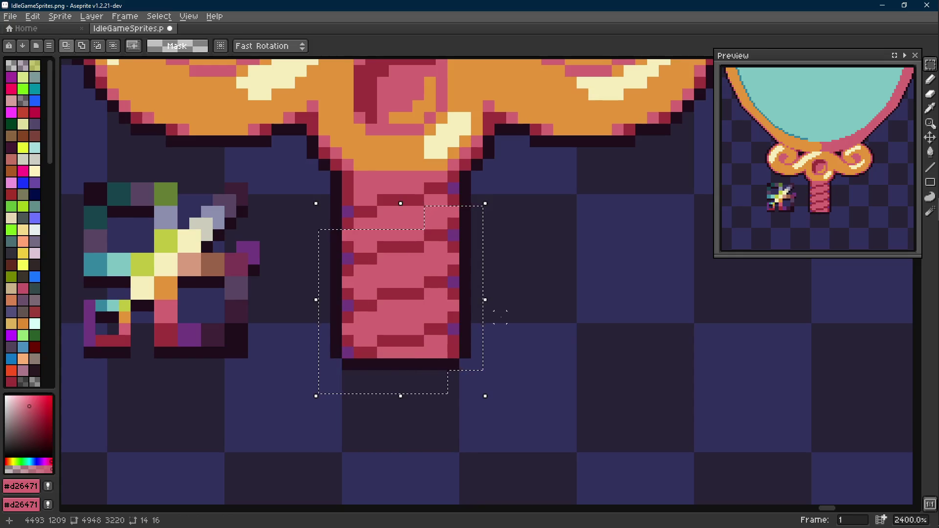
{"action": "left_click_drag", "start_coordinate": [400, 294], "coordinate": [400, 308]}
{"action": "key", "text": "ctrl+d"}
{"action": "scroll", "coordinate": [467, 297], "scroll_direction": "down", "scroll_amount": 3}
{"action": "scroll", "coordinate": [467, 298], "scroll_direction": "up", "scroll_amount": 2}
{"action": "left_click_drag", "start_coordinate": [412, 256], "coordinate": [455, 341]}
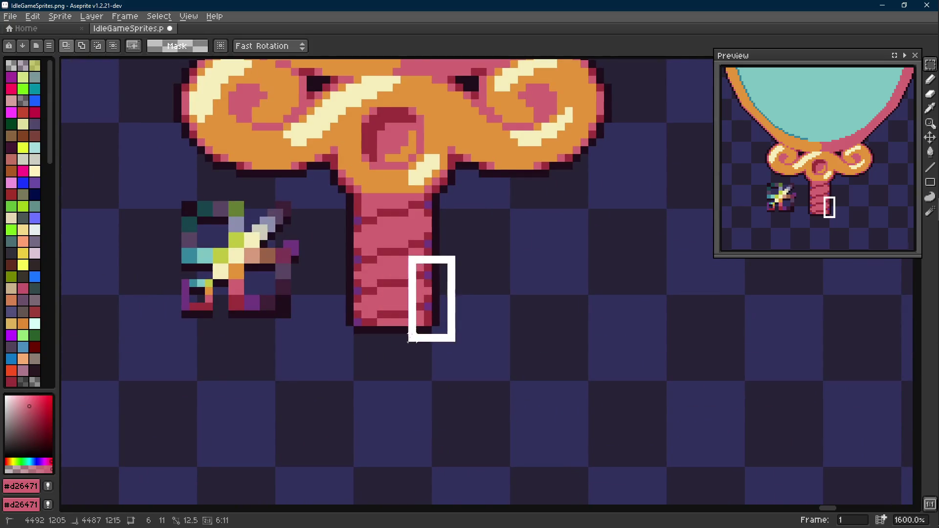
{"action": "scroll", "coordinate": [451, 293], "scroll_direction": "up", "scroll_amount": 1}
{"action": "left_click_drag", "start_coordinate": [411, 249], "coordinate": [305, 378], "text": "shift"}
{"action": "key", "text": "ctrl+d"}
{"action": "scroll", "coordinate": [521, 323], "scroll_direction": "up", "scroll_amount": 1}
Reposition the lower-edge pixels around the handle's bottom and commit.
{"action": "left_click_drag", "start_coordinate": [489, 227], "coordinate": [506, 324]}
{"action": "left_click_drag", "start_coordinate": [396, 242], "coordinate": [286, 340], "text": "shift"}
{"action": "left_click_drag", "start_coordinate": [455, 316], "coordinate": [509, 320]}
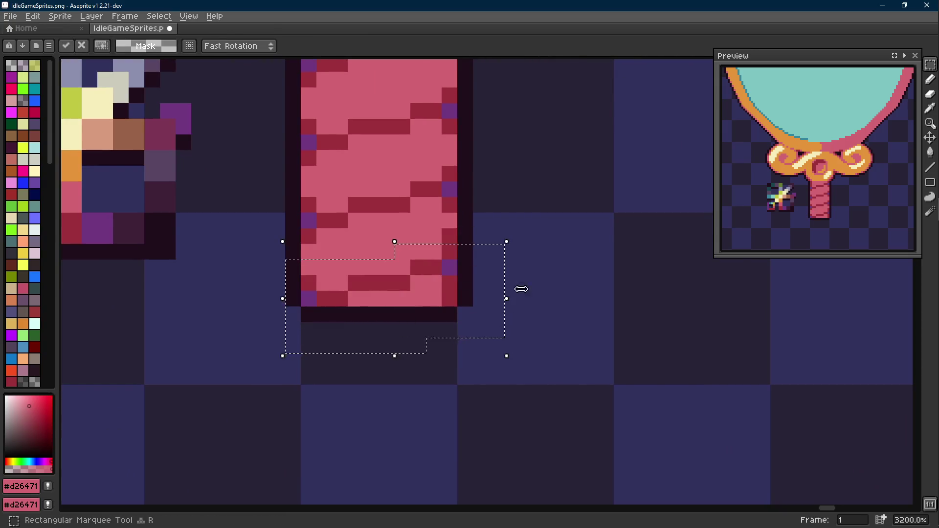
{"action": "key", "text": "ctrl+d"}
{"action": "scroll", "coordinate": [440, 294], "scroll_direction": "down", "scroll_amount": 3}
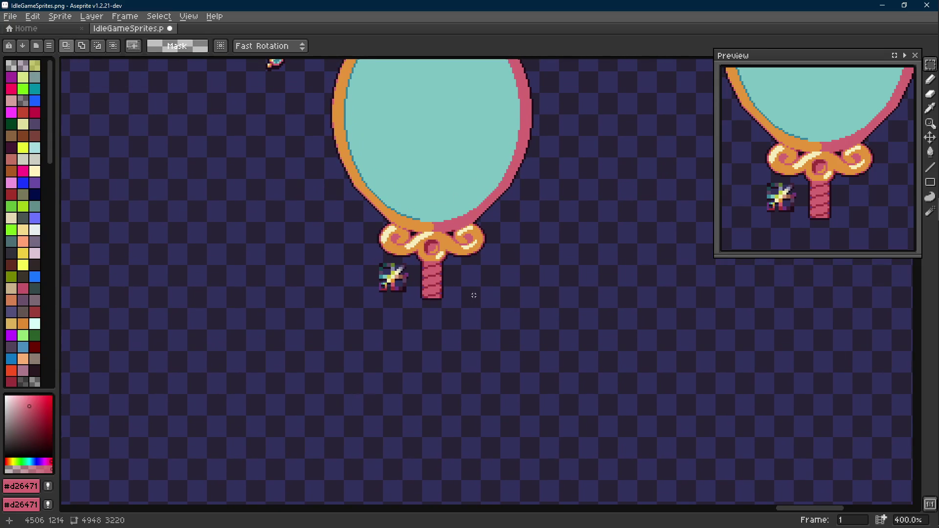
{"action": "scroll", "coordinate": [428, 303], "scroll_direction": "down", "scroll_amount": 2}
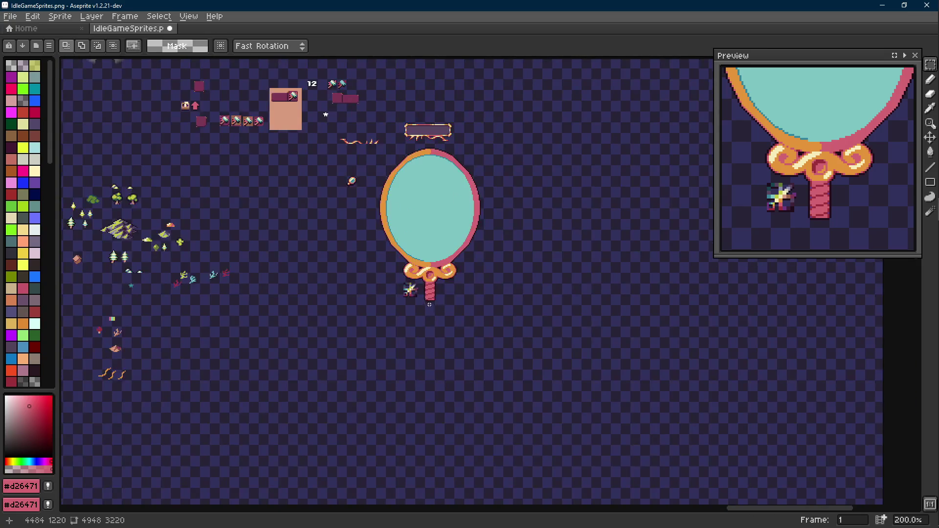
{"action": "scroll", "coordinate": [429, 303], "scroll_direction": "up", "scroll_amount": 2}
{"action": "scroll", "coordinate": [429, 304], "scroll_direction": "up", "scroll_amount": 2}
{"action": "scroll", "coordinate": [429, 304], "scroll_direction": "up", "scroll_amount": 2}
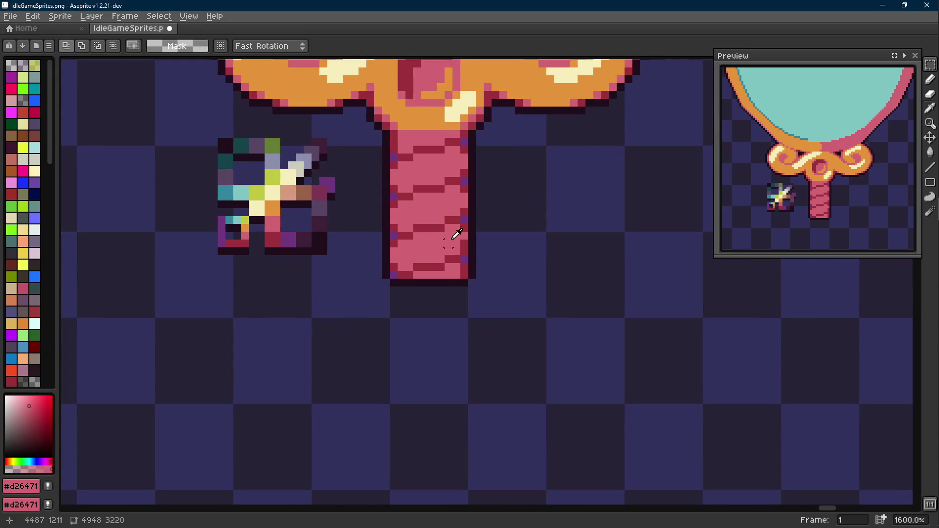
{"action": "key", "text": "b"}
{"action": "scroll", "coordinate": [463, 241], "scroll_direction": "down", "scroll_amount": 2}
{"action": "left_click_drag", "start_coordinate": [470, 250], "coordinate": [465, 274]}
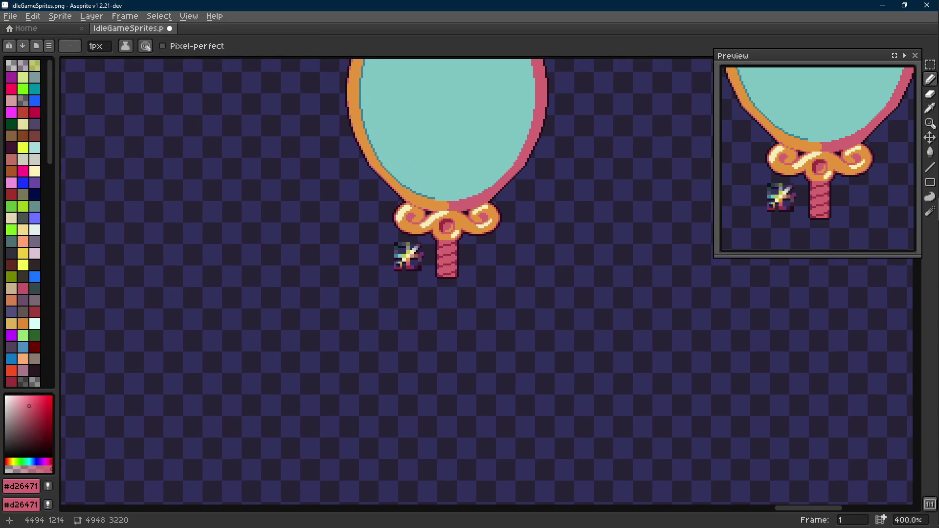
{"action": "scroll", "coordinate": [455, 253], "scroll_direction": "up", "scroll_amount": 4}
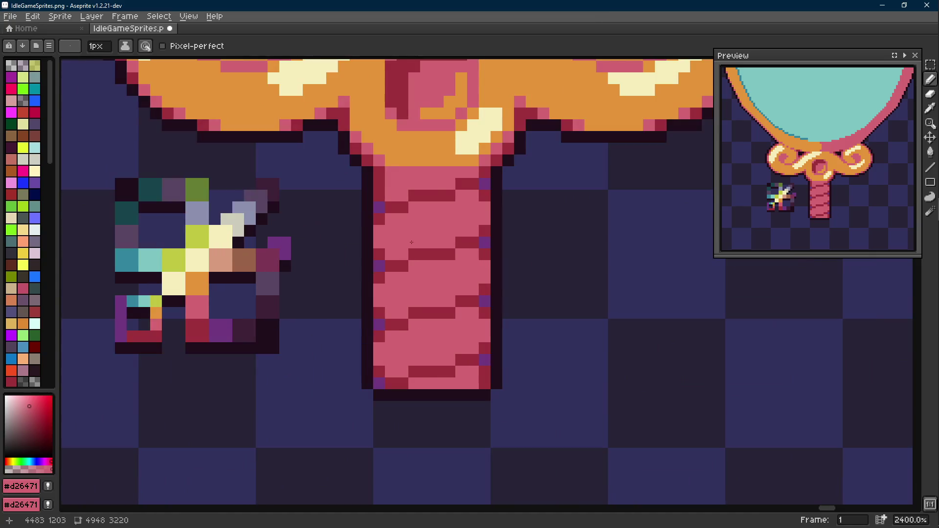
{"action": "scroll", "coordinate": [414, 245], "scroll_direction": "down", "scroll_amount": 3}
{"action": "scroll", "coordinate": [393, 211], "scroll_direction": "up", "scroll_amount": 1}
{"action": "left_click", "coordinate": [392, 210], "text": "alt"}
{"action": "scroll", "coordinate": [389, 213], "scroll_direction": "up", "scroll_amount": 3}
{"action": "key", "text": "alt"}
{"action": "key", "text": "ctrl+alt+i"}
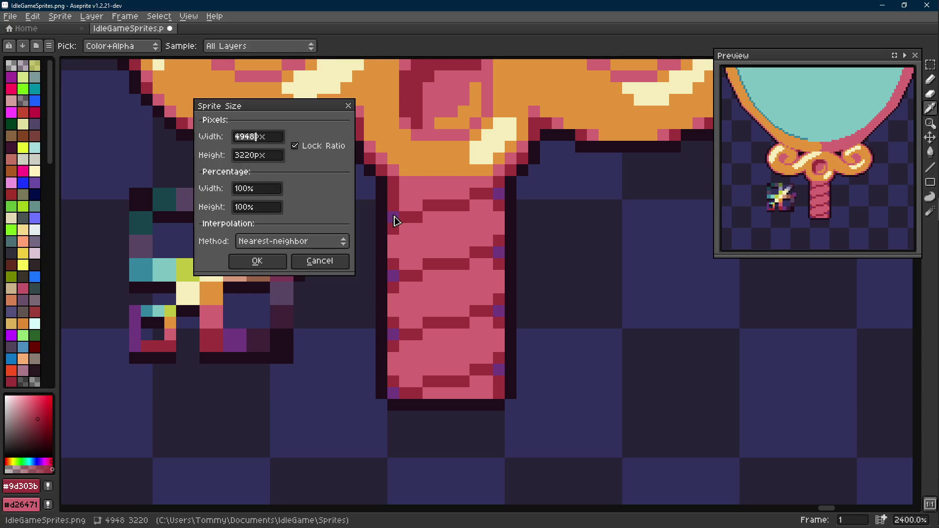
{"action": "key", "text": "Escape"}
{"action": "key", "text": "l"}
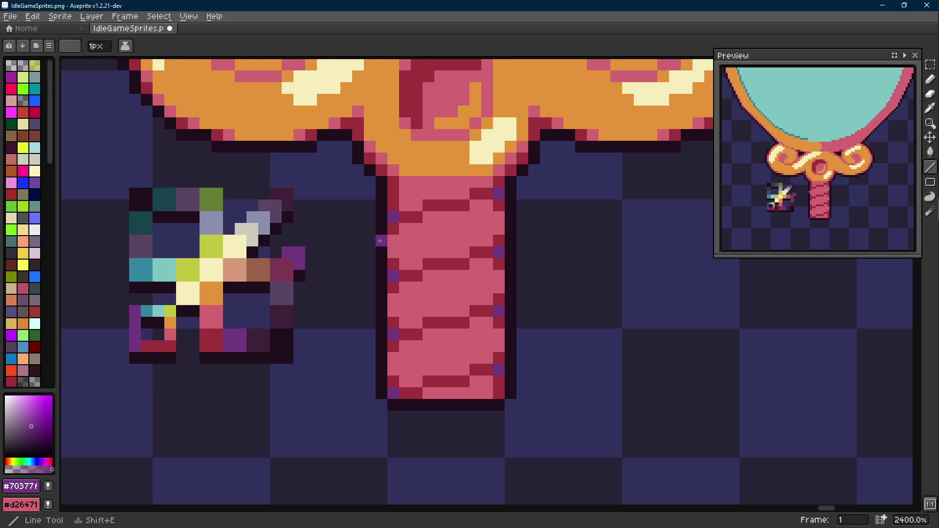
{"action": "scroll", "coordinate": [379, 240], "scroll_direction": "down", "scroll_amount": 3}
Paint over the stray purple pixels along the handle's edges with the dark outline colour.
{"action": "left_click", "coordinate": [371, 249], "text": "alt"}
{"action": "scroll", "coordinate": [370, 250], "scroll_direction": "down", "scroll_amount": 2}
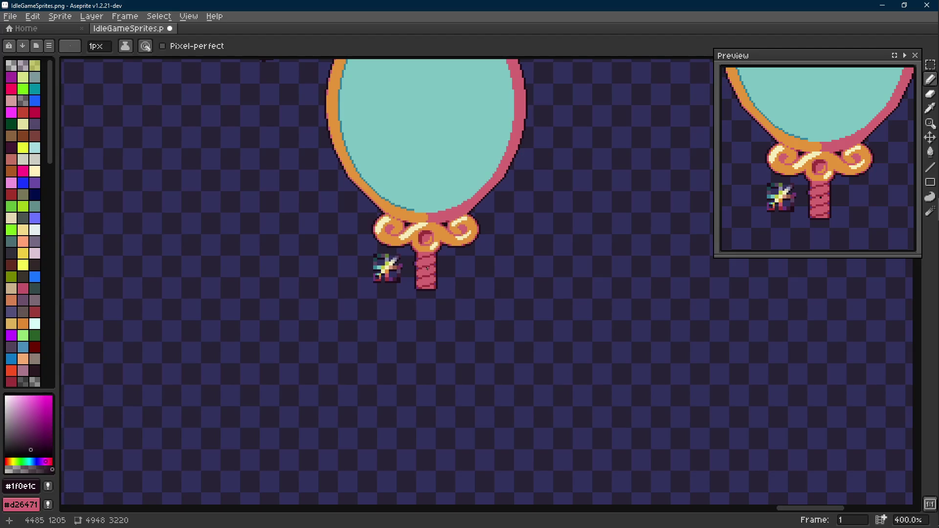
{"action": "scroll", "coordinate": [428, 267], "scroll_direction": "up", "scroll_amount": 3}
{"action": "scroll", "coordinate": [428, 261], "scroll_direction": "up", "scroll_amount": 2}
{"action": "left_click", "coordinate": [401, 217], "text": "alt"}
{"action": "left_click", "coordinate": [394, 220]}
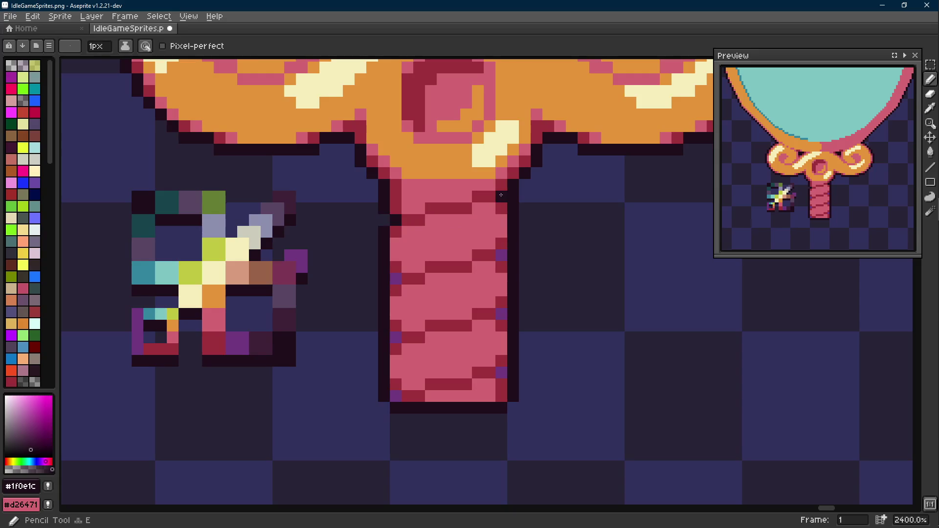
{"action": "key", "text": "e"}
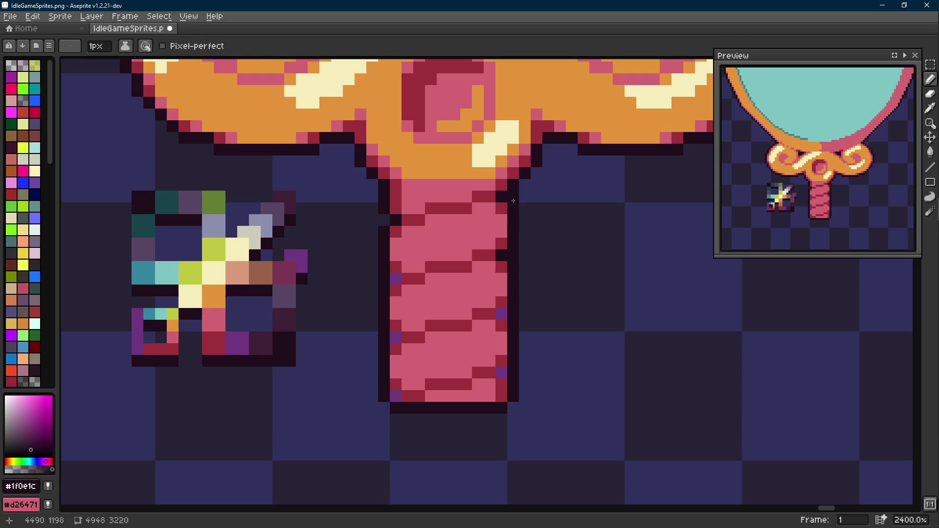
{"action": "scroll", "coordinate": [375, 244], "scroll_direction": "down", "scroll_amount": 2}
{"action": "left_click", "coordinate": [480, 268]}
{"action": "left_click", "coordinate": [373, 295]}
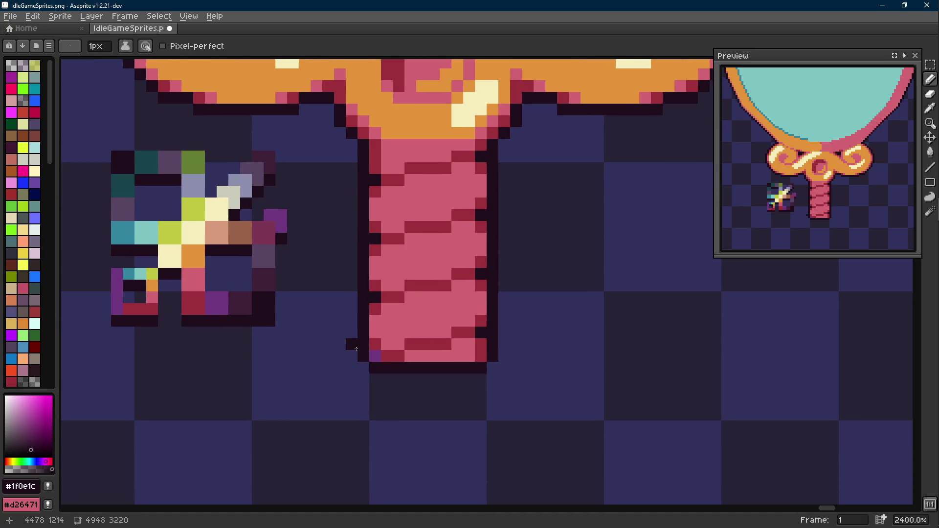
Undo the eraser trim on the outline and return to pixel drawing.
{"action": "key", "text": "b"}
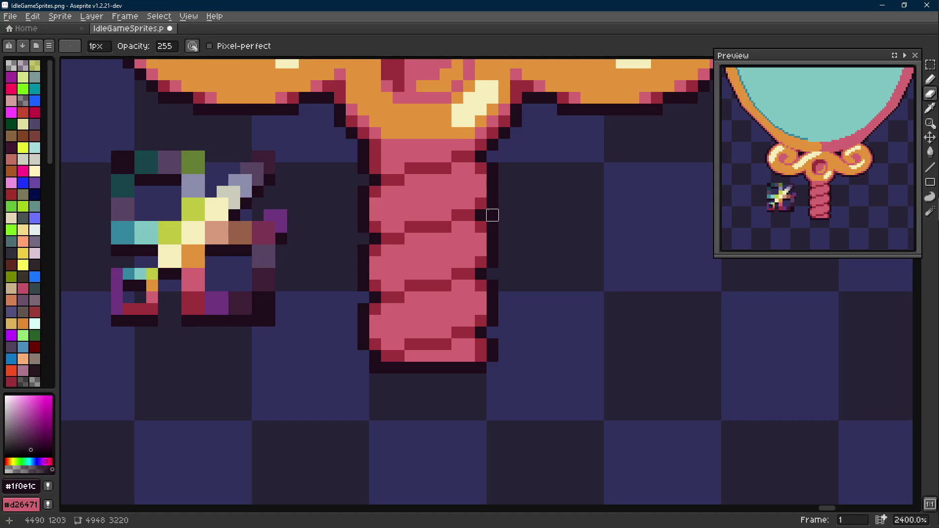
{"action": "scroll", "coordinate": [493, 203], "scroll_direction": "down", "scroll_amount": 5}
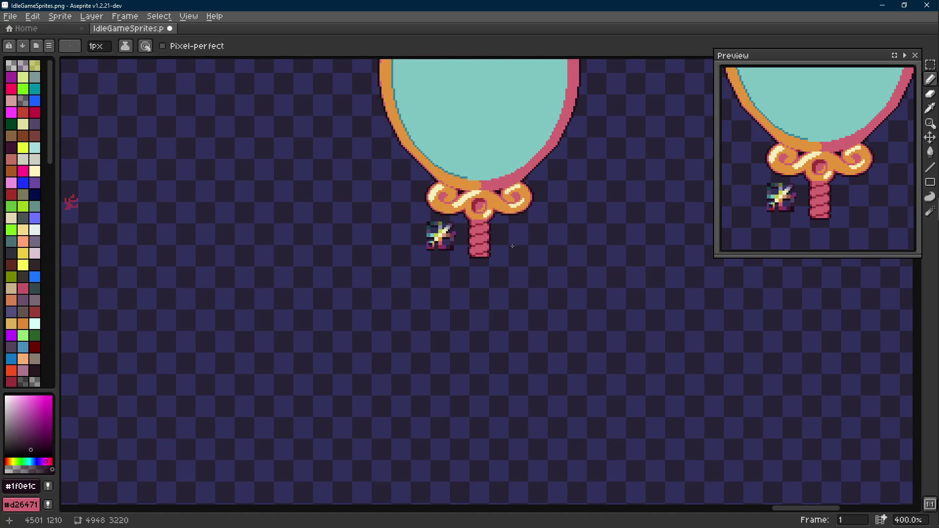
{"action": "scroll", "coordinate": [496, 236], "scroll_direction": "up", "scroll_amount": 1}
{"action": "key", "text": "v"}
{"action": "key", "text": "ctrl+z"}
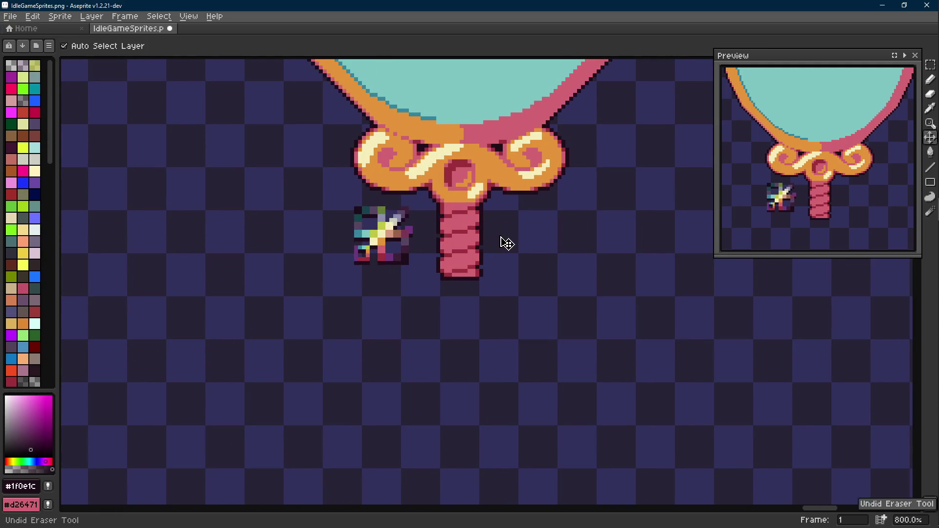
{"action": "key", "text": "b"}
{"action": "scroll", "coordinate": [506, 243], "scroll_direction": "down", "scroll_amount": 2}
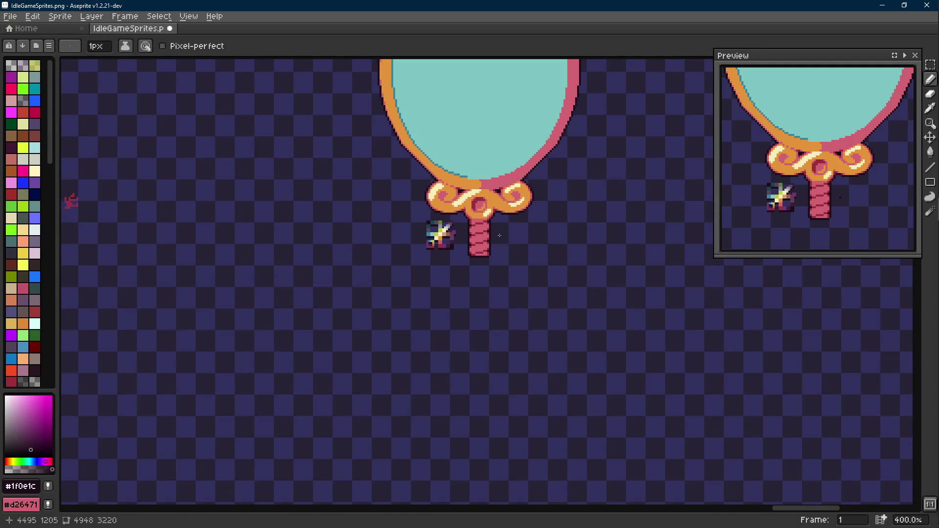
{"action": "scroll", "coordinate": [506, 243], "scroll_direction": "down", "scroll_amount": 1}
{"action": "scroll", "coordinate": [500, 235], "scroll_direction": "up", "scroll_amount": 2}
{"action": "scroll", "coordinate": [499, 235], "scroll_direction": "up", "scroll_amount": 3}
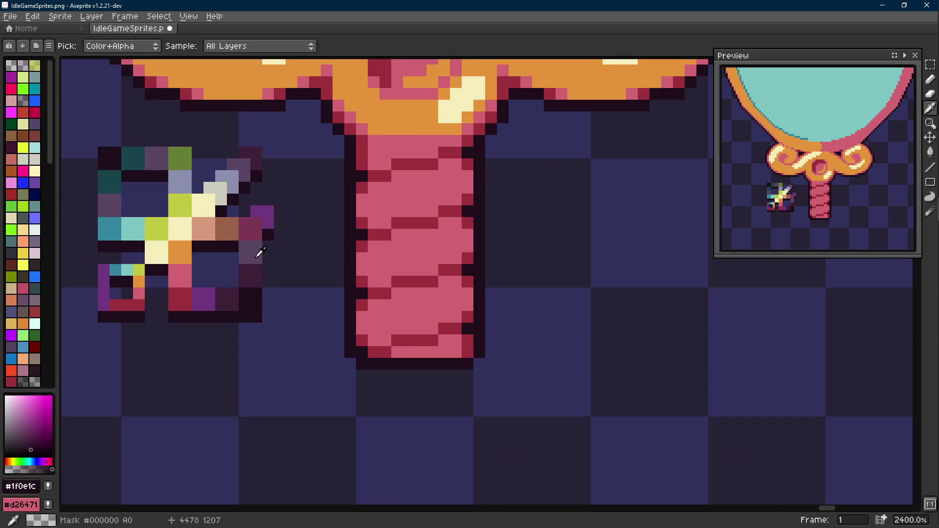
Dot dark-purple accent pixels along the stem outline, return to the outline colour, and save the sprite.
{"action": "left_click", "coordinate": [359, 296], "text": "alt"}
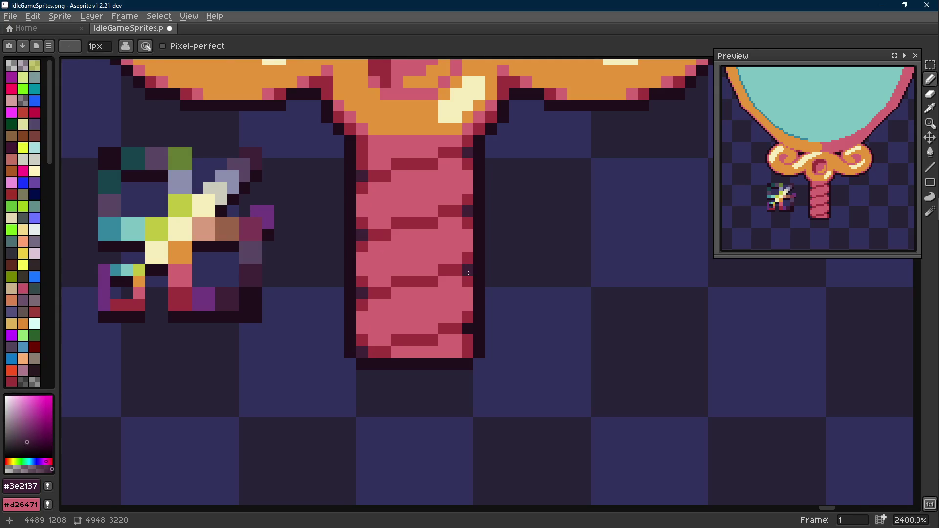
{"action": "left_click", "coordinate": [478, 304], "text": "alt"}
{"action": "scroll", "coordinate": [469, 294], "scroll_direction": "down", "scroll_amount": 1}
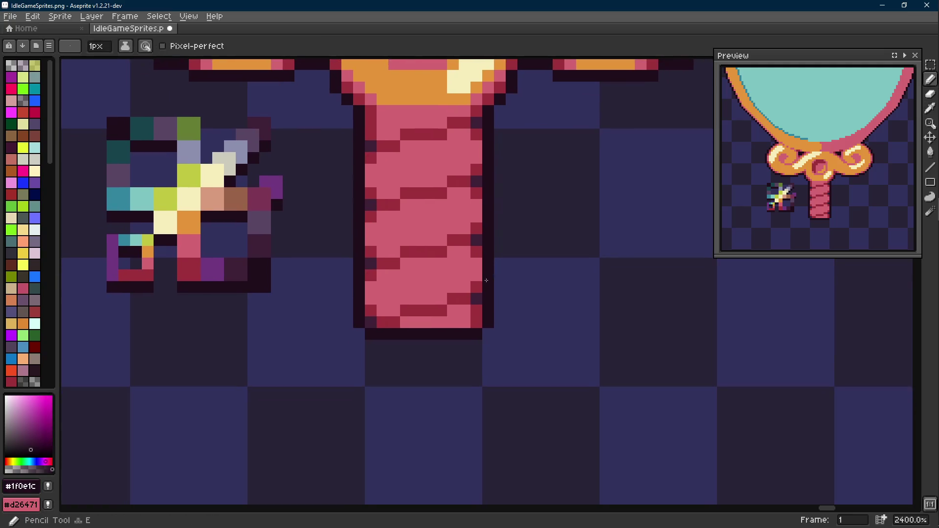
{"action": "scroll", "coordinate": [440, 312], "scroll_direction": "down", "scroll_amount": 3}
{"action": "scroll", "coordinate": [455, 321], "scroll_direction": "up", "scroll_amount": 1}
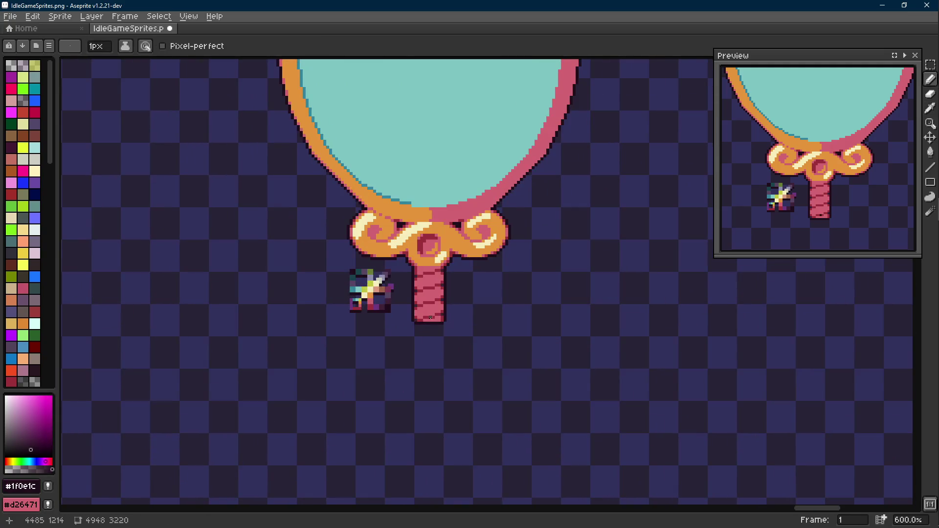
{"action": "scroll", "coordinate": [430, 317], "scroll_direction": "up", "scroll_amount": 1}
{"action": "key", "text": "ctrl+s"}
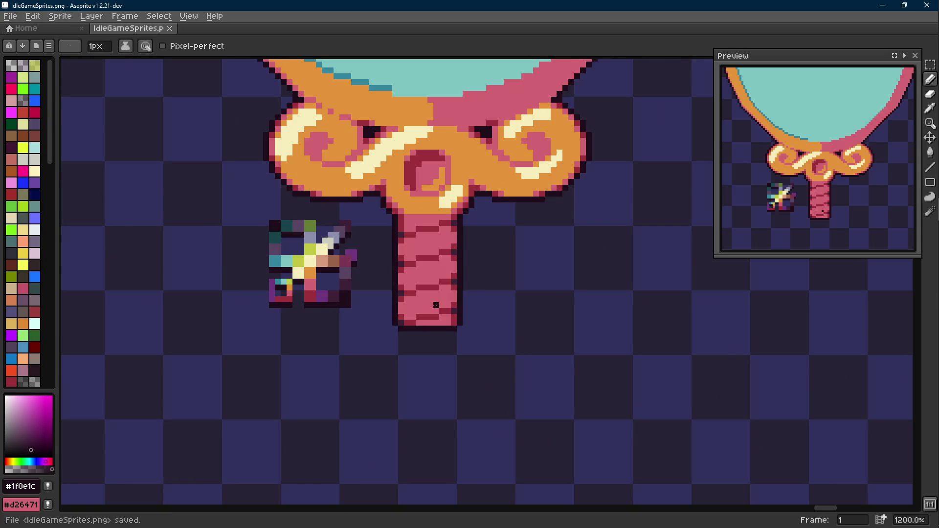
{"action": "scroll", "coordinate": [388, 290], "scroll_direction": "up", "scroll_amount": 1}
Marquee-select the pink stem area ready for a colour replacement.
{"action": "key", "text": "m"}
{"action": "left_click_drag", "start_coordinate": [393, 195], "coordinate": [512, 355]}
{"action": "key", "text": "Scroll_Lock"}
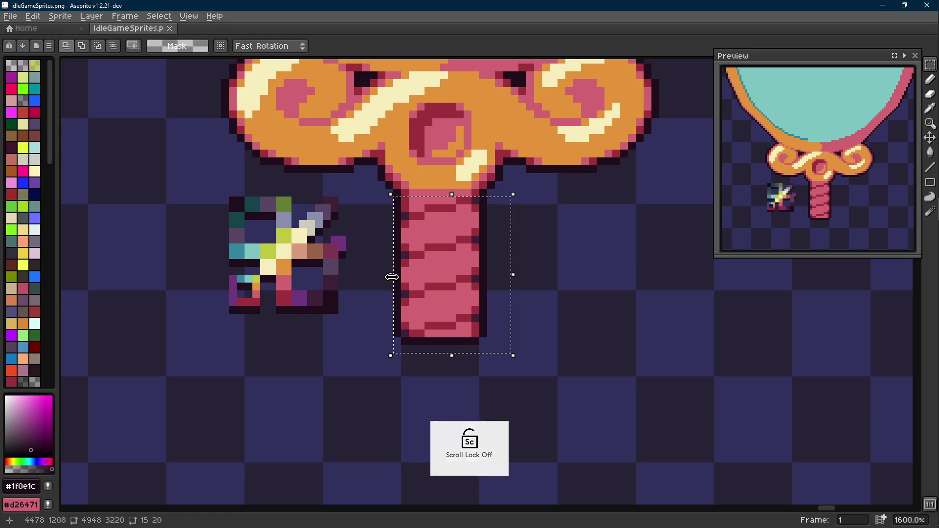
{"action": "scroll", "coordinate": [389, 279], "scroll_direction": "up", "scroll_amount": 1}
Replace the stem's edge accent colour within the selection via Replace Color, then deselect.
{"action": "right_click", "coordinate": [272, 282]}
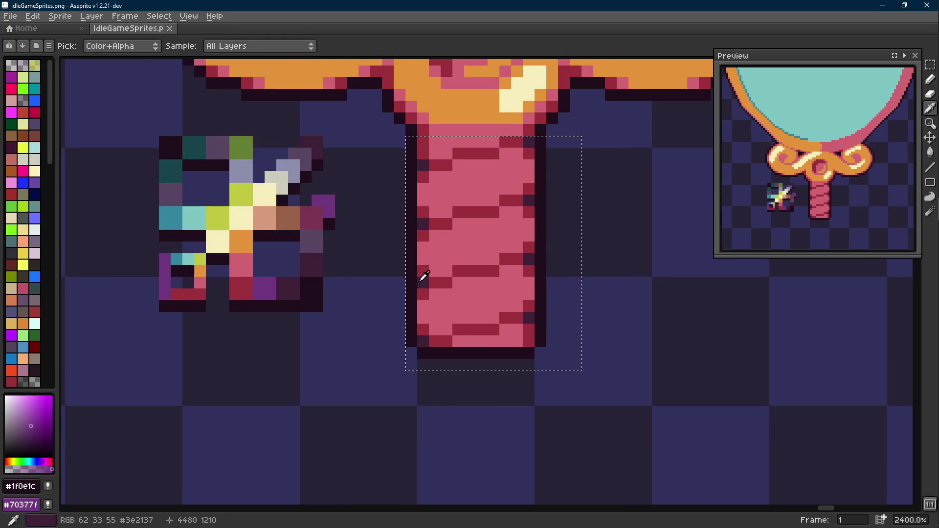
{"action": "left_click", "coordinate": [425, 277]}
{"action": "key", "text": "shift+r"}
{"action": "left_click", "coordinate": [374, 179]}
{"action": "scroll", "coordinate": [370, 217], "scroll_direction": "down", "scroll_amount": 4}
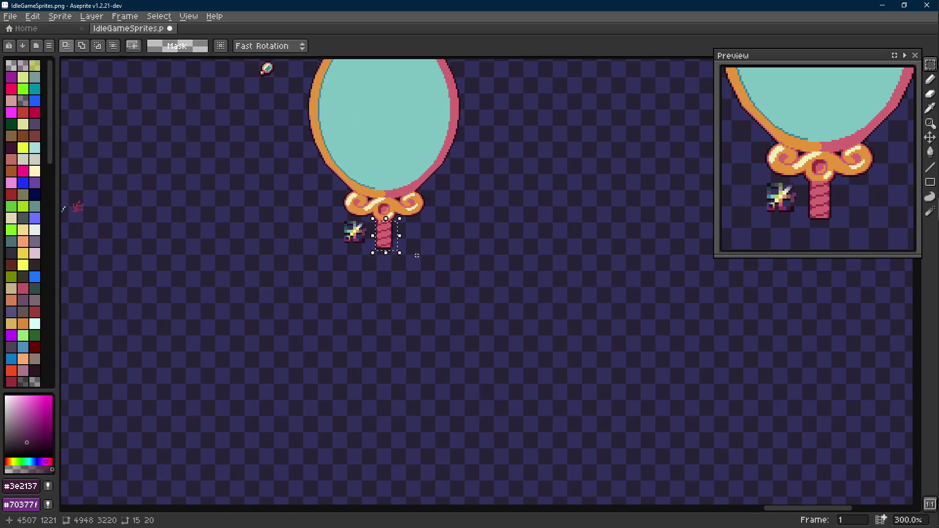
{"action": "scroll", "coordinate": [418, 256], "scroll_direction": "down", "scroll_amount": 1}
{"action": "key", "text": "ctrl+d"}
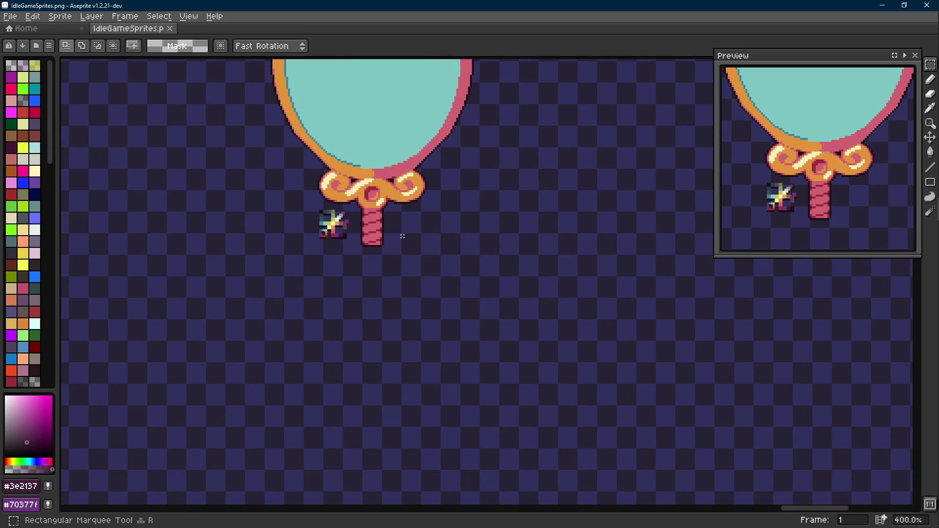
{"action": "scroll", "coordinate": [440, 267], "scroll_direction": "up", "scroll_amount": 1}
{"action": "scroll", "coordinate": [412, 249], "scroll_direction": "up", "scroll_amount": 2}
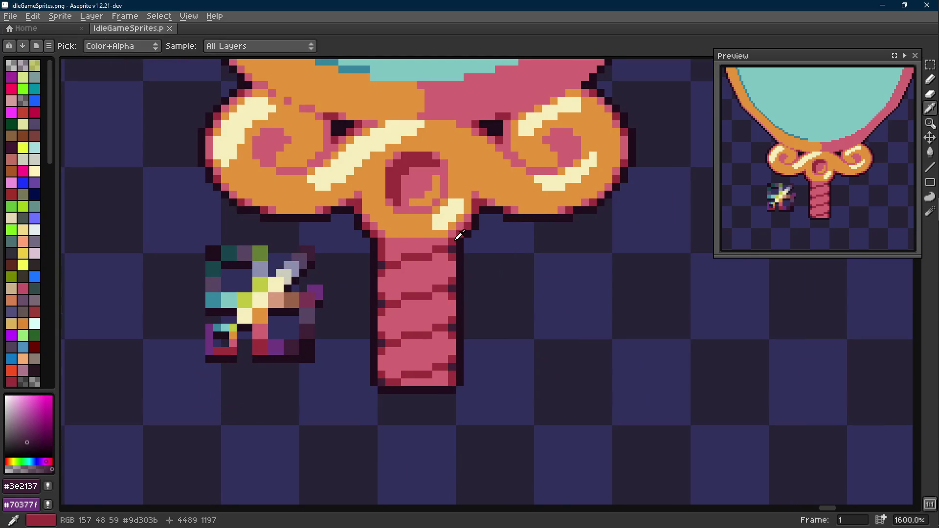
Draw a dark-red shadow line across the stem top beneath the gold collar, undoing and redoing to check it.
{"action": "key", "text": "i"}
{"action": "key", "text": "l"}
{"action": "left_click", "coordinate": [420, 242]}
{"action": "scroll", "coordinate": [443, 264], "scroll_direction": "down", "scroll_amount": 3}
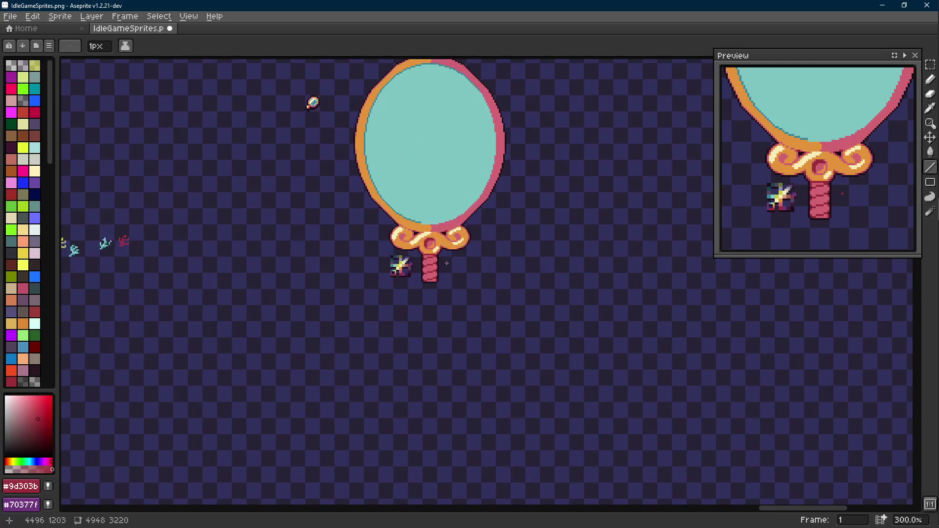
{"action": "scroll", "coordinate": [443, 262], "scroll_direction": "up", "scroll_amount": 2}
{"action": "scroll", "coordinate": [433, 257], "scroll_direction": "up", "scroll_amount": 1}
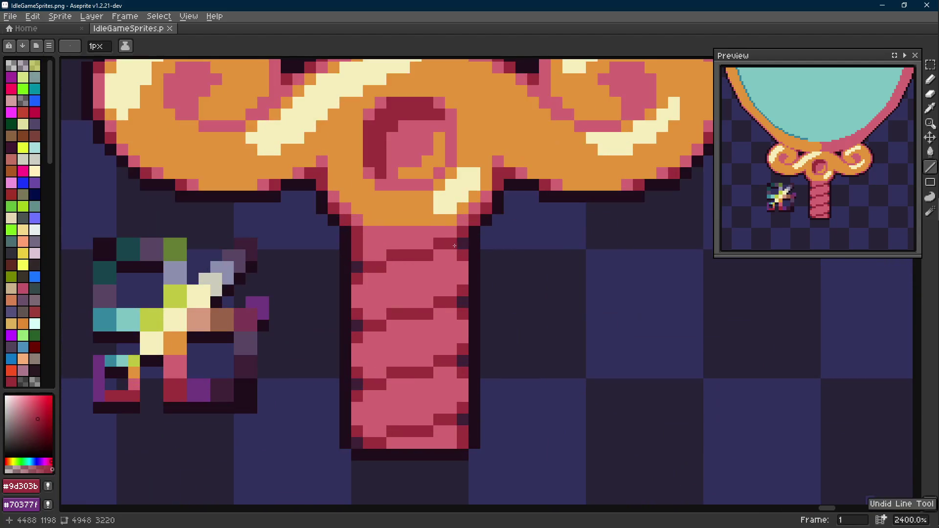
{"action": "left_click_drag", "start_coordinate": [415, 244], "coordinate": [367, 242]}
{"action": "scroll", "coordinate": [367, 242], "scroll_direction": "down", "scroll_amount": 2}
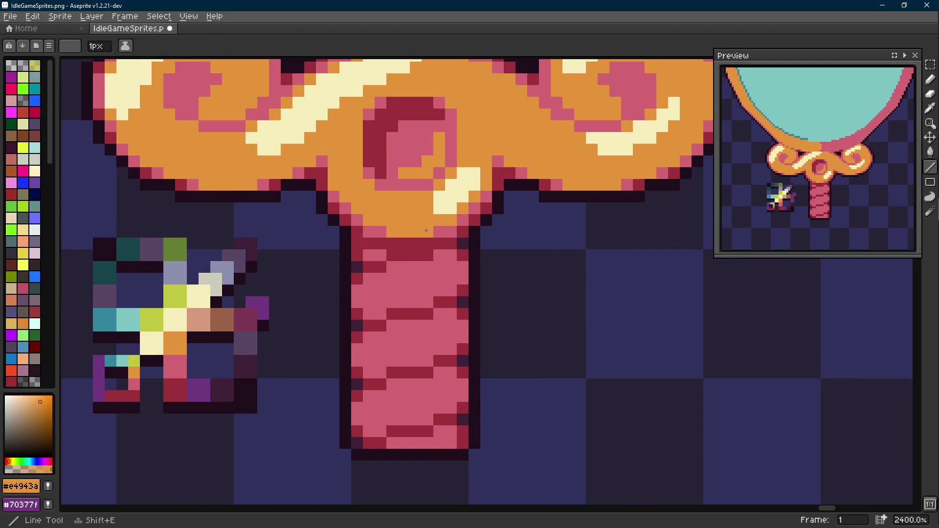
{"action": "scroll", "coordinate": [473, 248], "scroll_direction": "down", "scroll_amount": 1}
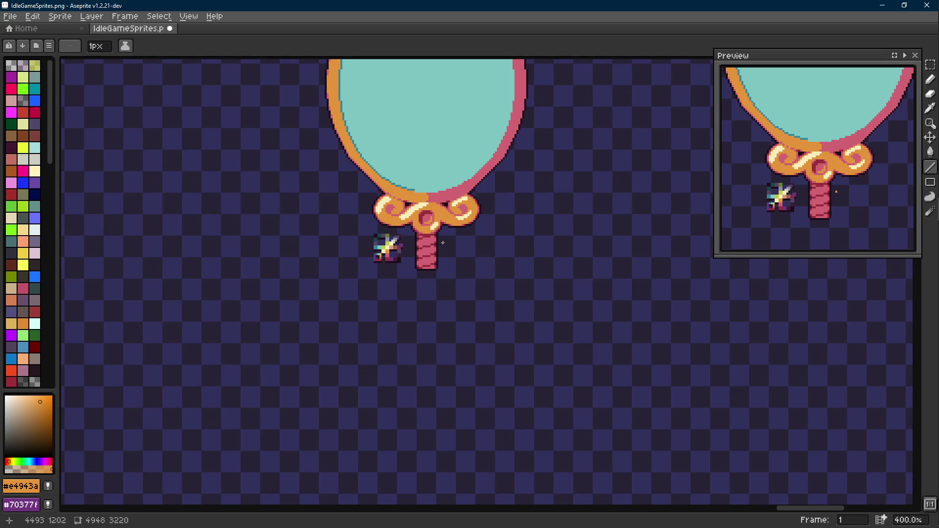
{"action": "scroll", "coordinate": [442, 243], "scroll_direction": "up", "scroll_amount": 1}
{"action": "scroll", "coordinate": [442, 244], "scroll_direction": "up", "scroll_amount": 1}
{"action": "key", "text": "v"}
{"action": "key", "text": "ctrl+z"}
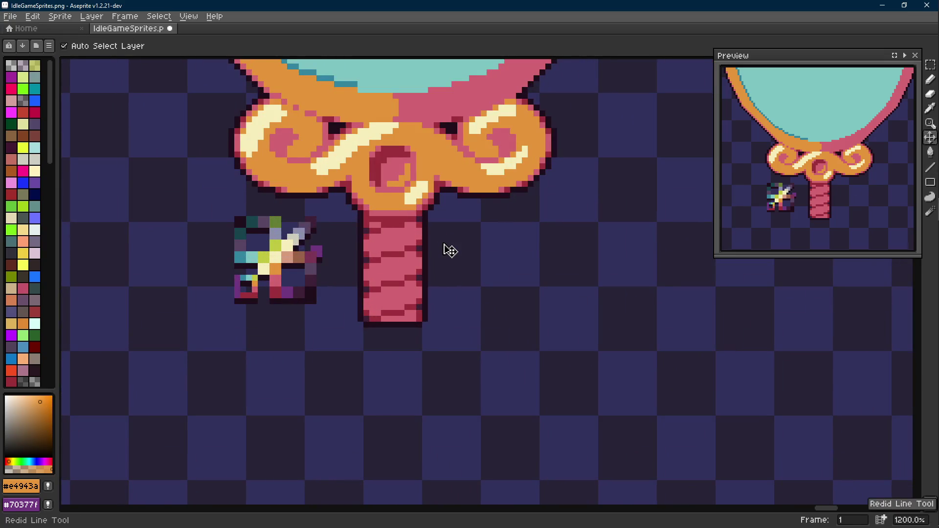
{"action": "key", "text": "m"}
Nudge the whole striped stem down, then magic-wand the top pink chunk and park it off to the right.
{"action": "left_click_drag", "start_coordinate": [442, 221], "coordinate": [337, 347]}
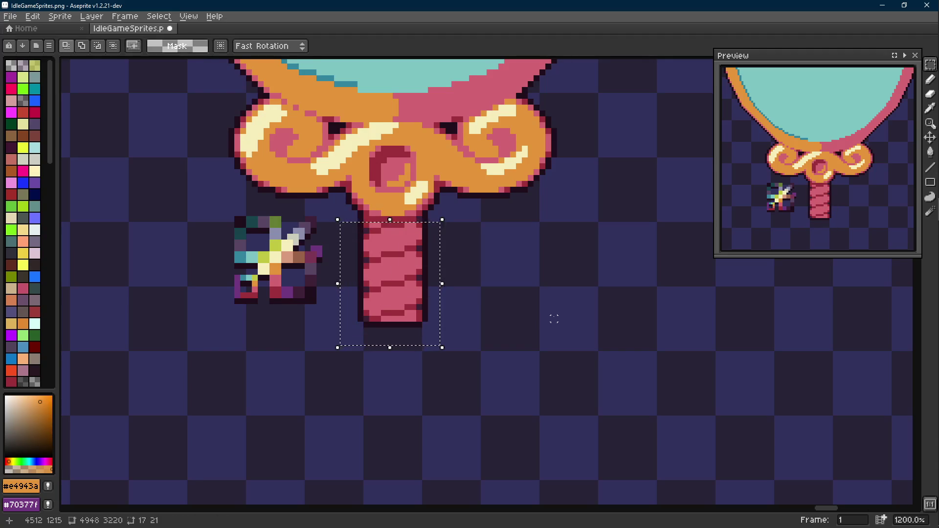
{"action": "key", "text": "Down"}
{"action": "key", "text": "Down"}
{"action": "key", "text": "Down"}
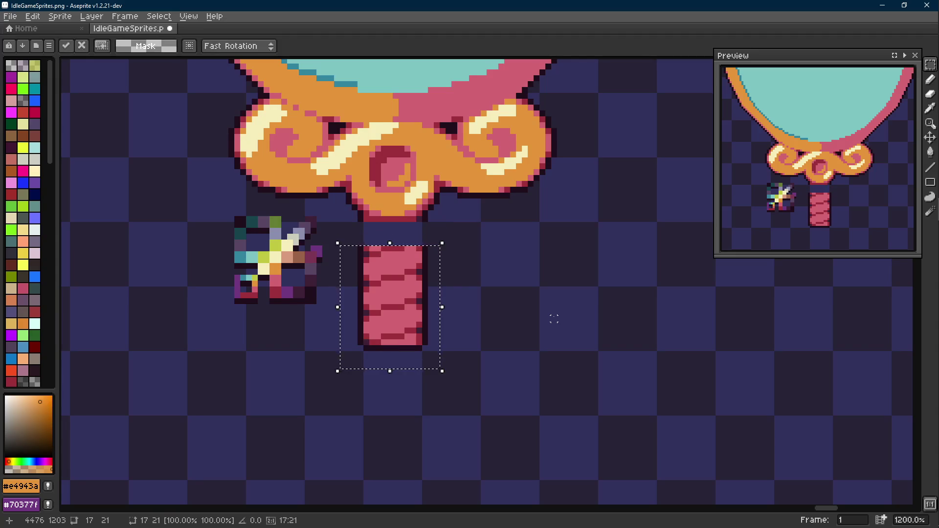
{"action": "scroll", "coordinate": [554, 319], "scroll_direction": "up", "scroll_amount": 1}
{"action": "key", "text": "w"}
{"action": "left_click", "coordinate": [446, 277]}
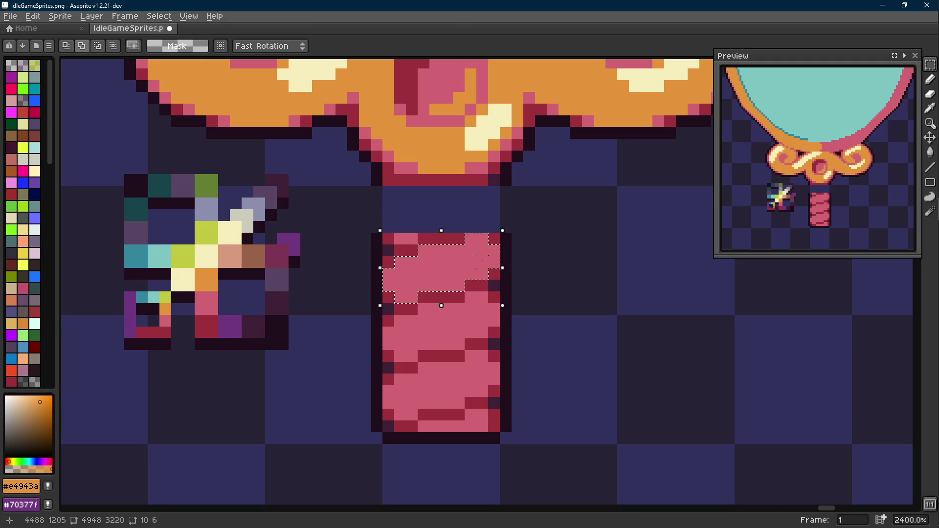
{"action": "left_click_drag", "start_coordinate": [480, 257], "coordinate": [455, 286]}
{"action": "left_click_drag", "start_coordinate": [397, 275], "coordinate": [406, 303]}
{"action": "scroll", "coordinate": [449, 284], "scroll_direction": "down", "scroll_amount": 1}
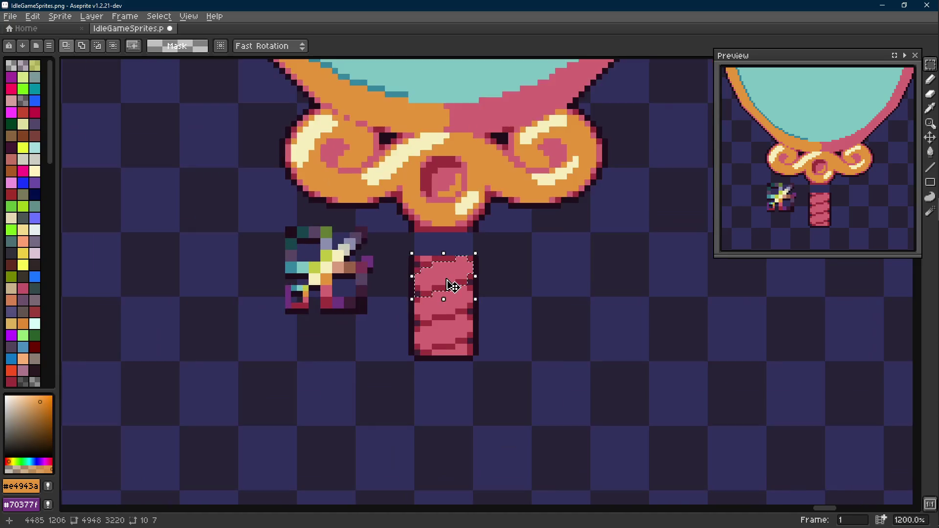
{"action": "left_click_drag", "start_coordinate": [455, 284], "coordinate": [557, 283]}
{"action": "left_click", "coordinate": [485, 286]}
Move the remaining striped column lower and drag the loose pink chunk back onto its top end.
{"action": "left_click_drag", "start_coordinate": [405, 248], "coordinate": [488, 400]}
{"action": "left_click_drag", "start_coordinate": [454, 323], "coordinate": [455, 360]}
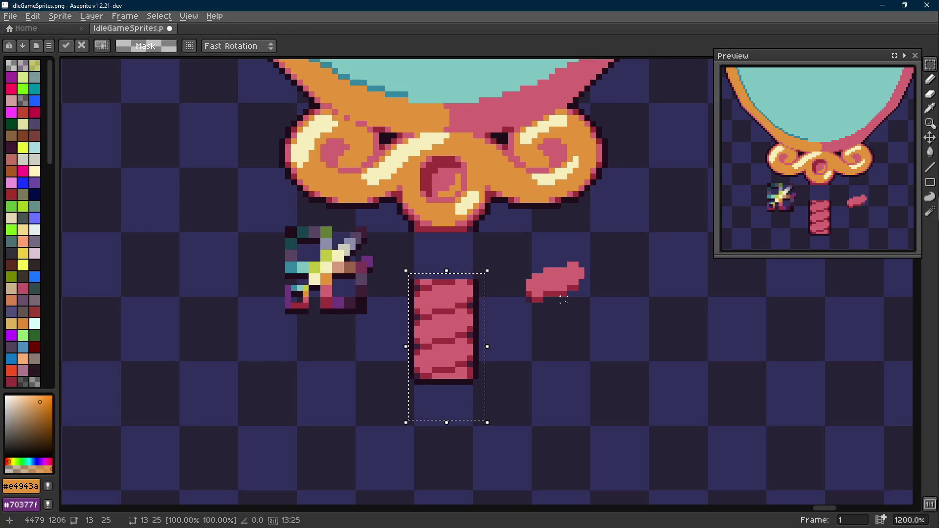
{"action": "left_click", "coordinate": [574, 288]}
{"action": "scroll", "coordinate": [575, 288], "scroll_direction": "up", "scroll_amount": 1}
{"action": "left_click_drag", "start_coordinate": [606, 245], "coordinate": [486, 342]}
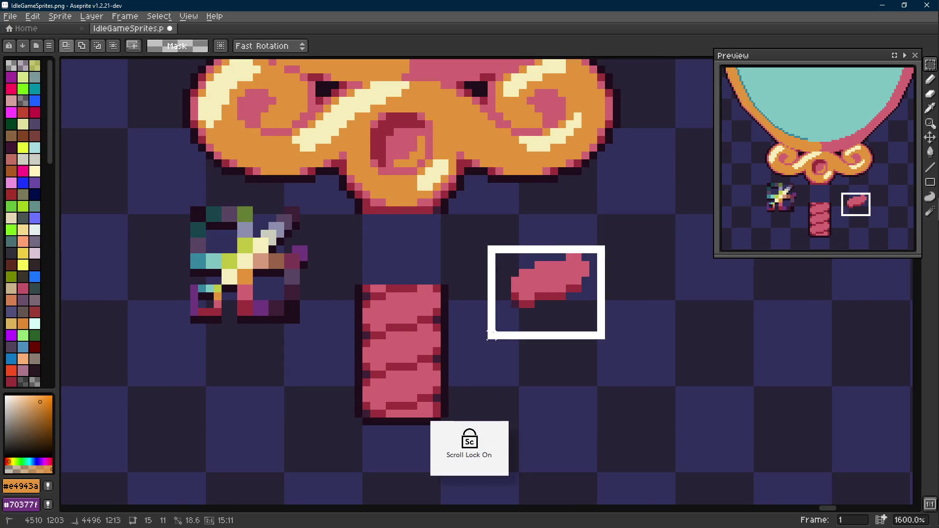
{"action": "left_click_drag", "start_coordinate": [555, 317], "coordinate": [404, 308]}
Erase the pink bump atop the column with dark red and touch up its outline and accent pixels.
{"action": "key", "text": "ctrl+d"}
{"action": "scroll", "coordinate": [404, 309], "scroll_direction": "up", "scroll_amount": 1}
{"action": "key", "text": "alt"}
{"action": "left_click", "coordinate": [424, 268], "text": "alt"}
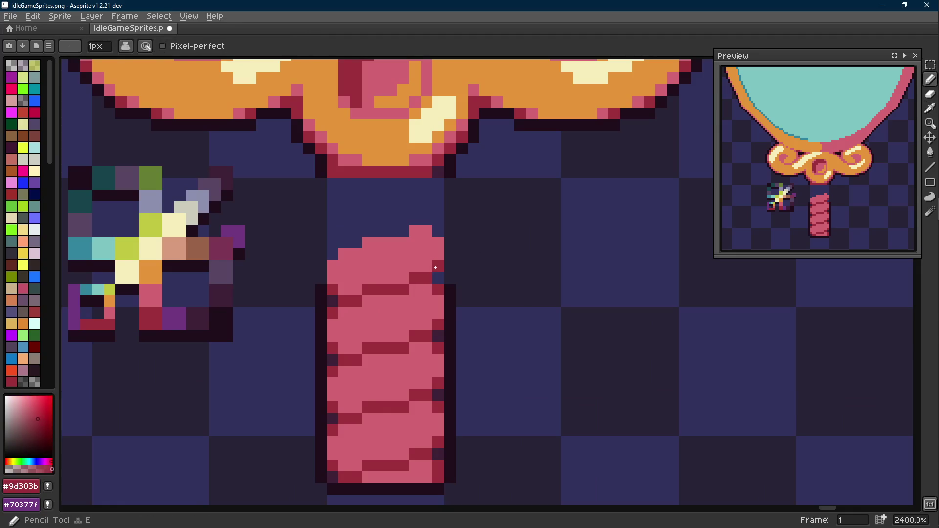
{"action": "mouse_move", "coordinate": [427, 254]}
{"action": "left_mouse_down"}
{"action": "mouse_move", "coordinate": [345, 242]}
{"action": "mouse_move", "coordinate": [422, 231]}
{"action": "left_mouse_up"}
{"action": "left_click", "coordinate": [448, 266], "text": "alt"}
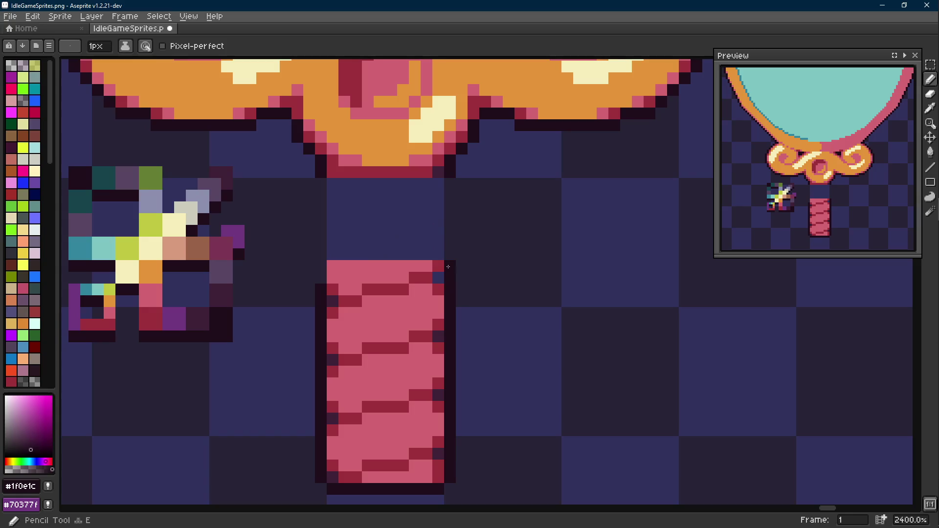
{"action": "left_click", "coordinate": [320, 274], "text": "alt"}
{"action": "left_click", "coordinate": [438, 279]}
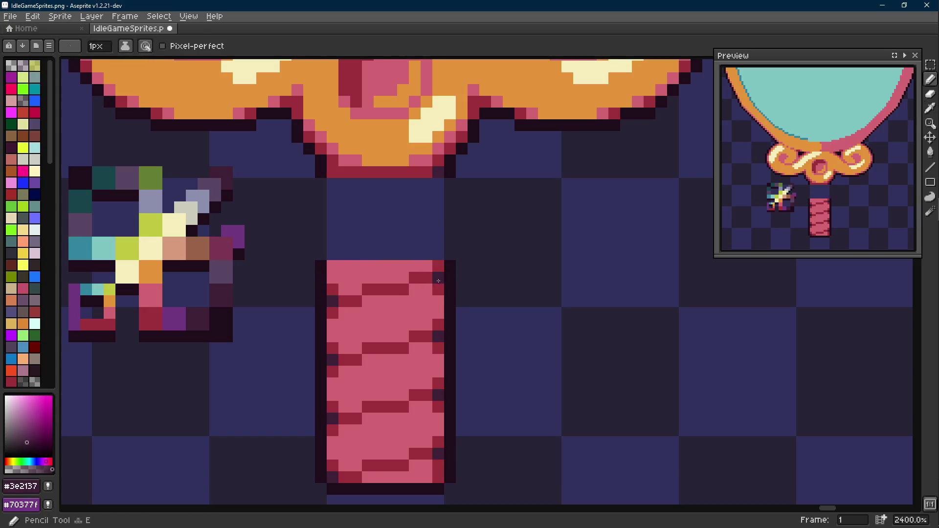
{"action": "scroll", "coordinate": [382, 294], "scroll_direction": "down", "scroll_amount": 1}
Nudge the striped column up one pixel and tidy the pixels at its top.
{"action": "key", "text": "m"}
{"action": "mouse_move", "coordinate": [453, 271]}
{"action": "left_mouse_down"}
{"action": "mouse_move", "coordinate": [337, 427]}
{"action": "mouse_move", "coordinate": [347, 445]}
{"action": "left_mouse_up"}
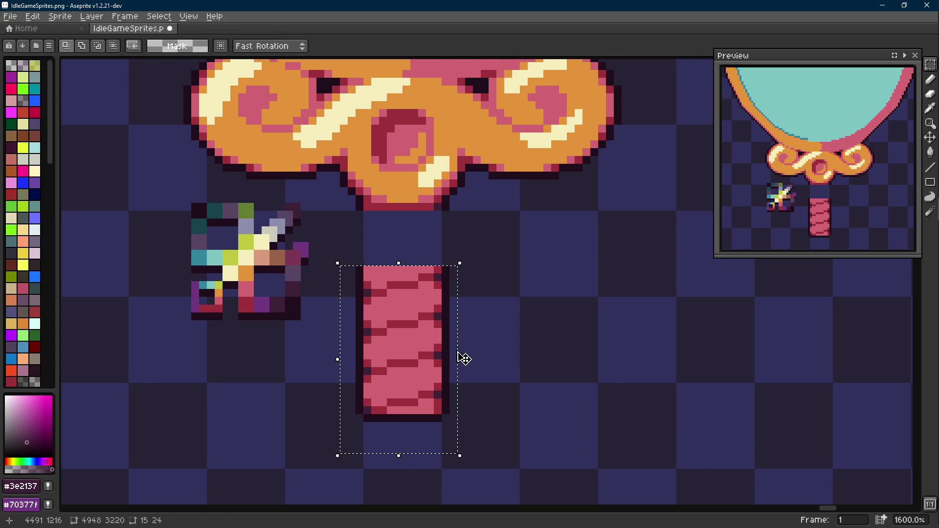
{"action": "key", "text": "Up"}
{"action": "key", "text": "Up"}
{"action": "key", "text": "Up"}
{"action": "key", "text": "ctrl+d"}
{"action": "scroll", "coordinate": [452, 221], "scroll_direction": "up", "scroll_amount": 1}
{"action": "key", "text": "alt"}
{"action": "left_click", "coordinate": [452, 203]}
{"action": "scroll", "coordinate": [452, 203], "scroll_direction": "down", "scroll_amount": 4}
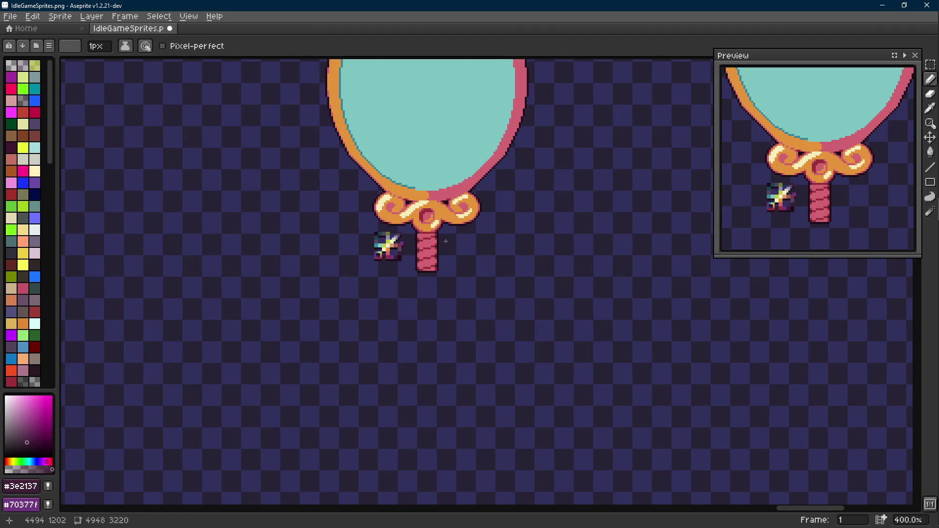
{"action": "scroll", "coordinate": [442, 242], "scroll_direction": "up", "scroll_amount": 2}
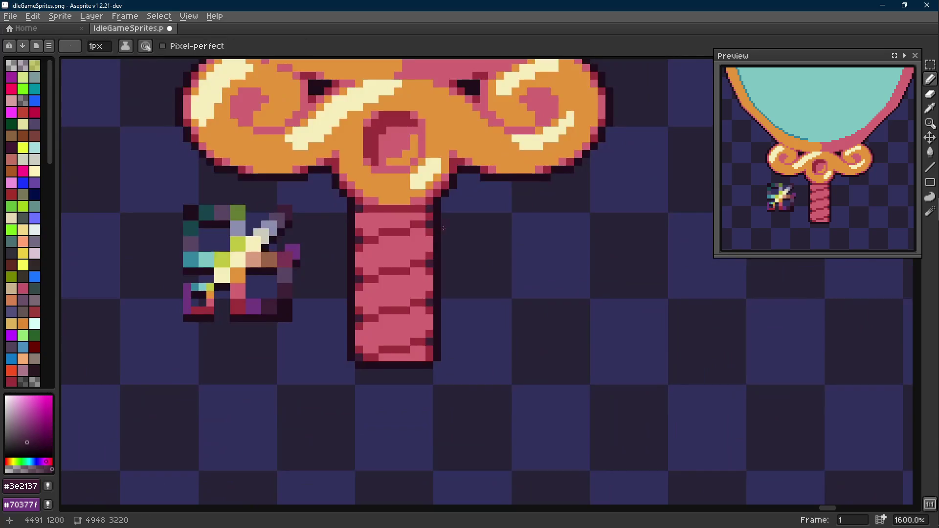
Move the whole pink stem down one pixel so it sits just under the gold collar, then deselect.
{"action": "key", "text": "m"}
{"action": "left_click_drag", "start_coordinate": [331, 211], "coordinate": [451, 385]}
{"action": "key", "text": "Down"}
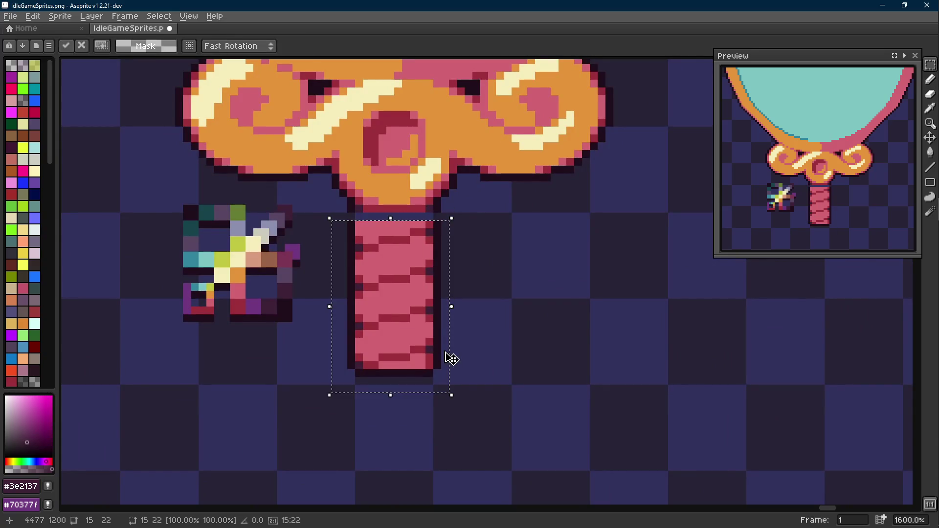
{"action": "key", "text": "ctrl+d"}
{"action": "scroll", "coordinate": [412, 205], "scroll_direction": "up", "scroll_amount": 1}
{"action": "key", "text": "alt"}
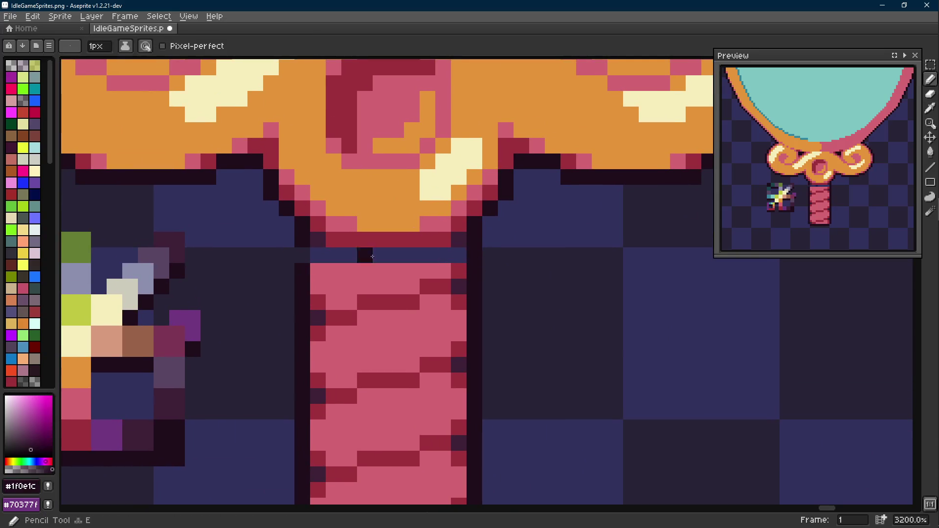
Paint-bucket the gap row at the stem's top with the light pink stem colour.
{"action": "left_click", "coordinate": [320, 294], "text": "alt"}
{"action": "left_click", "coordinate": [334, 255], "text": "alt"}
{"action": "key", "text": "g"}
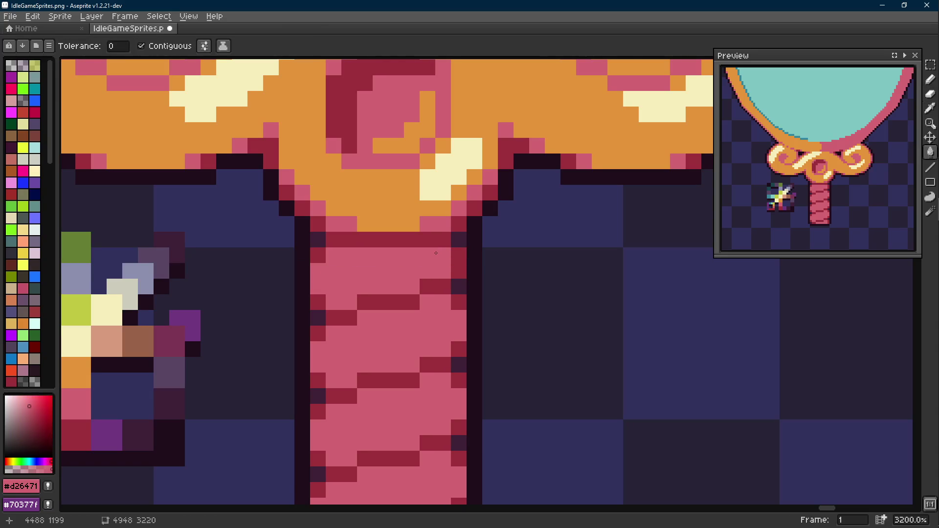
{"action": "scroll", "coordinate": [439, 254], "scroll_direction": "down", "scroll_amount": 2}
{"action": "scroll", "coordinate": [438, 254], "scroll_direction": "up", "scroll_amount": 1}
{"action": "scroll", "coordinate": [438, 253], "scroll_direction": "down", "scroll_amount": 2}
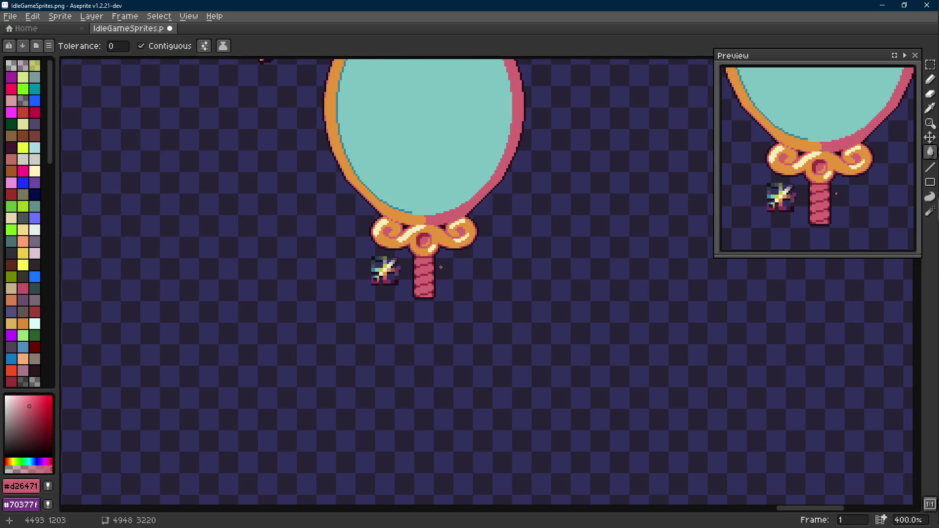
{"action": "scroll", "coordinate": [434, 262], "scroll_direction": "up", "scroll_amount": 2}
{"action": "left_click_drag", "start_coordinate": [447, 253], "coordinate": [474, 193]}
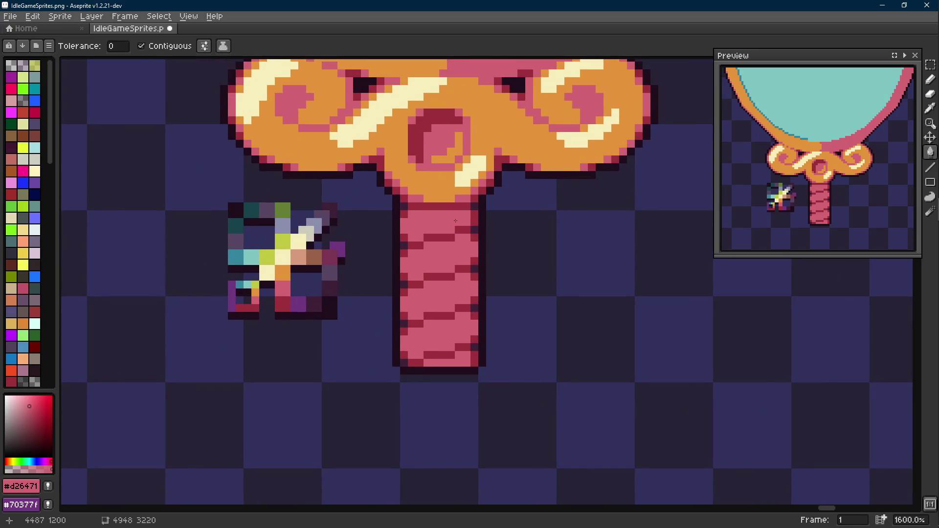
Paint a 2px orange band across the stem top in the cap's orange, undoing a bad stroke.
{"action": "key", "text": "alt"}
{"action": "scroll", "coordinate": [455, 202], "scroll_direction": "up", "scroll_amount": 1}
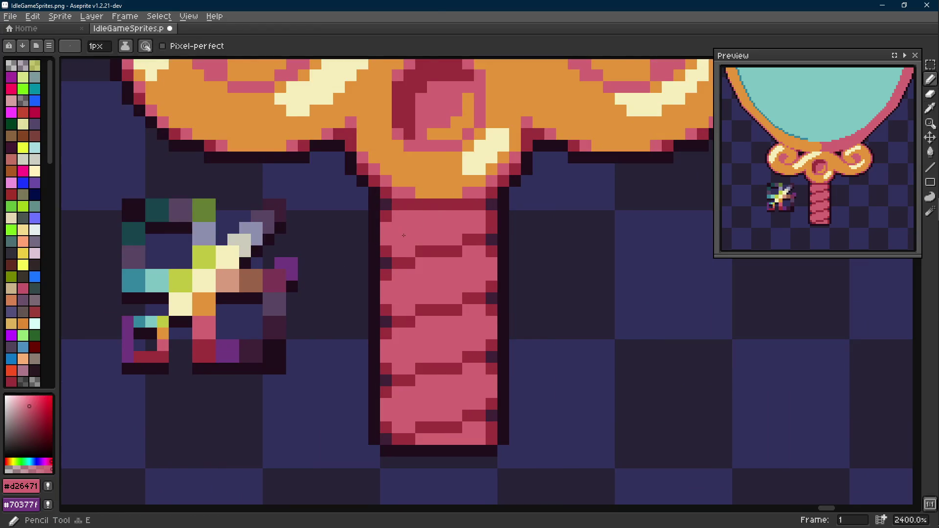
{"action": "left_click", "coordinate": [398, 157], "text": "alt"}
{"action": "key", "text": "plus"}
{"action": "left_click_drag", "start_coordinate": [407, 235], "coordinate": [459, 220]}
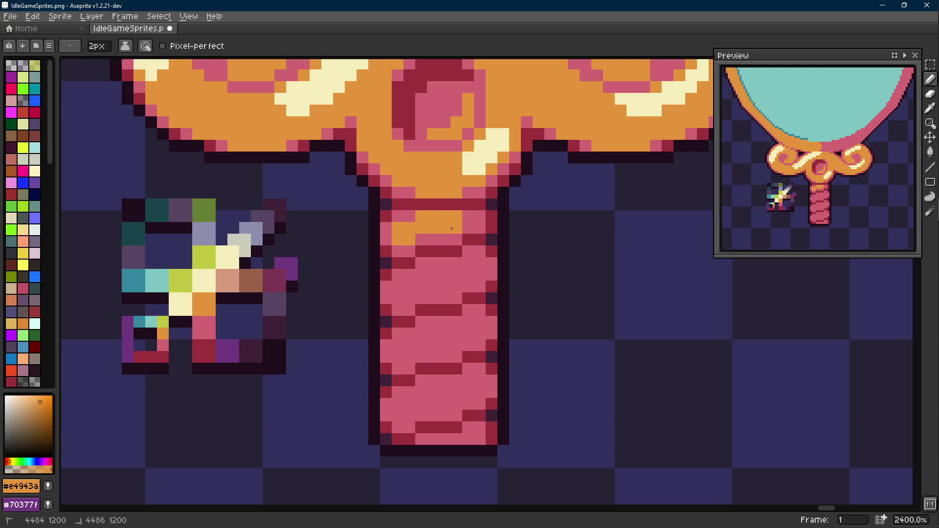
{"action": "key", "text": "alt"}
{"action": "left_click", "coordinate": [441, 243], "text": "alt"}
{"action": "scroll", "coordinate": [440, 243], "scroll_direction": "down", "scroll_amount": 3}
{"action": "key", "text": "ctrl+z"}
{"action": "key", "text": "ctrl+z"}
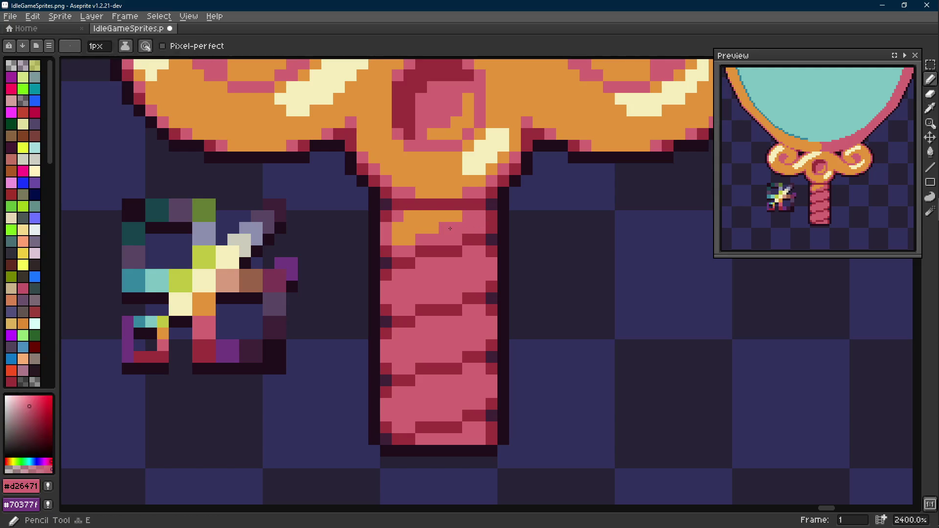
{"action": "scroll", "coordinate": [420, 249], "scroll_direction": "up", "scroll_amount": 2}
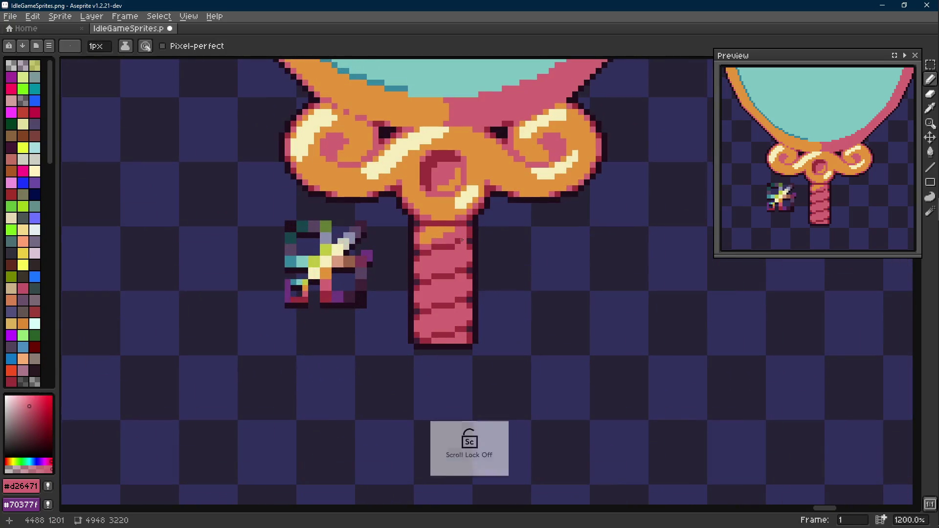
{"action": "scroll", "coordinate": [433, 235], "scroll_direction": "up", "scroll_amount": 2}
{"action": "key", "text": "alt"}
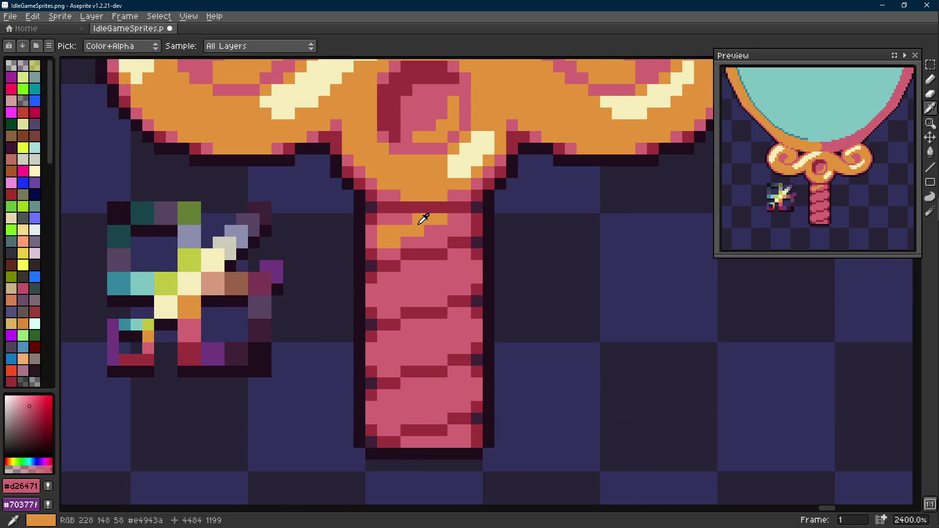
Paint and nudge a second orange stripe, then undo the orange work back to plain pink stripes.
{"action": "left_click", "coordinate": [419, 216], "text": "alt"}
{"action": "mouse_move", "coordinate": [431, 231]}
{"action": "left_mouse_down"}
{"action": "mouse_move", "coordinate": [447, 220]}
{"action": "mouse_move", "coordinate": [418, 290]}
{"action": "left_mouse_up"}
{"action": "left_click", "coordinate": [424, 222]}
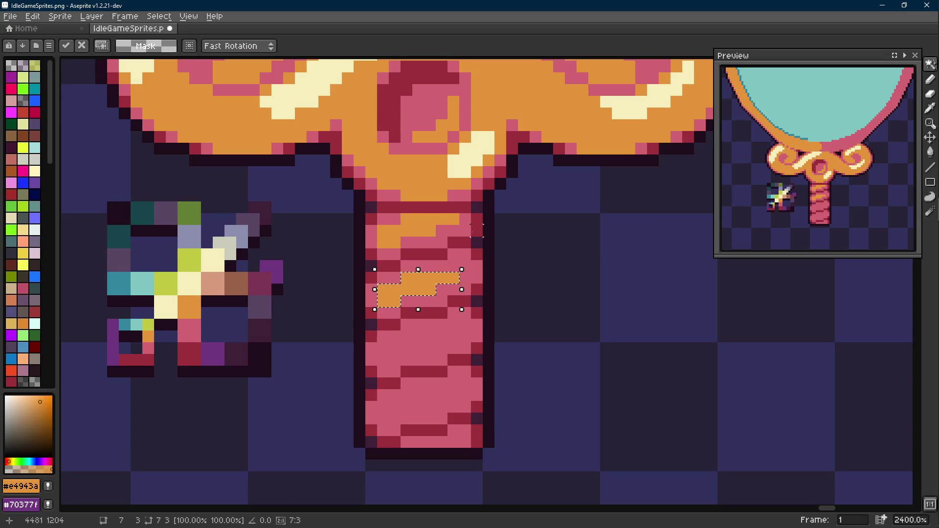
{"action": "key", "text": "Up"}
{"action": "key", "text": "Escape"}
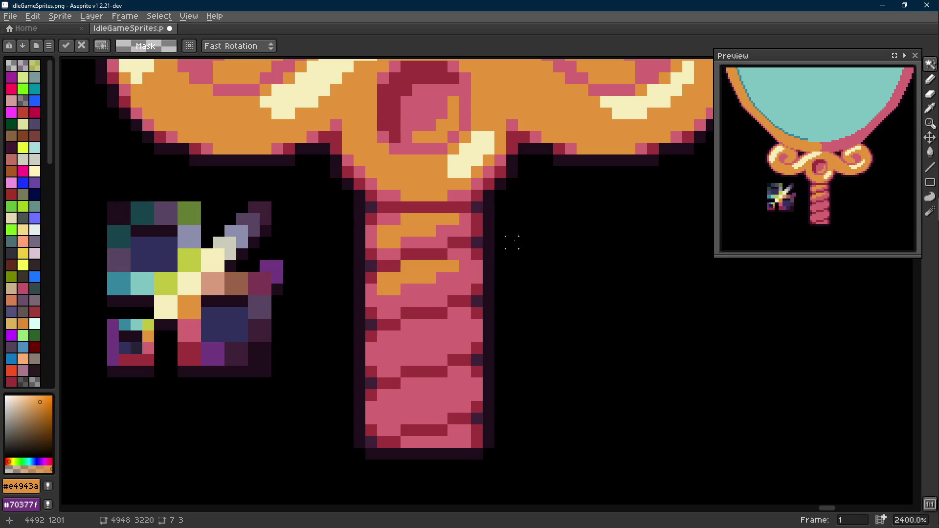
{"action": "scroll", "coordinate": [512, 243], "scroll_direction": "down", "scroll_amount": 5}
{"action": "scroll", "coordinate": [436, 274], "scroll_direction": "down", "scroll_amount": 2}
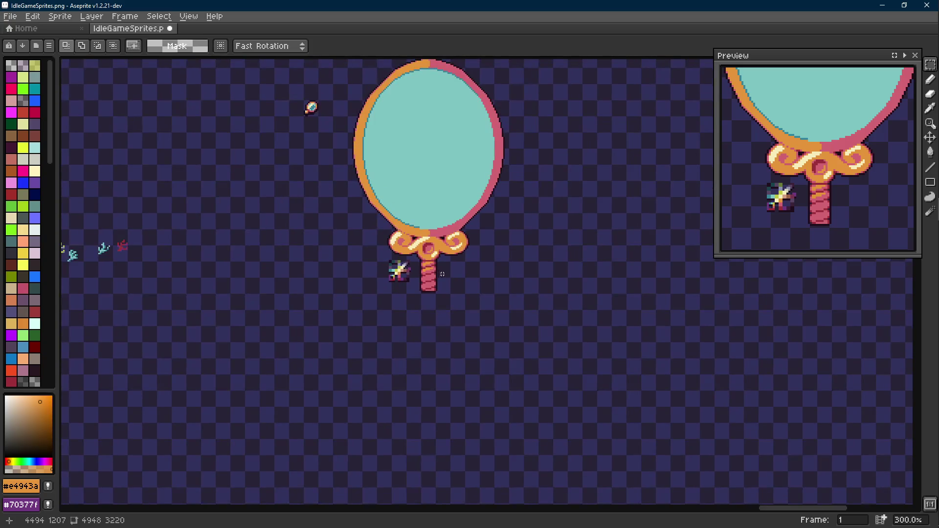
{"action": "scroll", "coordinate": [436, 264], "scroll_direction": "up", "scroll_amount": 5}
{"action": "key", "text": "ctrl+z"}
{"action": "key", "text": "ctrl+z"}
{"action": "key", "text": "ctrl+z"}
{"action": "key", "text": "ctrl+z"}
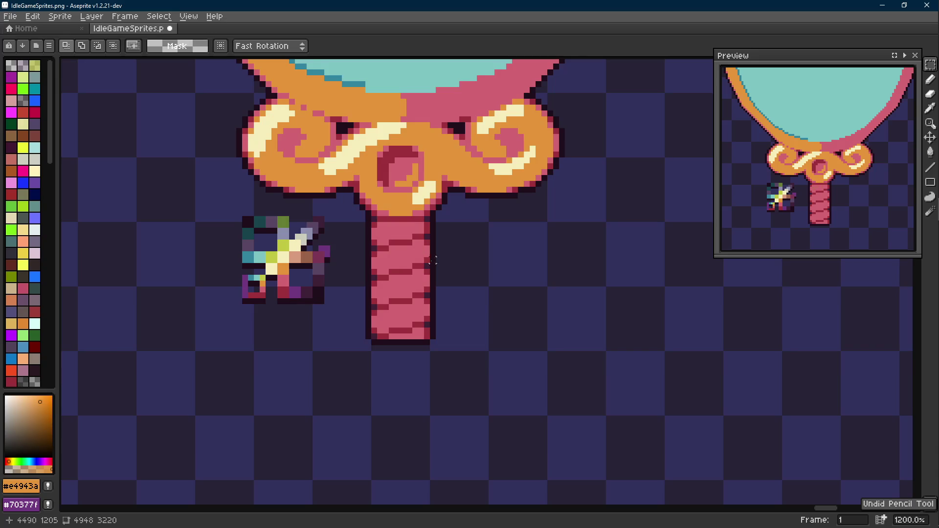
{"action": "scroll", "coordinate": [439, 260], "scroll_direction": "up", "scroll_amount": 2}
Pencil dark-red shading pixels near the stem top in a checkered pattern.
{"action": "key", "text": "alt"}
{"action": "left_click", "coordinate": [412, 205], "text": "alt"}
{"action": "key", "text": "b"}
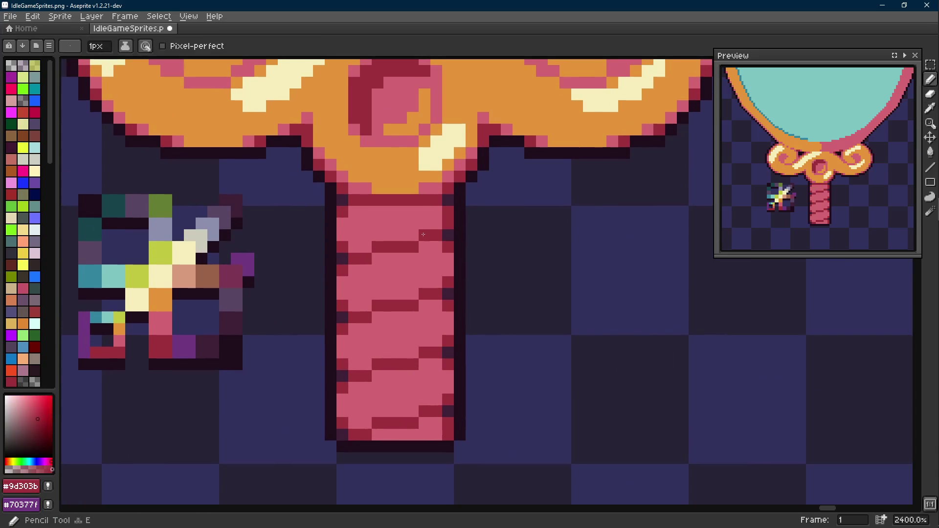
{"action": "scroll", "coordinate": [427, 221], "scroll_direction": "up", "scroll_amount": 1}
{"action": "left_click", "coordinate": [434, 215]}
{"action": "left_click", "coordinate": [399, 203]}
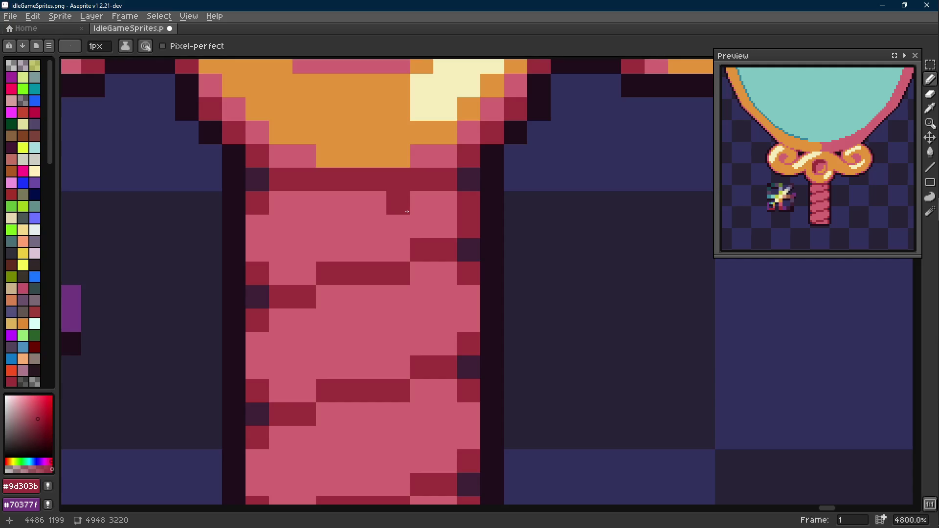
{"action": "left_click", "coordinate": [422, 226]}
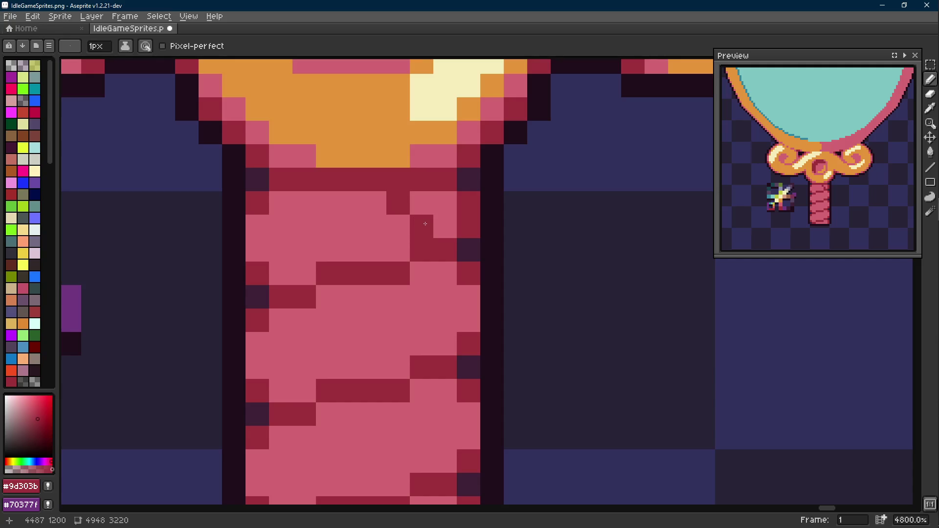
{"action": "left_click", "coordinate": [445, 204]}
{"action": "left_click", "coordinate": [398, 250]}
{"action": "scroll", "coordinate": [427, 242], "scroll_direction": "down", "scroll_amount": 3}
{"action": "scroll", "coordinate": [429, 260], "scroll_direction": "down", "scroll_amount": 1}
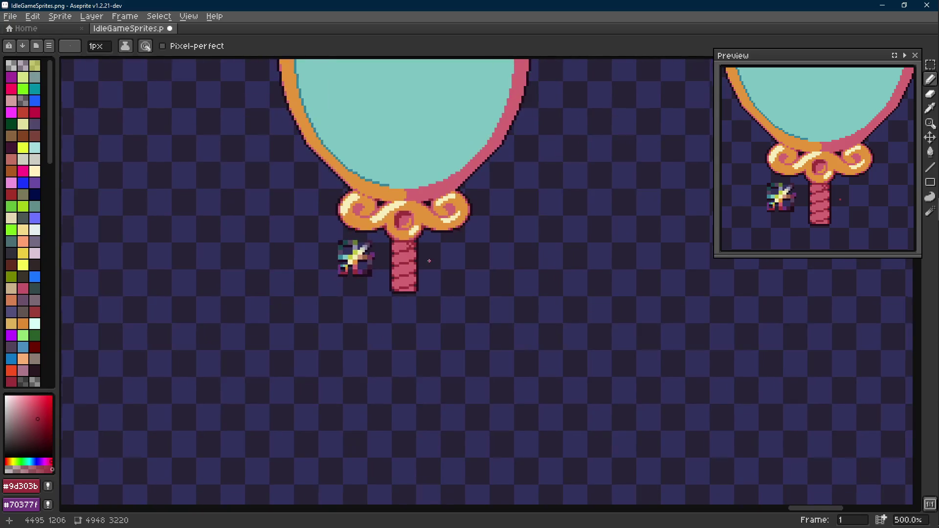
{"action": "scroll", "coordinate": [429, 261], "scroll_direction": "down", "scroll_amount": 1}
{"action": "scroll", "coordinate": [429, 260], "scroll_direction": "up", "scroll_amount": 4}
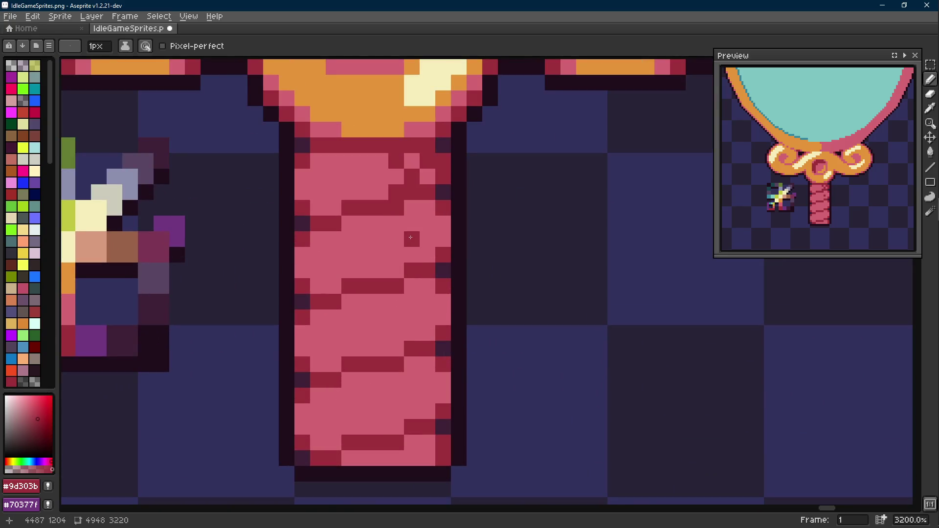
Continue the dark-red checkered shading pixels further down the stem's right side.
{"action": "key", "text": "Scroll_Lock"}
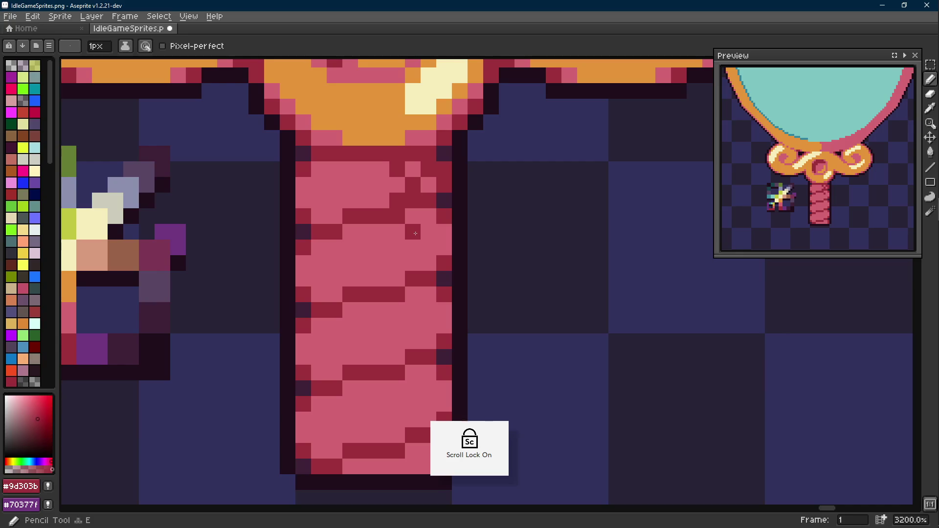
{"action": "left_click_drag", "start_coordinate": [426, 293], "coordinate": [427, 246]}
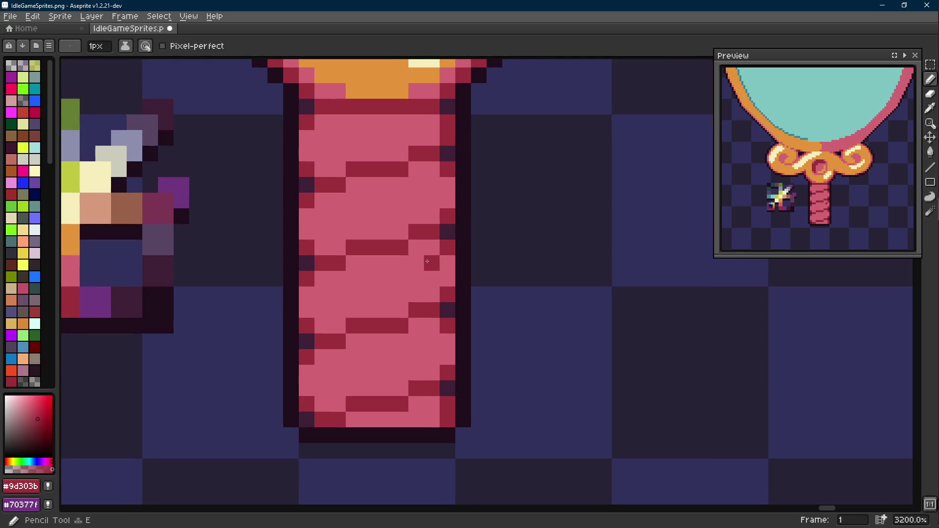
{"action": "left_click", "coordinate": [419, 265]}
{"action": "left_click", "coordinate": [431, 275]}
{"action": "left_click", "coordinate": [416, 291]}
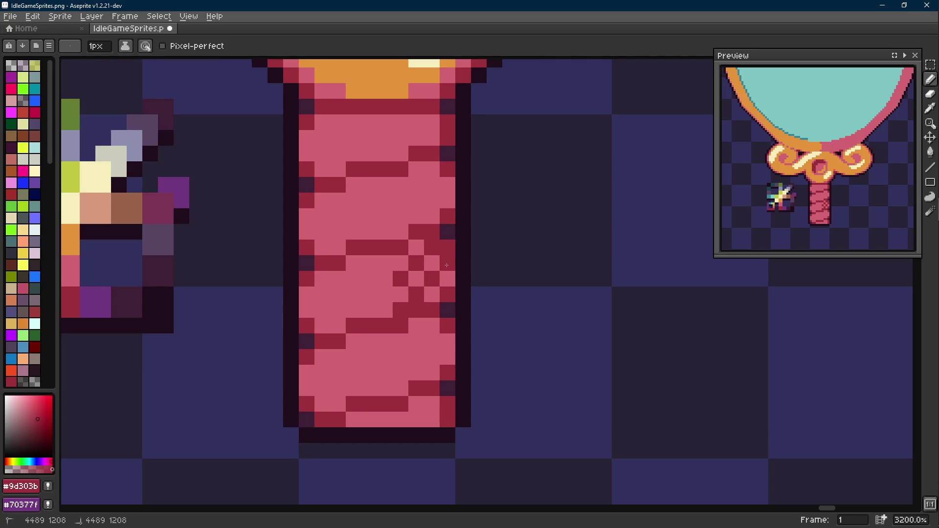
{"action": "scroll", "coordinate": [445, 271], "scroll_direction": "down", "scroll_amount": 3}
{"action": "scroll", "coordinate": [445, 272], "scroll_direction": "up", "scroll_amount": 4}
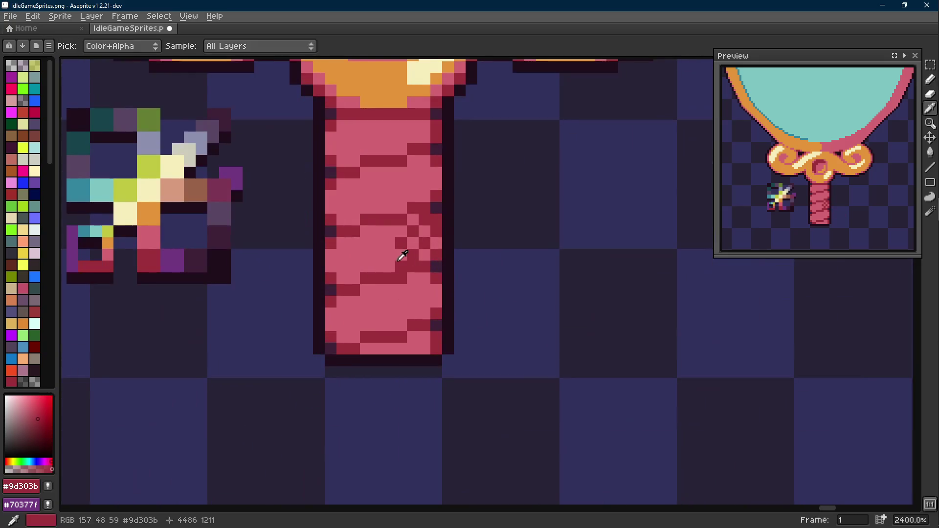
Undo a stray pixel and marquee-select the checkered shading block on the stem.
{"action": "key", "text": "v"}
{"action": "key", "text": "ctrl+z"}
{"action": "key", "text": "ctrl+z"}
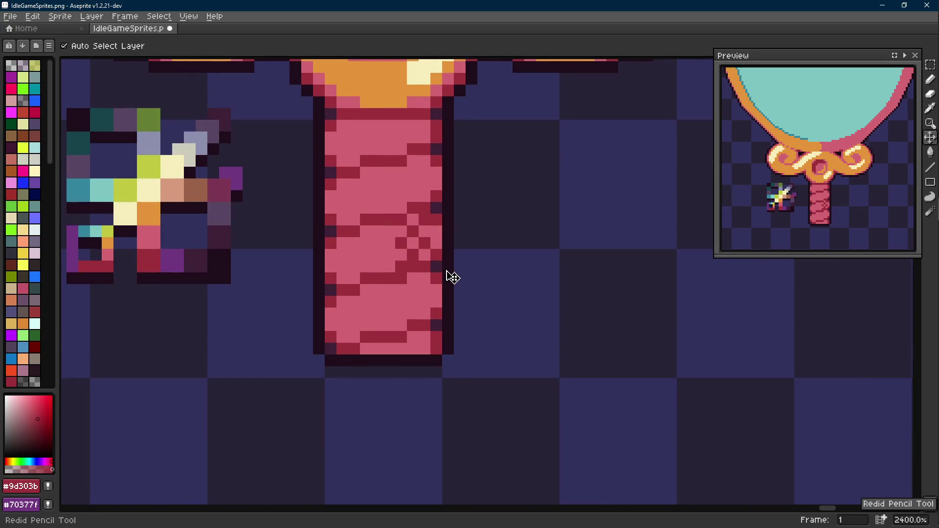
{"action": "key", "text": "alt"}
{"action": "left_click", "coordinate": [400, 251]}
{"action": "key", "text": "b"}
{"action": "key", "text": "m"}
{"action": "left_click_drag", "start_coordinate": [428, 213], "coordinate": [405, 261]}
{"action": "mouse_move", "coordinate": [405, 213]}
{"action": "left_mouse_down"}
{"action": "mouse_move", "coordinate": [444, 263]}
{"action": "mouse_move", "coordinate": [428, 304]}
{"action": "left_mouse_up"}
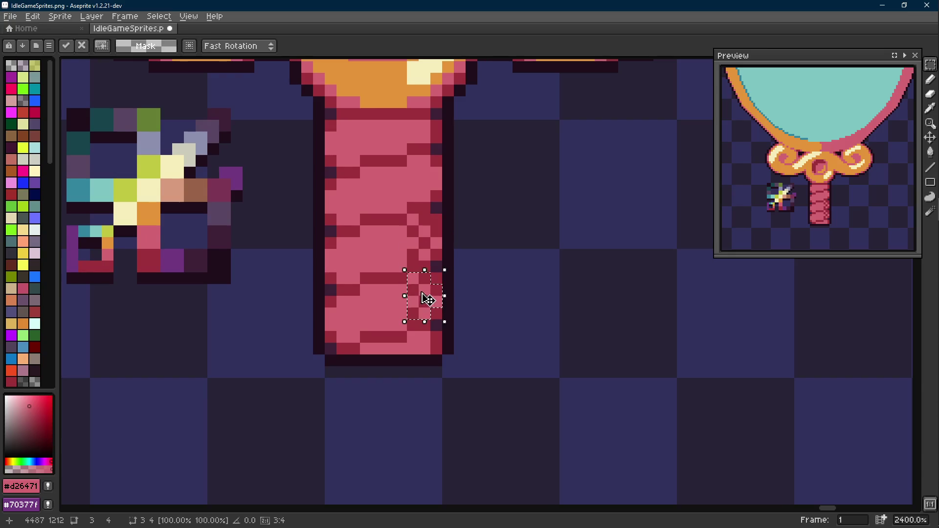
{"action": "scroll", "coordinate": [428, 298], "scroll_direction": "up", "scroll_amount": 1}
Copy the shading block up the stem's right edge, deselect, then add and undo a stray dark-red pixel.
{"action": "key", "text": "ctrl+z"}
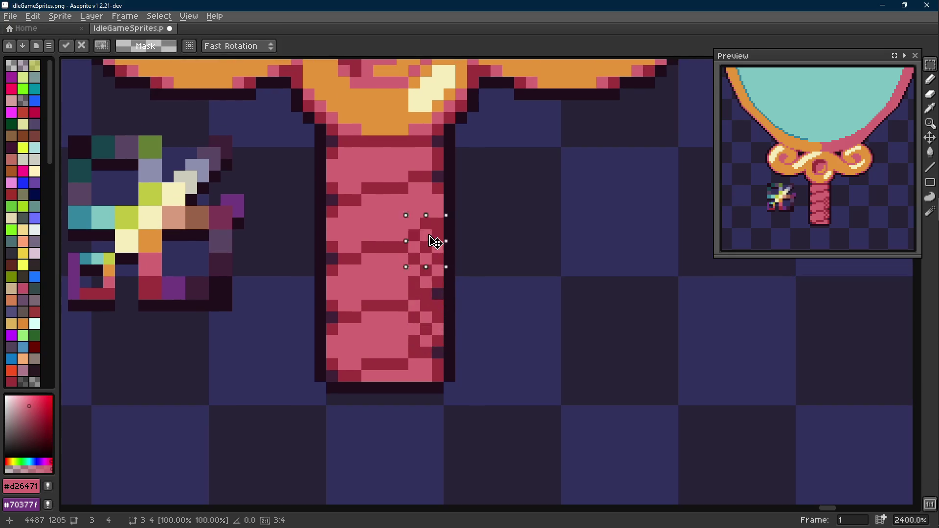
{"action": "left_click_drag", "start_coordinate": [434, 245], "coordinate": [435, 224]}
{"action": "key", "text": "ctrl+d"}
{"action": "scroll", "coordinate": [444, 225], "scroll_direction": "down", "scroll_amount": 2}
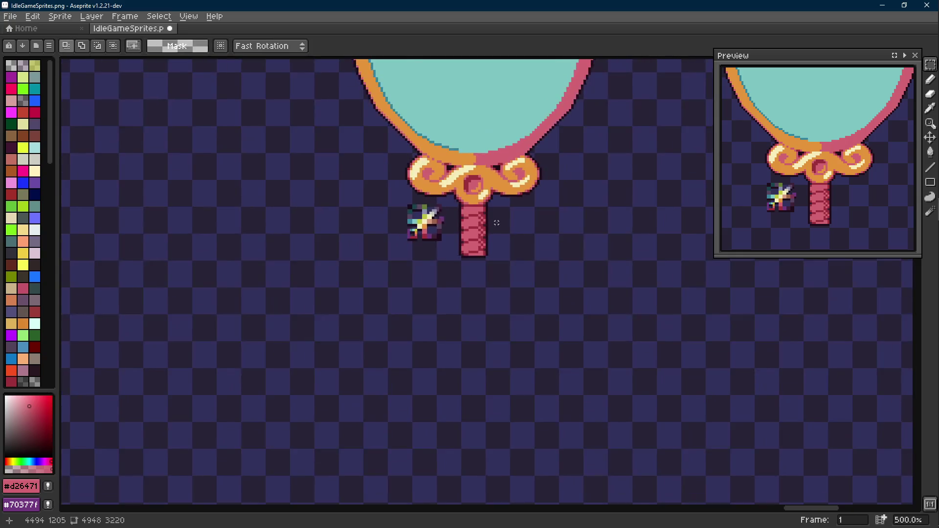
{"action": "scroll", "coordinate": [469, 221], "scroll_direction": "down", "scroll_amount": 1}
{"action": "scroll", "coordinate": [497, 220], "scroll_direction": "up", "scroll_amount": 3}
{"action": "scroll", "coordinate": [485, 225], "scroll_direction": "up", "scroll_amount": 1}
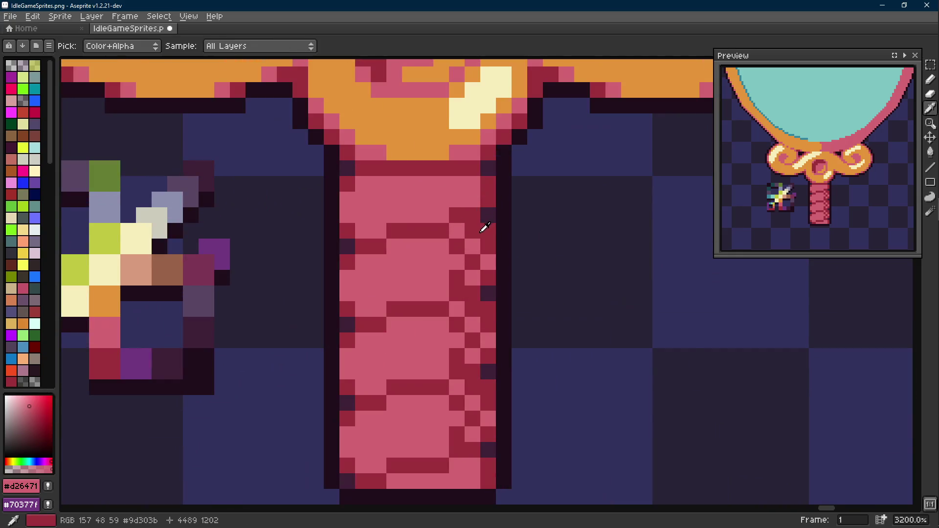
{"action": "left_click", "coordinate": [484, 225], "text": "alt"}
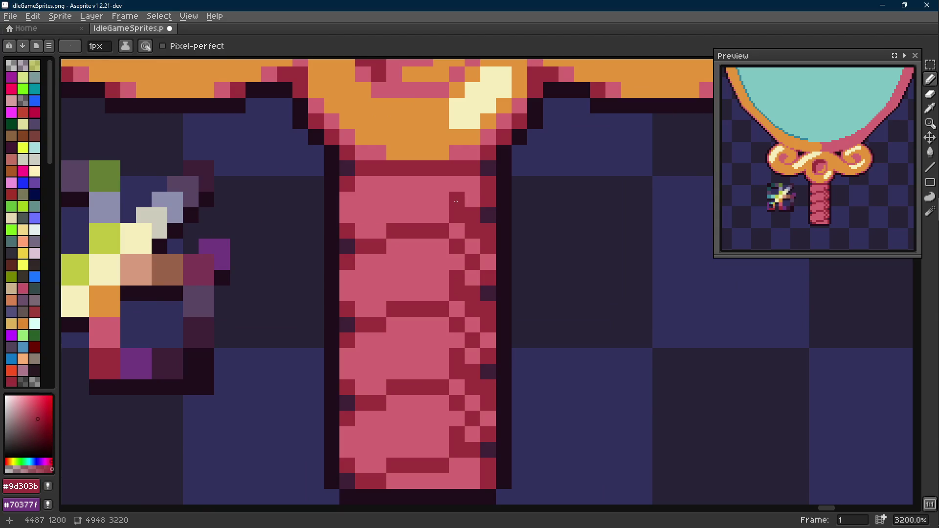
{"action": "left_click", "coordinate": [469, 186]}
{"action": "key", "text": "ctrl+z"}
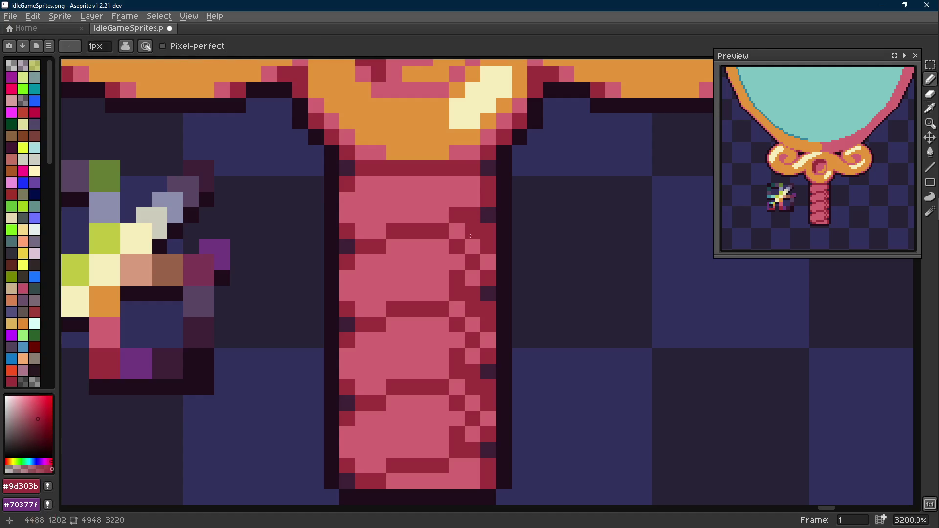
{"action": "scroll", "coordinate": [472, 295], "scroll_direction": "down", "scroll_amount": 5}
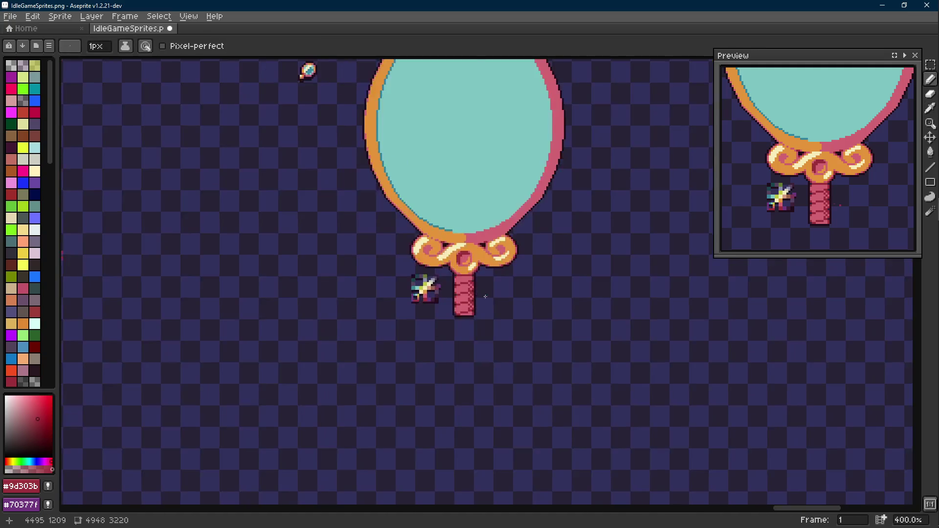
{"action": "scroll", "coordinate": [485, 297], "scroll_direction": "up", "scroll_amount": 3}
{"action": "key", "text": "alt"}
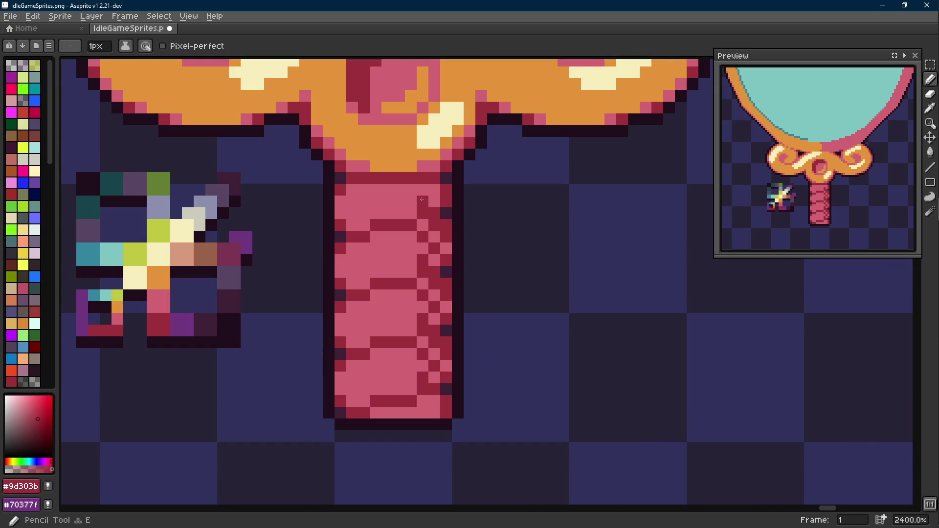
{"action": "scroll", "coordinate": [431, 200], "scroll_direction": "down", "scroll_amount": 3}
{"action": "scroll", "coordinate": [448, 235], "scroll_direction": "down", "scroll_amount": 2}
{"action": "scroll", "coordinate": [455, 248], "scroll_direction": "up", "scroll_amount": 2}
{"action": "scroll", "coordinate": [446, 242], "scroll_direction": "up", "scroll_amount": 2}
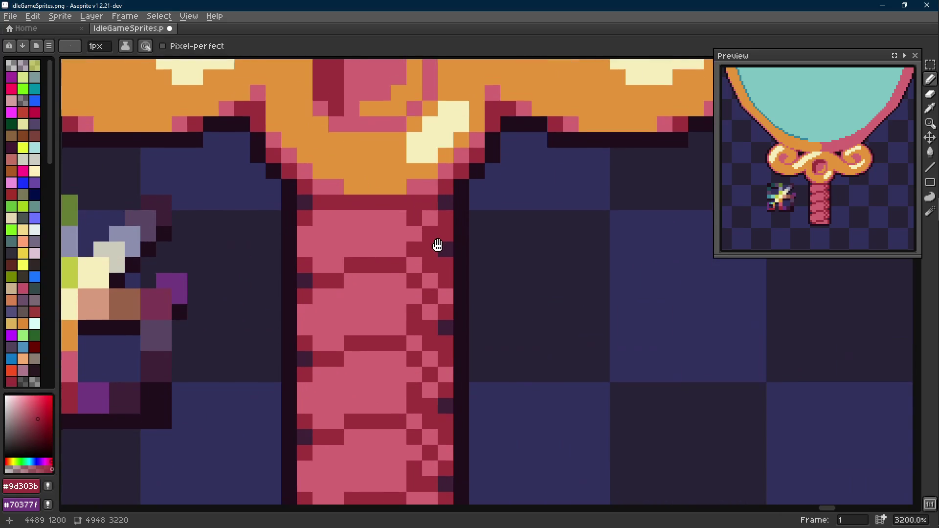
{"action": "scroll", "coordinate": [440, 249], "scroll_direction": "up", "scroll_amount": 1}
Undo the recent strokes and paste, then marquee a block of the handle's right-edge pattern.
{"action": "key", "text": "ctrl+z"}
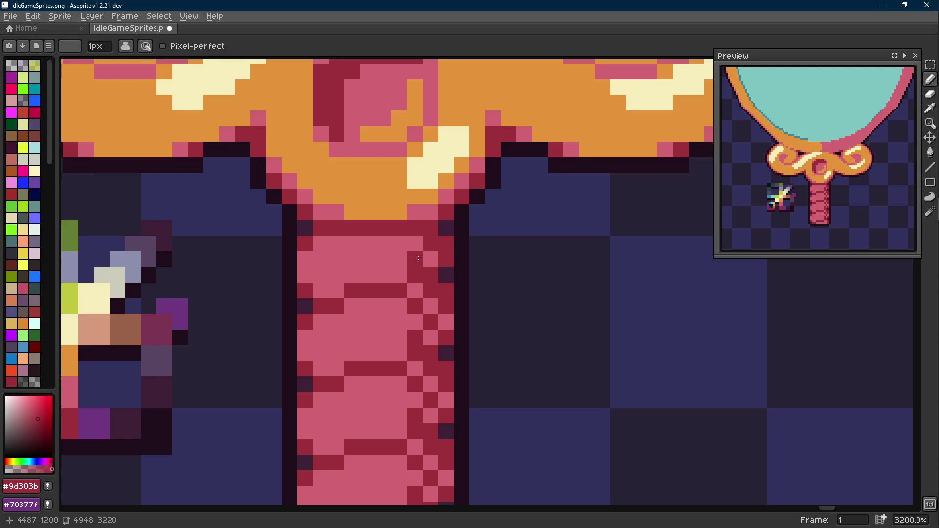
{"action": "scroll", "coordinate": [418, 257], "scroll_direction": "down", "scroll_amount": 1}
{"action": "scroll", "coordinate": [418, 256], "scroll_direction": "down", "scroll_amount": 2}
{"action": "scroll", "coordinate": [437, 288], "scroll_direction": "up", "scroll_amount": 2}
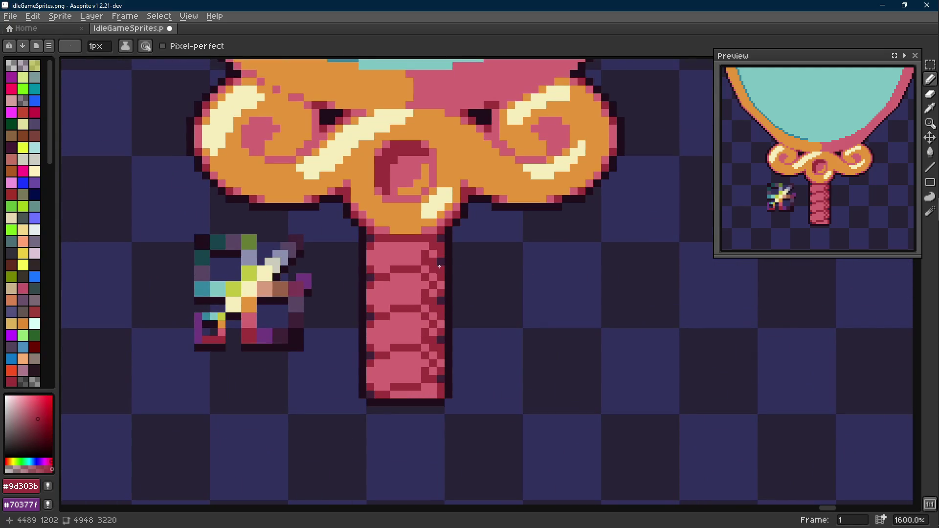
{"action": "scroll", "coordinate": [449, 255], "scroll_direction": "down", "scroll_amount": 2}
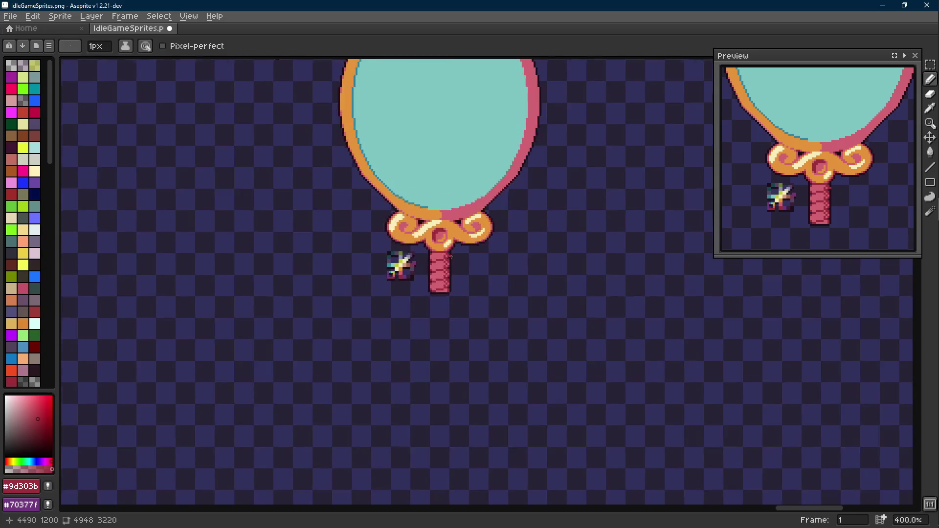
{"action": "key", "text": "ctrl+z"}
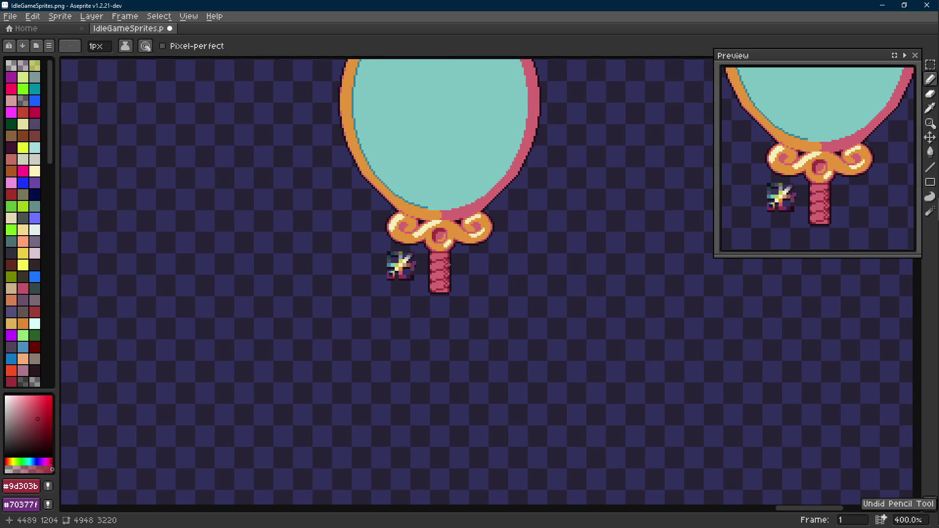
{"action": "scroll", "coordinate": [449, 265], "scroll_direction": "up", "scroll_amount": 2}
{"action": "scroll", "coordinate": [440, 271], "scroll_direction": "up", "scroll_amount": 1}
{"action": "key", "text": "ctrl+z"}
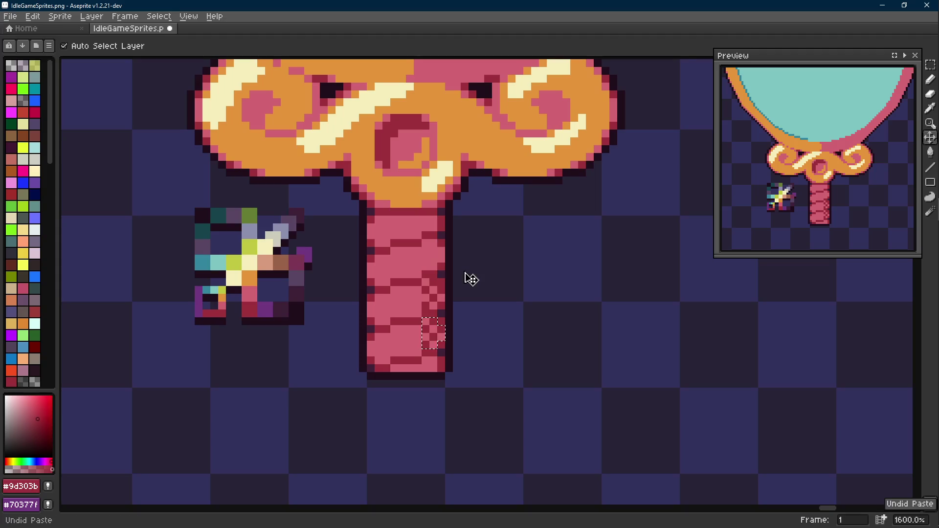
{"action": "key", "text": "ctrl+z"}
{"action": "key", "text": "ctrl+z"}
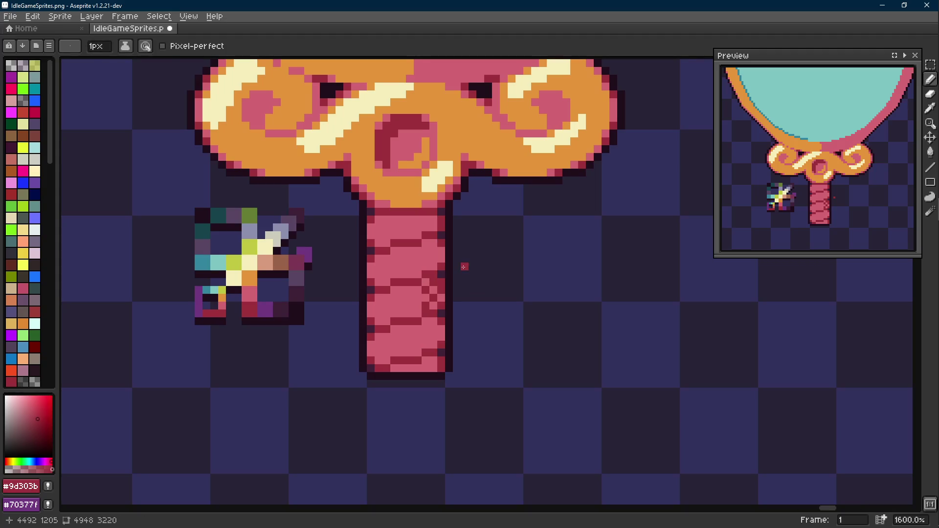
{"action": "scroll", "coordinate": [439, 276], "scroll_direction": "up", "scroll_amount": 1}
{"action": "key", "text": "m"}
{"action": "left_click_drag", "start_coordinate": [409, 277], "coordinate": [441, 339]}
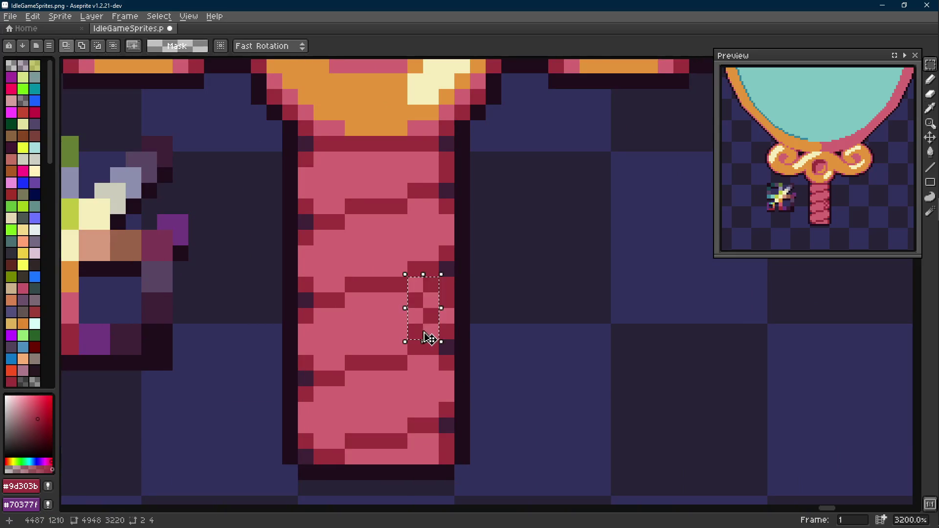
Paste the pattern block lower down the right edge and commit it, then drag the YouTube window over.
{"action": "key", "text": "Delete"}
{"action": "scroll", "coordinate": [441, 309], "scroll_direction": "up", "scroll_amount": 1}
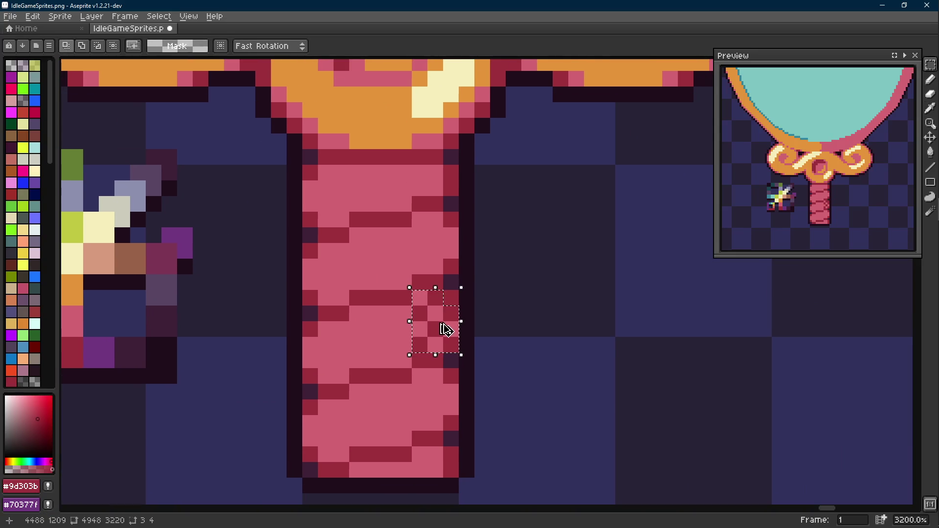
{"action": "left_click_drag", "start_coordinate": [443, 324], "coordinate": [443, 242]}
{"action": "scroll", "coordinate": [474, 242], "scroll_direction": "down", "scroll_amount": 2}
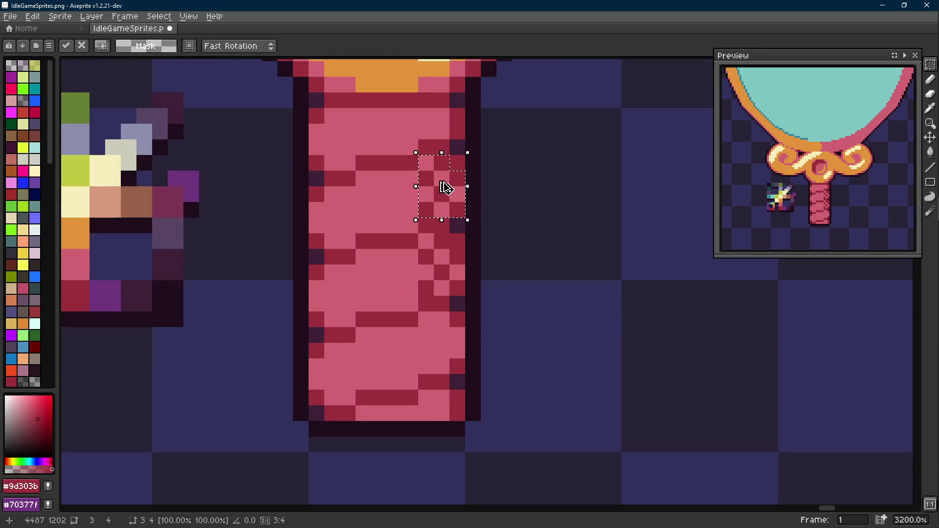
{"action": "left_click_drag", "start_coordinate": [446, 187], "coordinate": [443, 340]}
{"action": "scroll", "coordinate": [444, 344], "scroll_direction": "down", "scroll_amount": 2}
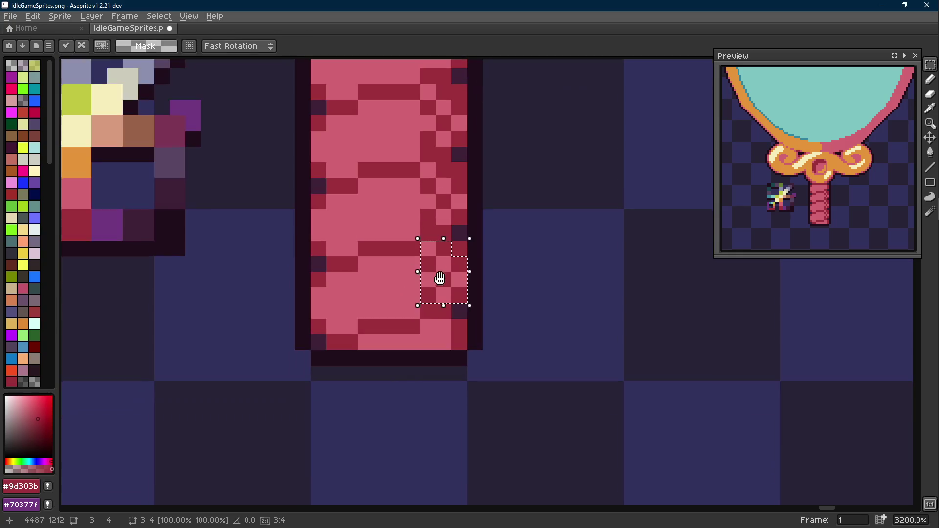
{"action": "key", "text": "ctrl+d"}
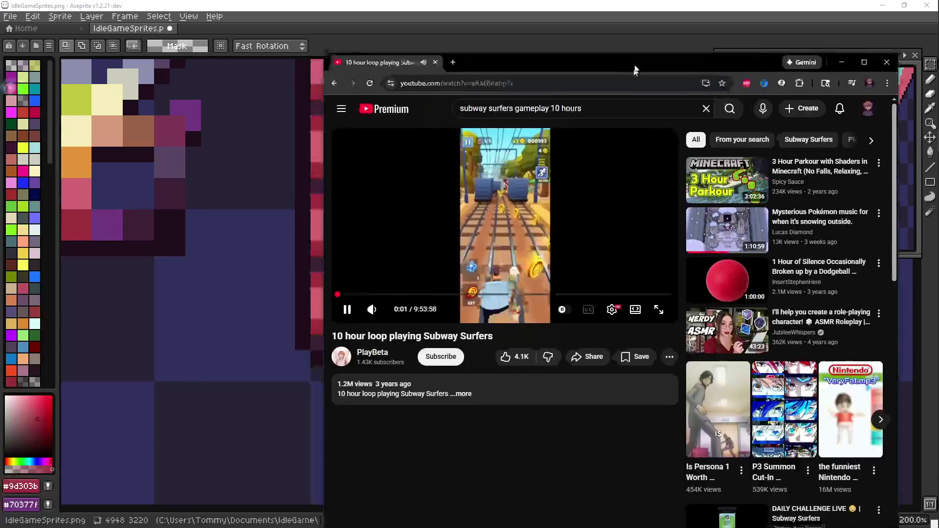
{"action": "left_click_drag", "start_coordinate": [639, 69], "coordinate": [834, 74]}
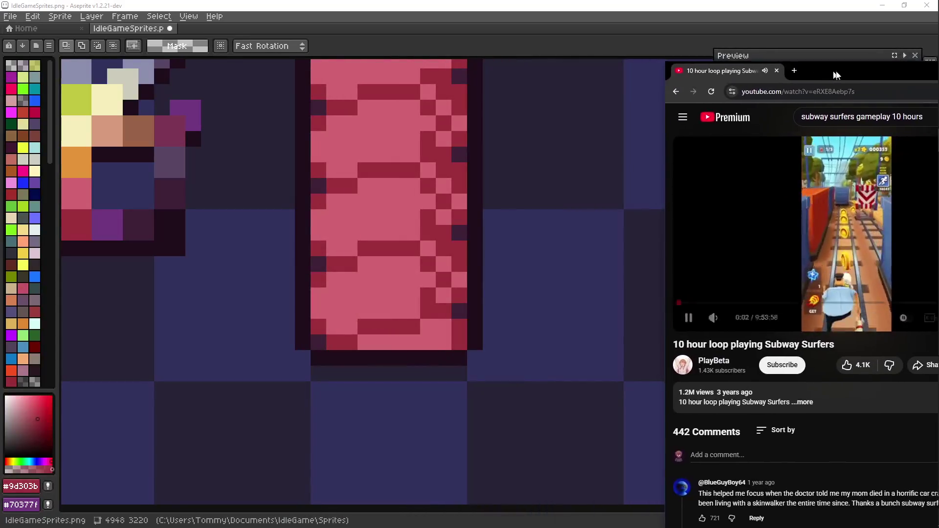
Restore and resize the Aseprite window to occupy the left part of the screen.
{"action": "left_click_drag", "start_coordinate": [412, 6], "coordinate": [328, 8]}
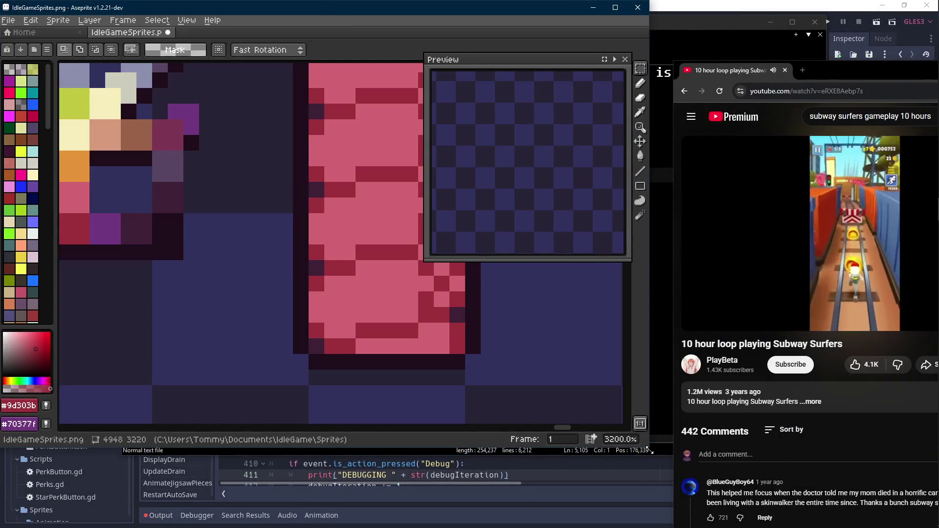
{"action": "left_click_drag", "start_coordinate": [649, 448], "coordinate": [807, 524]}
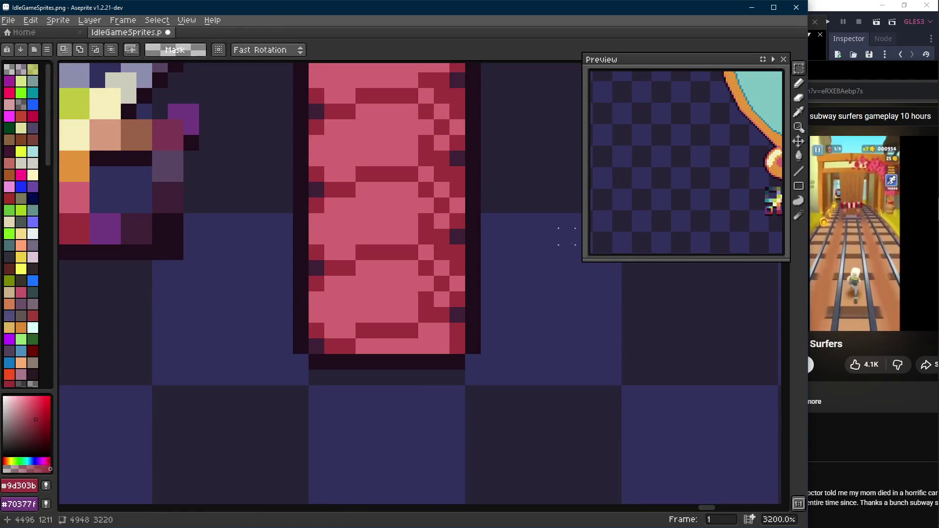
{"action": "left_click_drag", "start_coordinate": [574, 235], "coordinate": [582, 258]}
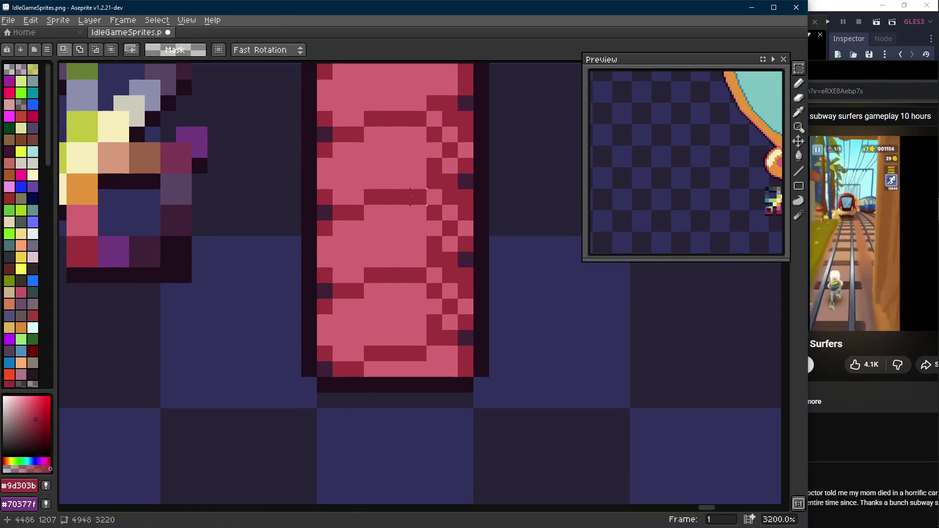
Widen the YouTube window on the right, enlarge its video player, and return focus to Aseprite.
{"action": "left_click", "coordinate": [860, 209]}
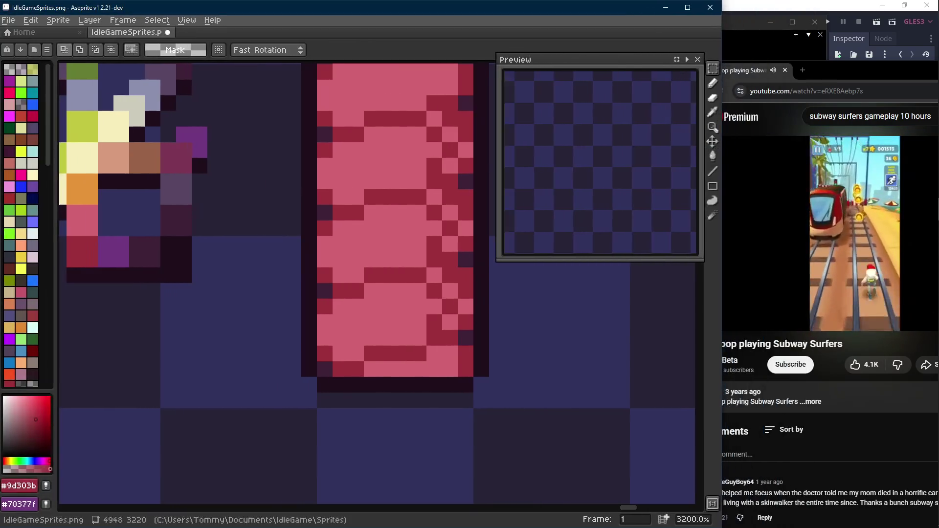
{"action": "left_click_drag", "start_coordinate": [811, 62], "coordinate": [767, 61]}
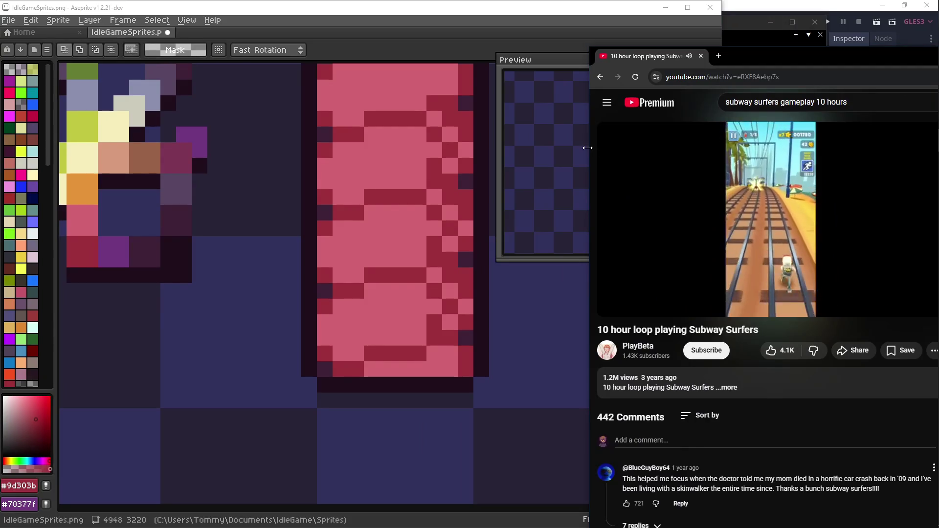
{"action": "left_click_drag", "start_coordinate": [616, 149], "coordinate": [428, 151]}
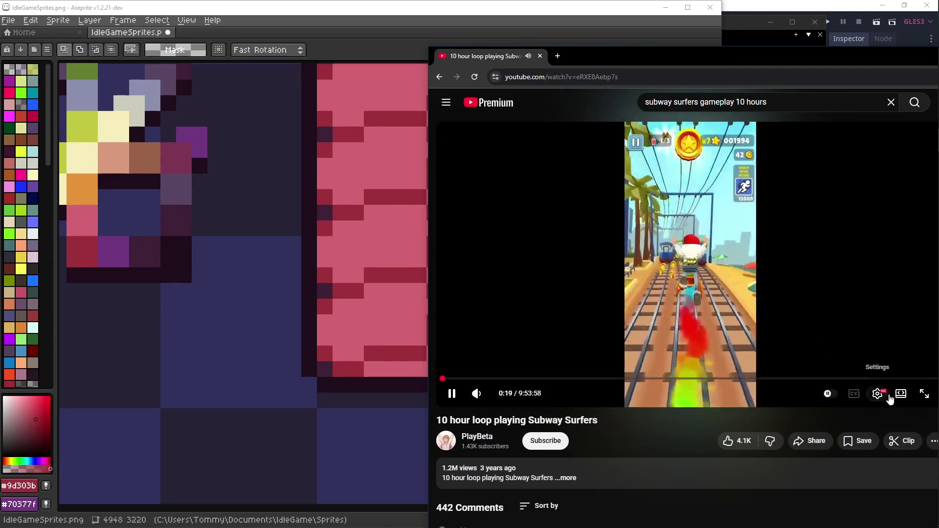
{"action": "key", "text": "t"}
{"action": "left_click_drag", "start_coordinate": [701, 37], "coordinate": [748, 38]}
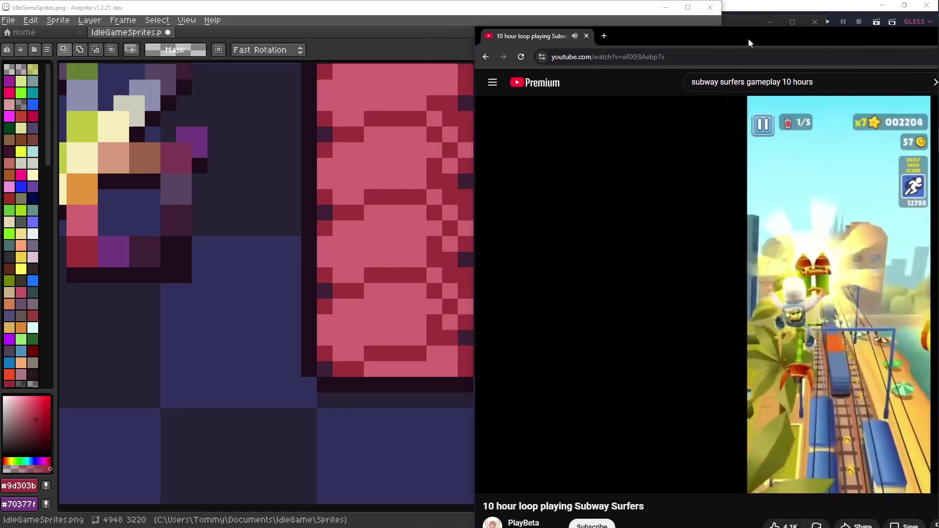
{"action": "left_click", "coordinate": [533, 11]}
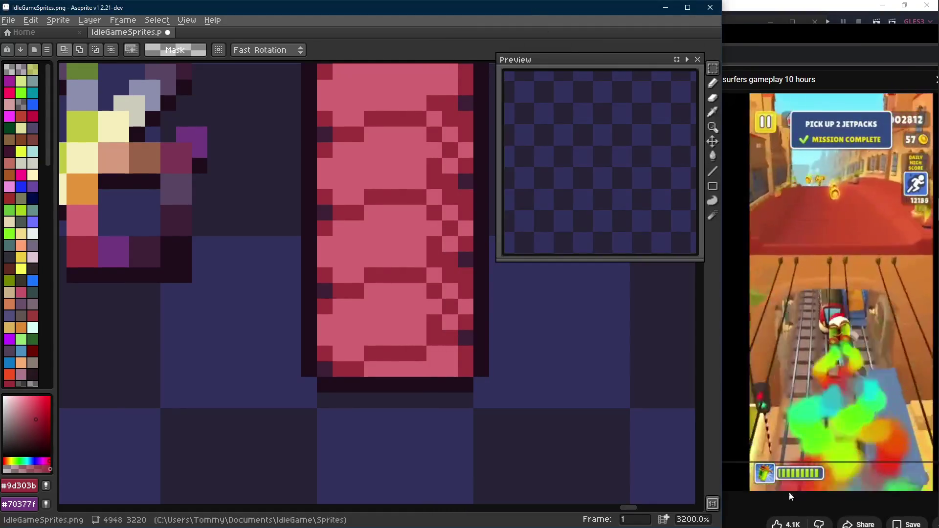
Bring Aseprite back in front of the video and nudge the handle into view.
{"action": "key", "text": "alt+Tab"}
{"action": "left_click", "coordinate": [440, 294]}
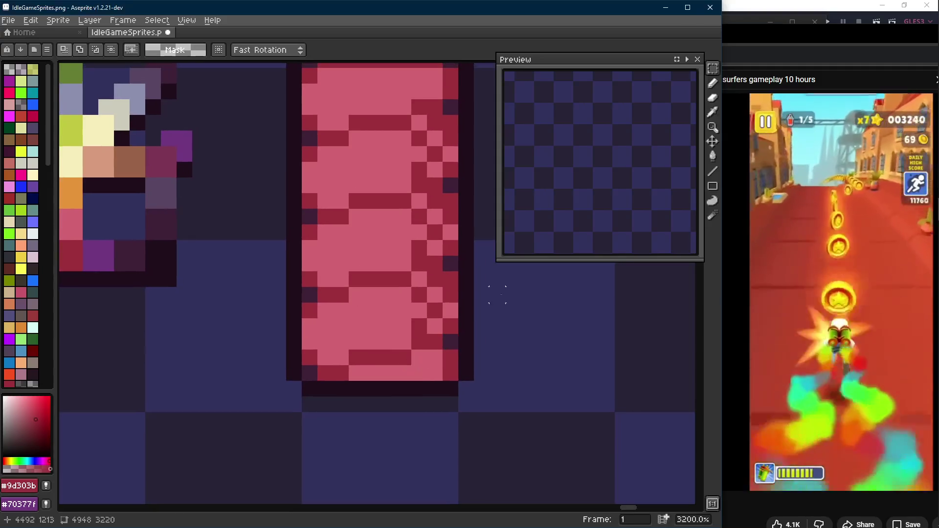
{"action": "left_click_drag", "start_coordinate": [470, 279], "coordinate": [455, 282]}
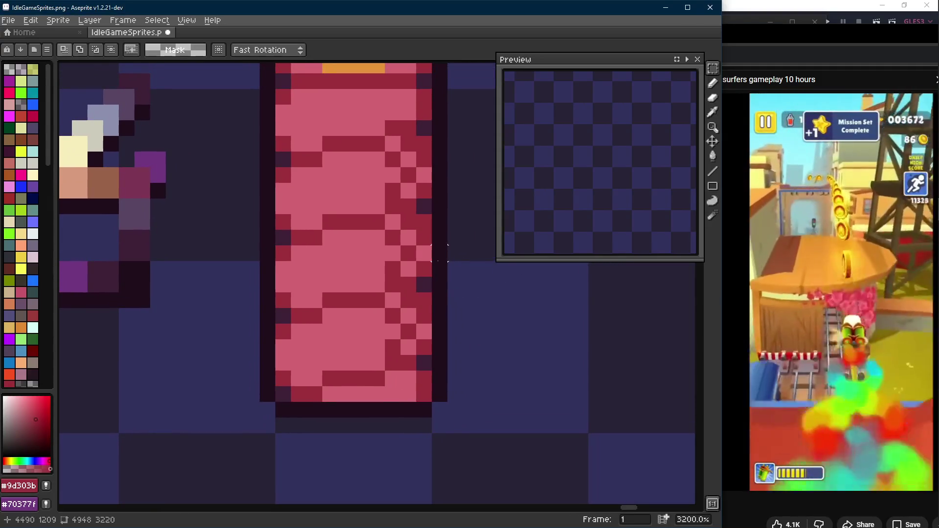
{"action": "left_click_drag", "start_coordinate": [431, 268], "coordinate": [434, 270]}
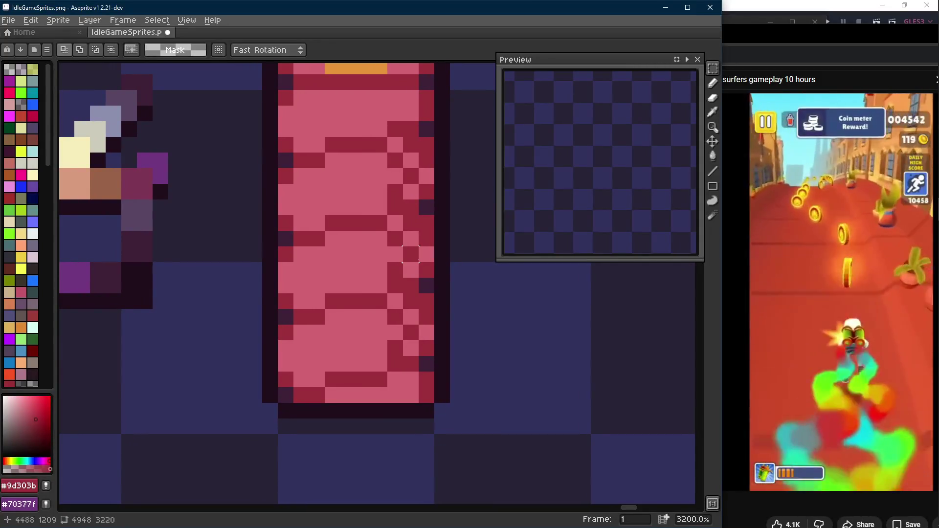
{"action": "scroll", "coordinate": [410, 207], "scroll_direction": "down", "scroll_amount": 2}
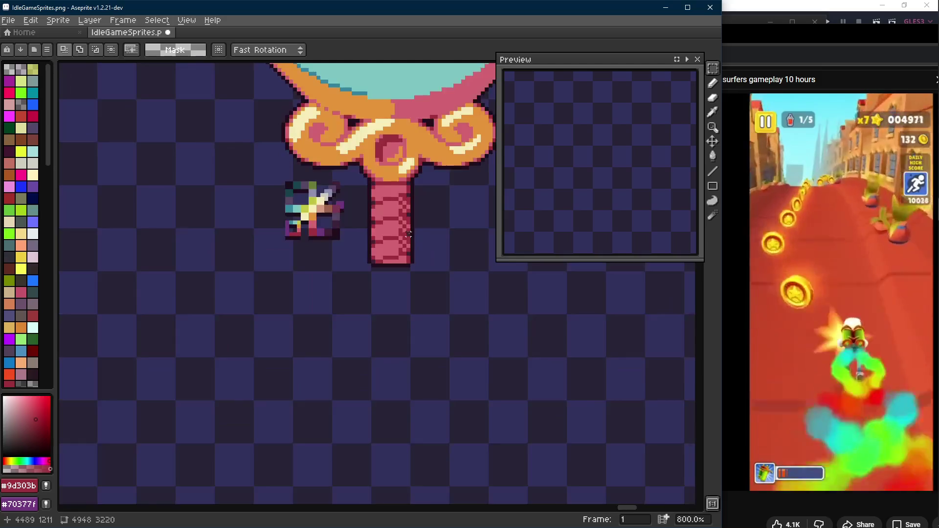
{"action": "scroll", "coordinate": [410, 213], "scroll_direction": "down", "scroll_amount": 2}
{"action": "scroll", "coordinate": [411, 224], "scroll_direction": "up", "scroll_amount": 1}
{"action": "scroll", "coordinate": [412, 224], "scroll_direction": "up", "scroll_amount": 1}
{"action": "scroll", "coordinate": [396, 184], "scroll_direction": "up", "scroll_amount": 1}
Sample the handle's pink from the canvas, then return to dark red #9d303b as drawing colour.
{"action": "key", "text": "alt"}
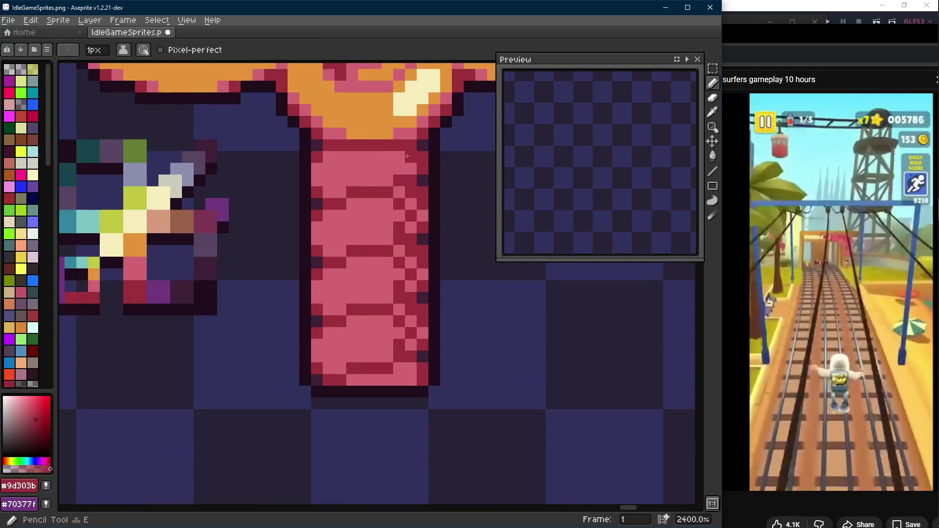
{"action": "scroll", "coordinate": [470, 251], "scroll_direction": "down", "scroll_amount": 3}
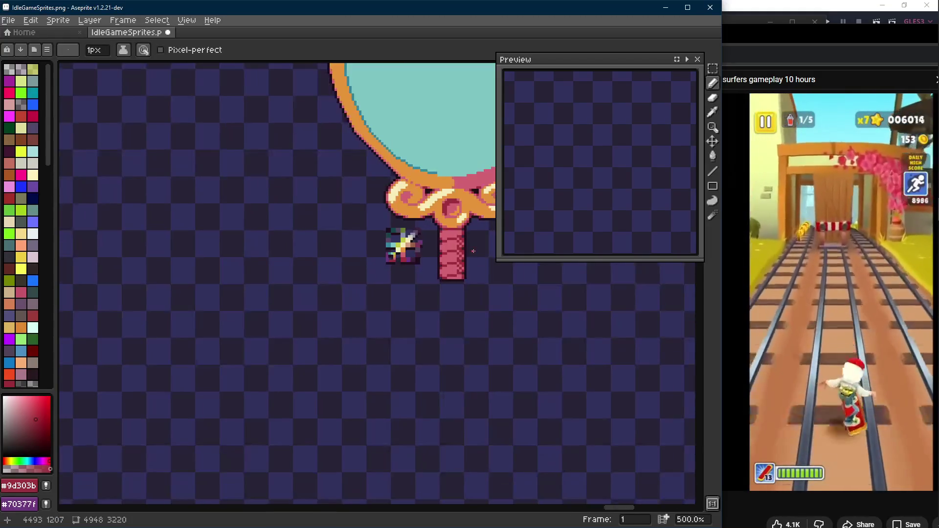
{"action": "scroll", "coordinate": [473, 252], "scroll_direction": "up", "scroll_amount": 3}
{"action": "left_click", "coordinate": [392, 249], "text": "alt"}
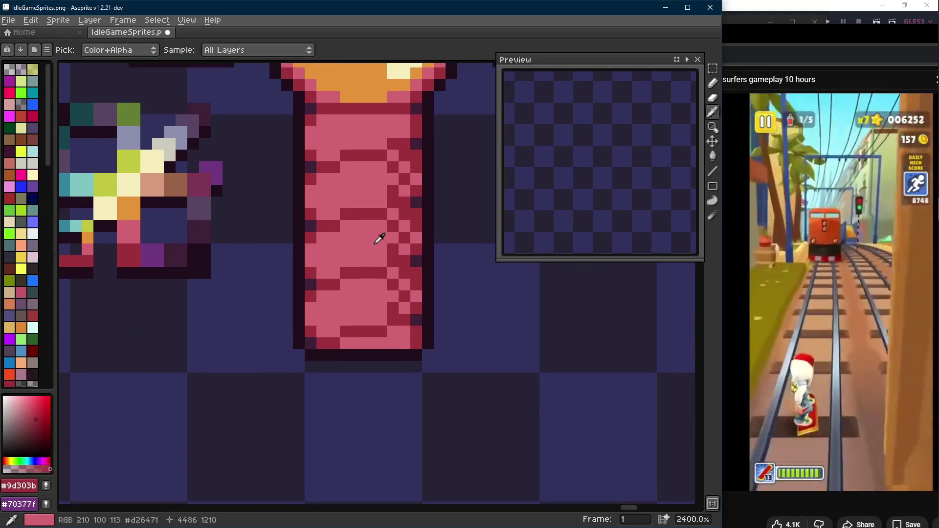
{"action": "scroll", "coordinate": [392, 249], "scroll_direction": "down", "scroll_amount": 3}
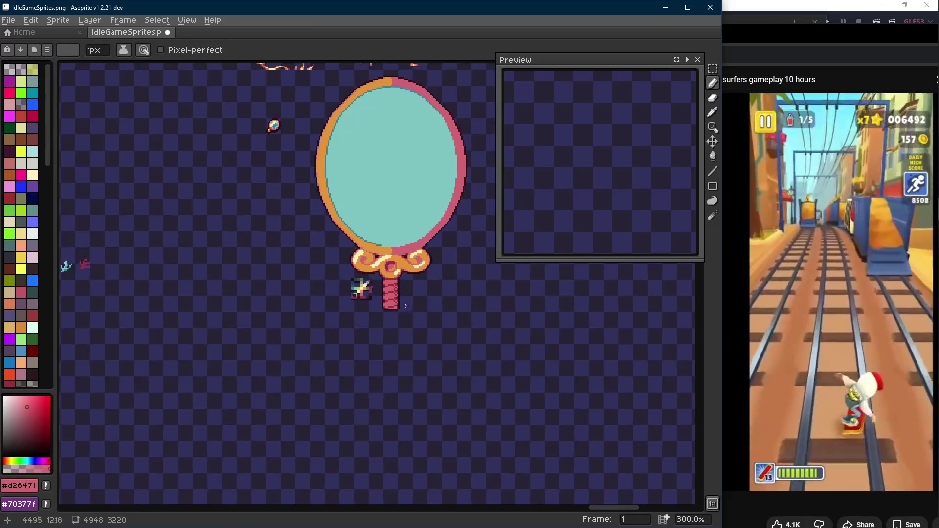
{"action": "scroll", "coordinate": [377, 258], "scroll_direction": "up", "scroll_amount": 3}
{"action": "scroll", "coordinate": [377, 258], "scroll_direction": "down", "scroll_amount": 4}
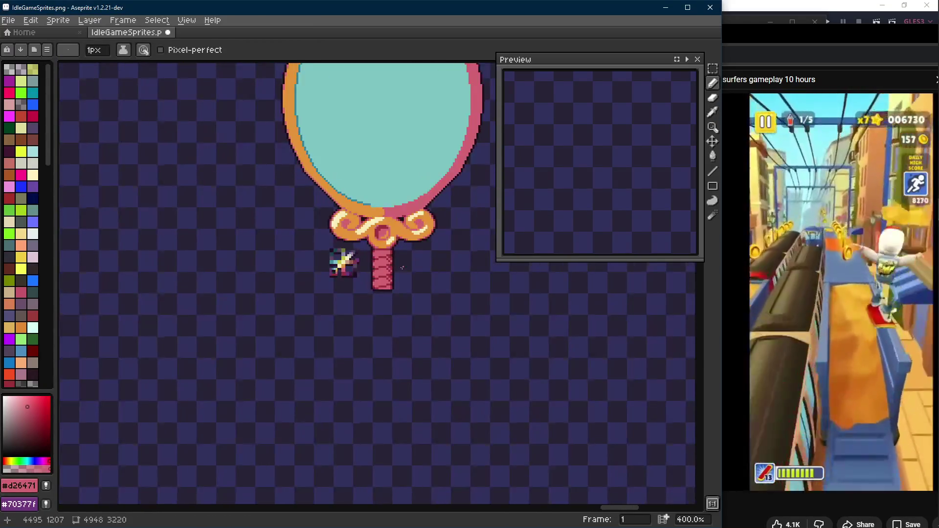
{"action": "scroll", "coordinate": [399, 264], "scroll_direction": "up", "scroll_amount": 3}
{"action": "scroll", "coordinate": [398, 261], "scroll_direction": "up", "scroll_amount": 1}
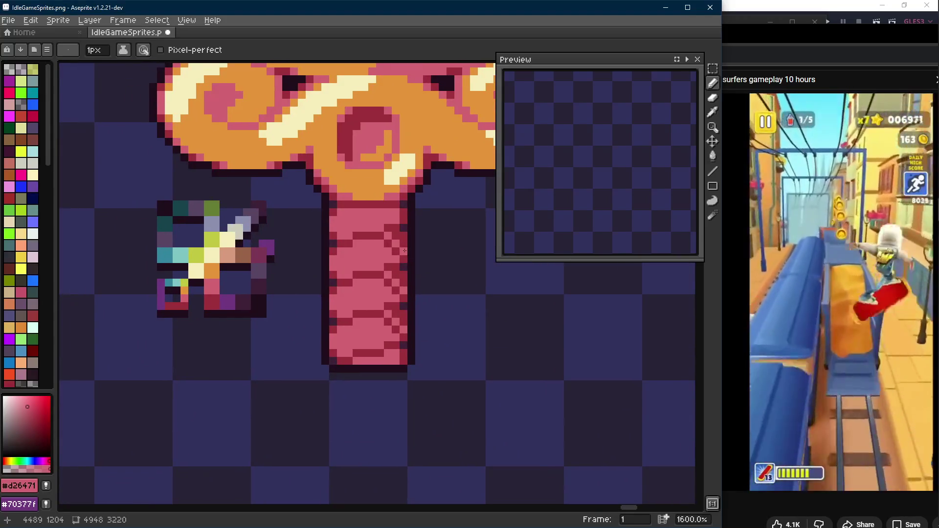
{"action": "key", "text": "alt"}
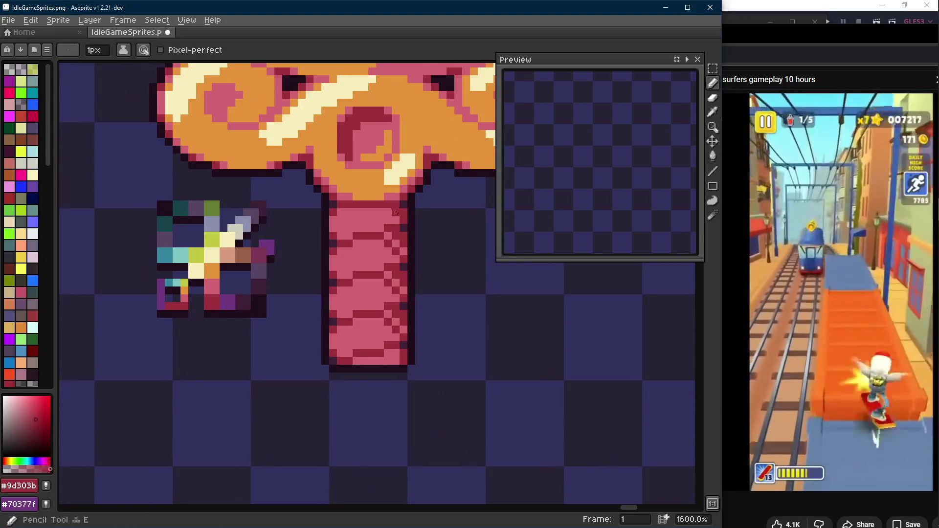
{"action": "scroll", "coordinate": [390, 211], "scroll_direction": "down", "scroll_amount": 4}
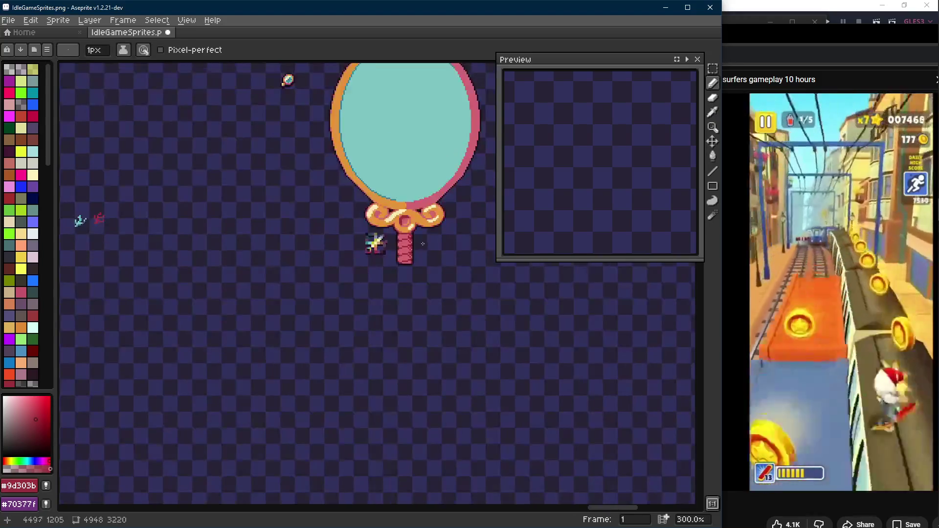
{"action": "scroll", "coordinate": [417, 243], "scroll_direction": "up", "scroll_amount": 2}
{"action": "scroll", "coordinate": [417, 242], "scroll_direction": "up", "scroll_amount": 4}
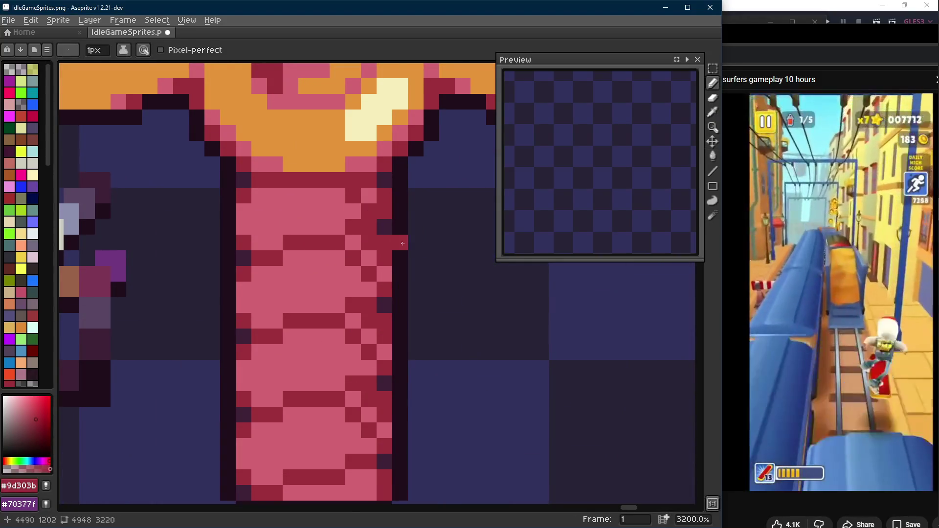
{"action": "scroll", "coordinate": [419, 253], "scroll_direction": "down", "scroll_amount": 5}
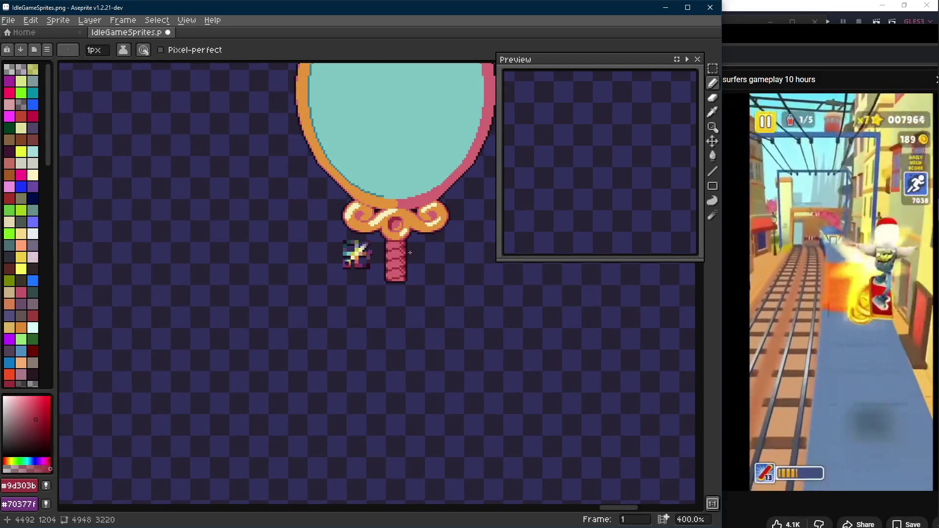
Bring the Twitch chat pop-out onto the screen, narrowing Aseprite, and place it beside the video.
{"action": "mouse_move", "coordinate": [868, 173]}
{"action": "left_mouse_down"}
{"action": "mouse_move", "coordinate": [819, 190]}
{"action": "mouse_move", "coordinate": [602, 112]}
{"action": "left_mouse_up"}
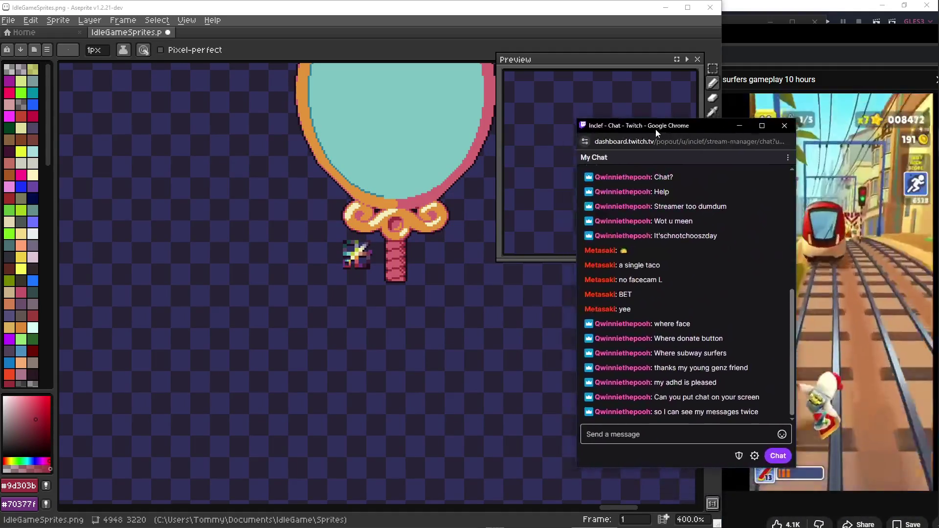
{"action": "left_click_drag", "start_coordinate": [722, 103], "coordinate": [558, 102]}
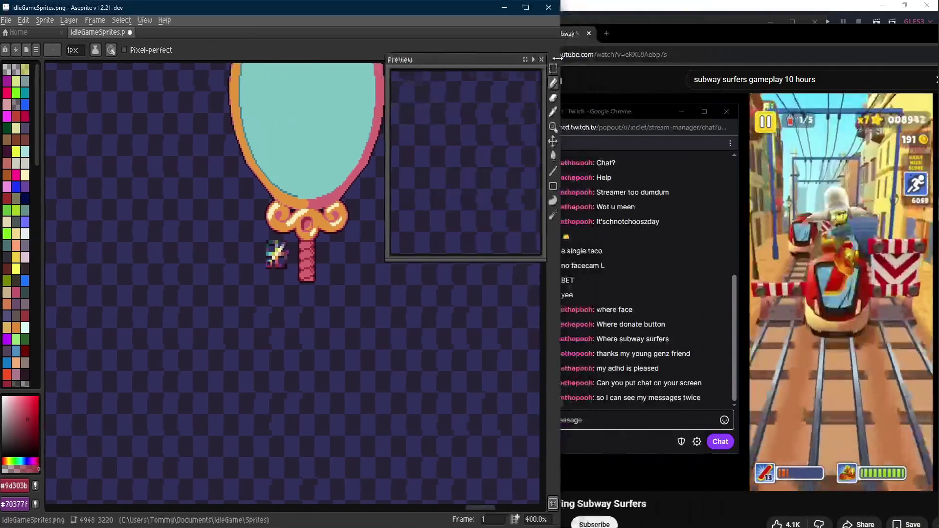
{"action": "left_click_drag", "start_coordinate": [617, 111], "coordinate": [638, 79]}
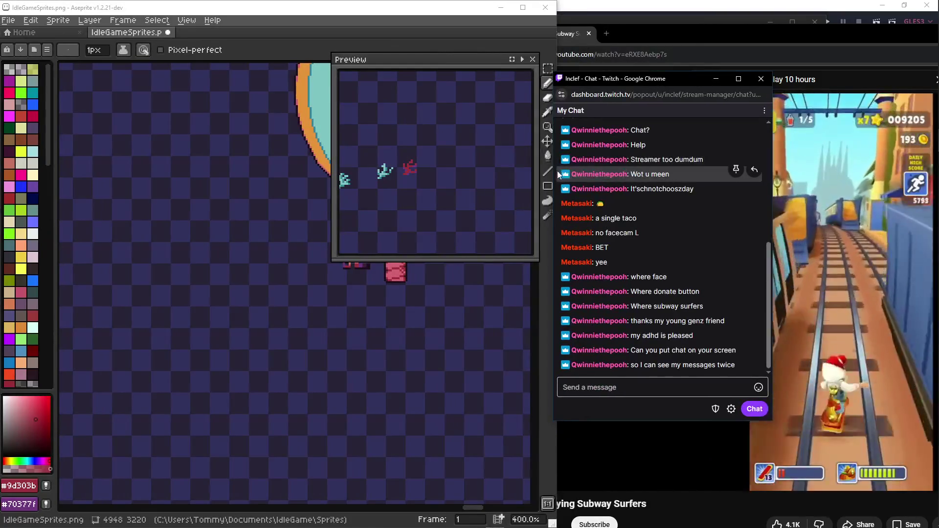
{"action": "left_click_drag", "start_coordinate": [554, 220], "coordinate": [603, 220]}
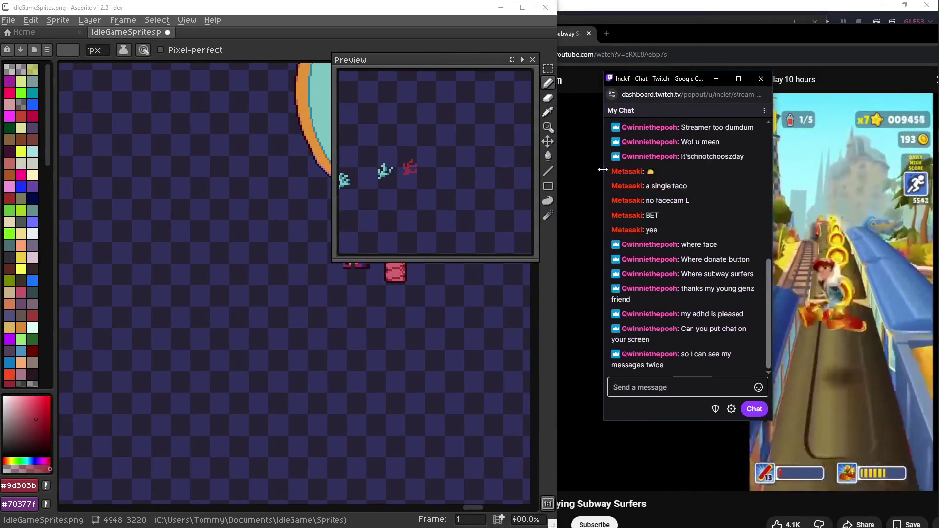
{"action": "left_click_drag", "start_coordinate": [691, 81], "coordinate": [660, 101]}
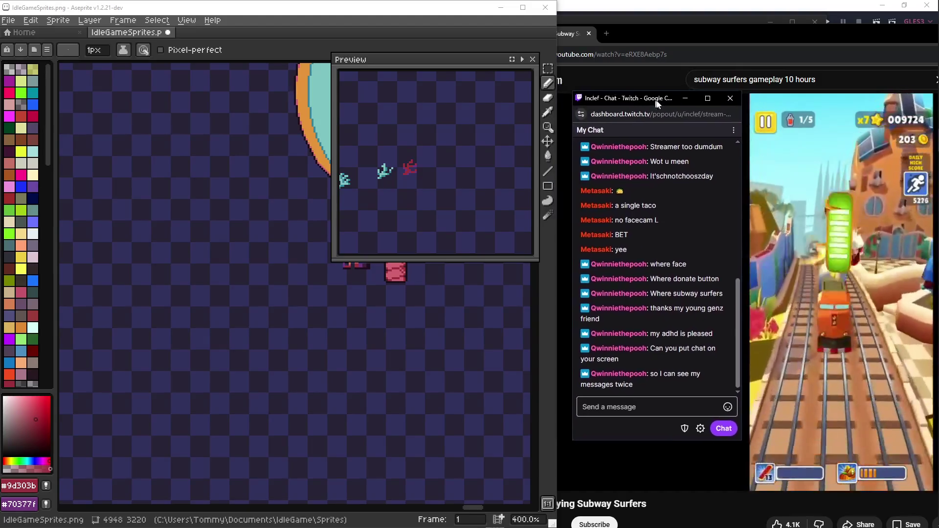
Widen Aseprite slightly and shift its view onto the mirror handle.
{"action": "left_click_drag", "start_coordinate": [556, 294], "coordinate": [580, 293]}
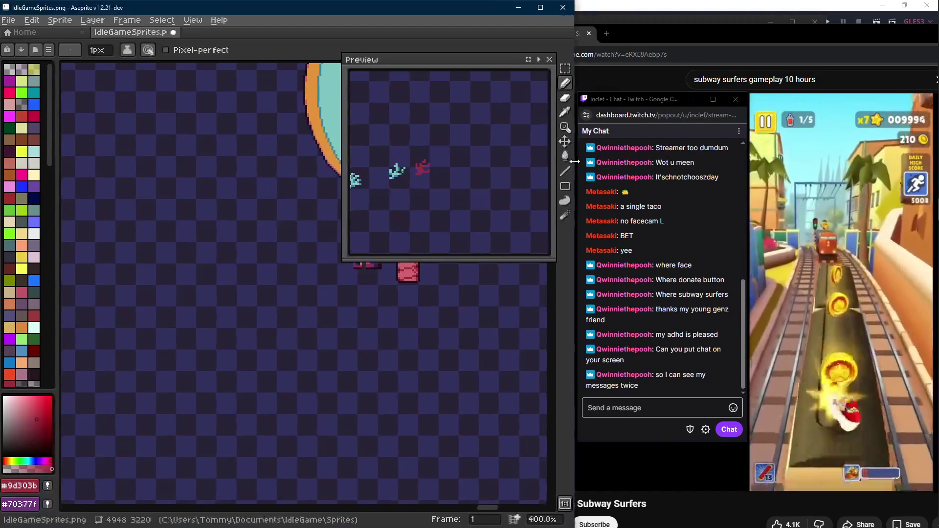
{"action": "scroll", "coordinate": [349, 259], "scroll_direction": "down", "scroll_amount": 3}
{"action": "scroll", "coordinate": [345, 258], "scroll_direction": "up", "scroll_amount": 2}
{"action": "scroll", "coordinate": [342, 257], "scroll_direction": "up", "scroll_amount": 2}
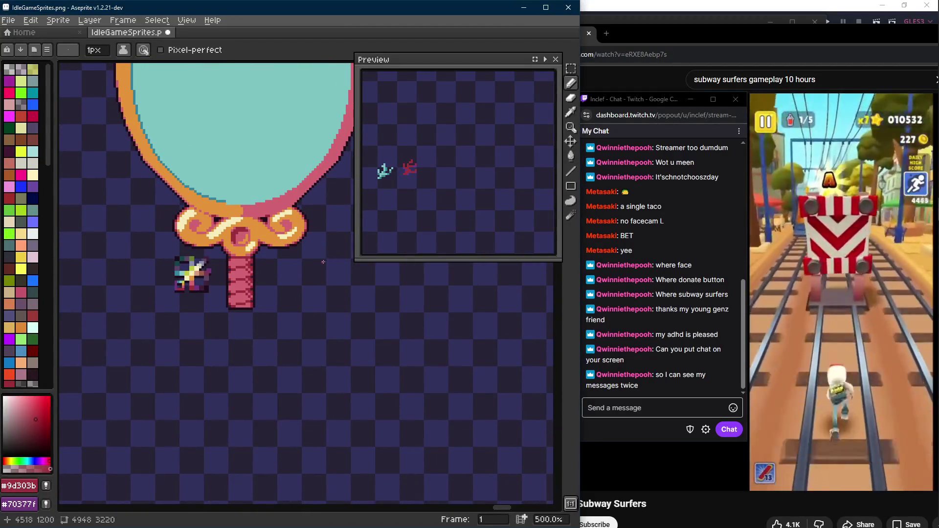
{"action": "scroll", "coordinate": [293, 257], "scroll_direction": "up", "scroll_amount": 2}
{"action": "left_click_drag", "start_coordinate": [274, 258], "coordinate": [280, 253]}
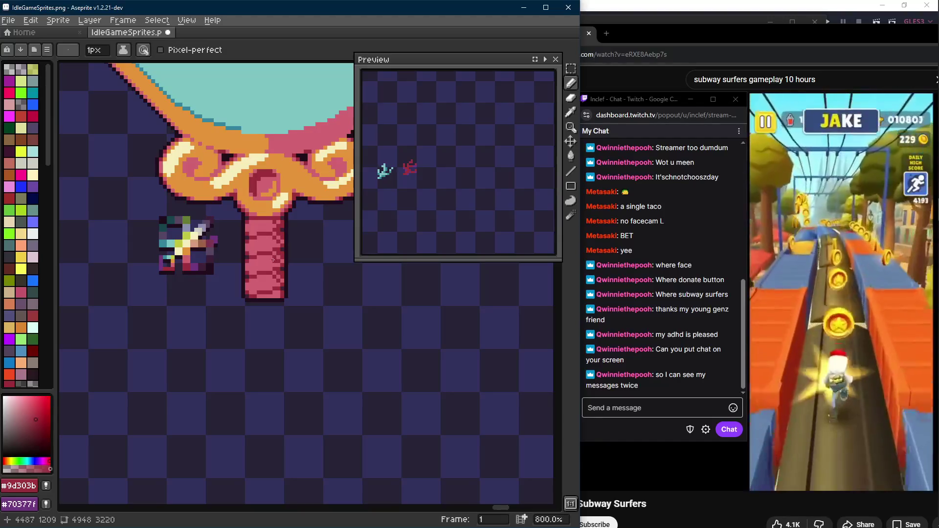
{"action": "left_click", "coordinate": [637, 443]}
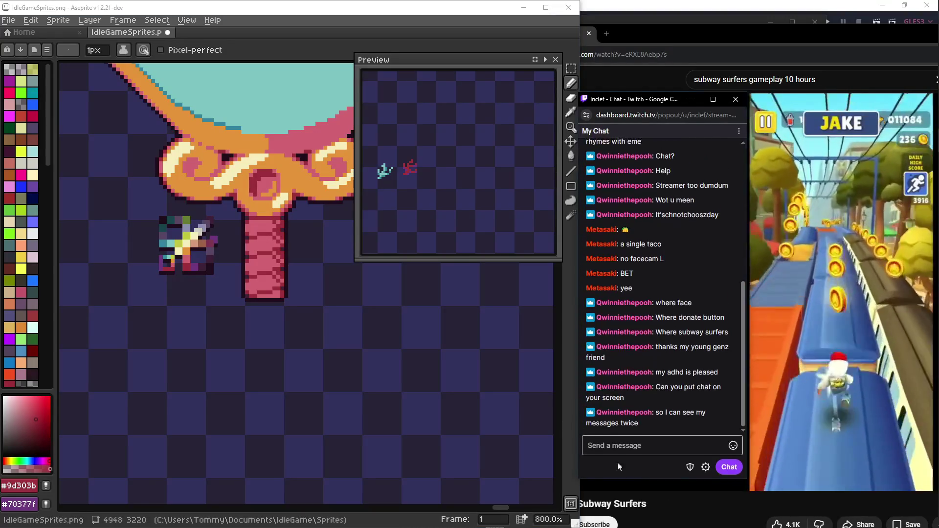
{"action": "left_click_drag", "start_coordinate": [378, 363], "coordinate": [408, 381]}
{"action": "scroll", "coordinate": [396, 176], "scroll_direction": "up", "scroll_amount": 3}
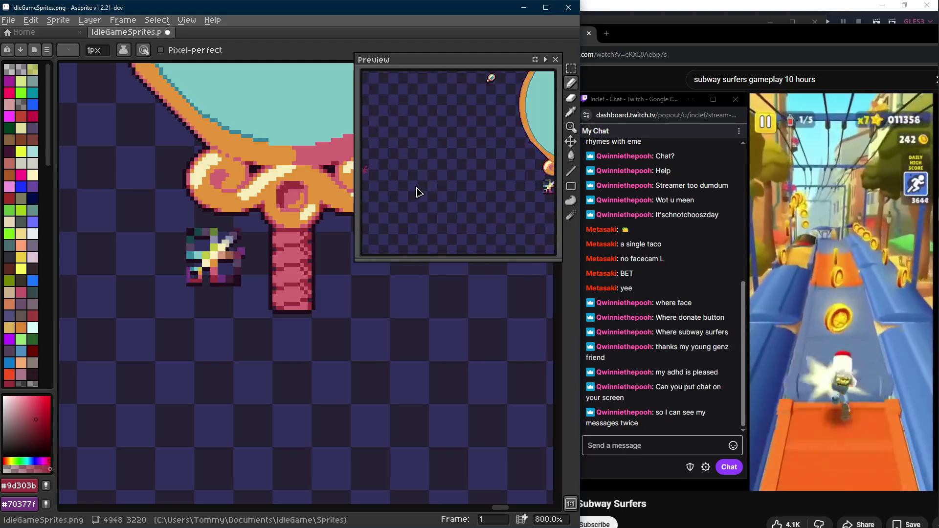
Frame the whole mirror sprite in view and save the IdleGameSprites.png sheet.
{"action": "mouse_move", "coordinate": [389, 183]}
{"action": "left_mouse_down"}
{"action": "mouse_move", "coordinate": [450, 194]}
{"action": "mouse_move", "coordinate": [455, 184]}
{"action": "left_mouse_up"}
{"action": "mouse_move", "coordinate": [294, 264]}
{"action": "left_mouse_down"}
{"action": "mouse_move", "coordinate": [250, 257]}
{"action": "mouse_move", "coordinate": [257, 273]}
{"action": "left_mouse_up"}
{"action": "key", "text": "ctrl+s"}
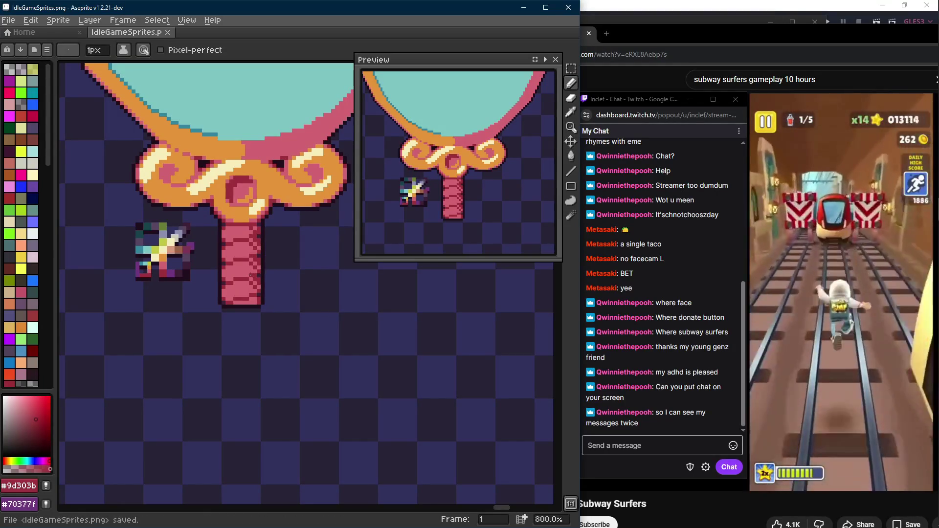
{"action": "left_click_drag", "start_coordinate": [249, 273], "coordinate": [242, 253]}
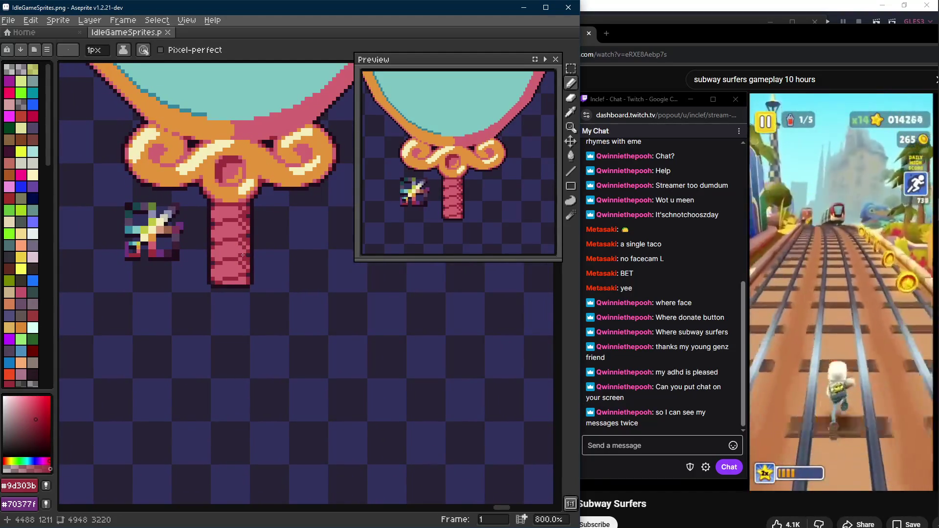
{"action": "left_click_drag", "start_coordinate": [240, 262], "coordinate": [244, 273]}
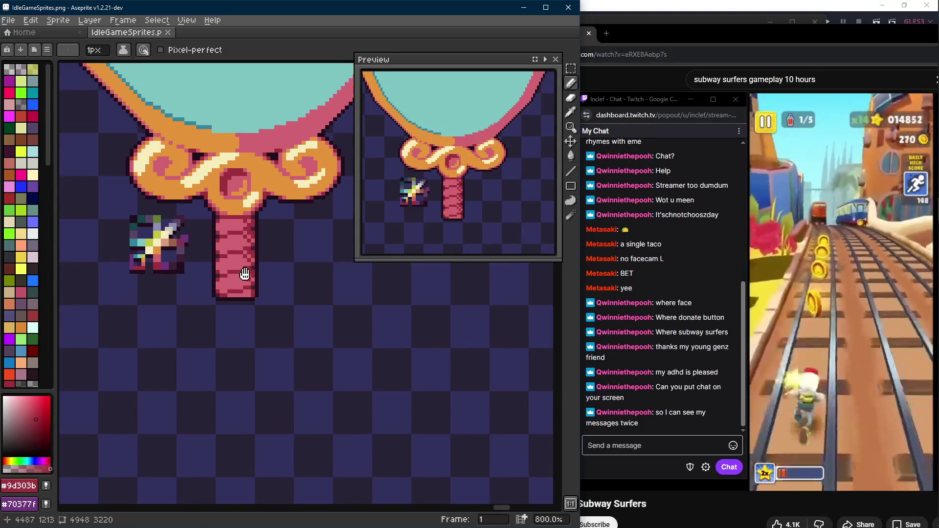
{"action": "scroll", "coordinate": [248, 271], "scroll_direction": "down", "scroll_amount": 1}
{"action": "scroll", "coordinate": [248, 271], "scroll_direction": "up", "scroll_amount": 1}
{"action": "scroll", "coordinate": [253, 278], "scroll_direction": "up", "scroll_amount": 1}
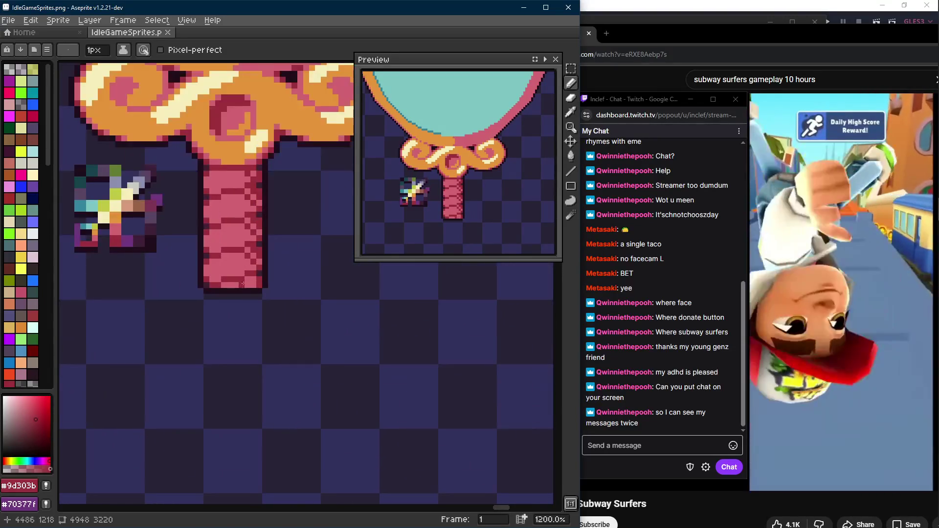
{"action": "scroll", "coordinate": [257, 286], "scroll_direction": "down", "scroll_amount": 1}
{"action": "scroll", "coordinate": [257, 286], "scroll_direction": "up", "scroll_amount": 2}
Marquee-select the gold piece joining the scrollwork and handle.
{"action": "key", "text": "m"}
{"action": "mouse_move", "coordinate": [257, 286]}
{"action": "left_mouse_down"}
{"action": "mouse_move", "coordinate": [285, 180]}
{"action": "mouse_move", "coordinate": [167, 228]}
{"action": "mouse_move", "coordinate": [167, 237]}
{"action": "left_mouse_up"}
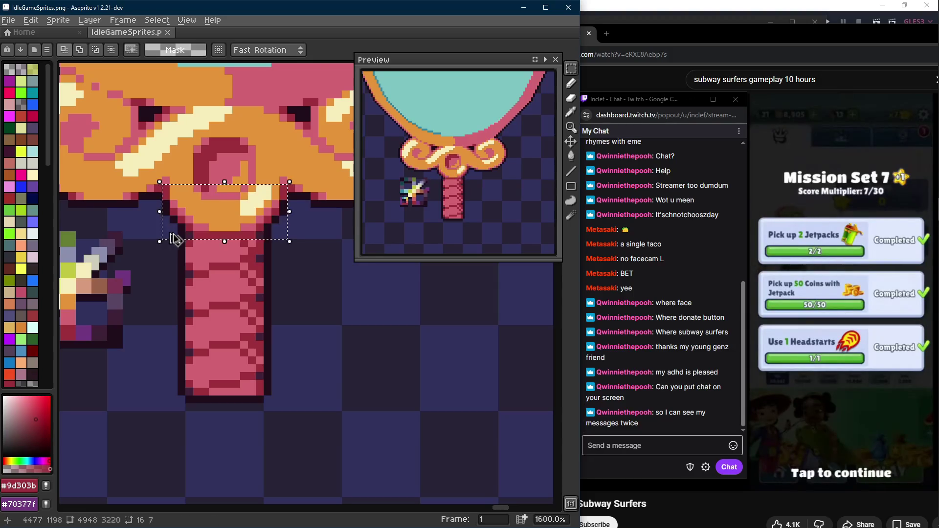
{"action": "scroll", "coordinate": [242, 198], "scroll_direction": "down", "scroll_amount": 1}
Move the selected gold piece down below the end of the pink handle and drop it.
{"action": "left_click", "coordinate": [236, 197]}
{"action": "left_click_drag", "start_coordinate": [237, 197], "coordinate": [232, 323]}
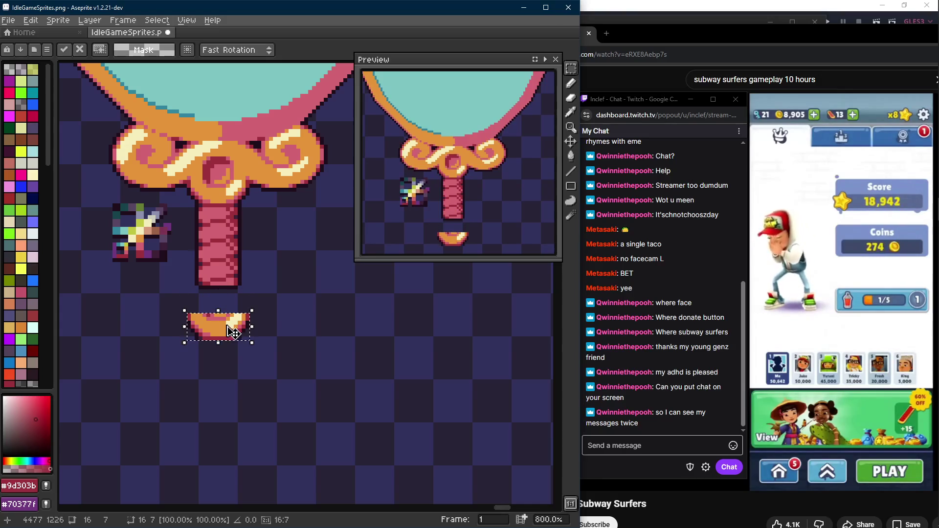
{"action": "key", "text": "Escape"}
{"action": "scroll", "coordinate": [314, 281], "scroll_direction": "up", "scroll_amount": 1}
Shift the piece's right half left to join it into a crescent, deselect, and pick outline colour #1f0e1c.
{"action": "left_click_drag", "start_coordinate": [320, 275], "coordinate": [244, 357]}
{"action": "left_click_drag", "start_coordinate": [273, 316], "coordinate": [265, 316]}
{"action": "key", "text": "Escape"}
{"action": "mouse_move", "coordinate": [136, 274]}
{"action": "left_mouse_down"}
{"action": "mouse_move", "coordinate": [304, 358]}
{"action": "mouse_move", "coordinate": [268, 353]}
{"action": "left_mouse_up"}
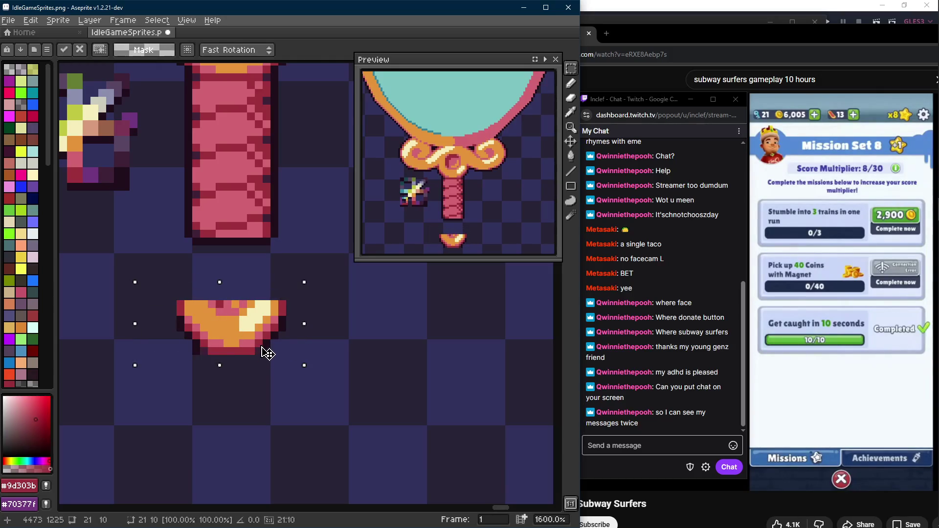
{"action": "key", "text": "Escape"}
{"action": "scroll", "coordinate": [250, 390], "scroll_direction": "up", "scroll_amount": 1}
{"action": "key", "text": "b"}
{"action": "left_click", "coordinate": [265, 345], "text": "alt"}
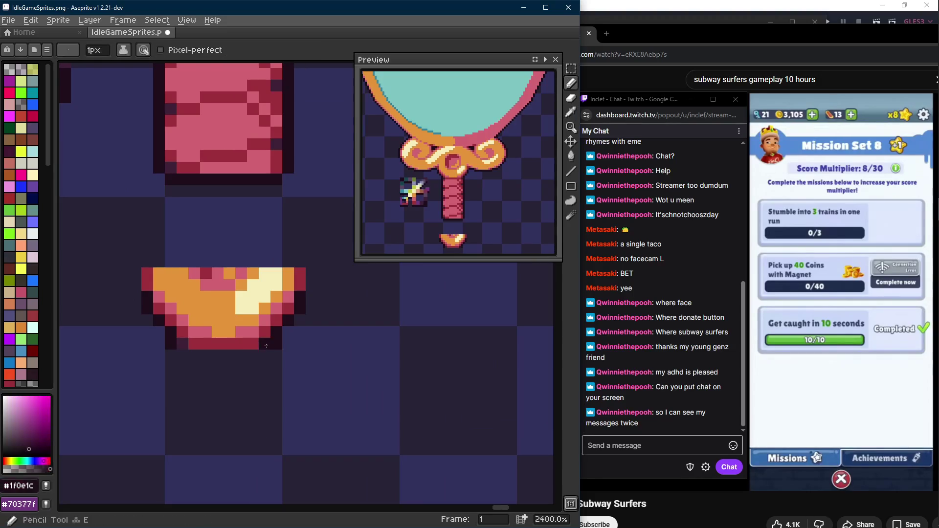
{"action": "scroll", "coordinate": [184, 355], "scroll_direction": "down", "scroll_amount": 3}
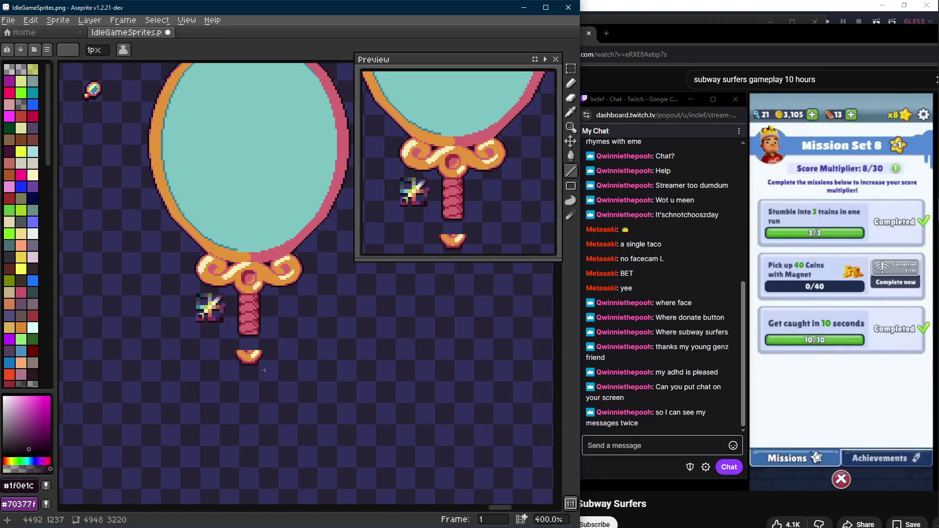
{"action": "scroll", "coordinate": [220, 293], "scroll_direction": "up", "scroll_amount": 4}
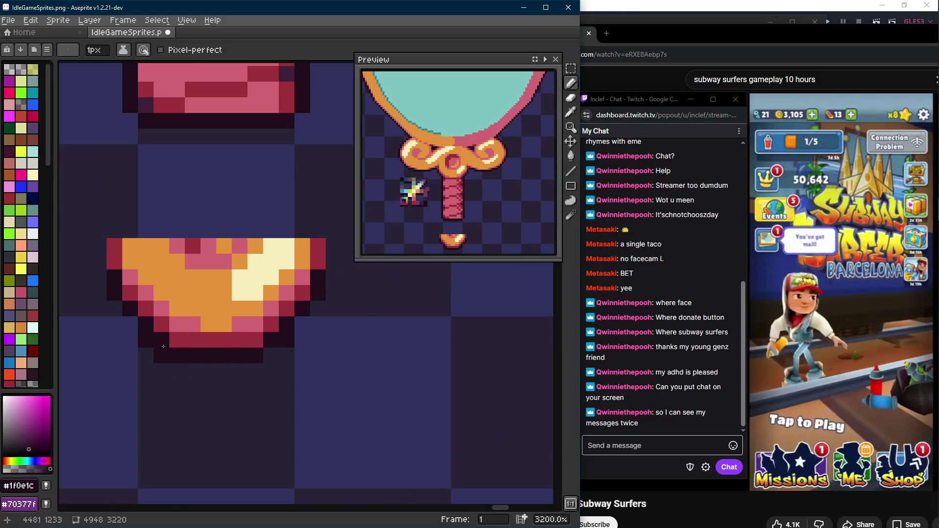
{"action": "scroll", "coordinate": [288, 341], "scroll_direction": "down", "scroll_amount": 1}
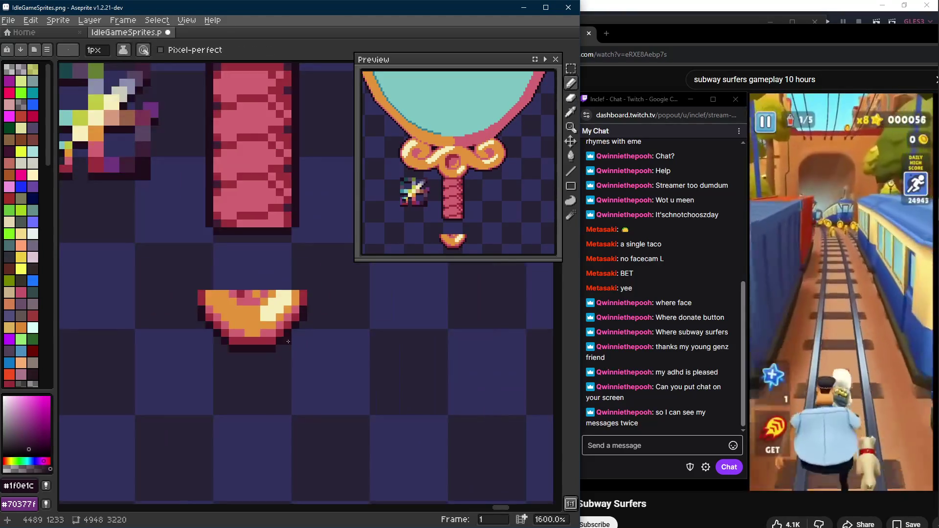
Sample dark purple #3e2137, purple #70377f and orange #e4943a from the sprite while cycling tools.
{"action": "left_click", "coordinate": [272, 343], "text": "alt"}
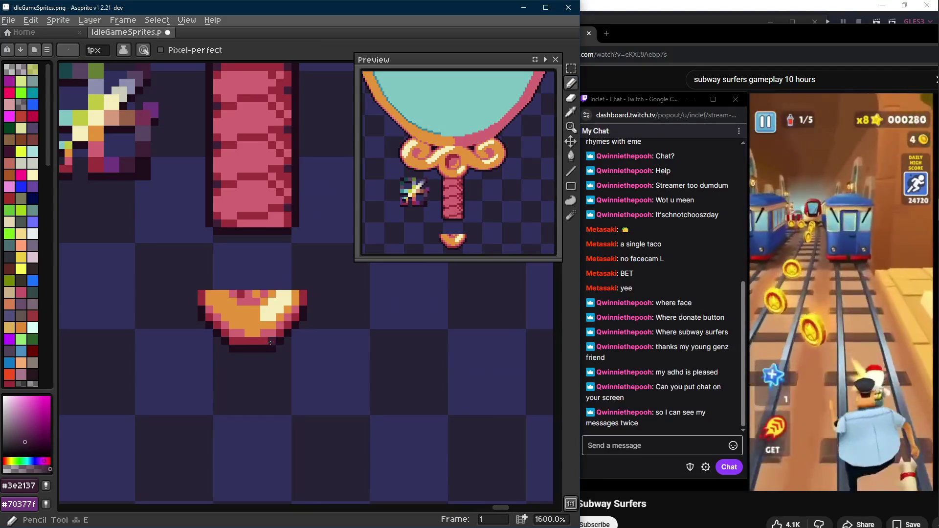
{"action": "scroll", "coordinate": [270, 342], "scroll_direction": "left", "scroll_amount": 2}
{"action": "left_click", "coordinate": [294, 327], "text": "alt"}
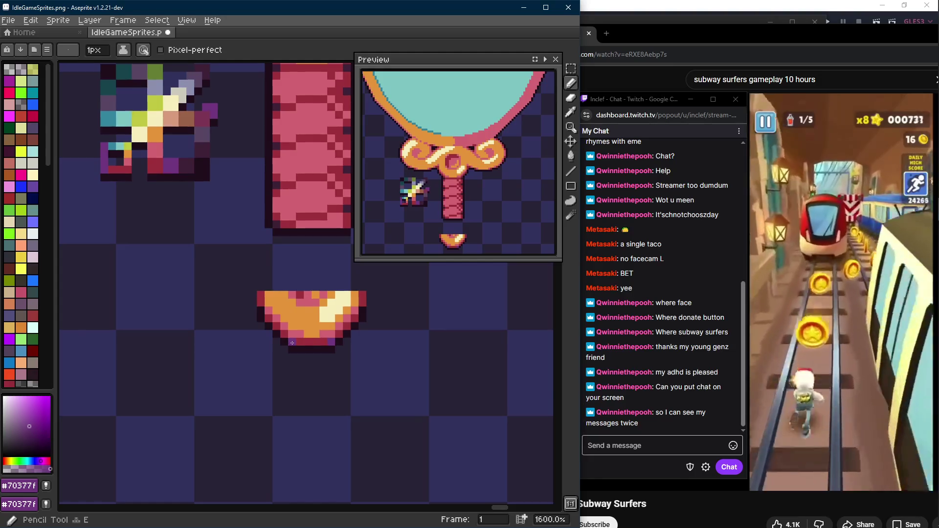
{"action": "scroll", "coordinate": [291, 343], "scroll_direction": "down", "scroll_amount": 4}
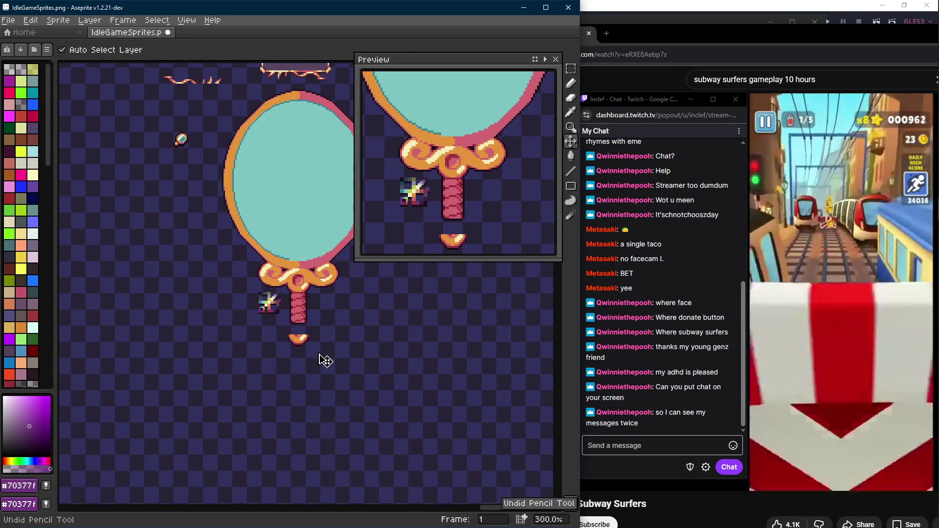
{"action": "scroll", "coordinate": [325, 359], "scroll_direction": "up", "scroll_amount": 3}
{"action": "scroll", "coordinate": [301, 338], "scroll_direction": "up", "scroll_amount": 2}
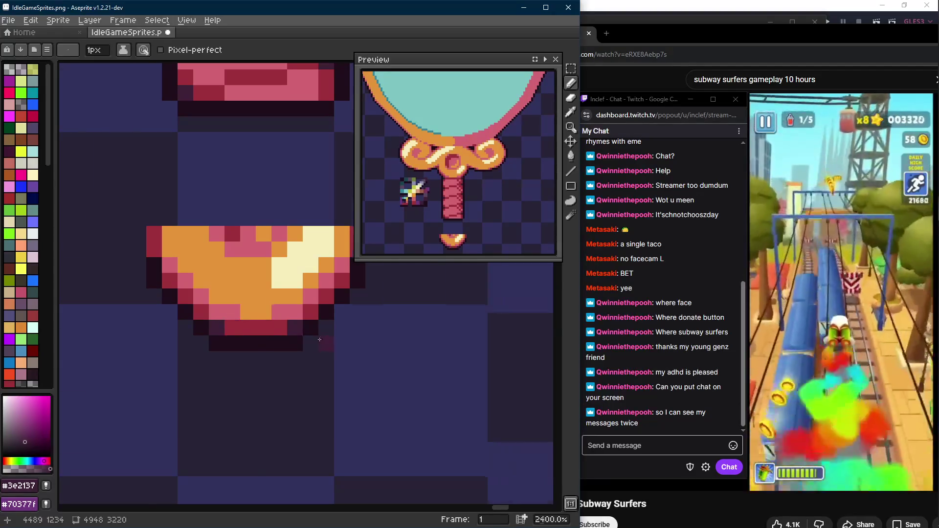
{"action": "scroll", "coordinate": [240, 321], "scroll_direction": "down", "scroll_amount": 3}
{"action": "scroll", "coordinate": [294, 303], "scroll_direction": "up", "scroll_amount": 2}
{"action": "left_click", "coordinate": [294, 303], "text": "alt"}
{"action": "key", "text": "g"}
{"action": "key", "text": "m"}
{"action": "key", "text": "w"}
{"action": "key", "text": "b"}
{"action": "scroll", "coordinate": [266, 296], "scroll_direction": "down", "scroll_amount": 3}
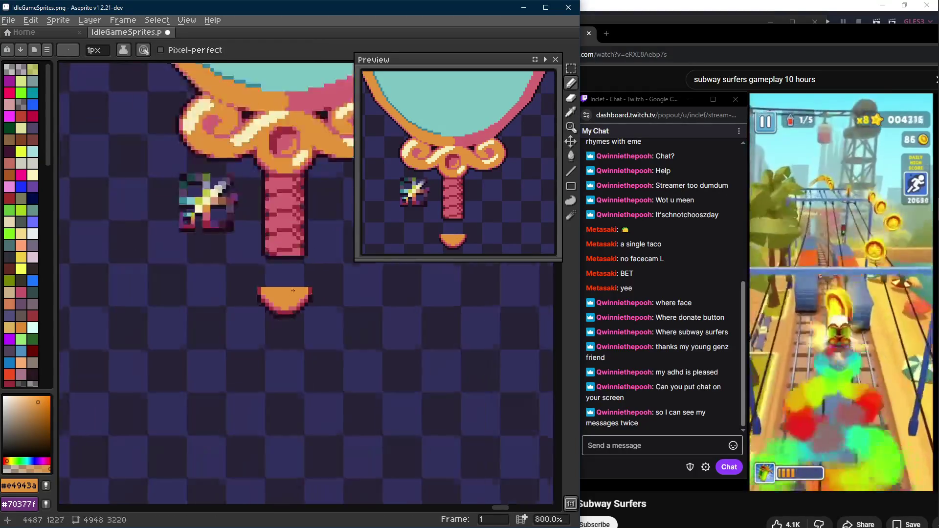
{"action": "scroll", "coordinate": [297, 292], "scroll_direction": "up", "scroll_amount": 2}
{"action": "scroll", "coordinate": [298, 293], "scroll_direction": "down", "scroll_amount": 1}
{"action": "scroll", "coordinate": [286, 292], "scroll_direction": "up", "scroll_amount": 2}
{"action": "scroll", "coordinate": [284, 292], "scroll_direction": "down", "scroll_amount": 1}
Move a copy of the gold piece onto the bottom end of the shaft as a flared band and drop it.
{"action": "key", "text": "m"}
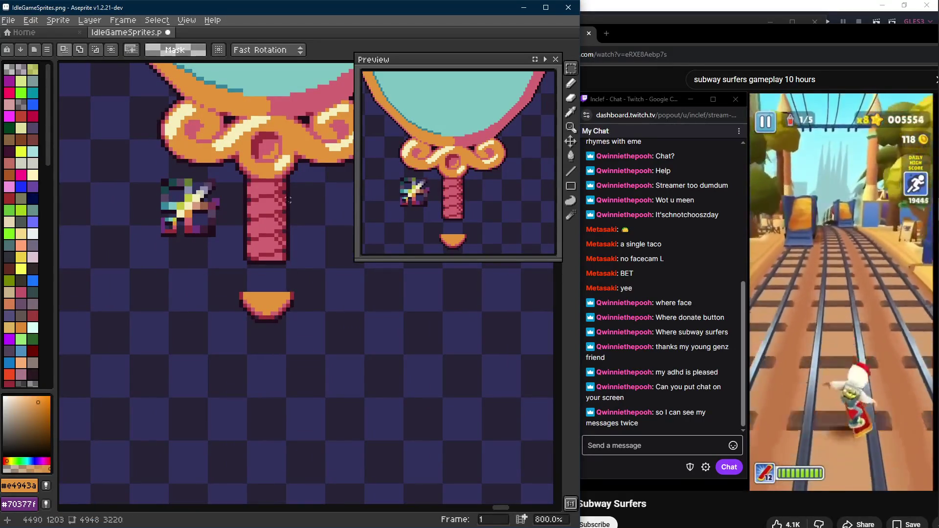
{"action": "scroll", "coordinate": [293, 290], "scroll_direction": "up", "scroll_amount": 2}
{"action": "scroll", "coordinate": [292, 290], "scroll_direction": "down", "scroll_amount": 1}
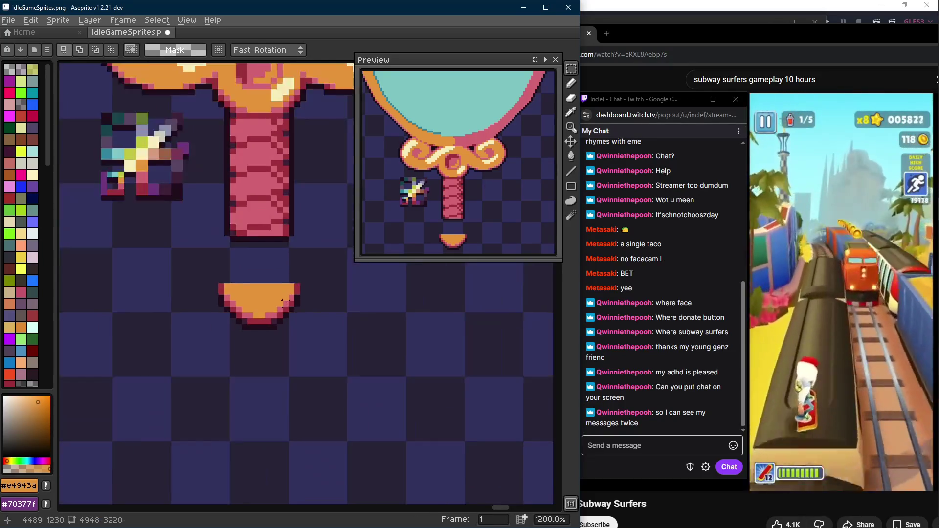
{"action": "scroll", "coordinate": [292, 221], "scroll_direction": "down", "scroll_amount": 1}
{"action": "scroll", "coordinate": [292, 183], "scroll_direction": "up", "scroll_amount": 2}
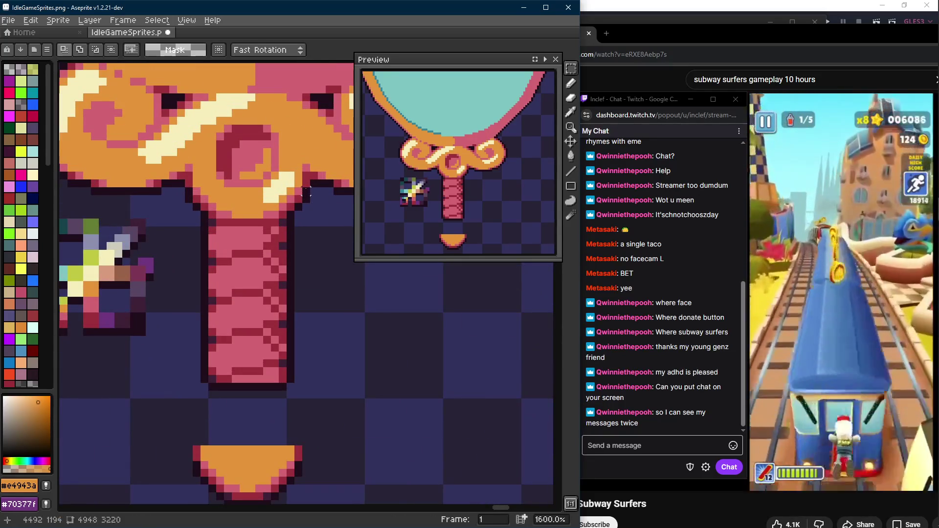
{"action": "left_click_drag", "start_coordinate": [307, 193], "coordinate": [191, 217]}
{"action": "mouse_move", "coordinate": [250, 201]}
{"action": "left_mouse_down"}
{"action": "mouse_move", "coordinate": [242, 213]}
{"action": "mouse_move", "coordinate": [293, 290]}
{"action": "mouse_move", "coordinate": [253, 240]}
{"action": "left_mouse_up"}
{"action": "scroll", "coordinate": [294, 326], "scroll_direction": "down", "scroll_amount": 2}
{"action": "key", "text": "Escape"}
{"action": "scroll", "coordinate": [242, 241], "scroll_direction": "down", "scroll_amount": 2}
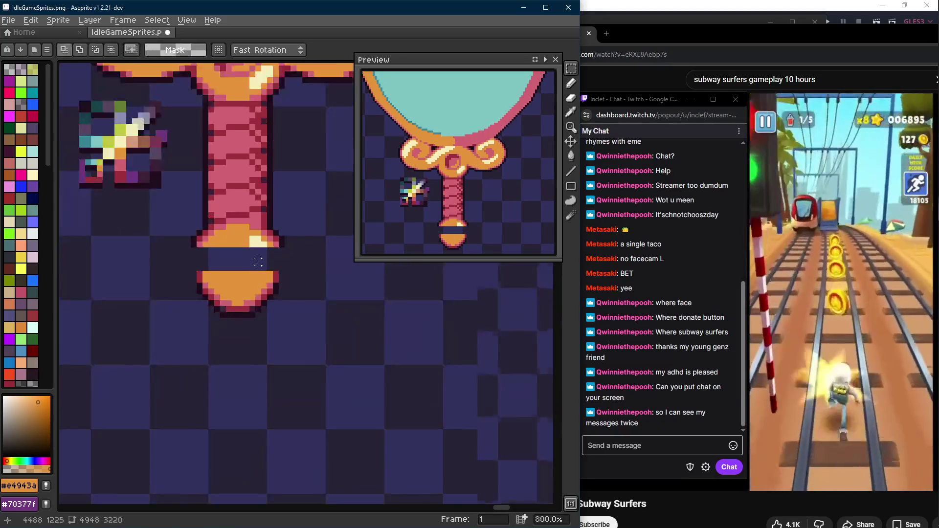
{"action": "scroll", "coordinate": [242, 240], "scroll_direction": "up", "scroll_amount": 2}
{"action": "scroll", "coordinate": [256, 244], "scroll_direction": "down", "scroll_amount": 3}
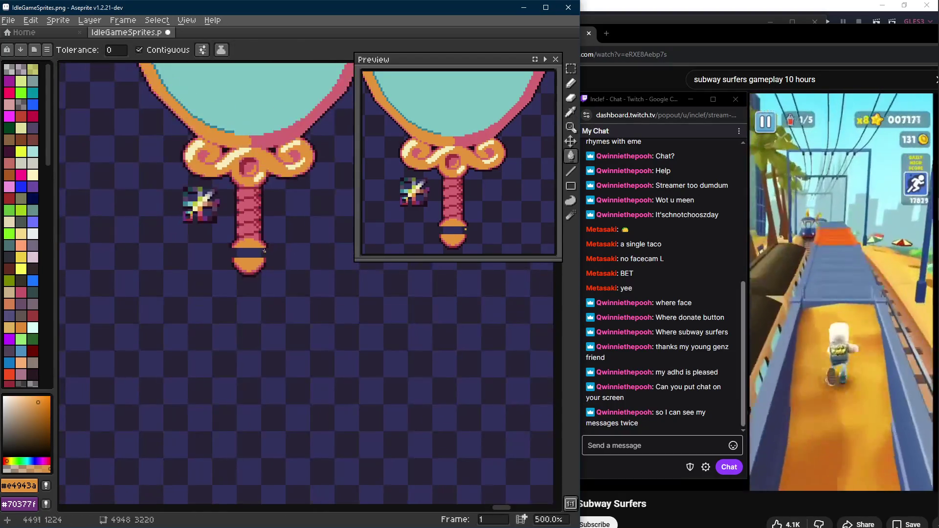
{"action": "scroll", "coordinate": [269, 251], "scroll_direction": "up", "scroll_amount": 2}
{"action": "scroll", "coordinate": [264, 235], "scroll_direction": "up", "scroll_amount": 2}
Undo a stray pencil stroke and return to the Pencil tool.
{"action": "key", "text": "b"}
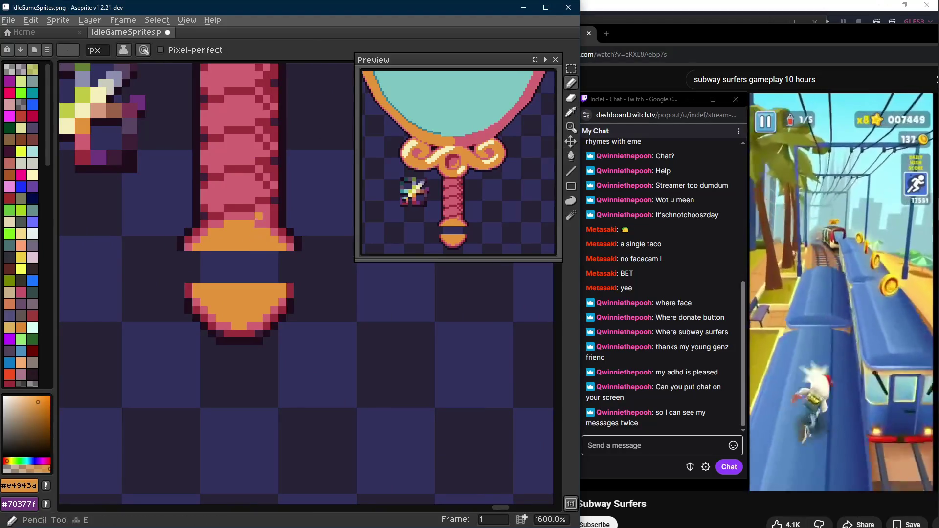
{"action": "scroll", "coordinate": [256, 226], "scroll_direction": "down", "scroll_amount": 3}
{"action": "scroll", "coordinate": [256, 225], "scroll_direction": "down", "scroll_amount": 2}
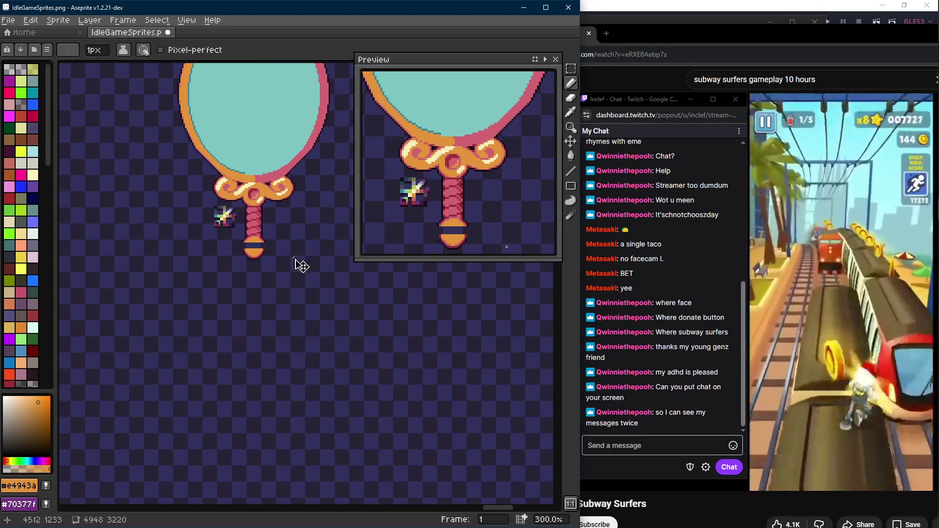
{"action": "key", "text": "ctrl+z"}
{"action": "key", "text": "v"}
{"action": "key", "text": "b"}
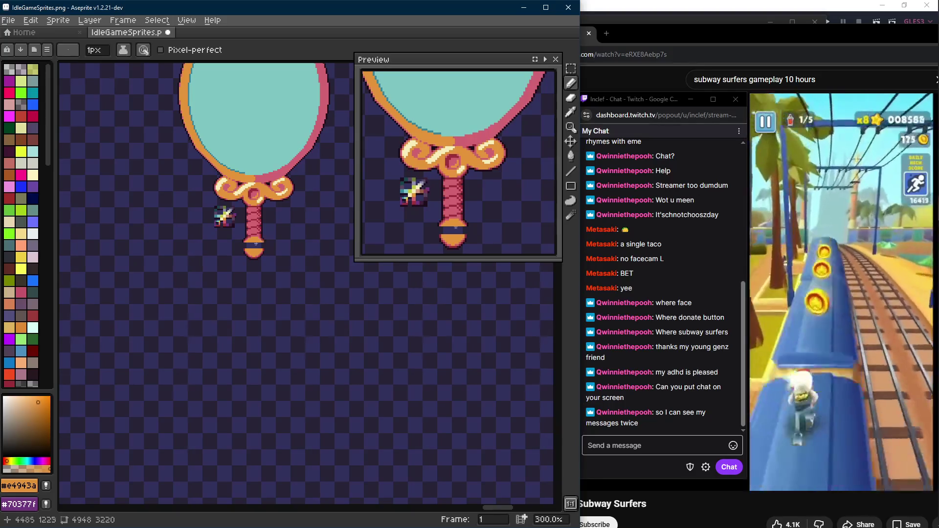
{"action": "scroll", "coordinate": [220, 216], "scroll_direction": "up", "scroll_amount": 2}
Marquee-select the loose gold cap below the handle, delete it, and clear the selection.
{"action": "key", "text": "m"}
{"action": "left_click_drag", "start_coordinate": [199, 235], "coordinate": [294, 286]}
{"action": "scroll", "coordinate": [250, 279], "scroll_direction": "up", "scroll_amount": 3}
{"action": "left_click_drag", "start_coordinate": [249, 242], "coordinate": [250, 279]}
{"action": "key", "text": "b"}
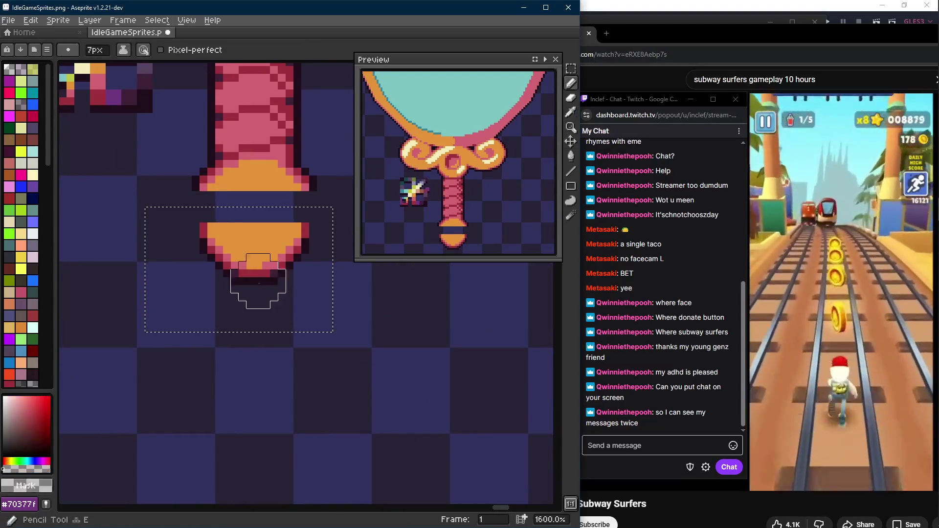
{"action": "key", "text": "Delete"}
{"action": "key", "text": "ctrl+d"}
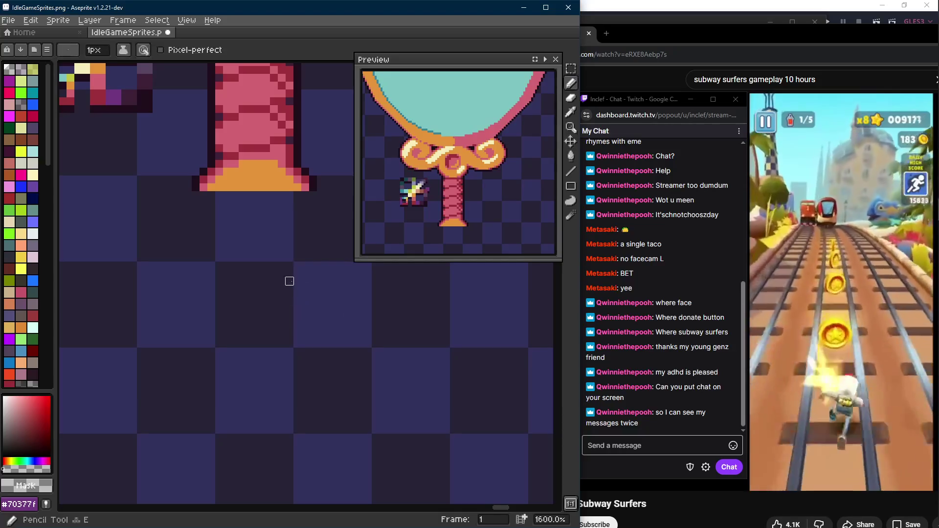
{"action": "scroll", "coordinate": [289, 281], "scroll_direction": "down", "scroll_amount": 1}
{"action": "scroll", "coordinate": [289, 294], "scroll_direction": "down", "scroll_amount": 1}
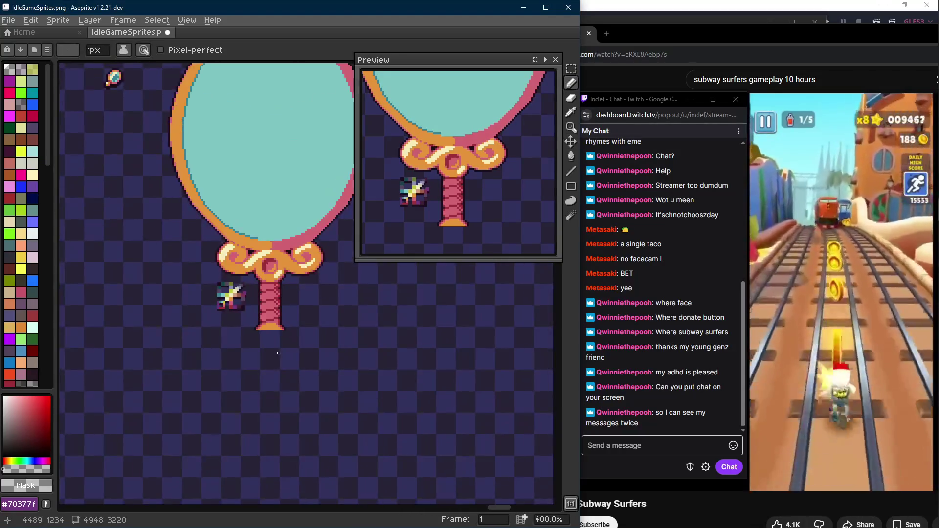
{"action": "scroll", "coordinate": [279, 351], "scroll_direction": "down", "scroll_amount": 1}
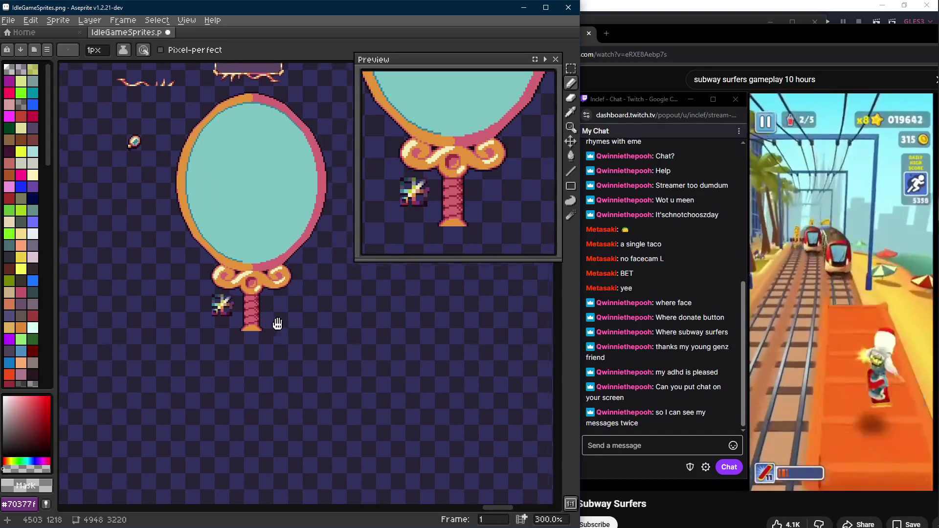
{"action": "left_click_drag", "start_coordinate": [275, 345], "coordinate": [213, 315]}
{"action": "key", "text": "alt"}
{"action": "mouse_move", "coordinate": [271, 263]}
{"action": "left_mouse_down"}
{"action": "mouse_move", "coordinate": [275, 291]}
{"action": "mouse_move", "coordinate": [232, 308]}
{"action": "left_mouse_up"}
{"action": "mouse_move", "coordinate": [286, 156]}
{"action": "left_mouse_down"}
{"action": "mouse_move", "coordinate": [250, 220]}
{"action": "mouse_move", "coordinate": [273, 179]}
{"action": "mouse_move", "coordinate": [227, 213]}
{"action": "mouse_move", "coordinate": [261, 194]}
{"action": "left_mouse_up"}
{"action": "key", "text": "ctrl+z"}
{"action": "key", "text": "alt"}
{"action": "left_click", "coordinate": [118, 308], "text": "alt"}
{"action": "key", "text": "ctrl+z"}
{"action": "key", "text": "ctrl+z"}
{"action": "key", "text": "ctrl+z"}
{"action": "key", "text": "ctrl+z"}
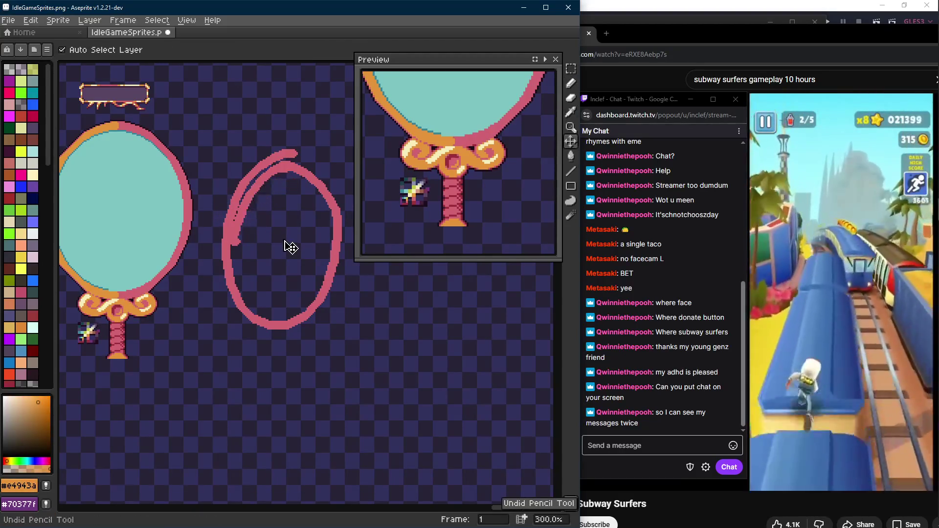
{"action": "key", "text": "ctrl+z"}
{"action": "key", "text": "ctrl+z"}
{"action": "key", "text": "ctrl+z"}
{"action": "left_click_drag", "start_coordinate": [205, 259], "coordinate": [345, 242]}
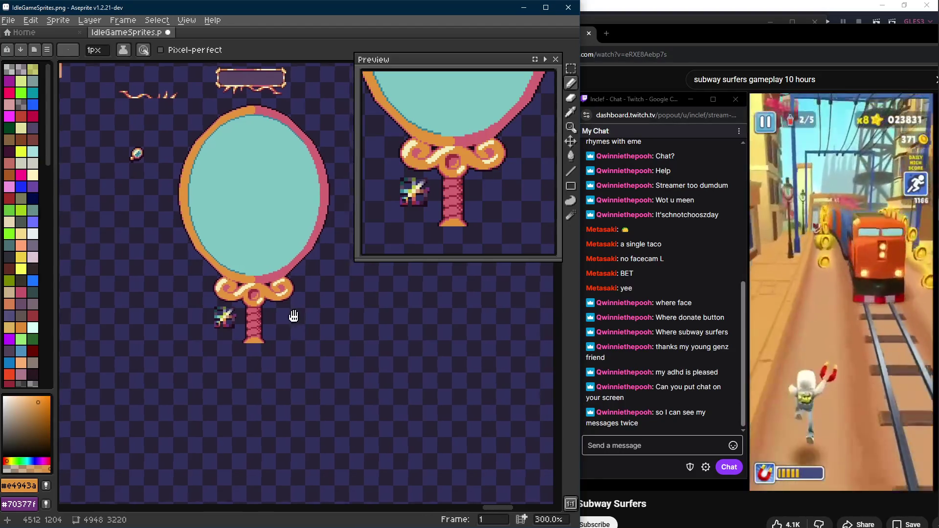
{"action": "scroll", "coordinate": [301, 317], "scroll_direction": "down", "scroll_amount": 1}
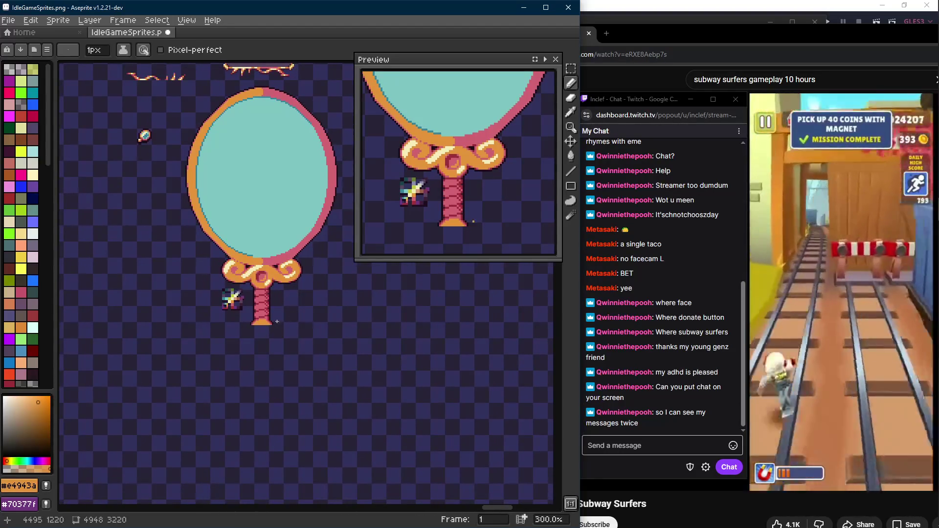
{"action": "scroll", "coordinate": [292, 316], "scroll_direction": "up", "scroll_amount": 1}
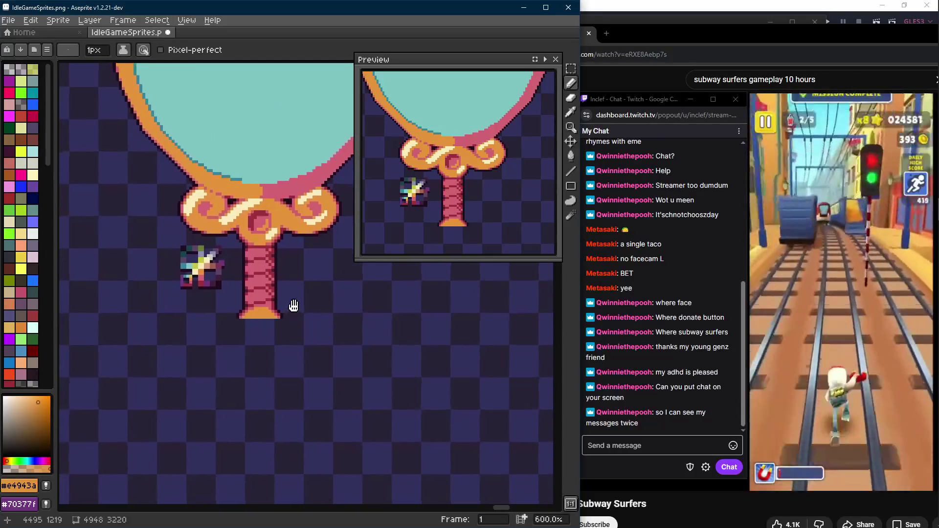
{"action": "scroll", "coordinate": [287, 315], "scroll_direction": "up", "scroll_amount": 2}
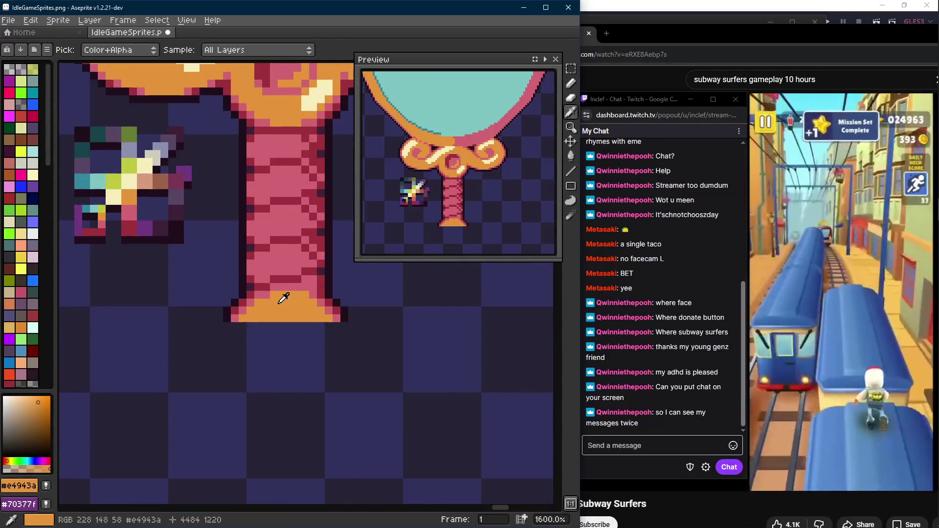
{"action": "scroll", "coordinate": [305, 324], "scroll_direction": "down", "scroll_amount": 2}
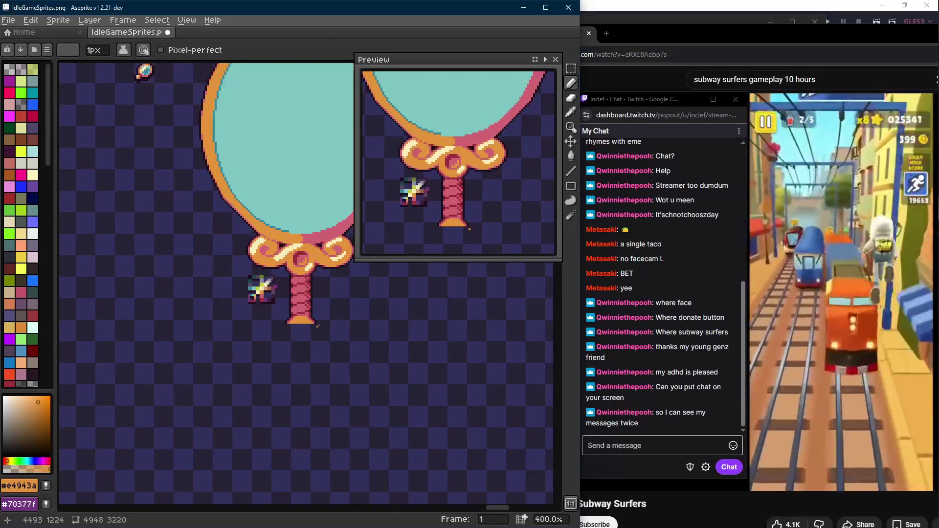
Move the small sparkle sprite down and left of the handle and save the sprite file.
{"action": "key", "text": "ctrl+z"}
{"action": "scroll", "coordinate": [311, 331], "scroll_direction": "up", "scroll_amount": 1}
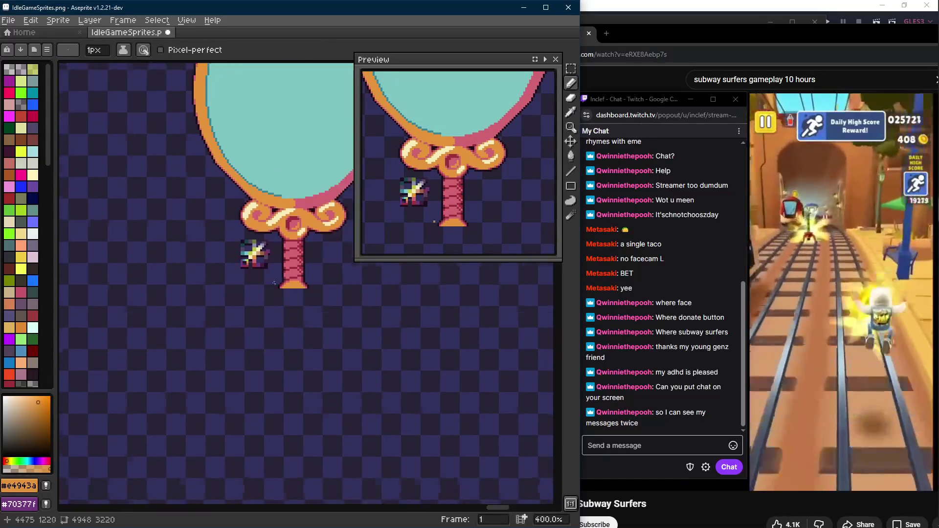
{"action": "key", "text": "m"}
{"action": "left_click_drag", "start_coordinate": [278, 217], "coordinate": [213, 276]}
{"action": "mouse_move", "coordinate": [244, 245]}
{"action": "left_mouse_down"}
{"action": "mouse_move", "coordinate": [229, 299]}
{"action": "mouse_move", "coordinate": [255, 278]}
{"action": "left_mouse_up"}
{"action": "key", "text": "ctrl+d"}
{"action": "key", "text": "ctrl+s"}
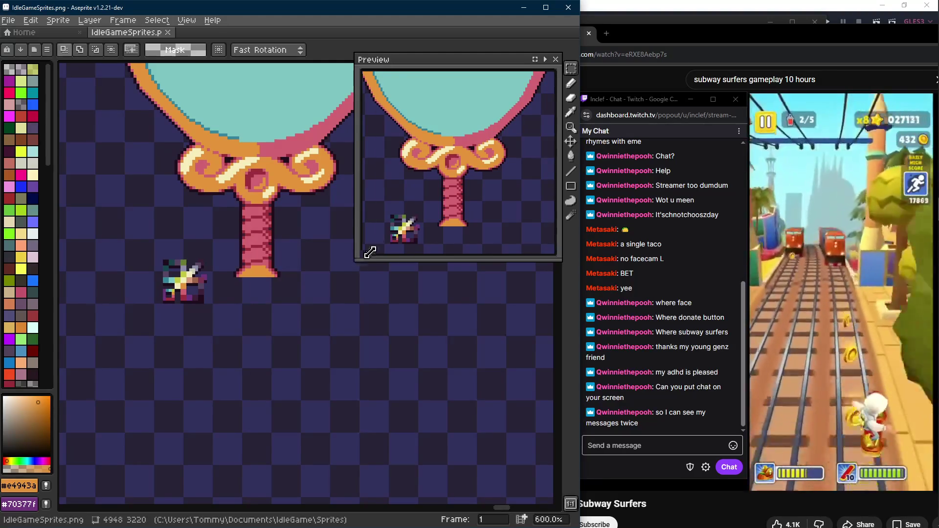
Shrink the Preview panel and show the handle in it.
{"action": "left_click_drag", "start_coordinate": [354, 262], "coordinate": [400, 234]}
{"action": "left_click_drag", "start_coordinate": [461, 220], "coordinate": [466, 174]}
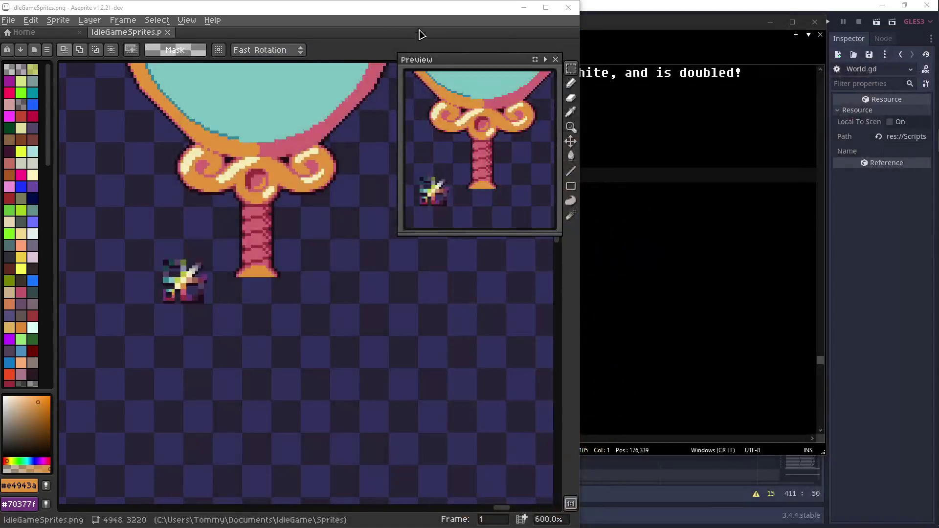
Maximize the Aseprite window to fill the whole screen.
{"action": "double_click", "coordinate": [422, 35]}
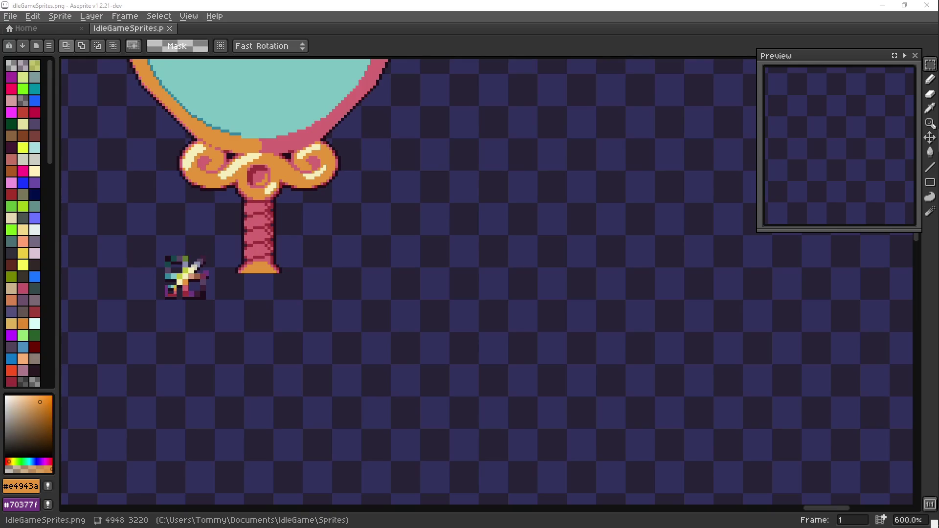
Frame the scroll ornament and handle closely in the Preview panel and save the file.
{"action": "left_click_drag", "start_coordinate": [257, 221], "coordinate": [404, 249]}
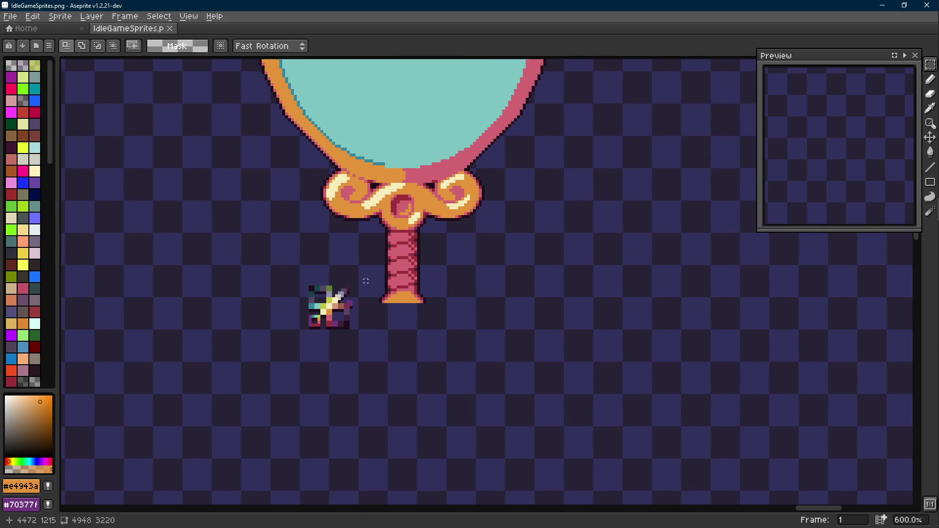
{"action": "scroll", "coordinate": [838, 174], "scroll_direction": "up", "scroll_amount": 3}
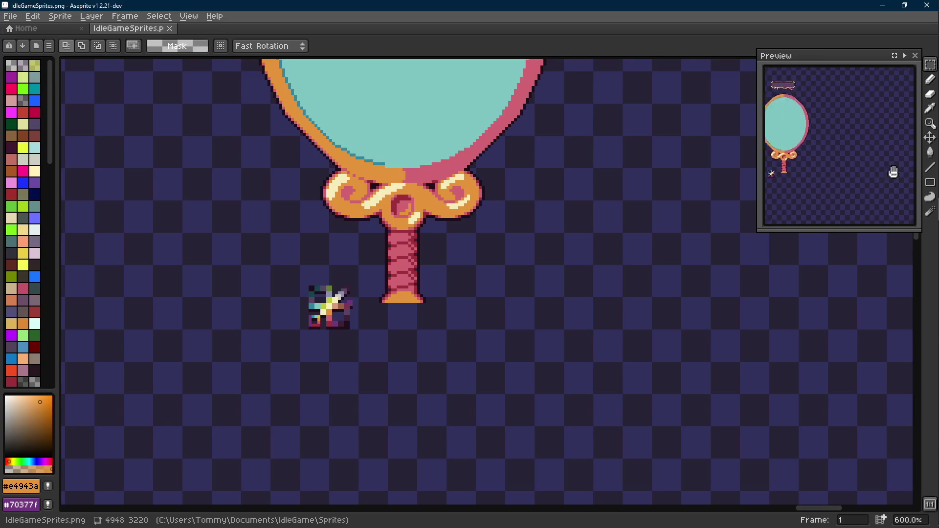
{"action": "mouse_move", "coordinate": [873, 169]}
{"action": "left_mouse_down"}
{"action": "mouse_move", "coordinate": [836, 143]}
{"action": "mouse_move", "coordinate": [778, 144]}
{"action": "left_mouse_up"}
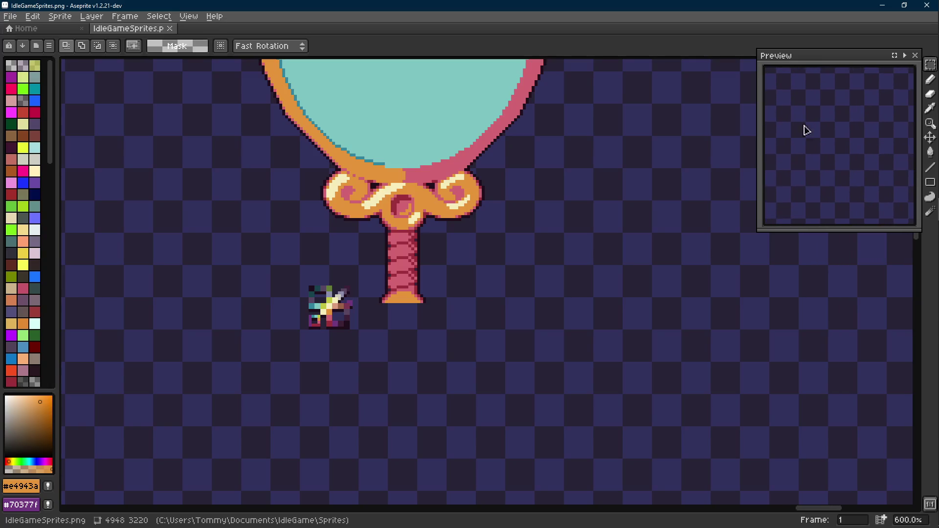
{"action": "mouse_move", "coordinate": [899, 151]}
{"action": "left_mouse_down"}
{"action": "mouse_move", "coordinate": [771, 157]}
{"action": "mouse_move", "coordinate": [883, 155]}
{"action": "left_mouse_up"}
{"action": "scroll", "coordinate": [845, 154], "scroll_direction": "up", "scroll_amount": 1}
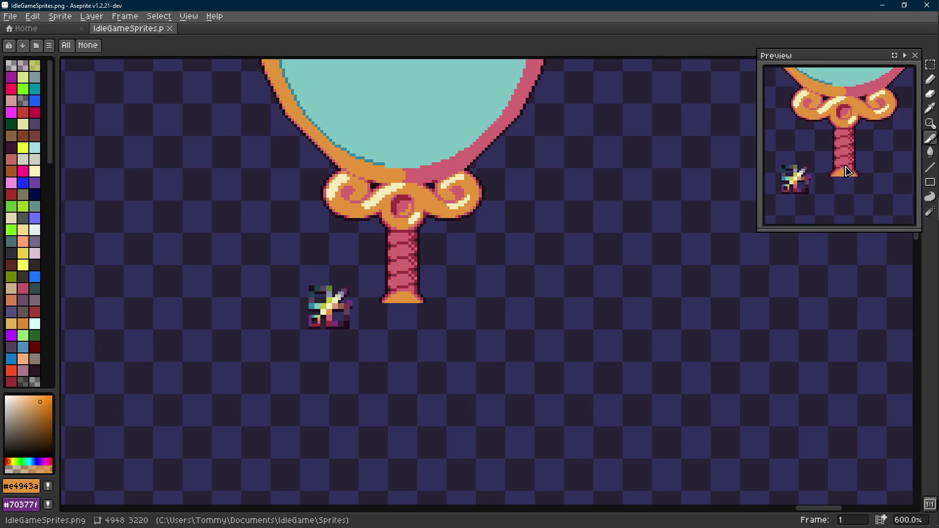
{"action": "left_click_drag", "start_coordinate": [645, 177], "coordinate": [638, 166]}
{"action": "key", "text": "ctrl+s"}
Add a few dark pixels beside the base of the handle with the pencil.
{"action": "key", "text": "Scroll_Lock"}
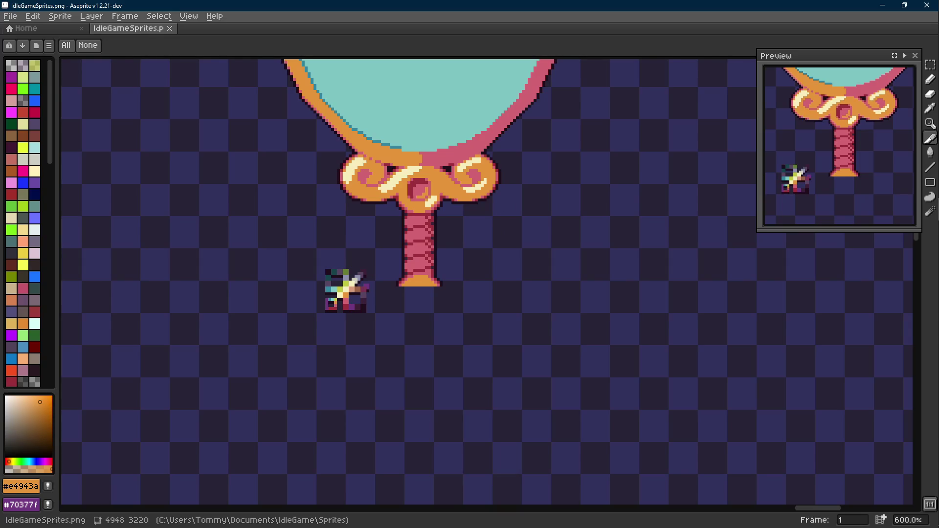
{"action": "key", "text": "alt+Tab"}
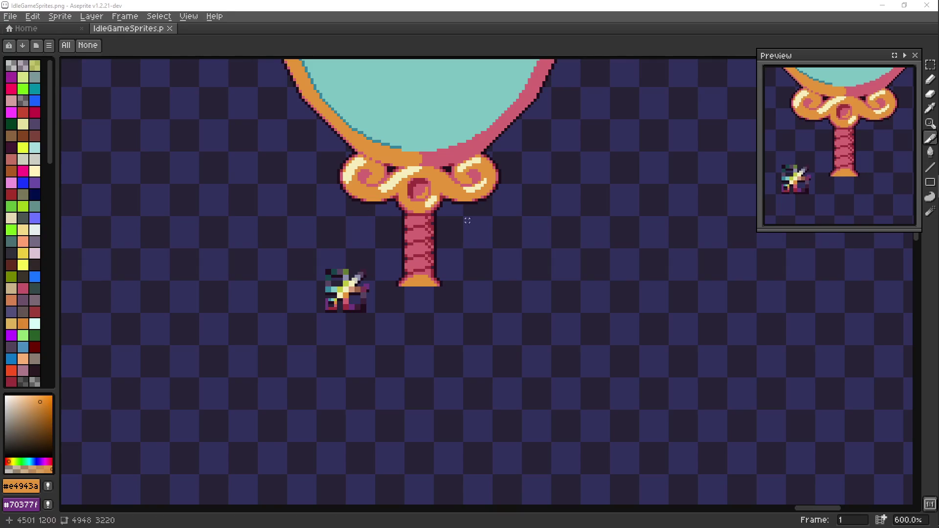
{"action": "key", "text": "Scroll_Lock"}
{"action": "left_click_drag", "start_coordinate": [428, 299], "coordinate": [428, 275]}
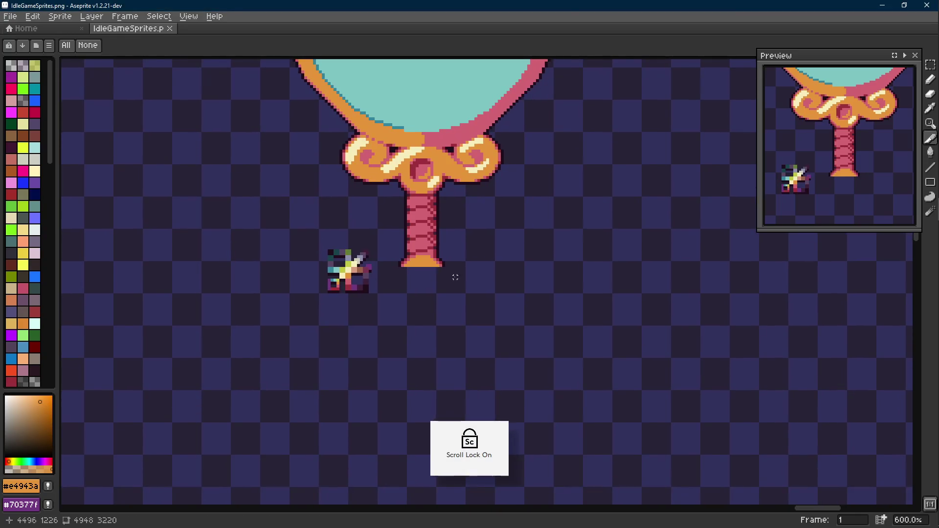
{"action": "scroll", "coordinate": [428, 274], "scroll_direction": "up", "scroll_amount": 2}
{"action": "left_click", "coordinate": [423, 237]}
{"action": "scroll", "coordinate": [423, 236], "scroll_direction": "down", "scroll_amount": 3}
{"action": "scroll", "coordinate": [441, 250], "scroll_direction": "down", "scroll_amount": 1}
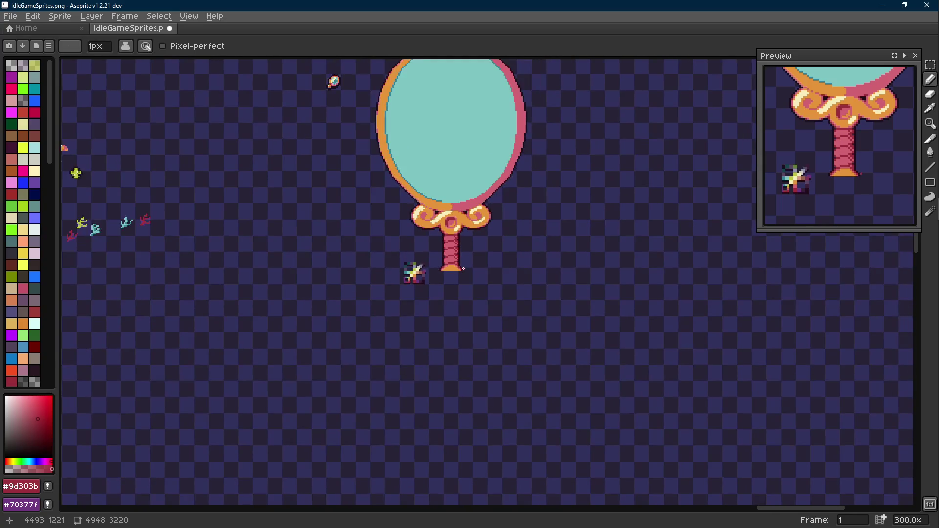
{"action": "scroll", "coordinate": [463, 270], "scroll_direction": "up", "scroll_amount": 3}
{"action": "scroll", "coordinate": [440, 250], "scroll_direction": "up", "scroll_amount": 1}
Try dark pixels at the handle's base and along its column, then undo the edit.
{"action": "left_click", "coordinate": [423, 257]}
{"action": "scroll", "coordinate": [427, 256], "scroll_direction": "down", "scroll_amount": 4}
{"action": "scroll", "coordinate": [428, 256], "scroll_direction": "up", "scroll_amount": 3}
{"action": "left_click_drag", "start_coordinate": [412, 242], "coordinate": [412, 216]}
{"action": "scroll", "coordinate": [440, 264], "scroll_direction": "down", "scroll_amount": 3}
{"action": "scroll", "coordinate": [445, 267], "scroll_direction": "up", "scroll_amount": 2}
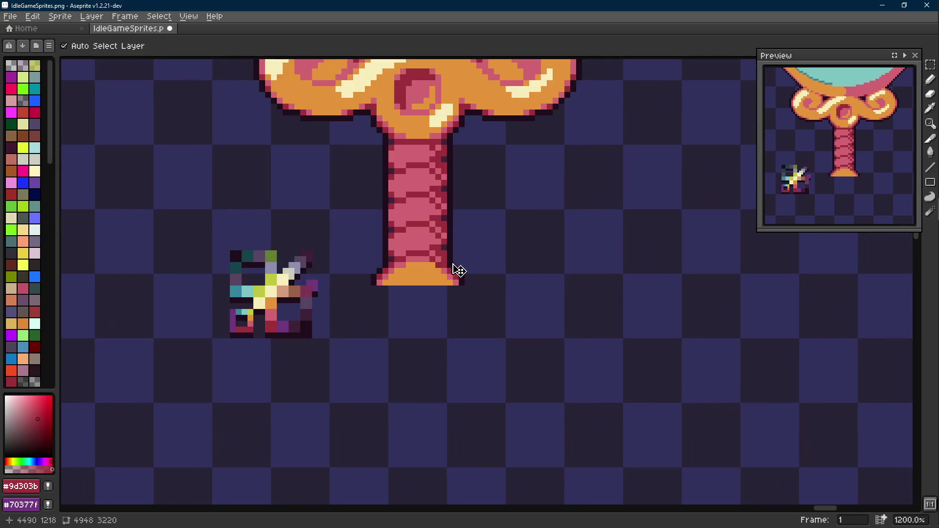
{"action": "key", "text": "ctrl+z"}
{"action": "scroll", "coordinate": [441, 262], "scroll_direction": "down", "scroll_amount": 1}
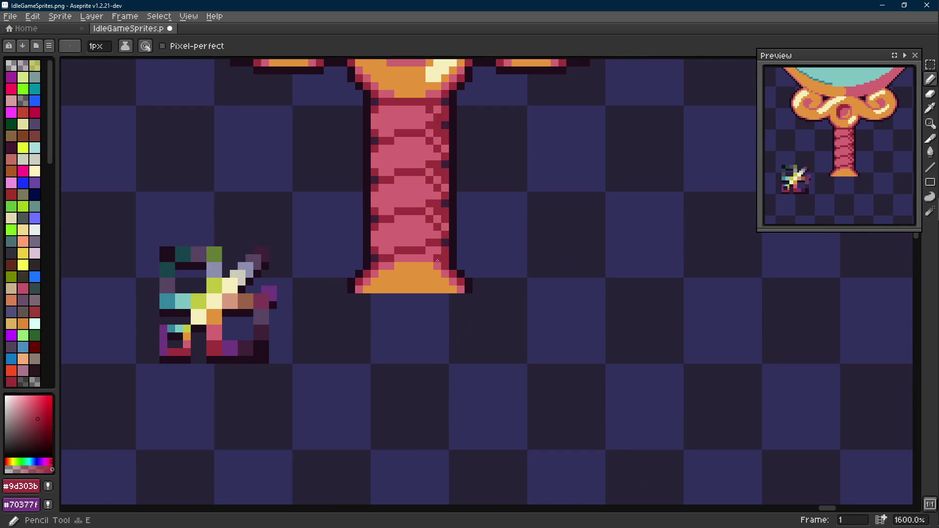
{"action": "scroll", "coordinate": [462, 272], "scroll_direction": "down", "scroll_amount": 2}
{"action": "scroll", "coordinate": [467, 273], "scroll_direction": "up", "scroll_amount": 2}
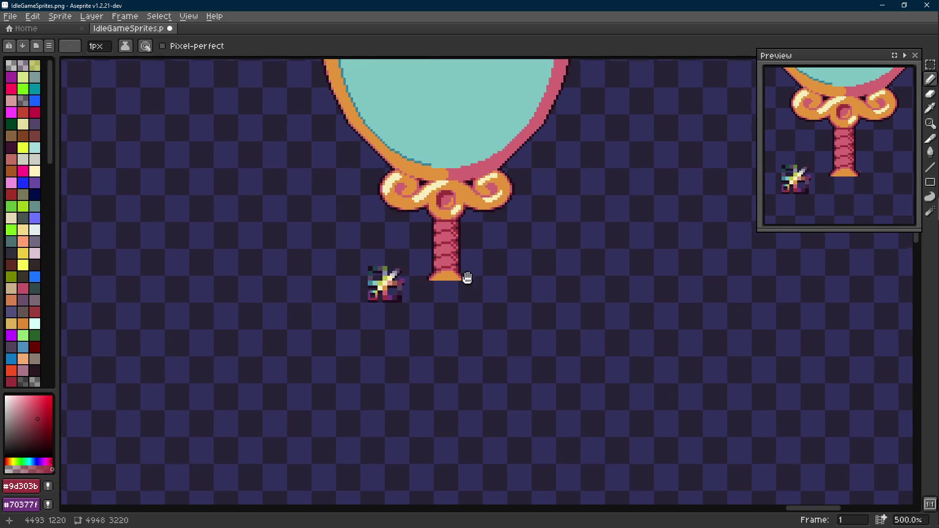
{"action": "left_click_drag", "start_coordinate": [473, 279], "coordinate": [464, 274]}
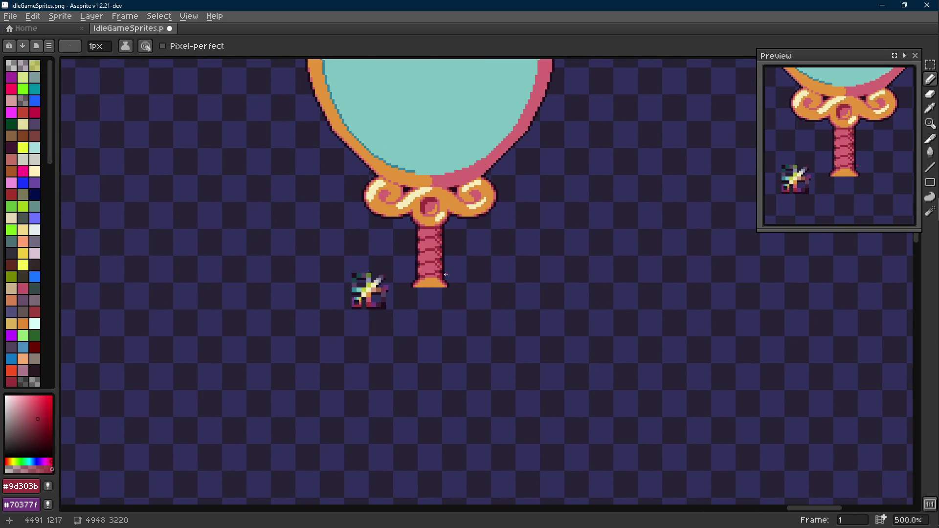
{"action": "scroll", "coordinate": [446, 276], "scroll_direction": "up", "scroll_amount": 2}
Sample the gold-orange #e4943a from the handle's flared base as the foreground colour.
{"action": "key", "text": "alt"}
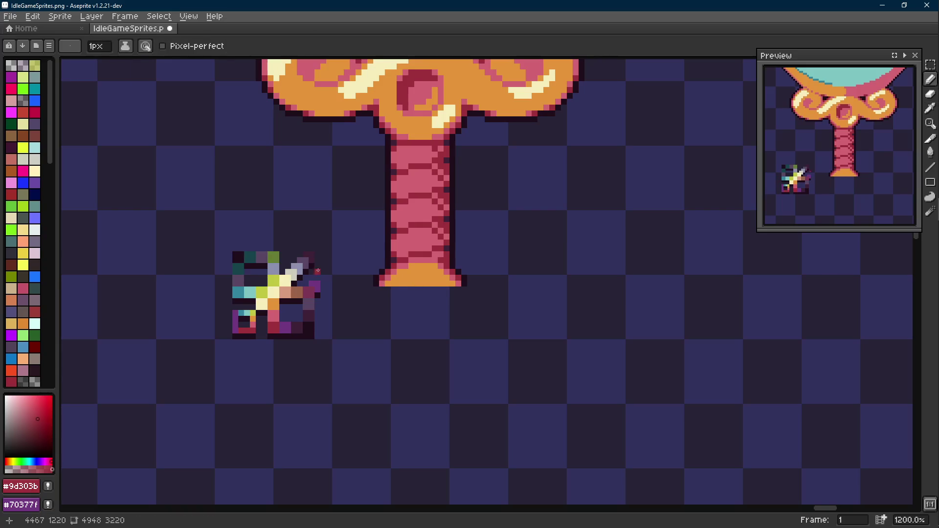
{"action": "key", "text": "alt+Tab"}
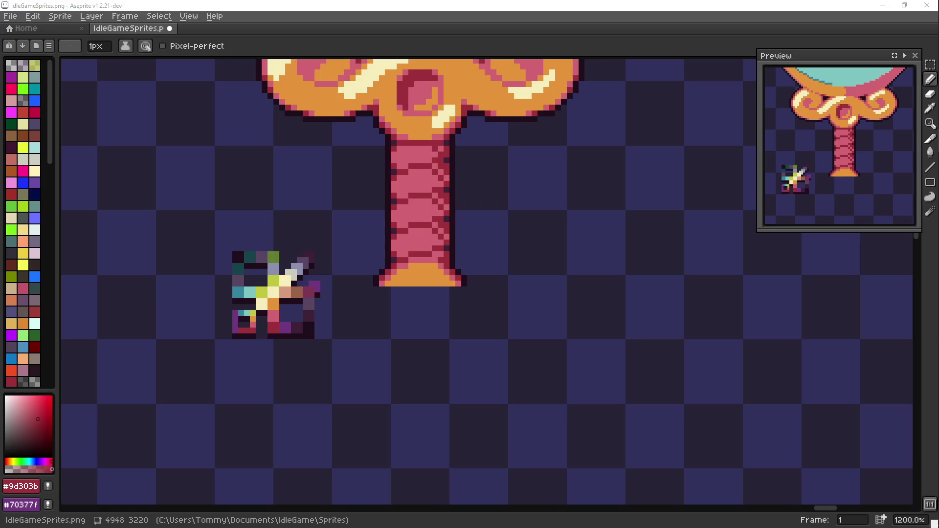
{"action": "key", "text": "alt+Tab"}
{"action": "scroll", "coordinate": [430, 288], "scroll_direction": "down", "scroll_amount": 1}
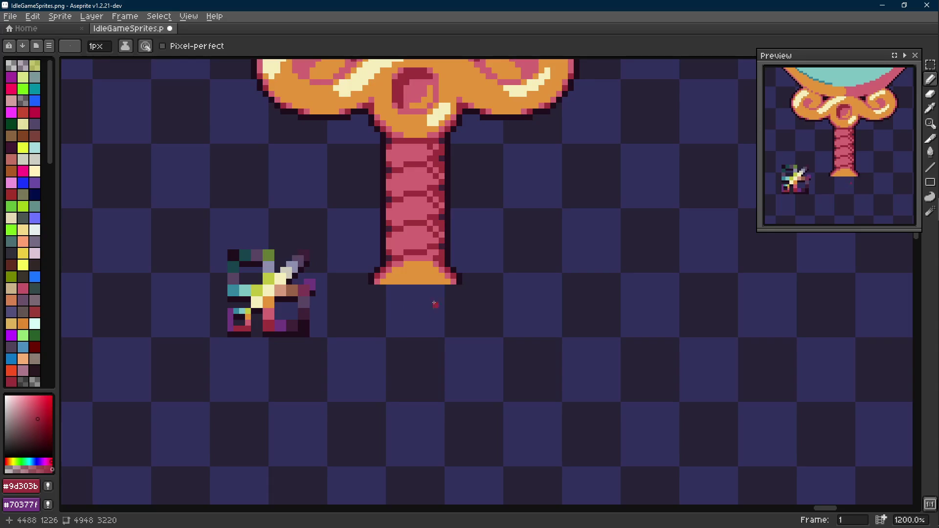
{"action": "left_click", "coordinate": [429, 288], "text": "alt"}
{"action": "key", "text": "m"}
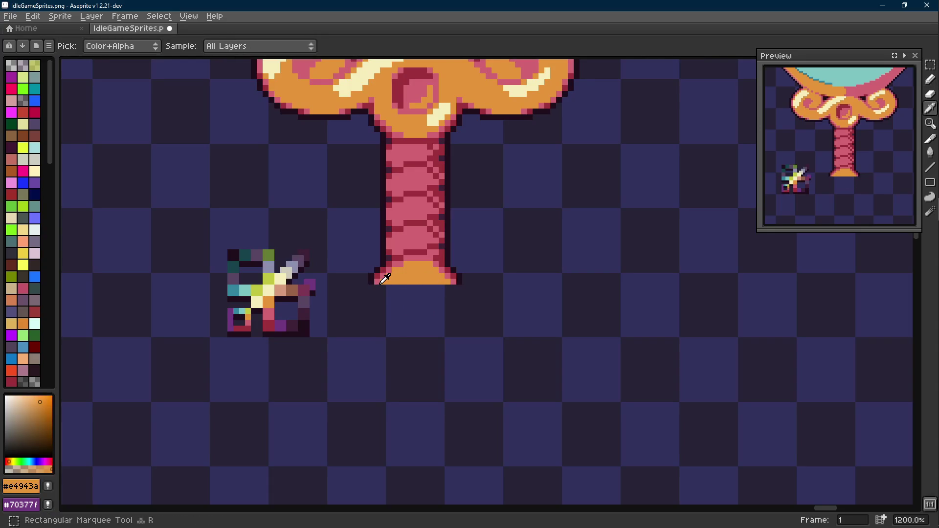
Marquee a rectangle just below the handle shaft and fill it with the sampled orange.
{"action": "key", "text": "b"}
{"action": "key", "text": "l"}
{"action": "key", "text": "m"}
{"action": "left_click_drag", "start_coordinate": [376, 287], "coordinate": [455, 332]}
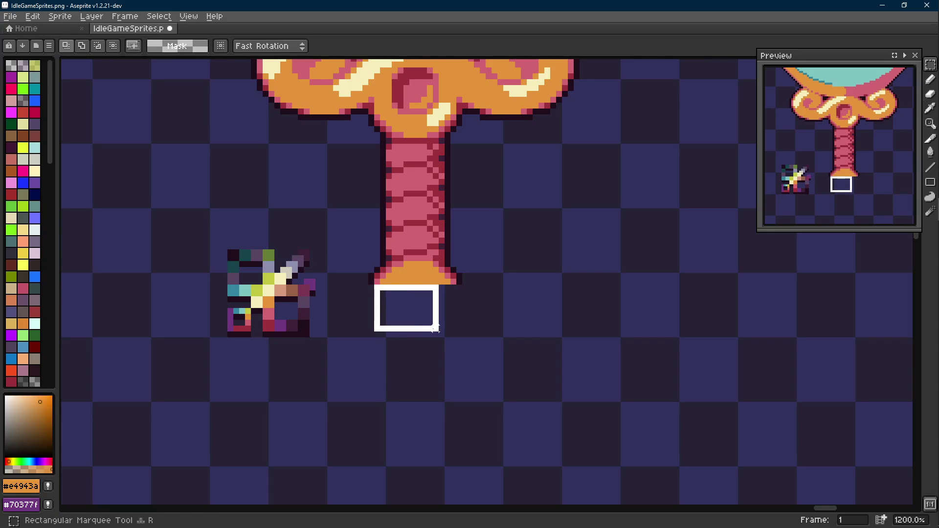
{"action": "key", "text": "g"}
{"action": "left_click", "coordinate": [415, 309]}
{"action": "key", "text": "m"}
{"action": "key", "text": "ctrl+d"}
Round off the orange block into a knob and begin its dark left-side outline.
{"action": "left_click_drag", "start_coordinate": [459, 277], "coordinate": [373, 278]}
{"action": "key", "text": "ctrl+z"}
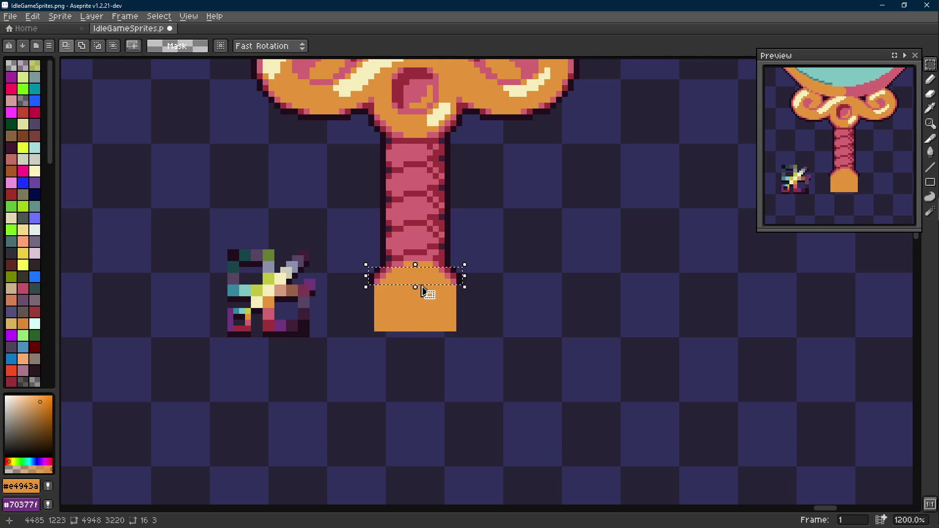
{"action": "key", "text": "m"}
{"action": "left_click_drag", "start_coordinate": [367, 314], "coordinate": [464, 334]}
{"action": "scroll", "coordinate": [432, 337], "scroll_direction": "down", "scroll_amount": 3}
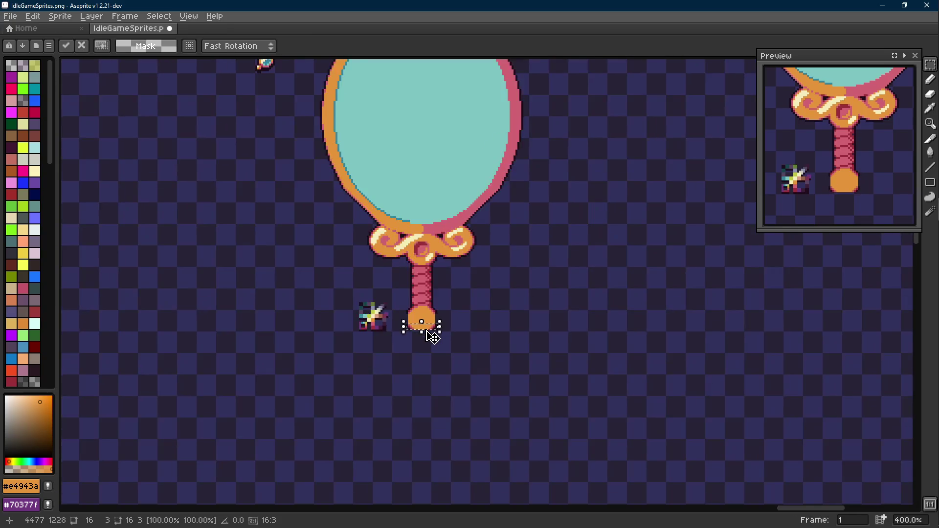
{"action": "key", "text": "ctrl+d"}
{"action": "scroll", "coordinate": [432, 336], "scroll_direction": "up", "scroll_amount": 4}
{"action": "key", "text": "alt"}
{"action": "left_click", "coordinate": [443, 313]}
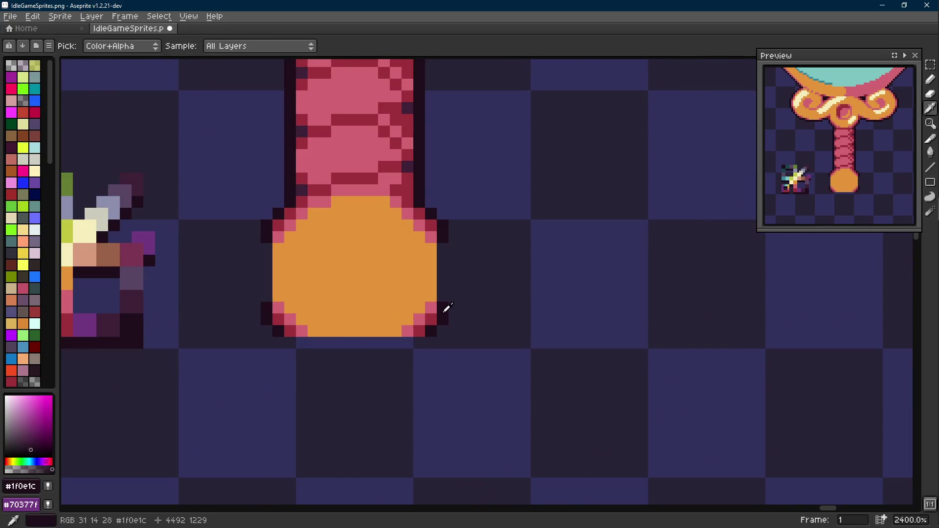
{"action": "left_click_drag", "start_coordinate": [268, 257], "coordinate": [268, 299]}
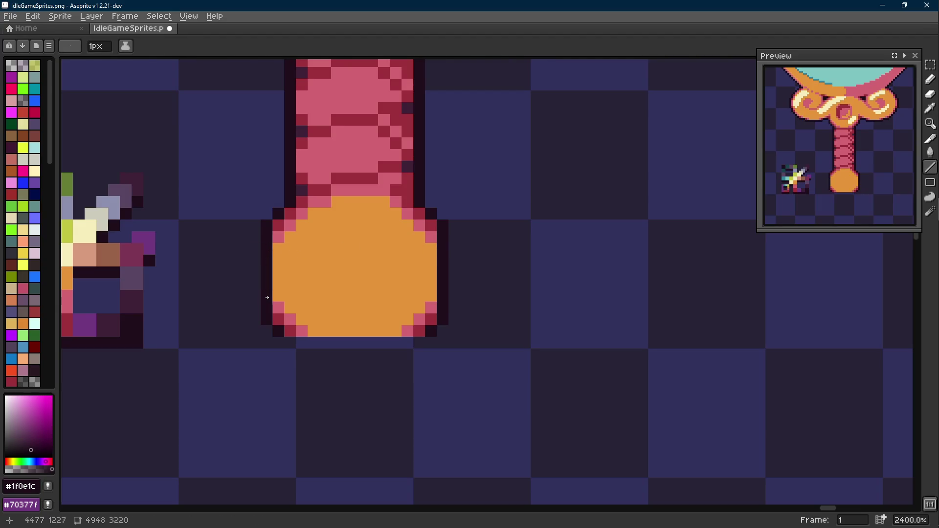
{"action": "scroll", "coordinate": [382, 320], "scroll_direction": "down", "scroll_amount": 3}
{"action": "scroll", "coordinate": [382, 319], "scroll_direction": "up", "scroll_amount": 2}
{"action": "scroll", "coordinate": [367, 325], "scroll_direction": "up", "scroll_amount": 1}
{"action": "scroll", "coordinate": [367, 325], "scroll_direction": "up", "scroll_amount": 1}
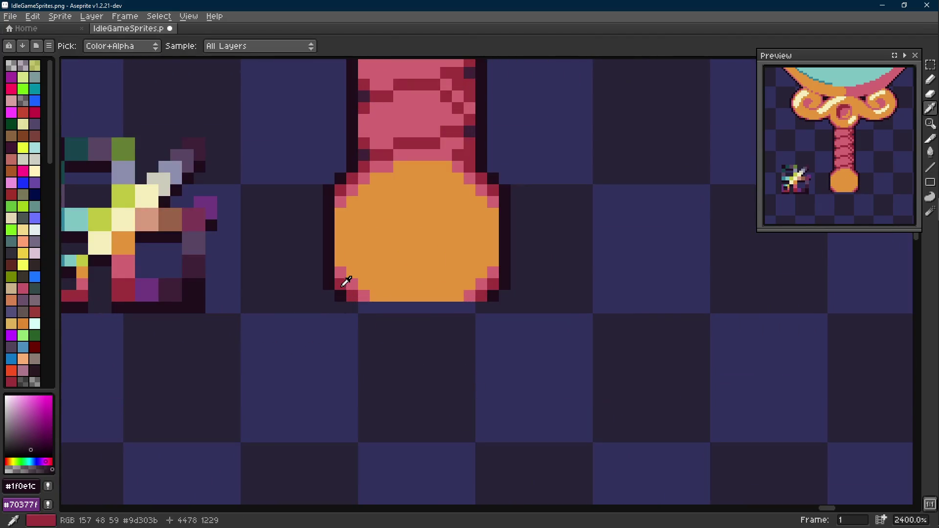
Edge both sides of the knob with pink and deep red, then dark outline pixels.
{"action": "key", "text": "alt"}
{"action": "left_click", "coordinate": [353, 146]}
{"action": "mouse_move", "coordinate": [329, 236]}
{"action": "left_mouse_down"}
{"action": "mouse_move", "coordinate": [329, 225]}
{"action": "mouse_move", "coordinate": [329, 254]}
{"action": "left_mouse_up"}
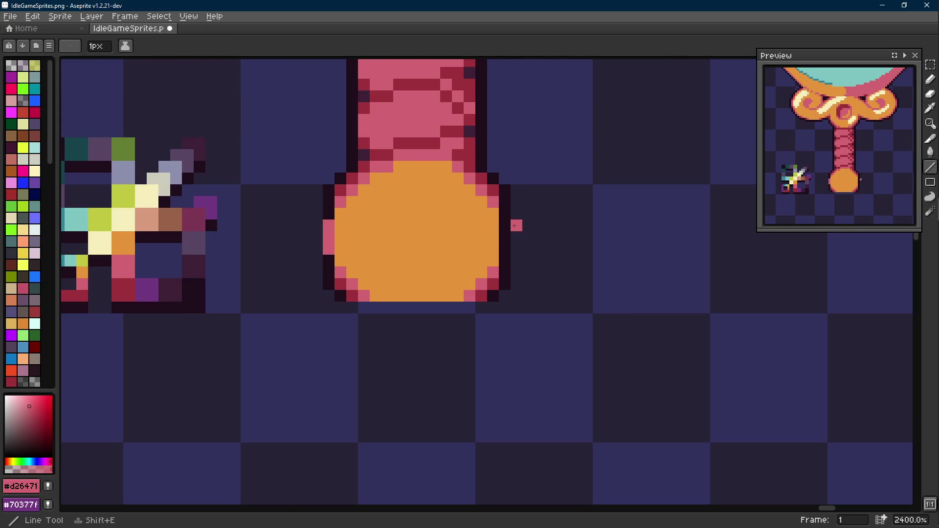
{"action": "left_click_drag", "start_coordinate": [505, 224], "coordinate": [505, 253]}
{"action": "key", "text": "alt"}
{"action": "left_click", "coordinate": [508, 235]}
{"action": "key", "text": "b"}
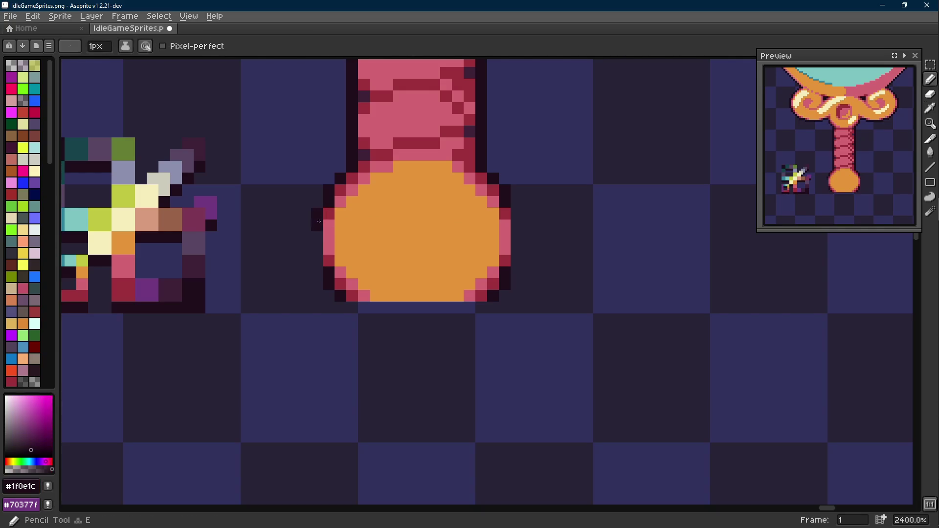
{"action": "left_click_drag", "start_coordinate": [317, 220], "coordinate": [318, 265]}
{"action": "key", "text": "alt"}
{"action": "left_click", "coordinate": [446, 237]}
{"action": "left_click_drag", "start_coordinate": [516, 202], "coordinate": [516, 261]}
Draw a dark outline along the knob's bottom with a pink row above it.
{"action": "key", "text": "alt"}
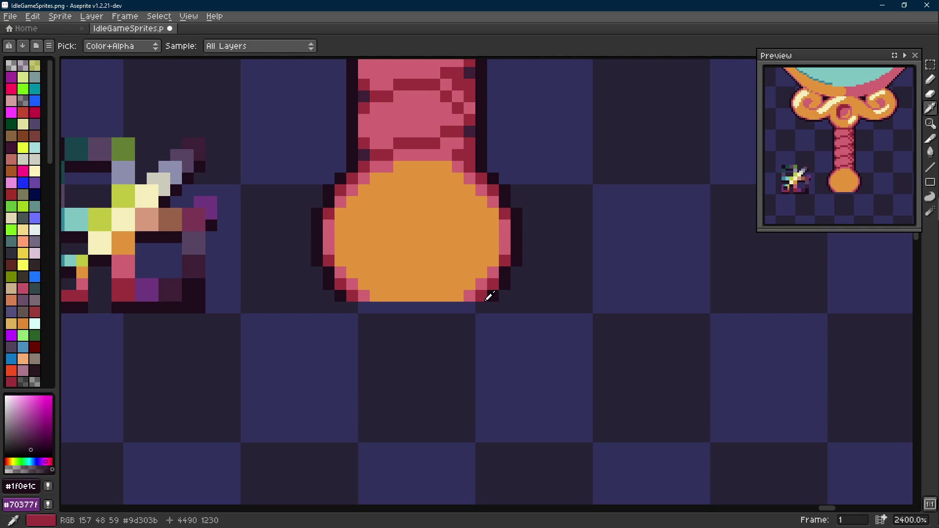
{"action": "key", "text": "l"}
{"action": "left_click_drag", "start_coordinate": [470, 307], "coordinate": [359, 307]}
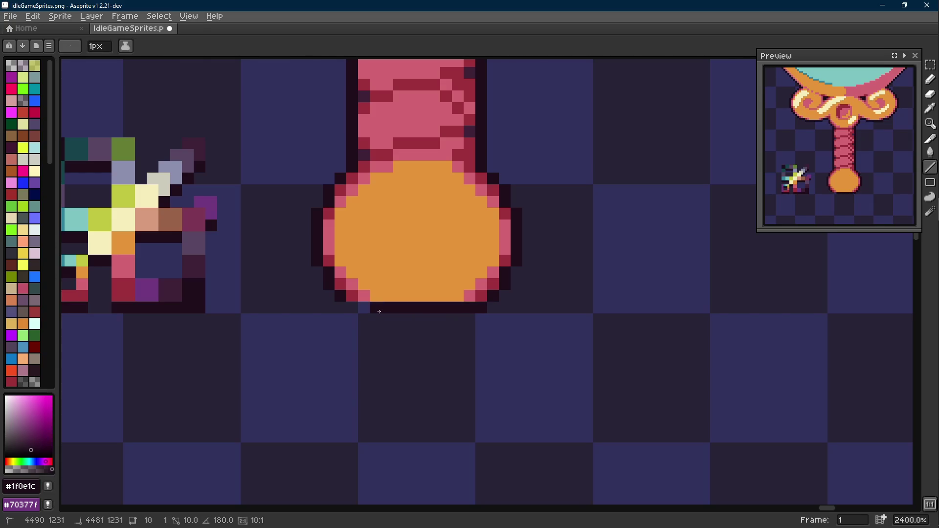
{"action": "key", "text": "alt"}
{"action": "left_click", "coordinate": [371, 294]}
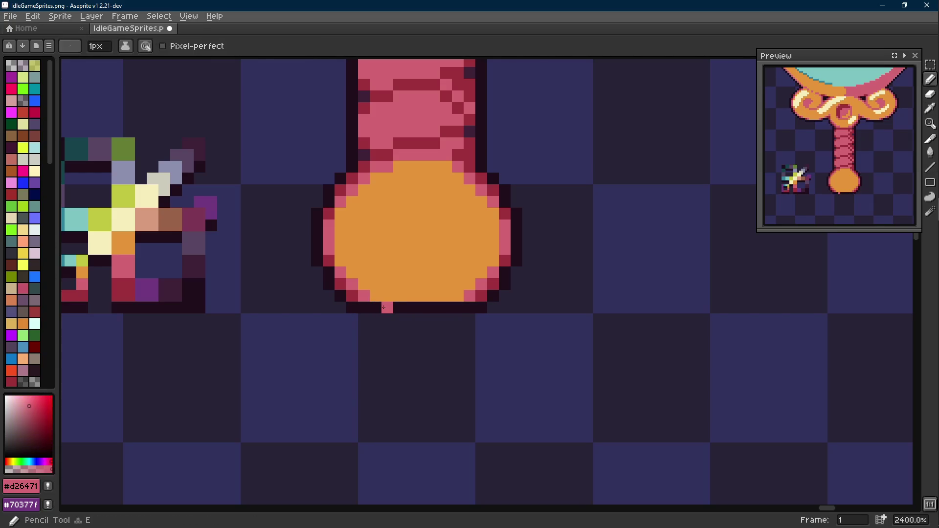
{"action": "left_click_drag", "start_coordinate": [382, 307], "coordinate": [439, 307]}
{"action": "left_click", "coordinate": [445, 307]}
Add a final dark row under the knob and ready a large brush for the next shape.
{"action": "key", "text": "alt"}
{"action": "left_click", "coordinate": [481, 292]}
{"action": "key", "text": "b"}
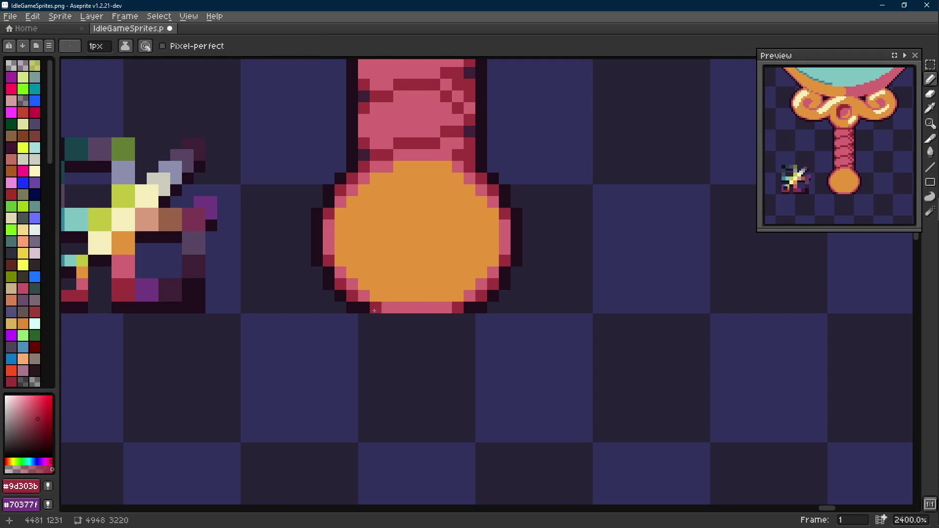
{"action": "left_click", "coordinate": [386, 297], "text": "alt"}
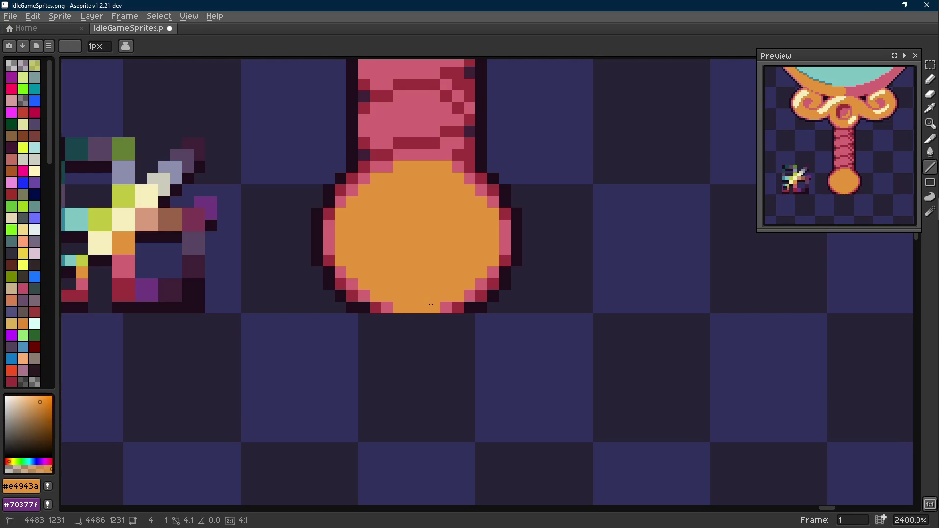
{"action": "left_click", "coordinate": [428, 315], "text": "alt"}
{"action": "left_click_drag", "start_coordinate": [440, 317], "coordinate": [371, 317]}
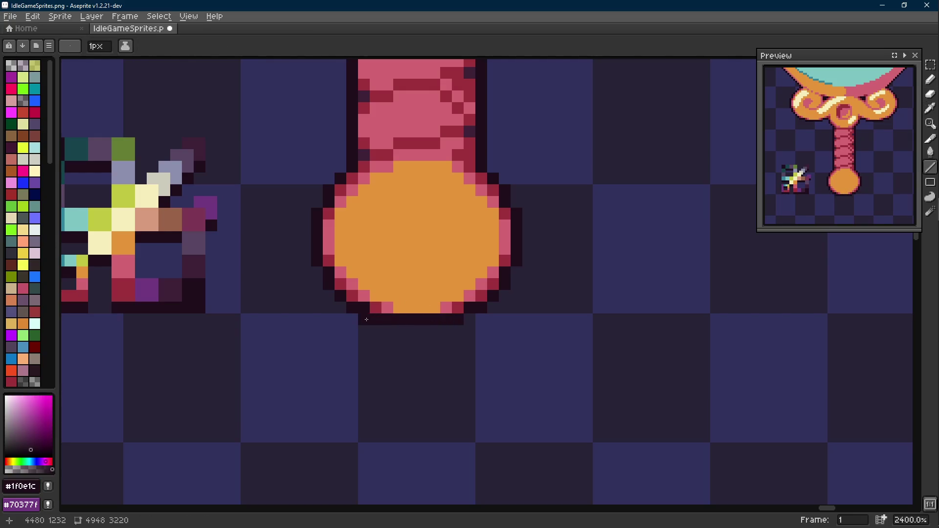
{"action": "key", "text": "b"}
{"action": "scroll", "coordinate": [371, 318], "scroll_direction": "down", "scroll_amount": 3}
{"action": "scroll", "coordinate": [403, 321], "scroll_direction": "up", "scroll_amount": 2}
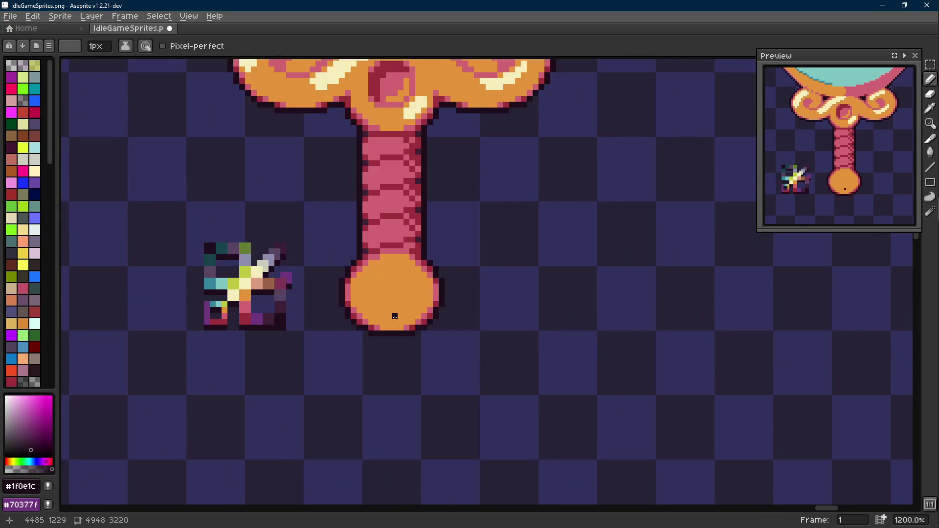
{"action": "scroll", "coordinate": [394, 316], "scroll_direction": "down", "scroll_amount": 2}
{"action": "scroll", "coordinate": [394, 315], "scroll_direction": "up", "scroll_amount": 2}
{"action": "key", "text": "i"}
{"action": "scroll", "coordinate": [394, 322], "scroll_direction": "up", "scroll_amount": 1}
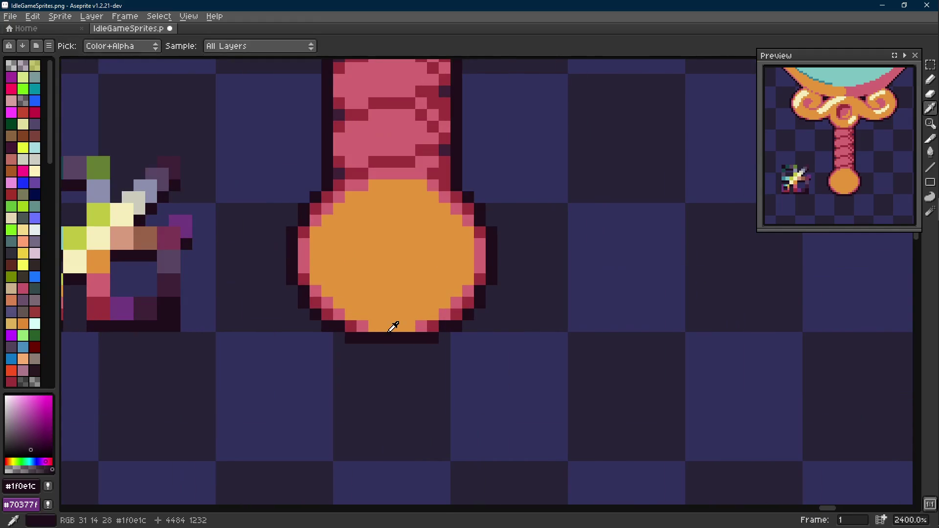
{"action": "key", "text": "b"}
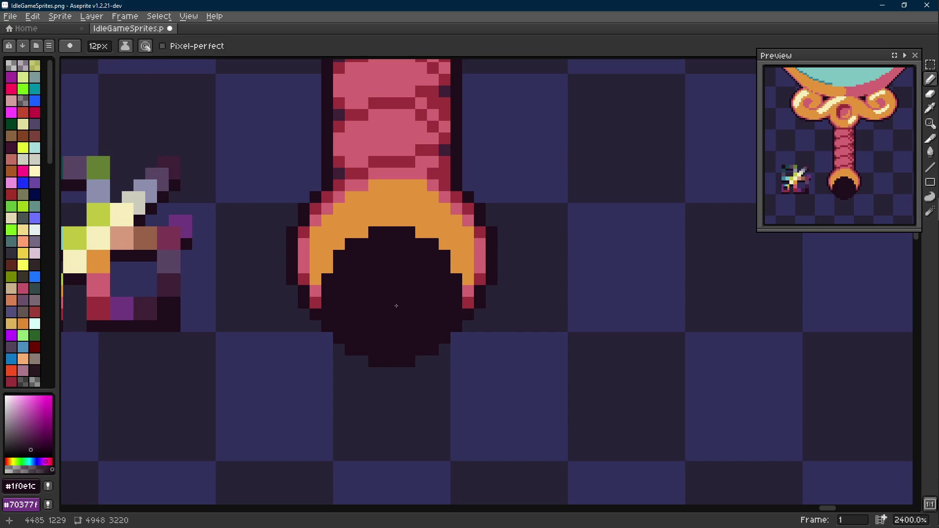
{"action": "scroll", "coordinate": [396, 307], "scroll_direction": "down", "scroll_amount": 3}
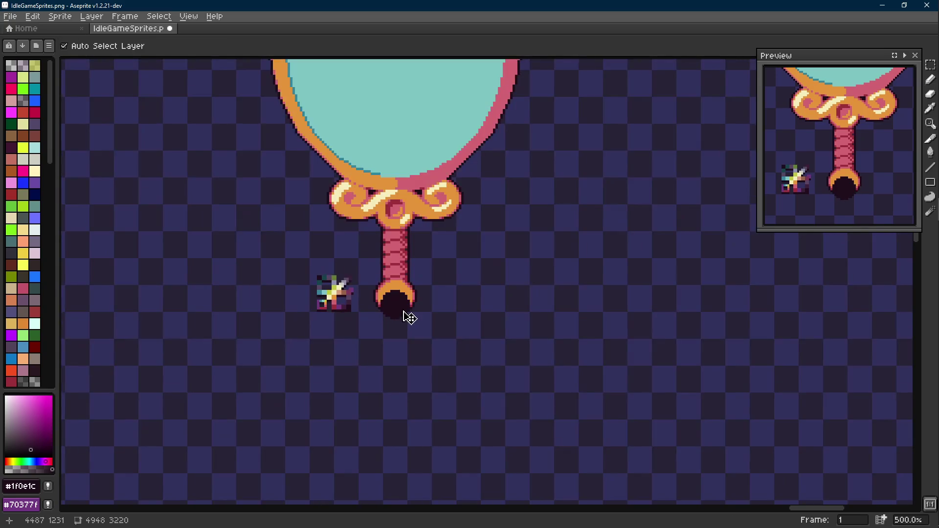
{"action": "scroll", "coordinate": [397, 301], "scroll_direction": "up", "scroll_amount": 4}
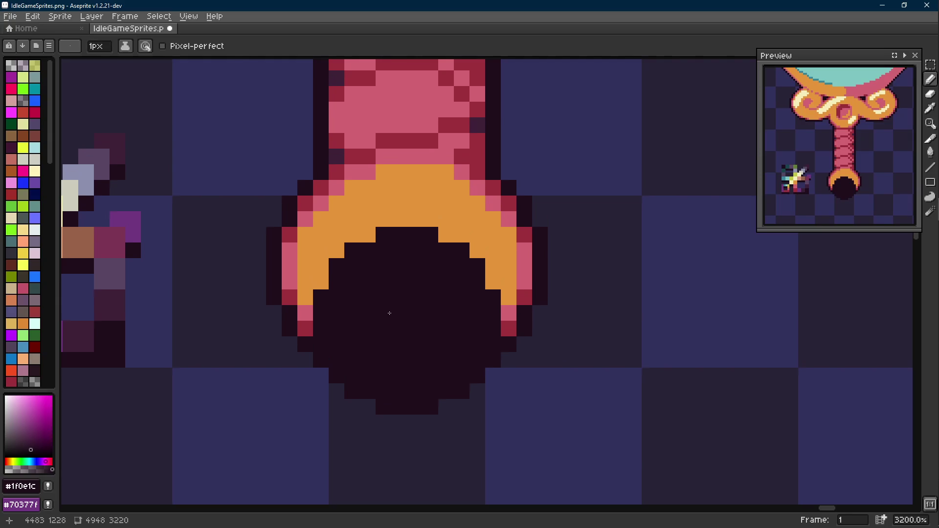
Erase the dark disc's left edge and a row across its top to detach it from the knob.
{"action": "key", "text": "m"}
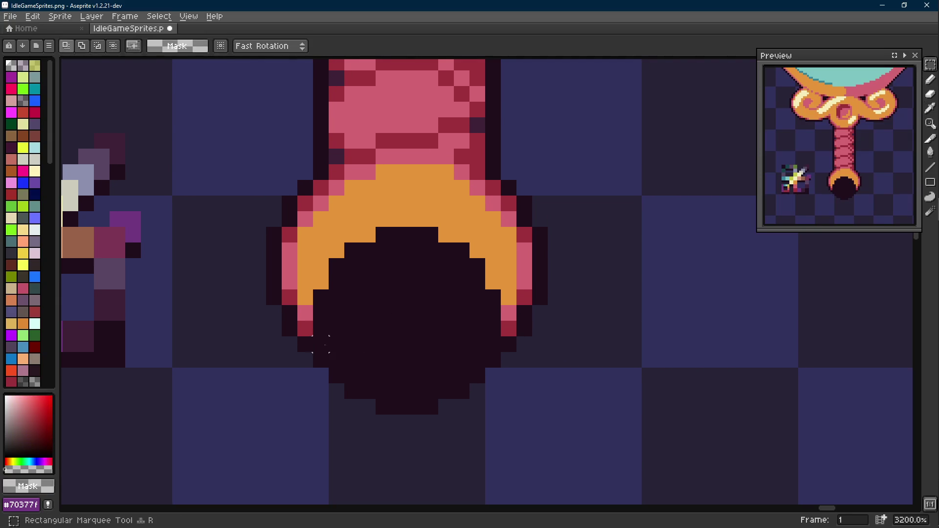
{"action": "key", "text": "b"}
{"action": "left_click_drag", "start_coordinate": [321, 360], "coordinate": [351, 298]}
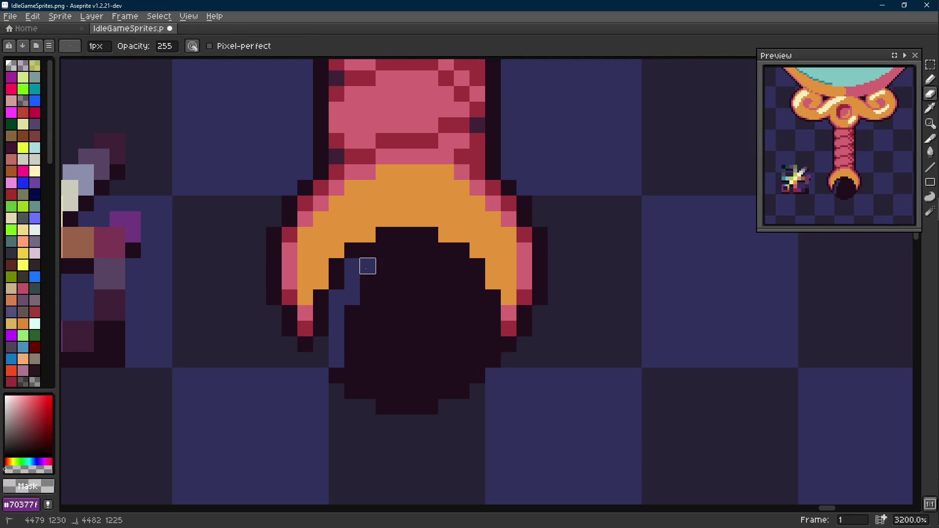
{"action": "key", "text": "m"}
{"action": "scroll", "coordinate": [494, 257], "scroll_direction": "down", "scroll_amount": 1}
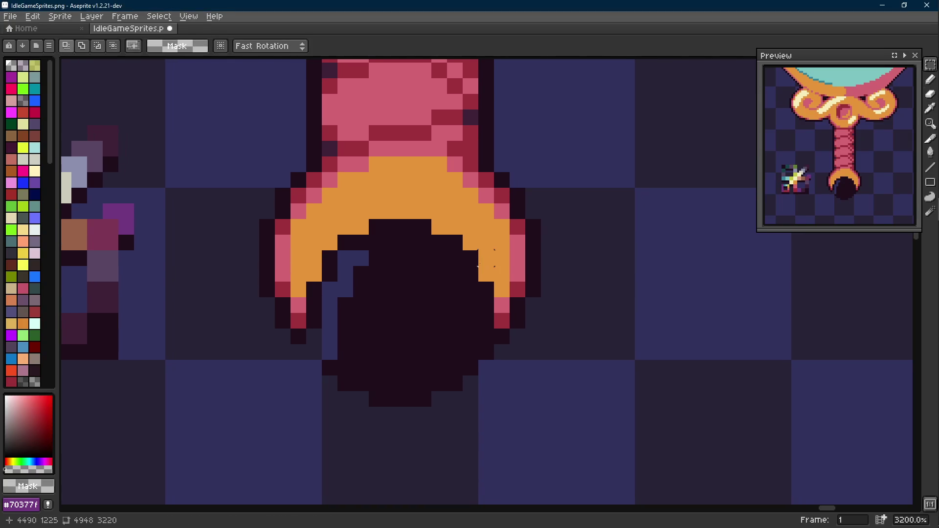
{"action": "scroll", "coordinate": [494, 257], "scroll_direction": "down", "scroll_amount": 1}
{"action": "key", "text": "b"}
{"action": "mouse_move", "coordinate": [393, 232]}
{"action": "left_mouse_down"}
{"action": "mouse_move", "coordinate": [465, 246]}
{"action": "mouse_move", "coordinate": [480, 308]}
{"action": "left_mouse_up"}
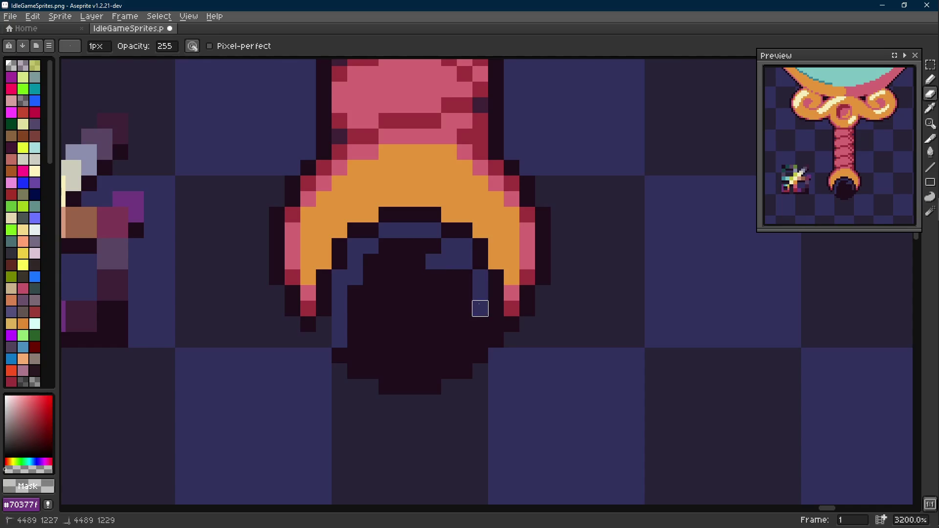
Magic-wand the dark disc and drag it off, leaving an open gold crescent cap.
{"action": "key", "text": "w"}
{"action": "left_click", "coordinate": [443, 333]}
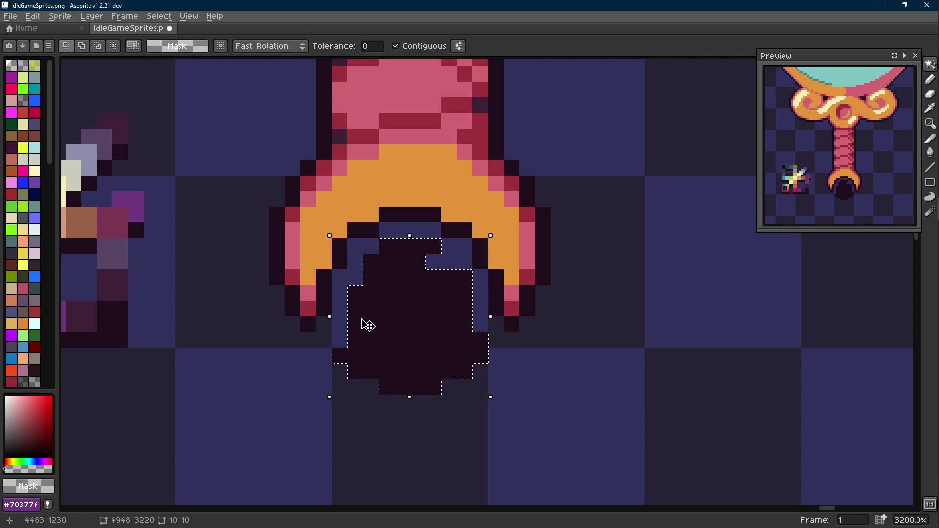
{"action": "scroll", "coordinate": [387, 323], "scroll_direction": "down", "scroll_amount": 1}
{"action": "scroll", "coordinate": [387, 323], "scroll_direction": "down", "scroll_amount": 3}
{"action": "mouse_move", "coordinate": [386, 323]}
{"action": "left_mouse_down"}
{"action": "mouse_move", "coordinate": [808, 316]}
{"action": "mouse_move", "coordinate": [932, 303]}
{"action": "left_mouse_up"}
{"action": "scroll", "coordinate": [660, 294], "scroll_direction": "down", "scroll_amount": 3}
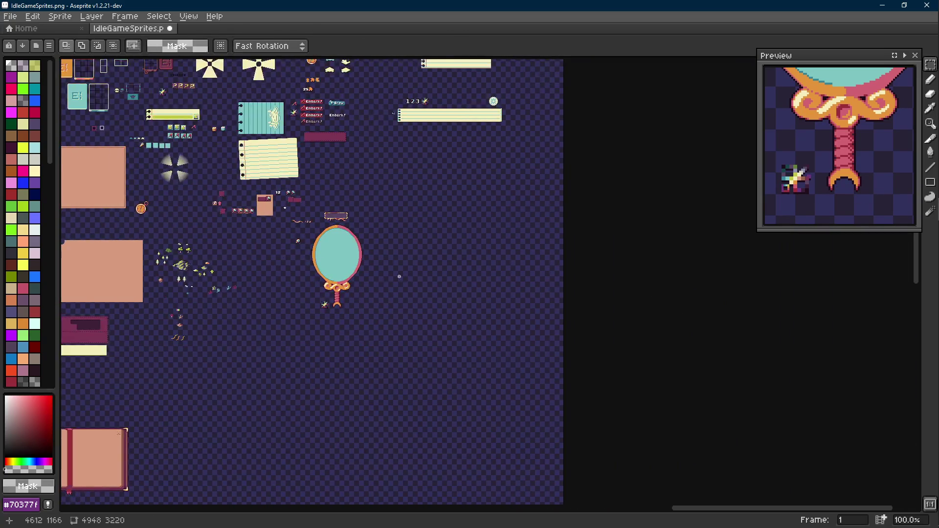
{"action": "scroll", "coordinate": [350, 277], "scroll_direction": "up", "scroll_amount": 3}
{"action": "scroll", "coordinate": [350, 277], "scroll_direction": "down", "scroll_amount": 3}
{"action": "left_click_drag", "start_coordinate": [351, 277], "coordinate": [330, 440]}
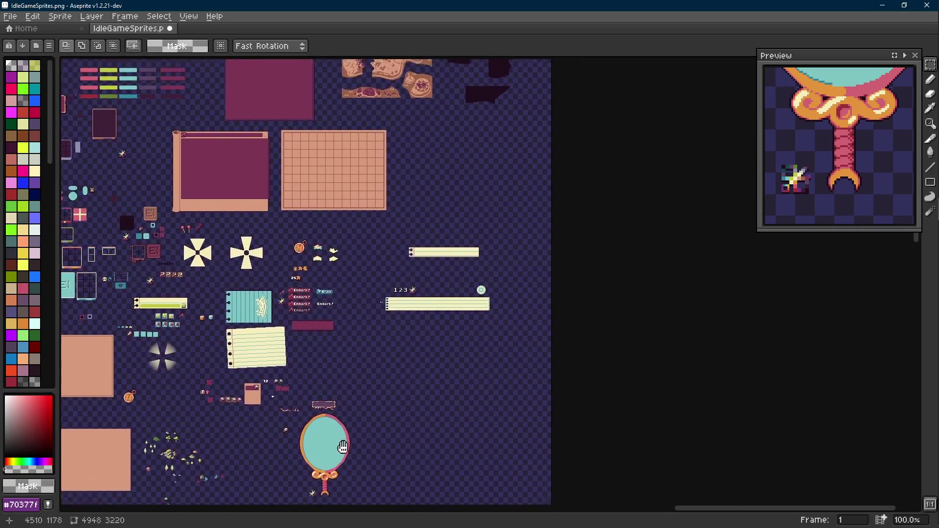
{"action": "scroll", "coordinate": [402, 264], "scroll_direction": "up", "scroll_amount": 3}
{"action": "scroll", "coordinate": [402, 265], "scroll_direction": "up", "scroll_amount": 1}
{"action": "scroll", "coordinate": [411, 293], "scroll_direction": "down", "scroll_amount": 4}
{"action": "scroll", "coordinate": [425, 300], "scroll_direction": "up", "scroll_amount": 4}
{"action": "scroll", "coordinate": [426, 300], "scroll_direction": "up", "scroll_amount": 5}
{"action": "key", "text": "alt"}
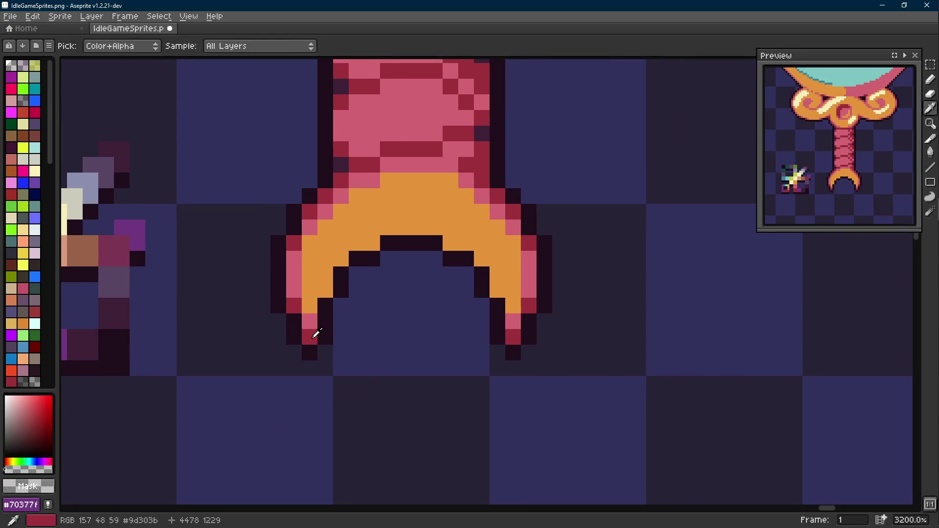
Shade the crescent's inner arch with pink along its right, top and left edges.
{"action": "left_click", "coordinate": [323, 334]}
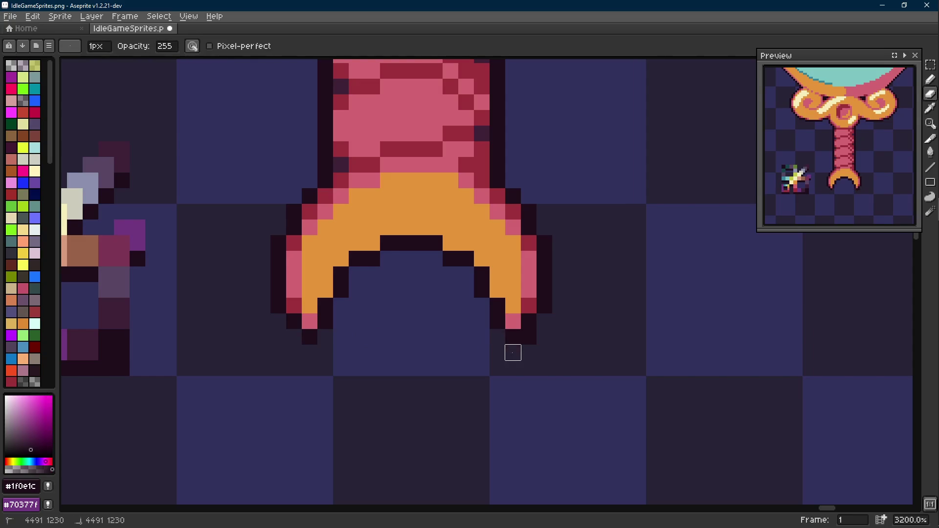
{"action": "left_click", "coordinate": [514, 324], "text": "alt"}
{"action": "mouse_move", "coordinate": [498, 306]}
{"action": "left_mouse_down"}
{"action": "mouse_move", "coordinate": [467, 260]}
{"action": "mouse_move", "coordinate": [436, 244]}
{"action": "left_mouse_up"}
{"action": "left_click", "coordinate": [388, 243]}
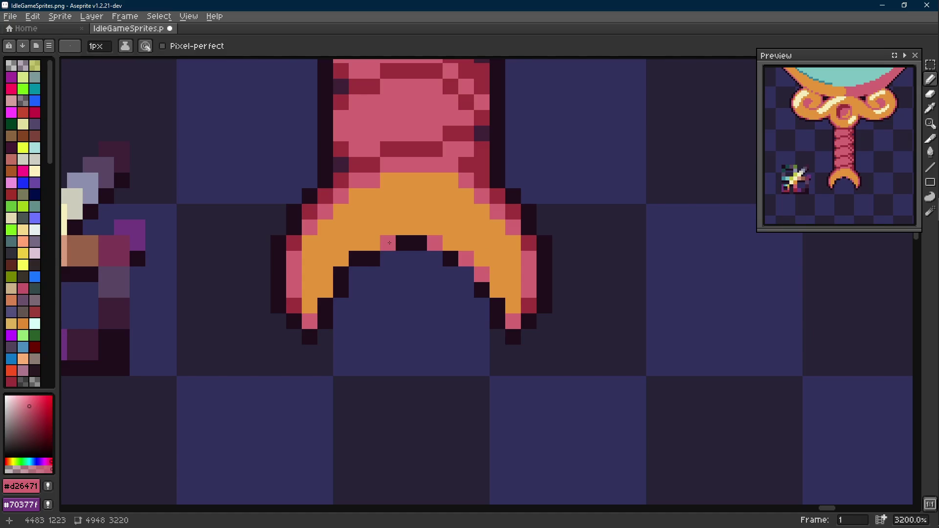
{"action": "left_click_drag", "start_coordinate": [364, 257], "coordinate": [345, 274]}
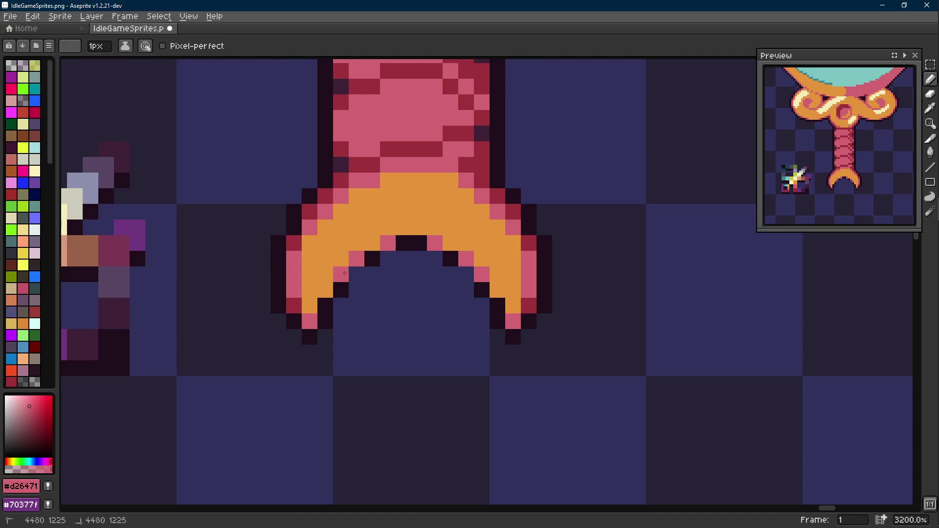
Dot dark red pixels along the inner arch, finishing with a pink pixel on the right.
{"action": "left_click", "coordinate": [528, 287], "text": "alt"}
{"action": "left_click", "coordinate": [404, 243]}
{"action": "left_click", "coordinate": [420, 259]}
{"action": "left_click", "coordinate": [451, 260]}
{"action": "left_click", "coordinate": [388, 260]}
{"action": "left_click", "coordinate": [357, 274]}
{"action": "left_click", "coordinate": [342, 290]}
{"action": "left_click", "coordinate": [324, 291], "text": "alt"}
{"action": "left_click", "coordinate": [510, 287]}
Draw a dark outline line across the crescent's inner arch.
{"action": "left_click", "coordinate": [441, 260], "text": "alt"}
{"action": "key", "text": "l"}
{"action": "left_click_drag", "start_coordinate": [435, 259], "coordinate": [357, 275]}
{"action": "scroll", "coordinate": [396, 279], "scroll_direction": "down", "scroll_amount": 3}
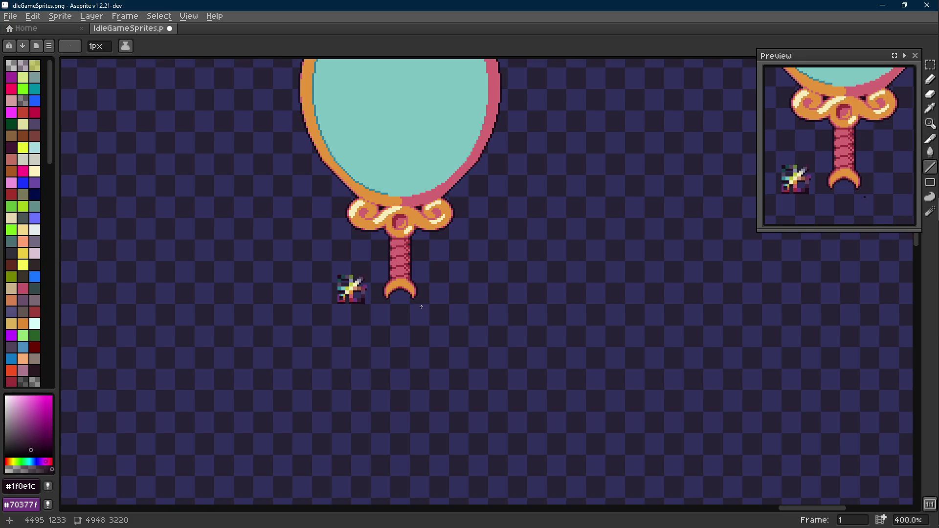
{"action": "scroll", "coordinate": [405, 301], "scroll_direction": "up", "scroll_amount": 3}
{"action": "scroll", "coordinate": [366, 294], "scroll_direction": "up", "scroll_amount": 2}
{"action": "scroll", "coordinate": [345, 278], "scroll_direction": "down", "scroll_amount": 2}
{"action": "scroll", "coordinate": [338, 275], "scroll_direction": "up", "scroll_amount": 2}
{"action": "left_click", "coordinate": [335, 275], "text": "alt"}
{"action": "left_click", "coordinate": [498, 284]}
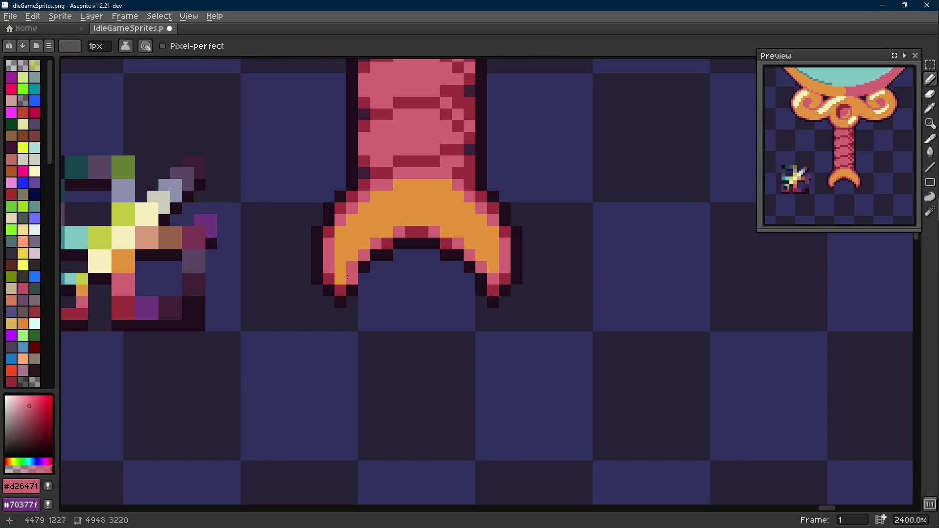
{"action": "key", "text": "Scroll_Lock"}
{"action": "scroll", "coordinate": [352, 279], "scroll_direction": "down", "scroll_amount": 2}
{"action": "scroll", "coordinate": [440, 290], "scroll_direction": "down", "scroll_amount": 2}
{"action": "scroll", "coordinate": [448, 306], "scroll_direction": "down", "scroll_amount": 1}
{"action": "scroll", "coordinate": [447, 307], "scroll_direction": "up", "scroll_amount": 5}
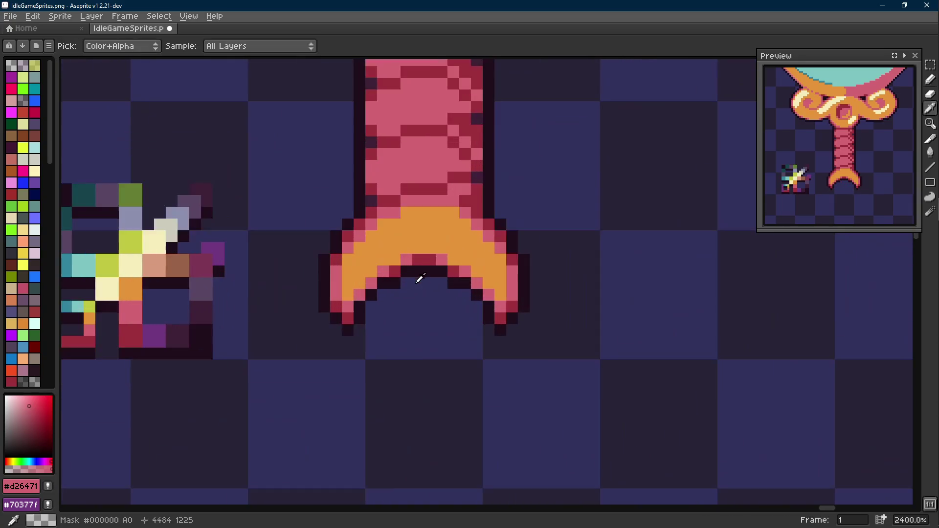
{"action": "scroll", "coordinate": [413, 262], "scroll_direction": "down", "scroll_amount": 2}
{"action": "scroll", "coordinate": [452, 277], "scroll_direction": "down", "scroll_amount": 3}
{"action": "scroll", "coordinate": [459, 277], "scroll_direction": "up", "scroll_amount": 1}
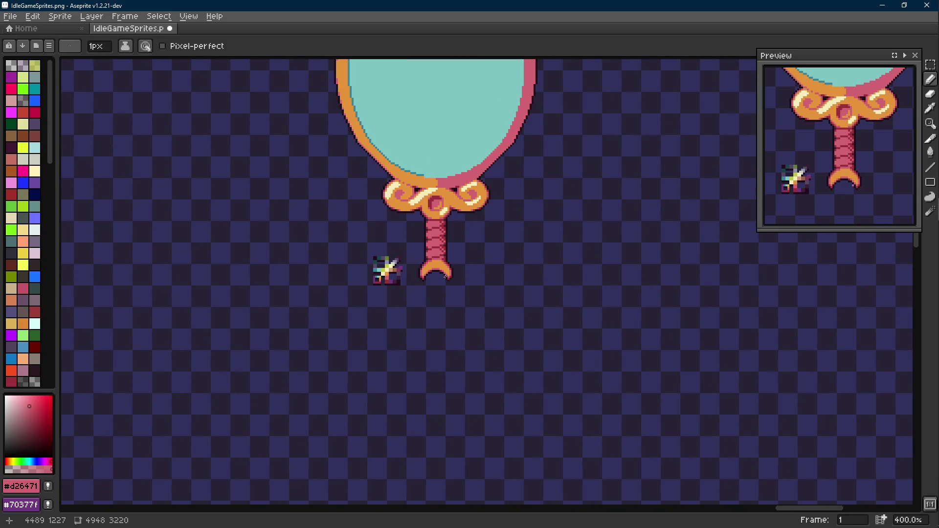
{"action": "scroll", "coordinate": [440, 277], "scroll_direction": "up", "scroll_amount": 1}
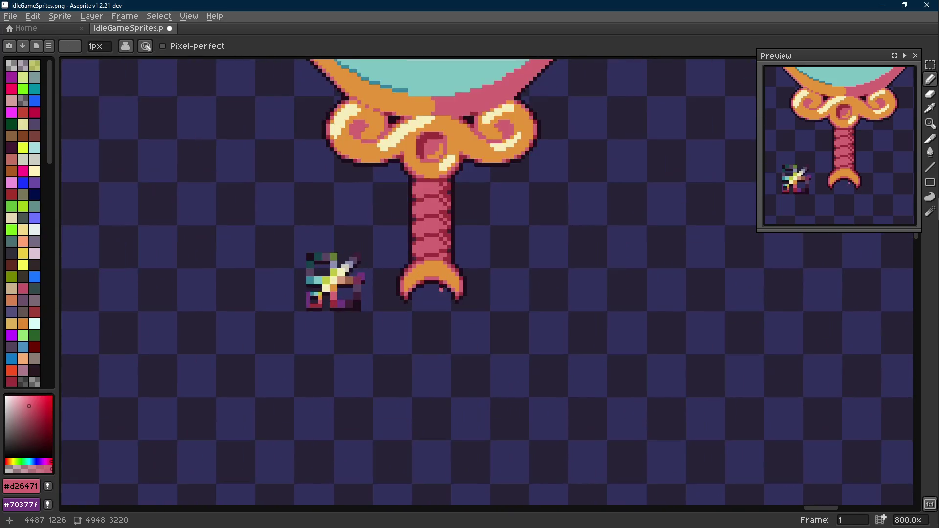
{"action": "scroll", "coordinate": [441, 297], "scroll_direction": "down", "scroll_amount": 3}
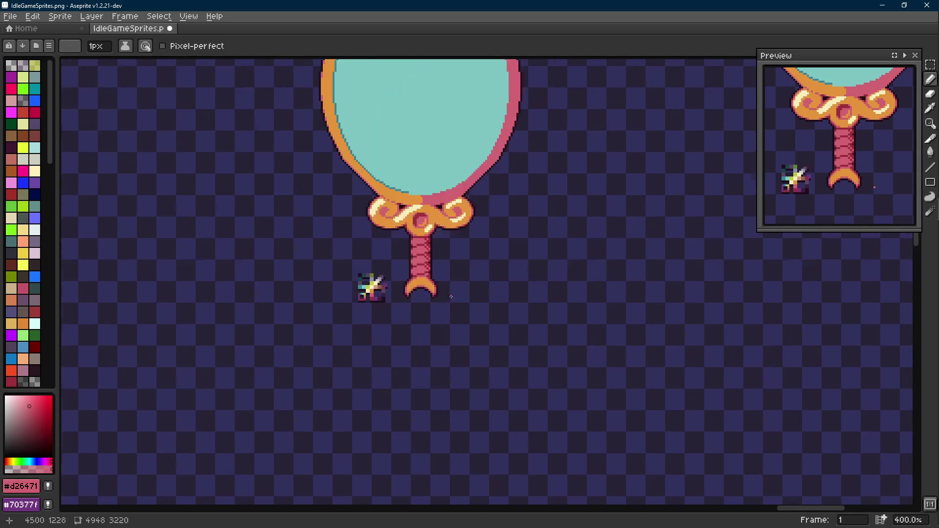
{"action": "scroll", "coordinate": [440, 297], "scroll_direction": "up", "scroll_amount": 1}
{"action": "scroll", "coordinate": [448, 323], "scroll_direction": "up", "scroll_amount": 1}
{"action": "scroll", "coordinate": [447, 324], "scroll_direction": "down", "scroll_amount": 1}
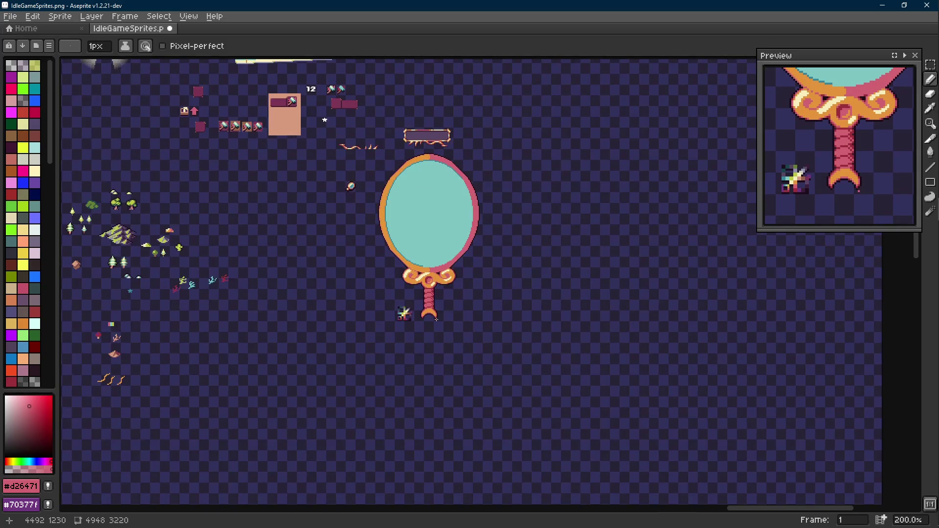
{"action": "scroll", "coordinate": [439, 318], "scroll_direction": "up", "scroll_amount": 4}
{"action": "key", "text": "m"}
Select the whole crescent cap and shift it downward, opening a gap in the handle.
{"action": "left_click_drag", "start_coordinate": [473, 219], "coordinate": [360, 327]}
{"action": "scroll", "coordinate": [411, 279], "scroll_direction": "up", "scroll_amount": 1}
{"action": "key", "text": "ctrl+d"}
{"action": "left_click_drag", "start_coordinate": [463, 176], "coordinate": [583, 391]}
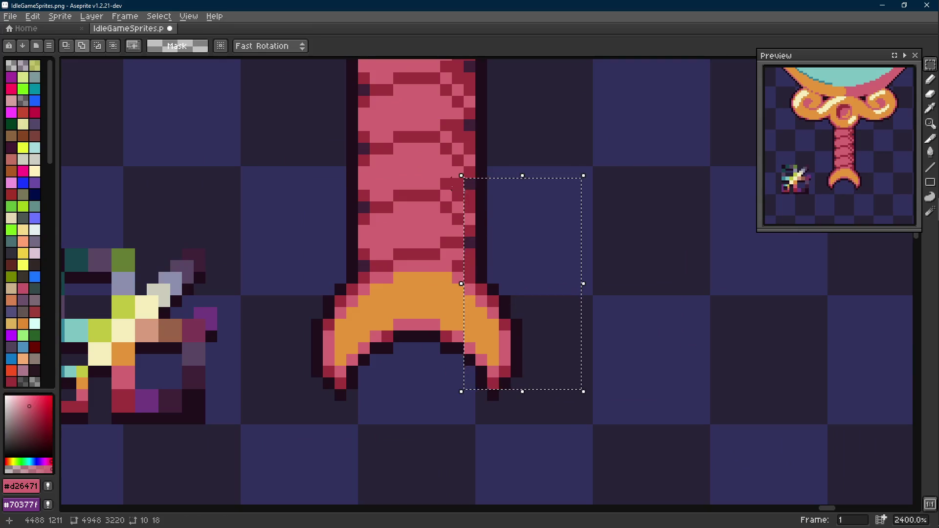
{"action": "left_click_drag", "start_coordinate": [440, 189], "coordinate": [394, 354], "text": "shift"}
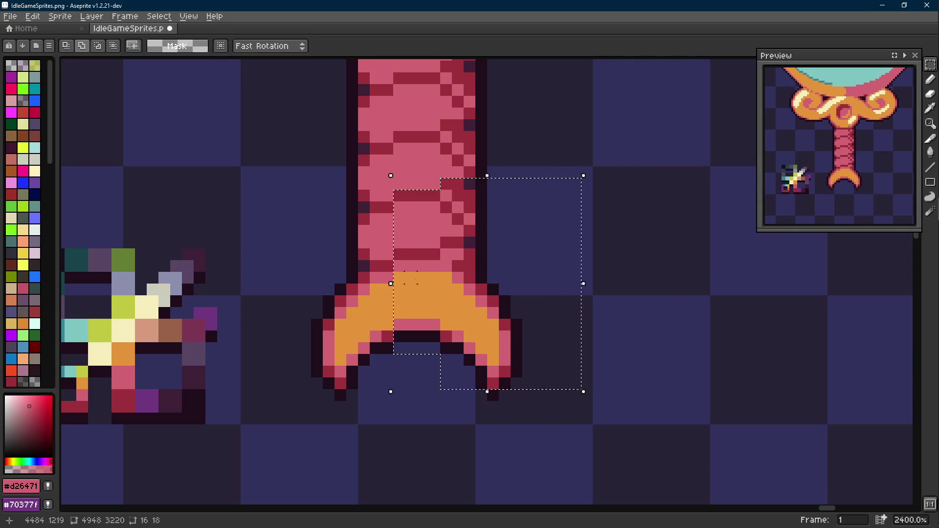
{"action": "left_click_drag", "start_coordinate": [514, 294], "coordinate": [558, 401]}
{"action": "scroll", "coordinate": [541, 337], "scroll_direction": "down", "scroll_amount": 1}
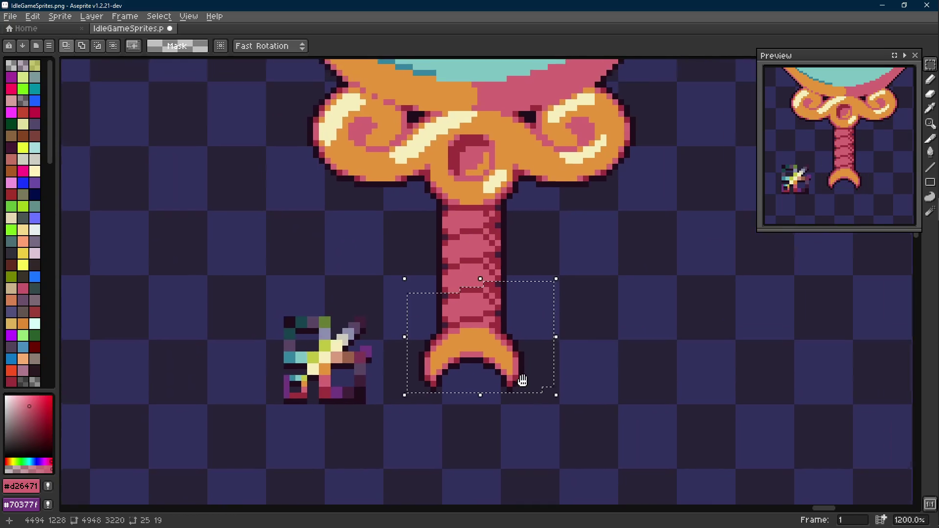
{"action": "key", "text": "Down"}
{"action": "key", "text": "Down"}
{"action": "key", "text": "Down"}
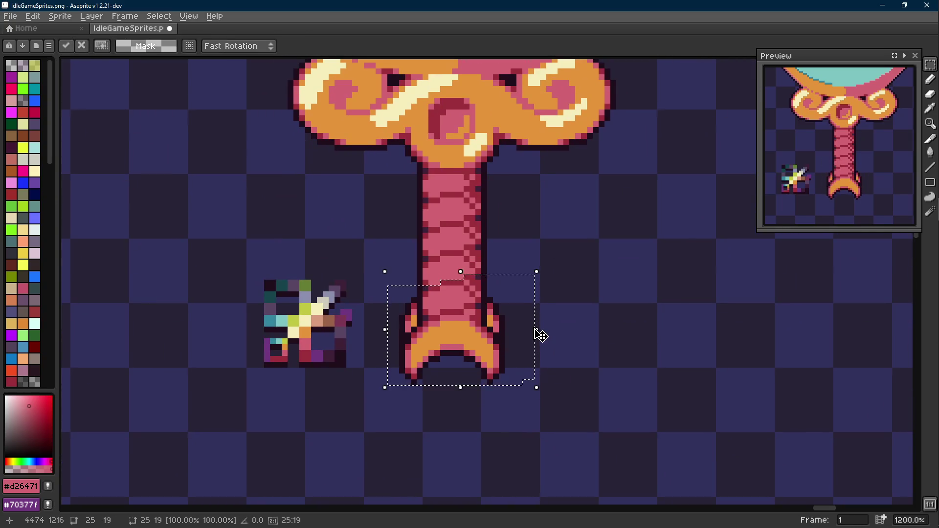
{"action": "key", "text": "ctrl+d"}
{"action": "key", "text": "ctrl+z"}
{"action": "key", "text": "Down"}
{"action": "key", "text": "Down"}
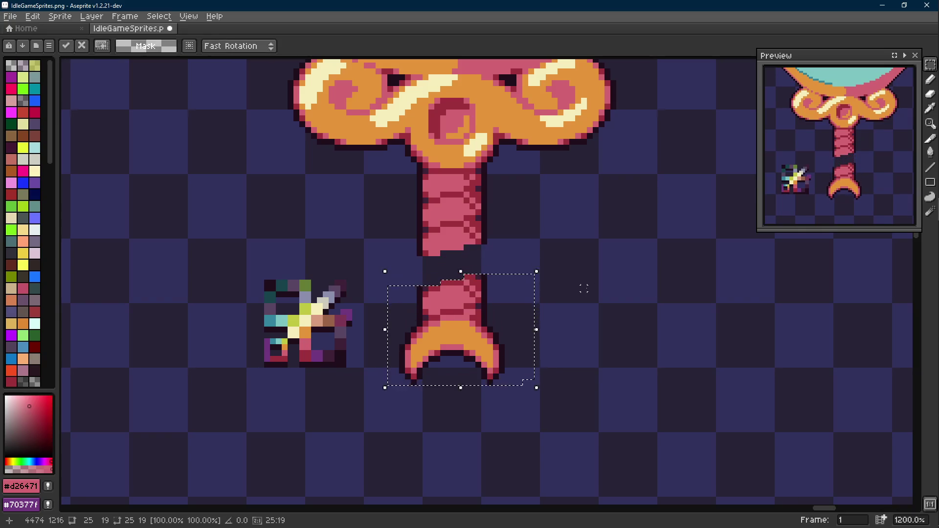
{"action": "key", "text": "ctrl+d"}
{"action": "scroll", "coordinate": [455, 250], "scroll_direction": "up", "scroll_amount": 1}
Copy a striped shaft section and paste it down into the gap.
{"action": "left_click_drag", "start_coordinate": [487, 217], "coordinate": [440, 290]}
{"action": "left_click_drag", "start_coordinate": [462, 235], "coordinate": [389, 294], "text": "shift"}
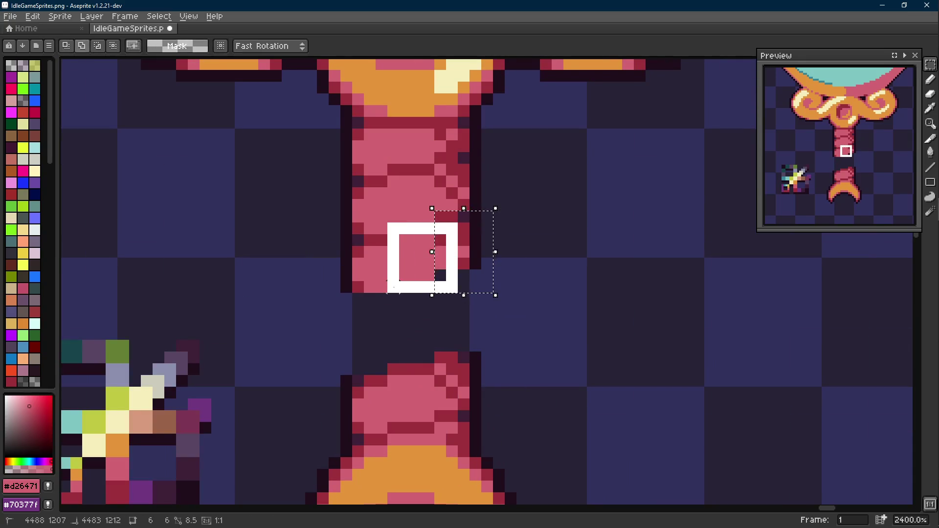
{"action": "key", "text": "ctrl+c"}
{"action": "key", "text": "ctrl+v"}
{"action": "key", "text": "Down"}
{"action": "key", "text": "Down"}
{"action": "key", "text": "Down"}
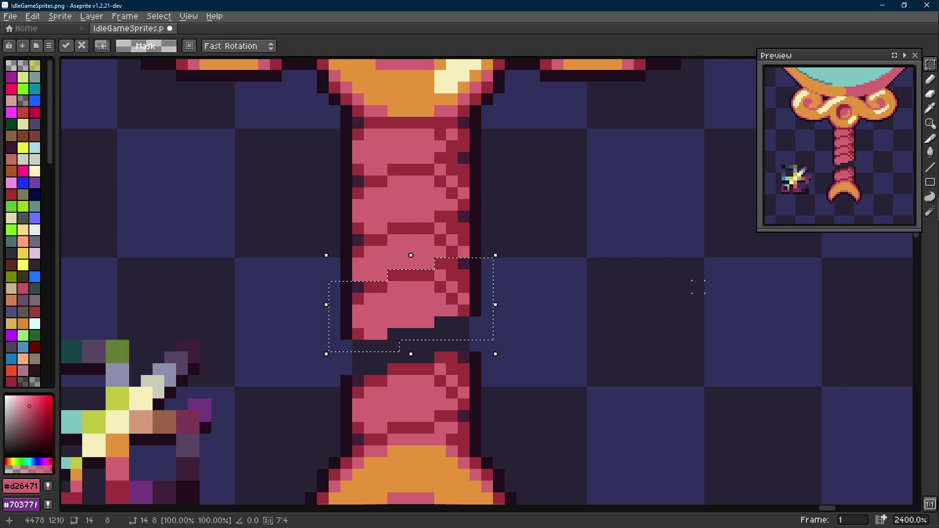
{"action": "key", "text": "Down"}
{"action": "key", "text": "Down"}
{"action": "scroll", "coordinate": [541, 214], "scroll_direction": "down", "scroll_amount": 1}
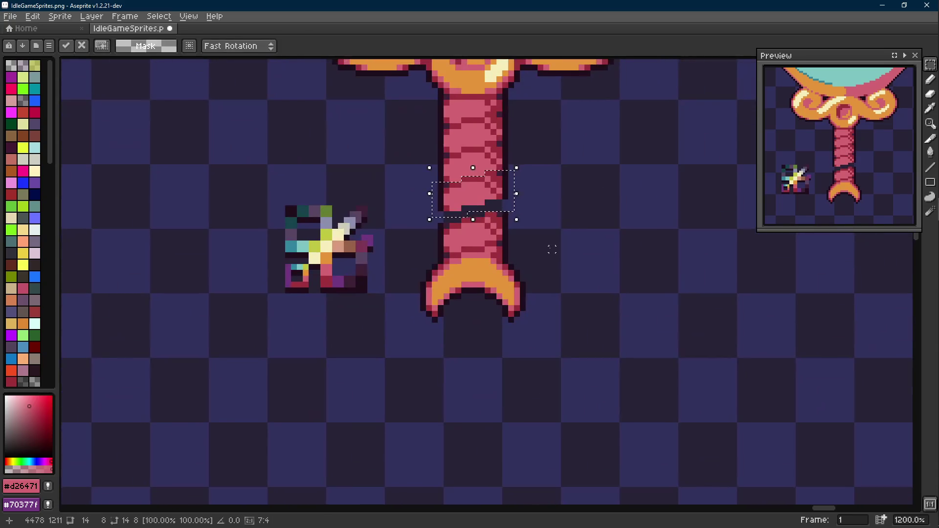
{"action": "key", "text": "ctrl+d"}
Move the capped lower end back up to rejoin the shaft and deselect.
{"action": "left_click_drag", "start_coordinate": [541, 214], "coordinate": [414, 336]}
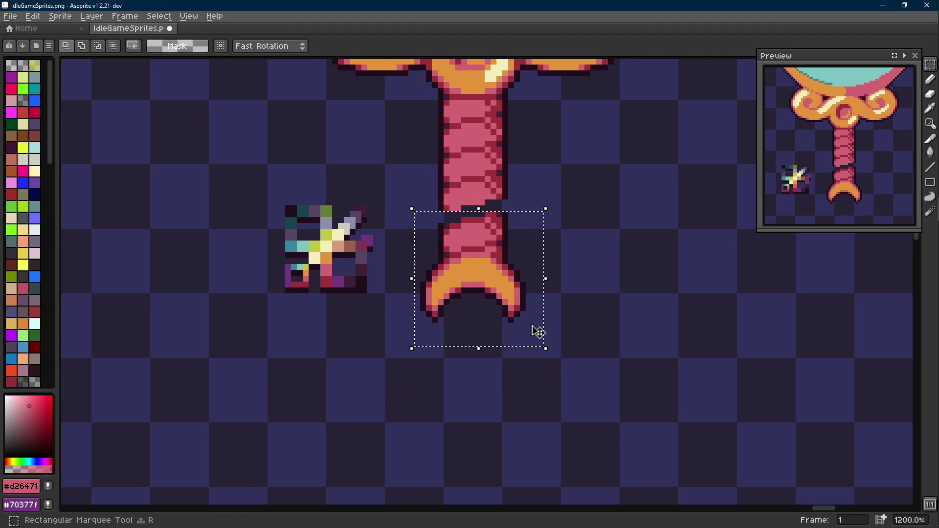
{"action": "key", "text": "Up"}
{"action": "key", "text": "Up"}
{"action": "key", "text": "Up"}
{"action": "key", "text": "ctrl+d"}
{"action": "scroll", "coordinate": [426, 276], "scroll_direction": "down", "scroll_amount": 2}
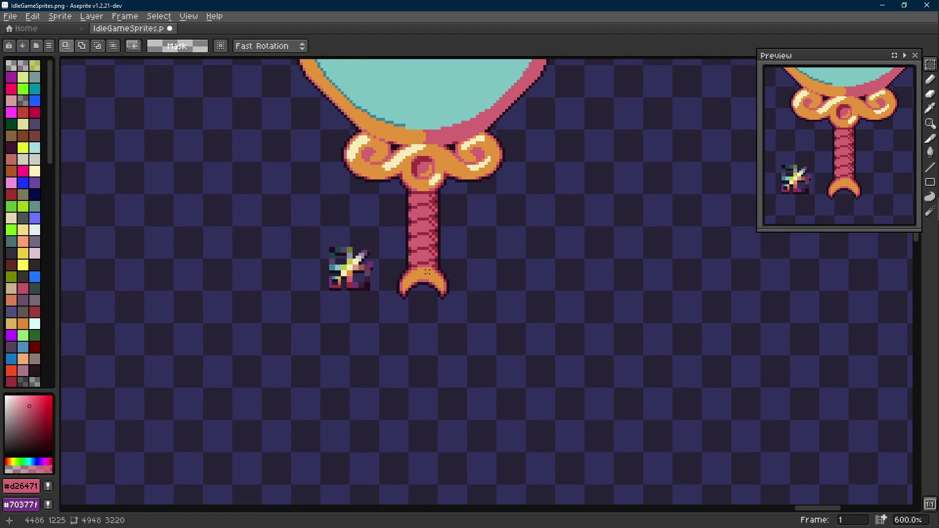
{"action": "scroll", "coordinate": [426, 275], "scroll_direction": "up", "scroll_amount": 3}
{"action": "scroll", "coordinate": [419, 314], "scroll_direction": "up", "scroll_amount": 1}
{"action": "key", "text": "alt"}
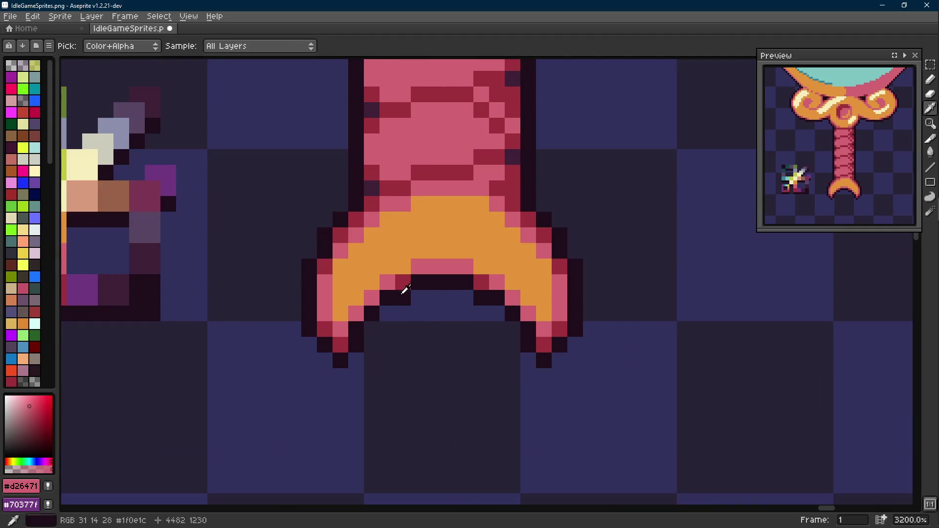
{"action": "left_click", "coordinate": [357, 311], "text": "alt"}
{"action": "key", "text": "b"}
{"action": "key", "text": "ctrl+z"}
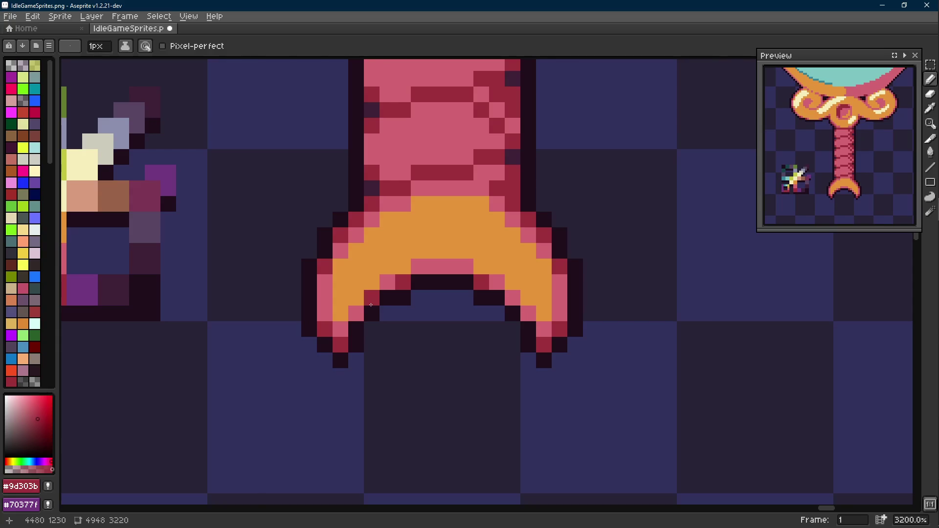
{"action": "scroll", "coordinate": [508, 305], "scroll_direction": "down", "scroll_amount": 3}
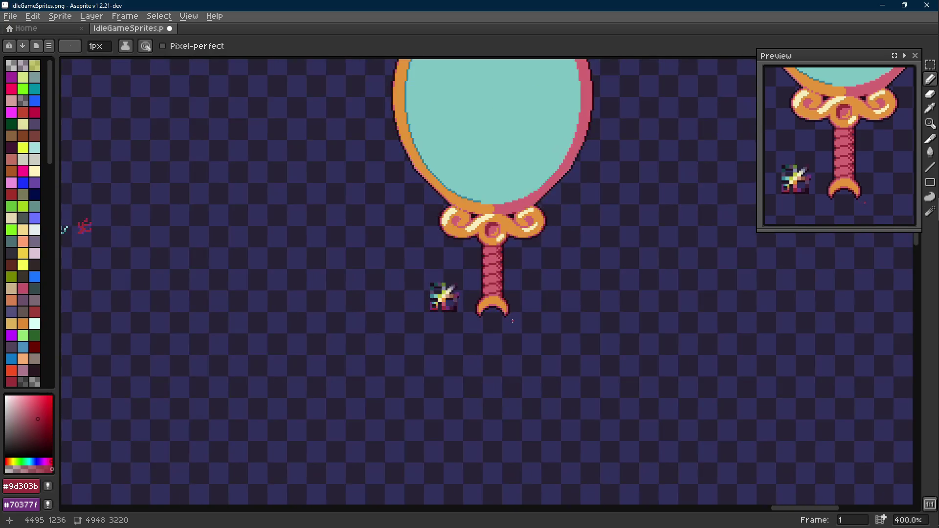
{"action": "key", "text": "ctrl+z"}
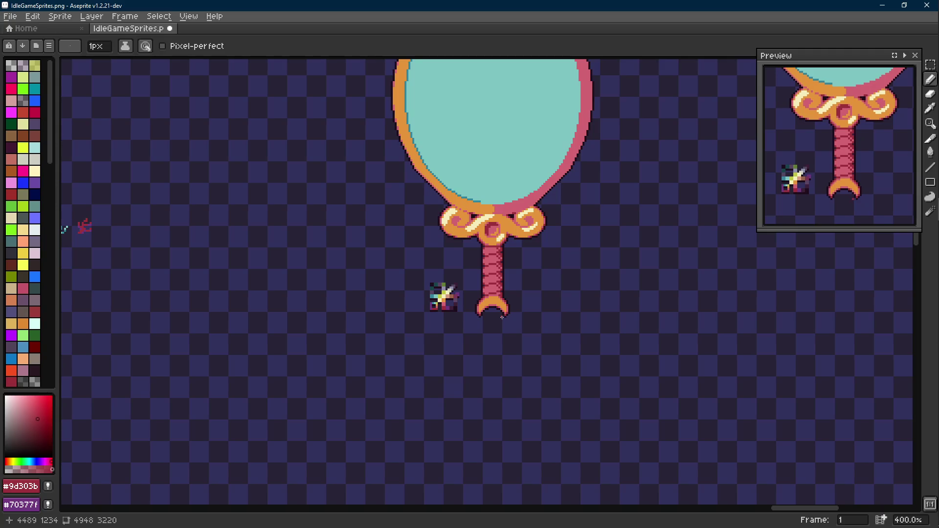
{"action": "scroll", "coordinate": [498, 314], "scroll_direction": "up", "scroll_amount": 2}
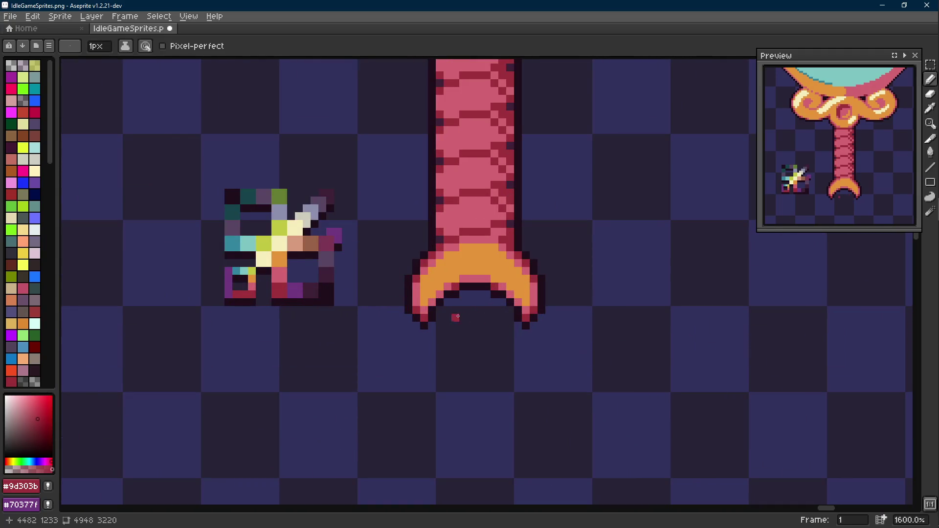
{"action": "middle_click", "coordinate": [463, 317]}
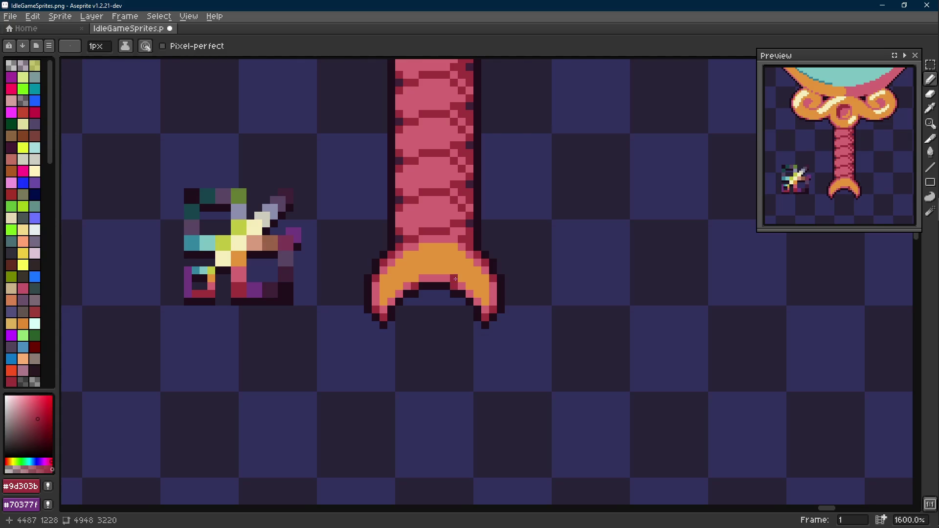
{"action": "scroll", "coordinate": [470, 270], "scroll_direction": "down", "scroll_amount": 2}
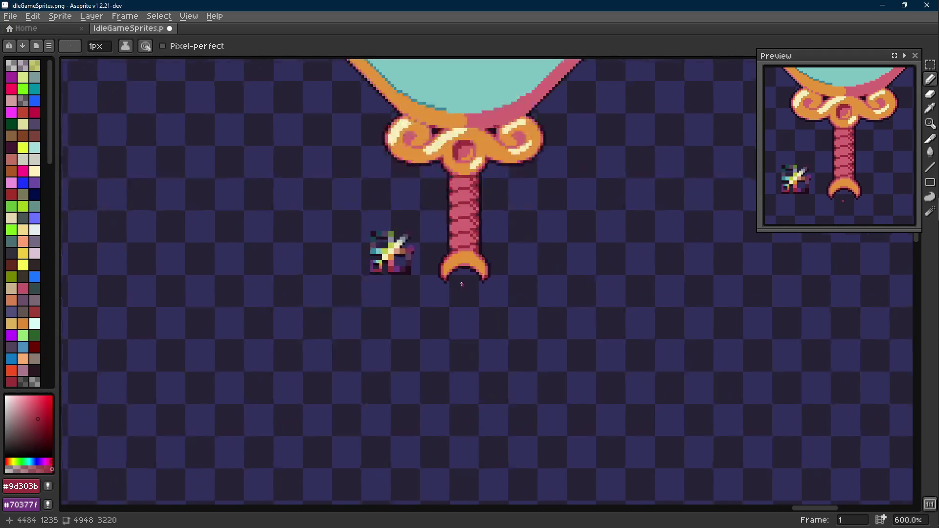
{"action": "scroll", "coordinate": [492, 271], "scroll_direction": "up", "scroll_amount": 2}
{"action": "scroll", "coordinate": [445, 277], "scroll_direction": "up", "scroll_amount": 1}
Frame the handle's crescent tip and sample the cream colour #f5edba from the small sword sprite.
{"action": "left_click_drag", "start_coordinate": [440, 277], "coordinate": [399, 294]}
{"action": "left_click", "coordinate": [268, 180], "text": "alt"}
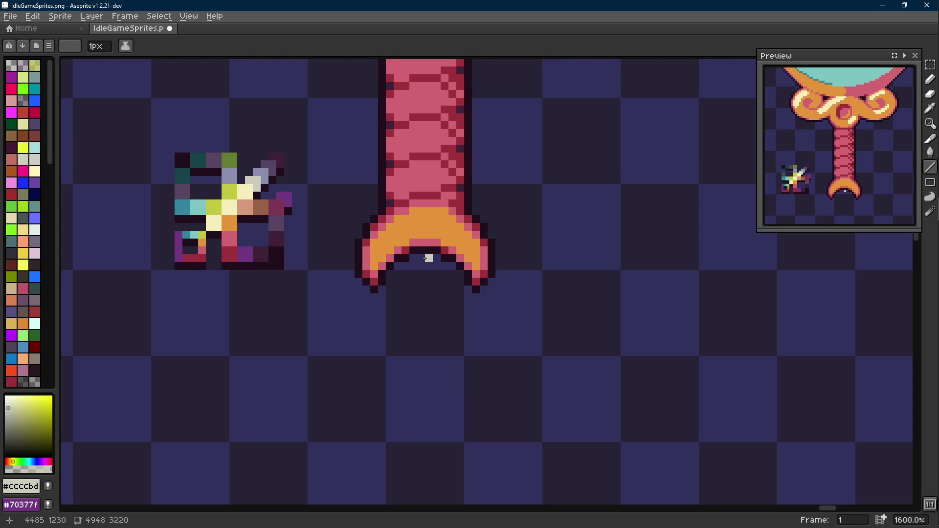
{"action": "scroll", "coordinate": [428, 258], "scroll_direction": "down", "scroll_amount": 2}
{"action": "left_click_drag", "start_coordinate": [456, 301], "coordinate": [430, 290]}
{"action": "scroll", "coordinate": [429, 293], "scroll_direction": "up", "scroll_amount": 2}
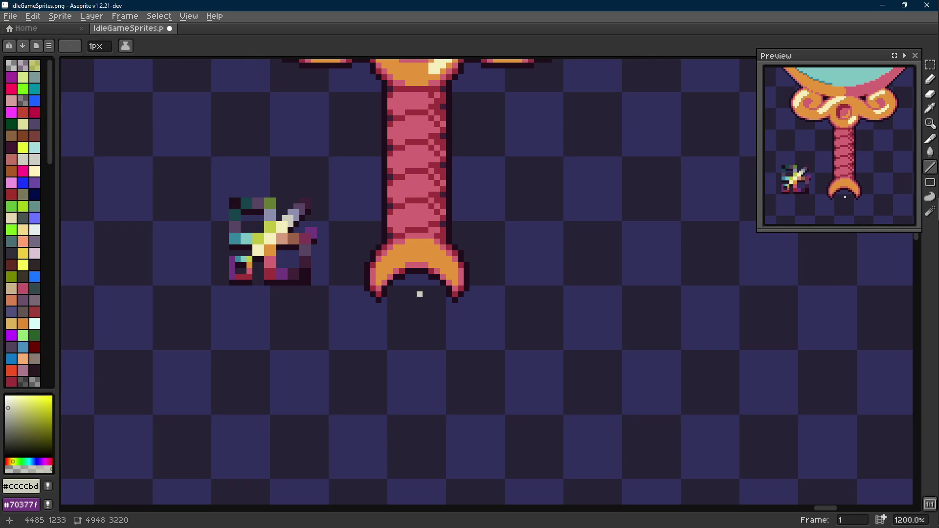
{"action": "scroll", "coordinate": [420, 294], "scroll_direction": "down", "scroll_amount": 1}
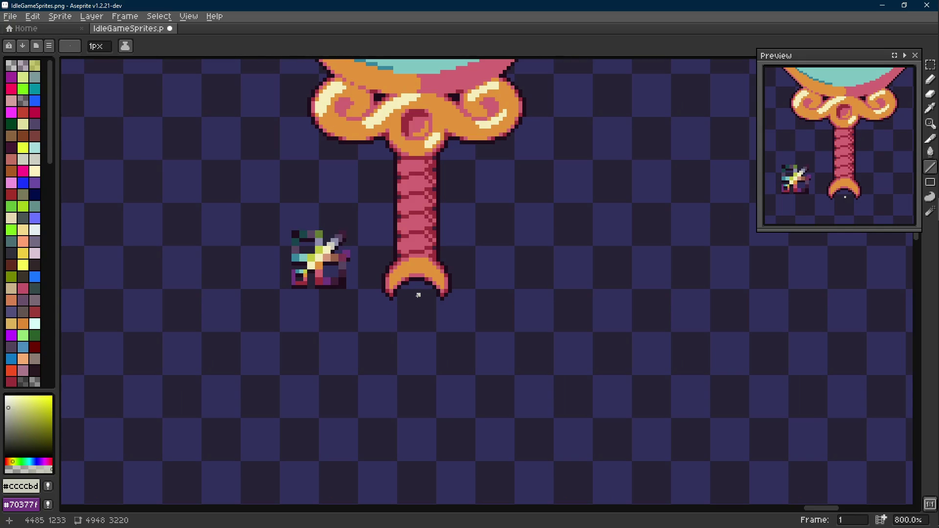
{"action": "scroll", "coordinate": [418, 295], "scroll_direction": "up", "scroll_amount": 1}
{"action": "left_click", "coordinate": [228, 206], "text": "alt"}
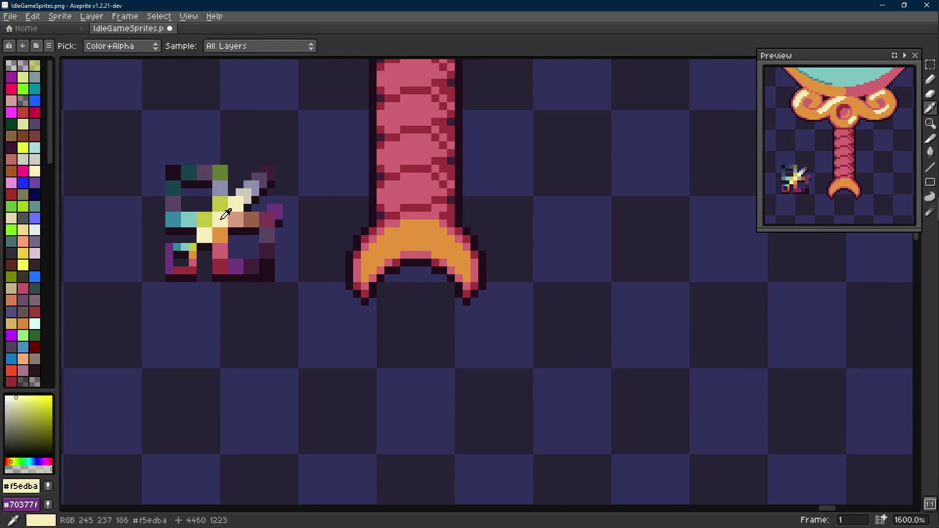
{"action": "scroll", "coordinate": [391, 265], "scroll_direction": "up", "scroll_amount": 1}
{"action": "scroll", "coordinate": [354, 265], "scroll_direction": "up", "scroll_amount": 1}
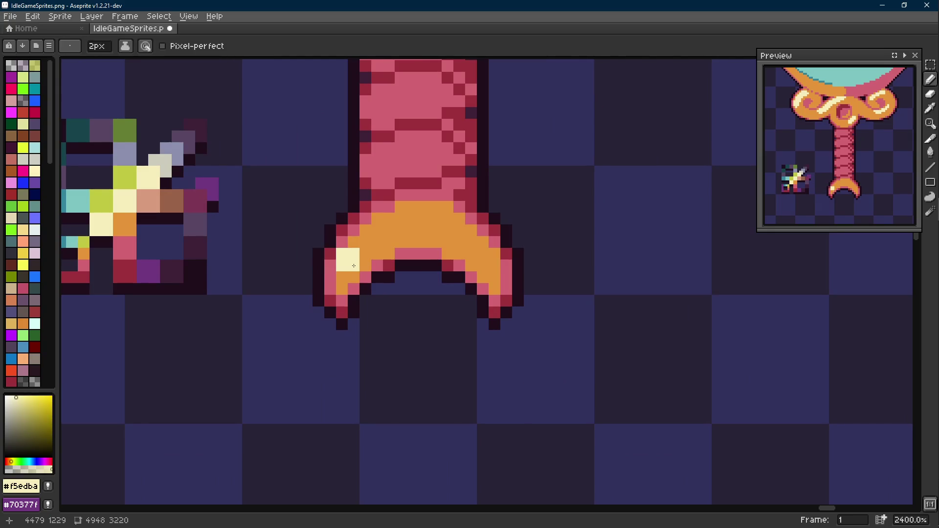
Paint a cream highlight on the crescent's left horn, then touch up pixels in orange and pink.
{"action": "left_click_drag", "start_coordinate": [354, 266], "coordinate": [388, 239]}
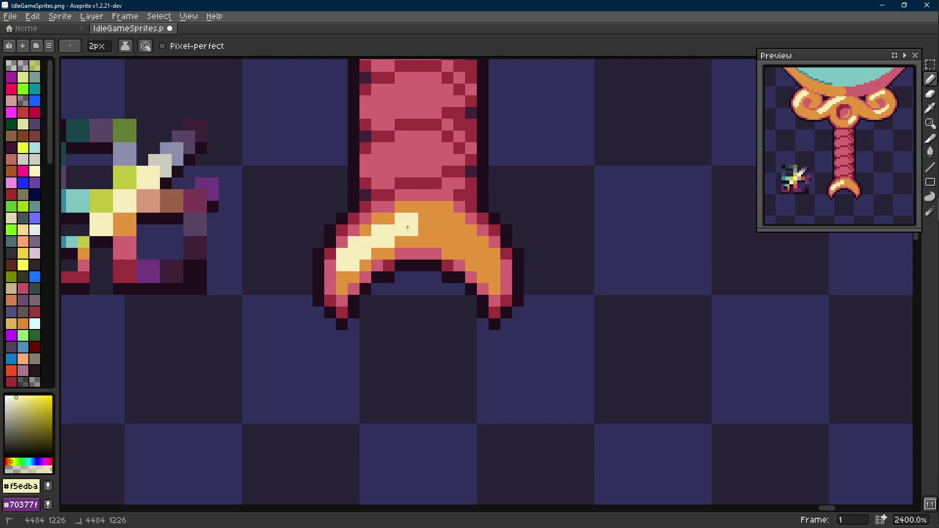
{"action": "scroll", "coordinate": [416, 226], "scroll_direction": "down", "scroll_amount": 1}
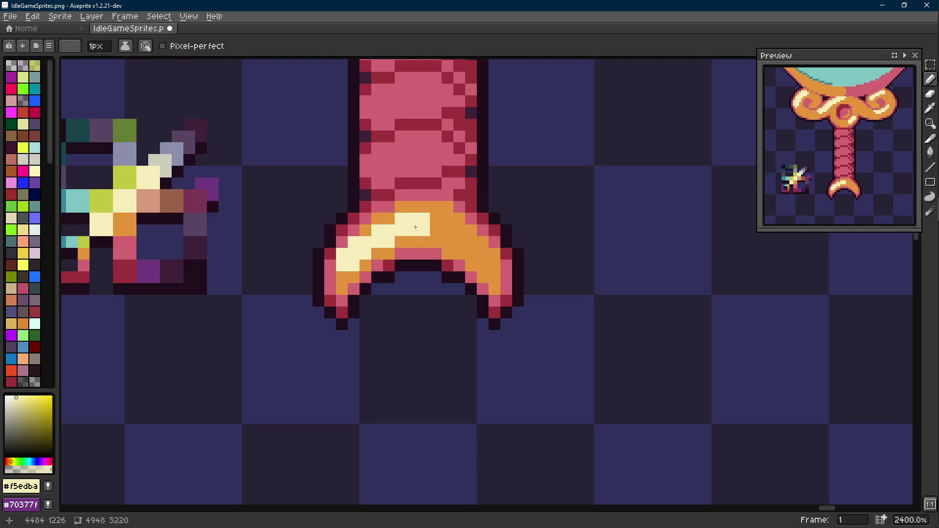
{"action": "left_click", "coordinate": [375, 220], "text": "alt"}
{"action": "left_click", "coordinate": [390, 229]}
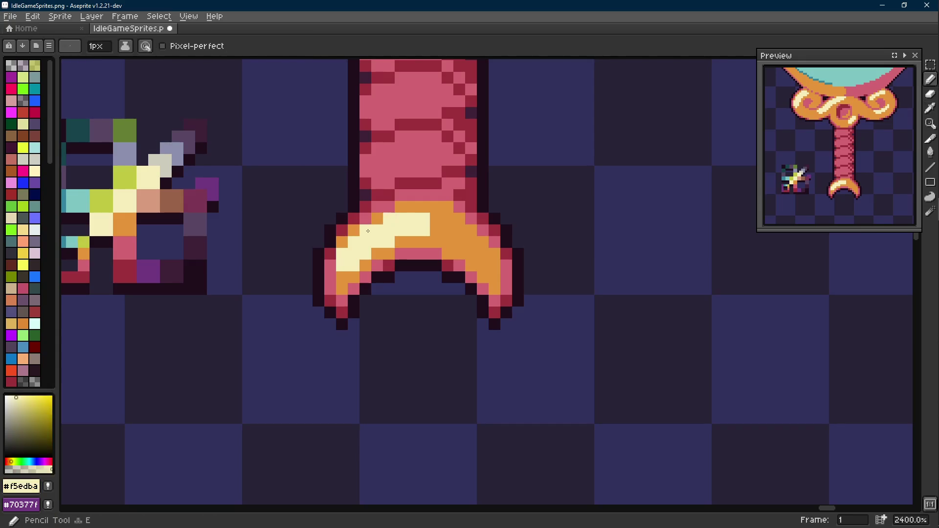
{"action": "left_click", "coordinate": [361, 213], "text": "alt"}
{"action": "left_click_drag", "start_coordinate": [339, 238], "coordinate": [330, 255]}
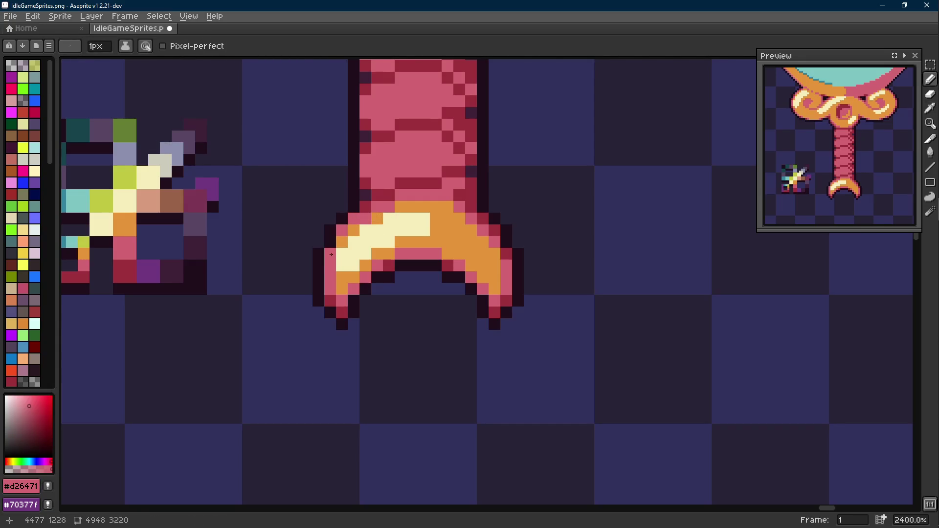
Resample orange and cream from the crescent, then undo the last pencil strokes.
{"action": "key", "text": "alt"}
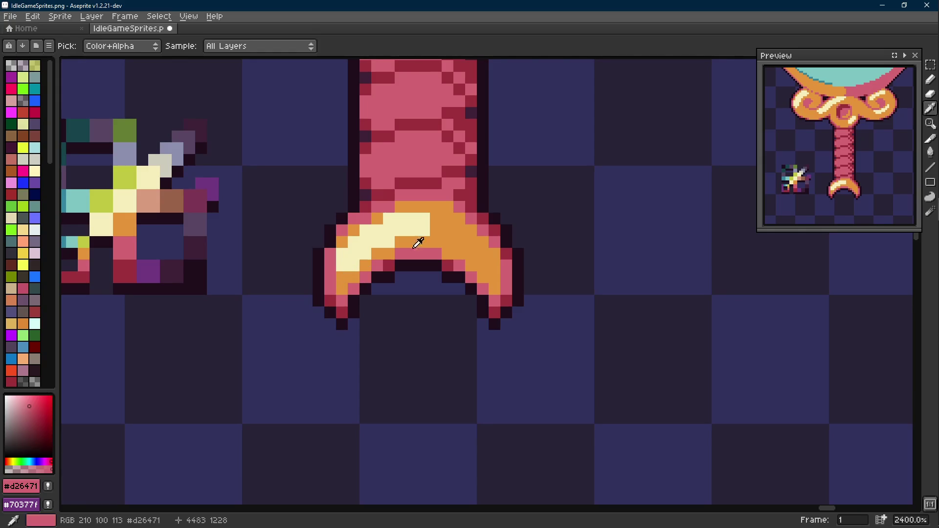
{"action": "left_click", "coordinate": [429, 235], "text": "alt"}
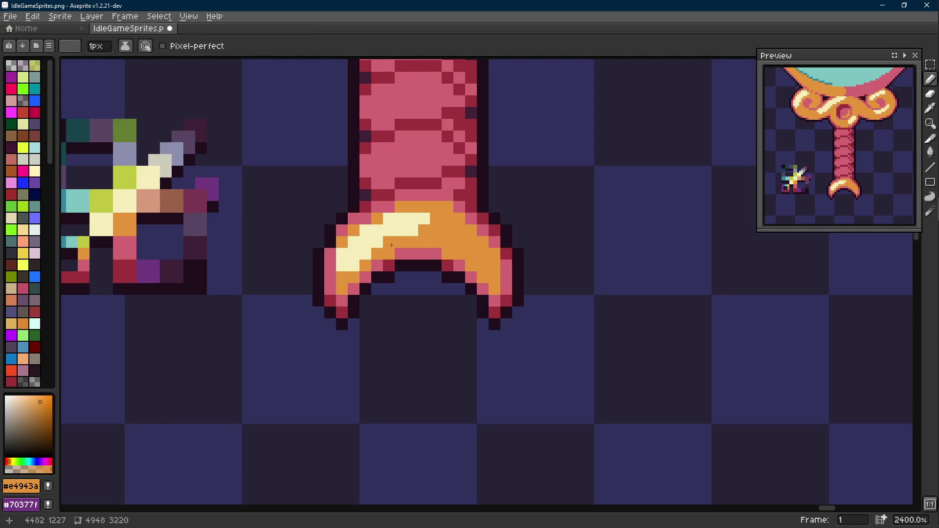
{"action": "scroll", "coordinate": [426, 250], "scroll_direction": "down", "scroll_amount": 5}
{"action": "scroll", "coordinate": [427, 249], "scroll_direction": "up", "scroll_amount": 5}
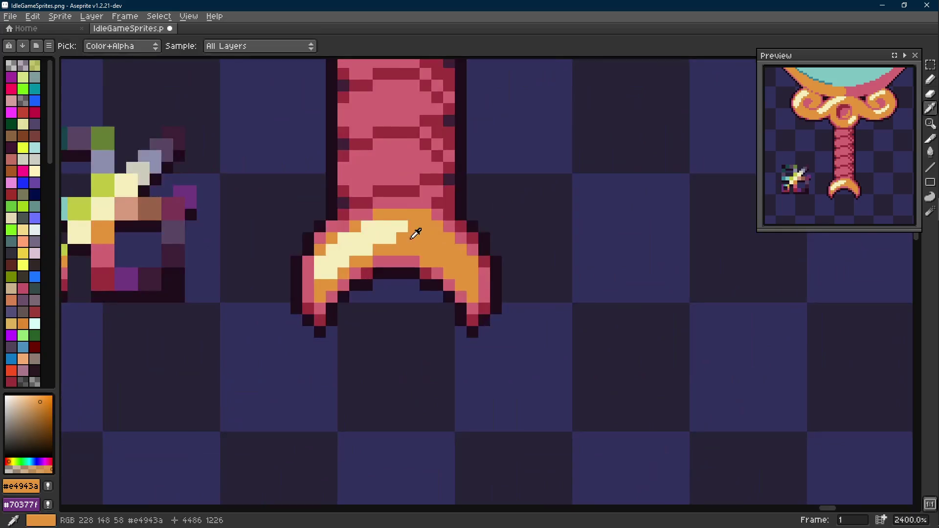
{"action": "scroll", "coordinate": [425, 262], "scroll_direction": "up", "scroll_amount": 1}
{"action": "scroll", "coordinate": [425, 263], "scroll_direction": "down", "scroll_amount": 5}
{"action": "scroll", "coordinate": [426, 263], "scroll_direction": "up", "scroll_amount": 5}
{"action": "scroll", "coordinate": [411, 257], "scroll_direction": "up", "scroll_amount": 1}
{"action": "left_click", "coordinate": [371, 257], "text": "alt"}
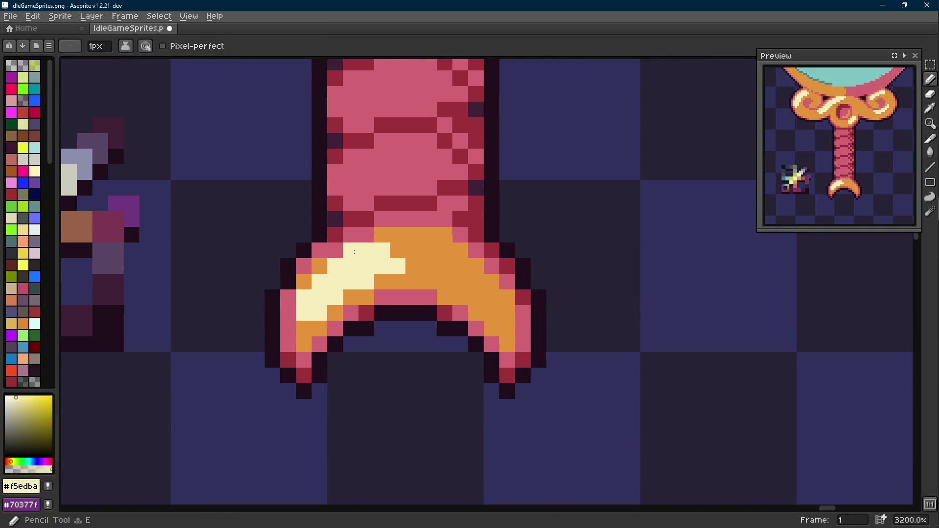
{"action": "scroll", "coordinate": [331, 284], "scroll_direction": "down", "scroll_amount": 2}
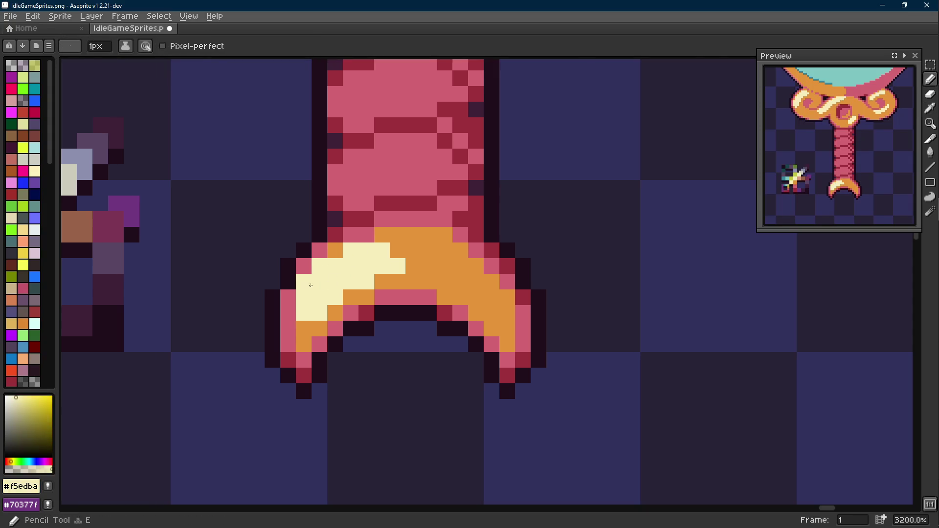
{"action": "scroll", "coordinate": [331, 283], "scroll_direction": "down", "scroll_amount": 3}
{"action": "key", "text": "ctrl"}
{"action": "key", "text": "ctrl+z"}
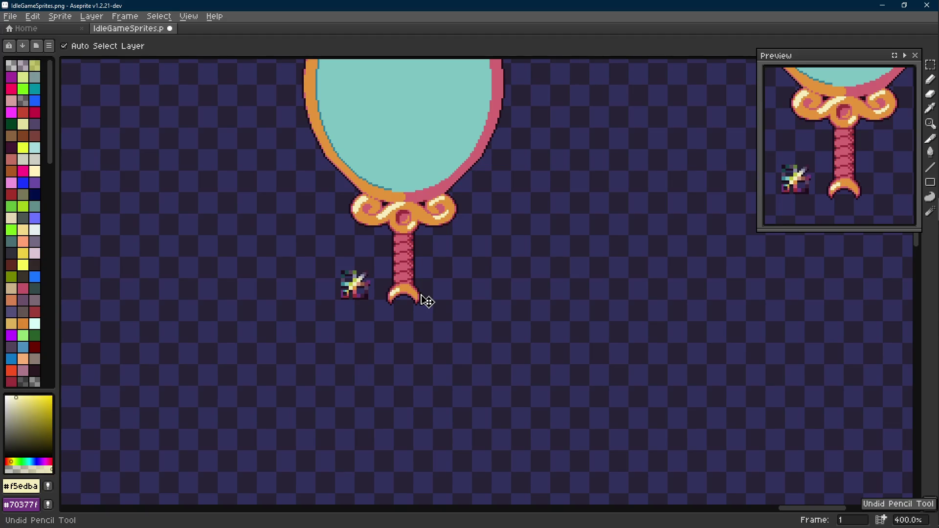
Darken pixels on the crescent's right horn with pink and bucket-fill its right part pink.
{"action": "key", "text": "ctrl+z"}
{"action": "scroll", "coordinate": [426, 300], "scroll_direction": "up", "scroll_amount": 3}
{"action": "scroll", "coordinate": [419, 286], "scroll_direction": "up", "scroll_amount": 2}
{"action": "left_click", "coordinate": [418, 279], "text": "alt"}
{"action": "left_click", "coordinate": [425, 257]}
{"action": "left_click", "coordinate": [422, 261], "text": "alt"}
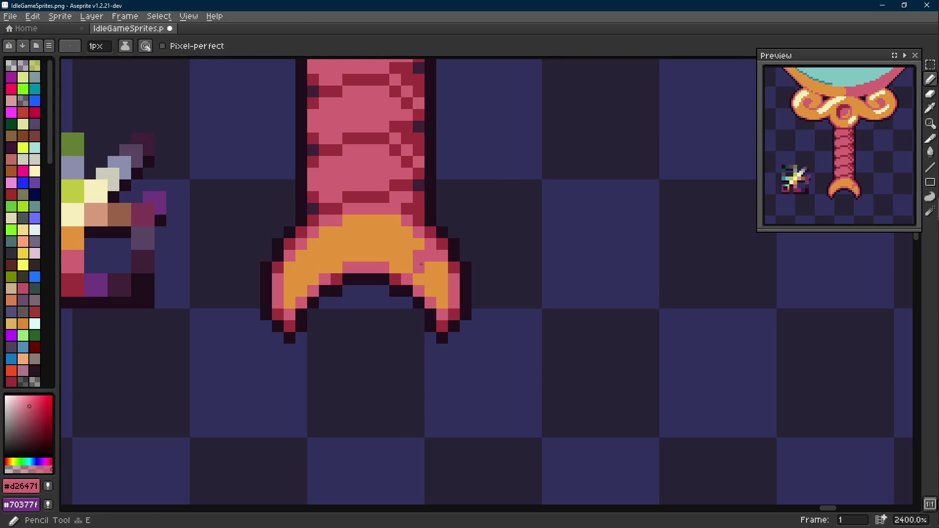
{"action": "key", "text": "g"}
{"action": "scroll", "coordinate": [438, 277], "scroll_direction": "down", "scroll_amount": 1}
{"action": "left_click", "coordinate": [438, 277]}
{"action": "scroll", "coordinate": [438, 276], "scroll_direction": "down", "scroll_amount": 3}
{"action": "scroll", "coordinate": [447, 279], "scroll_direction": "up", "scroll_amount": 5}
Shade the right horn's lower edge dark red with the pencil.
{"action": "left_click", "coordinate": [446, 275], "text": "alt"}
{"action": "key", "text": "b"}
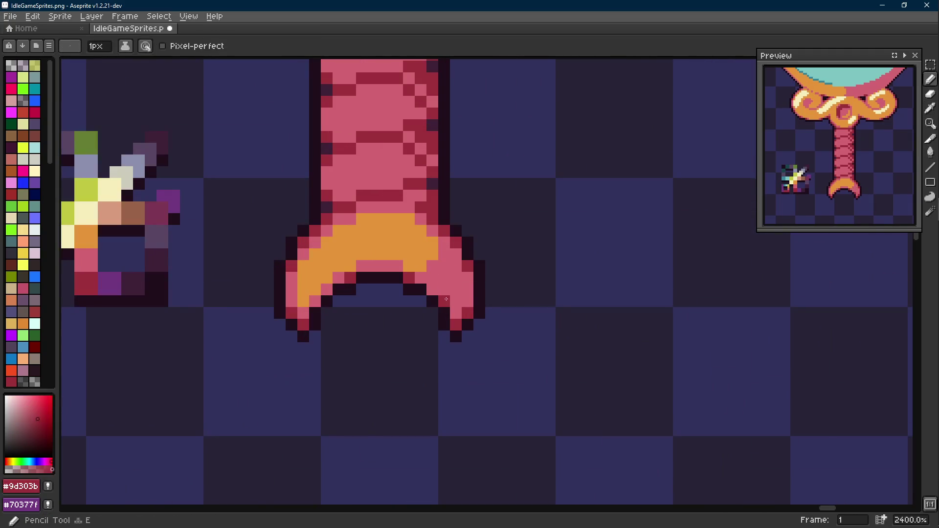
{"action": "left_click_drag", "start_coordinate": [447, 298], "coordinate": [467, 288]}
{"action": "scroll", "coordinate": [456, 316], "scroll_direction": "down", "scroll_amount": 2}
{"action": "scroll", "coordinate": [456, 316], "scroll_direction": "down", "scroll_amount": 1}
{"action": "scroll", "coordinate": [479, 322], "scroll_direction": "down", "scroll_amount": 1}
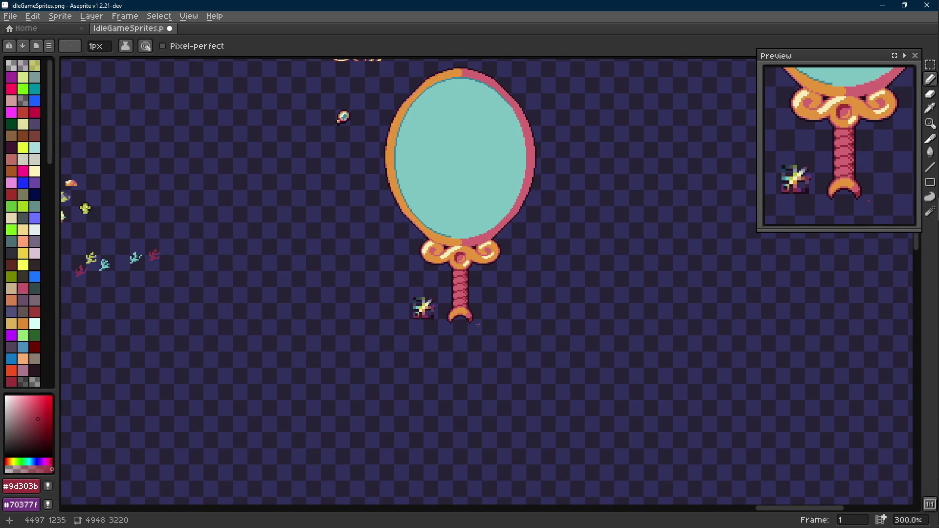
{"action": "key", "text": "Scroll_Lock"}
{"action": "scroll", "coordinate": [475, 323], "scroll_direction": "up", "scroll_amount": 1}
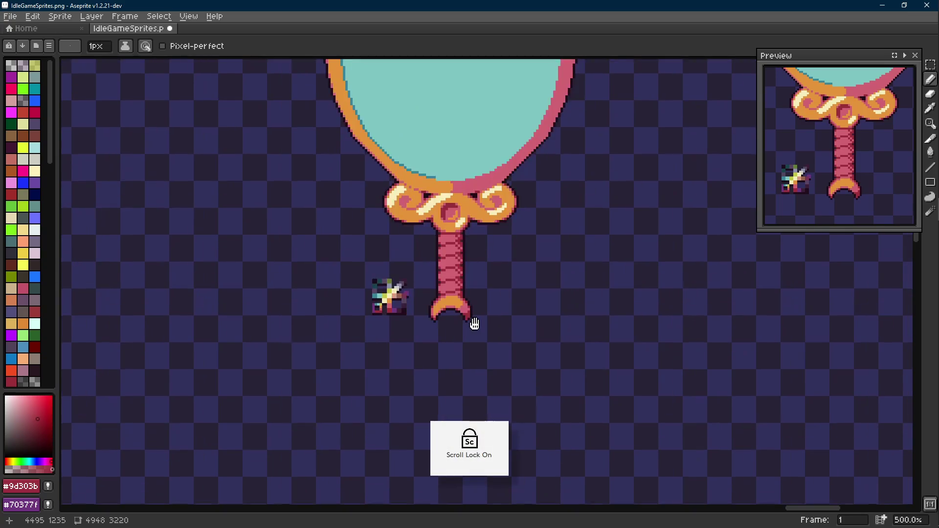
{"action": "scroll", "coordinate": [475, 323], "scroll_direction": "up", "scroll_amount": 2}
{"action": "scroll", "coordinate": [476, 323], "scroll_direction": "up", "scroll_amount": 1}
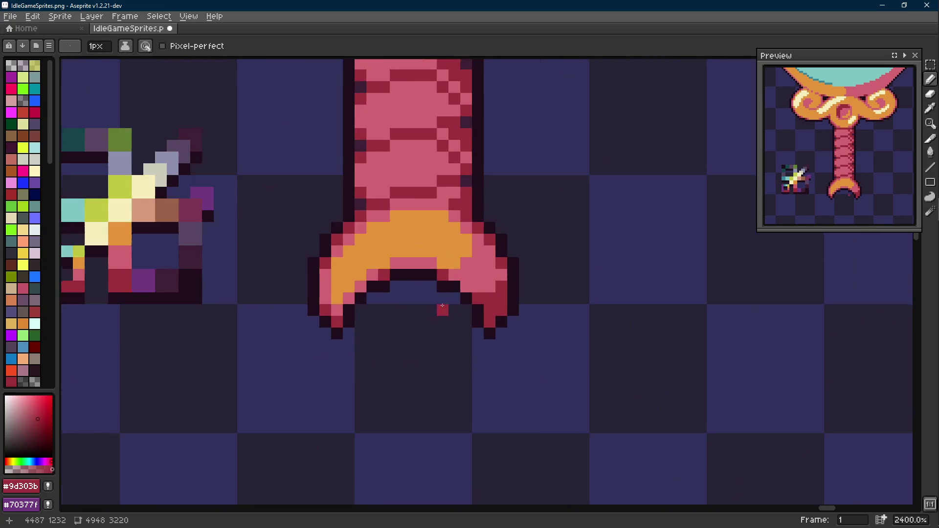
{"action": "scroll", "coordinate": [499, 331], "scroll_direction": "down", "scroll_amount": 1}
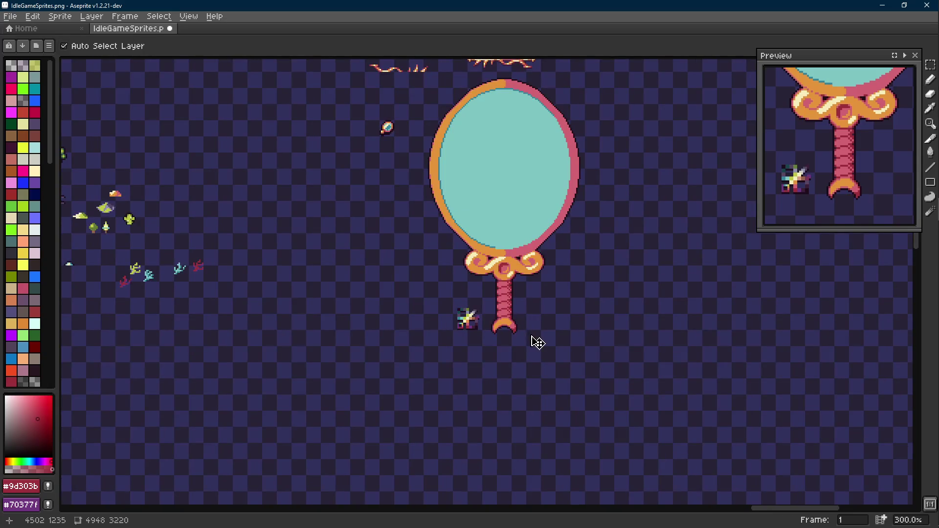
Toggle the shading with undo/redo, then sample the cream highlight colour again.
{"action": "key", "text": "ctrl+z"}
{"action": "key", "text": "ctrl+y"}
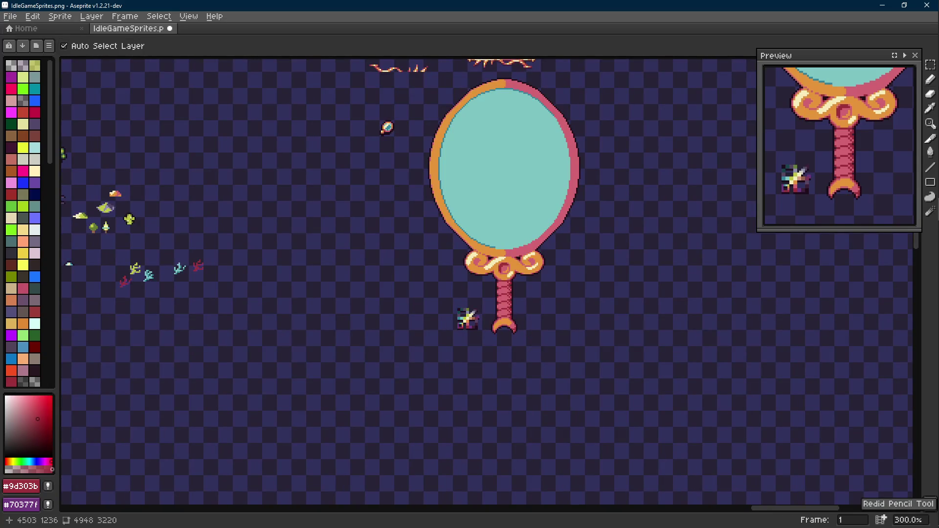
{"action": "key", "text": "ctrl+z"}
{"action": "key", "text": "ctrl+y"}
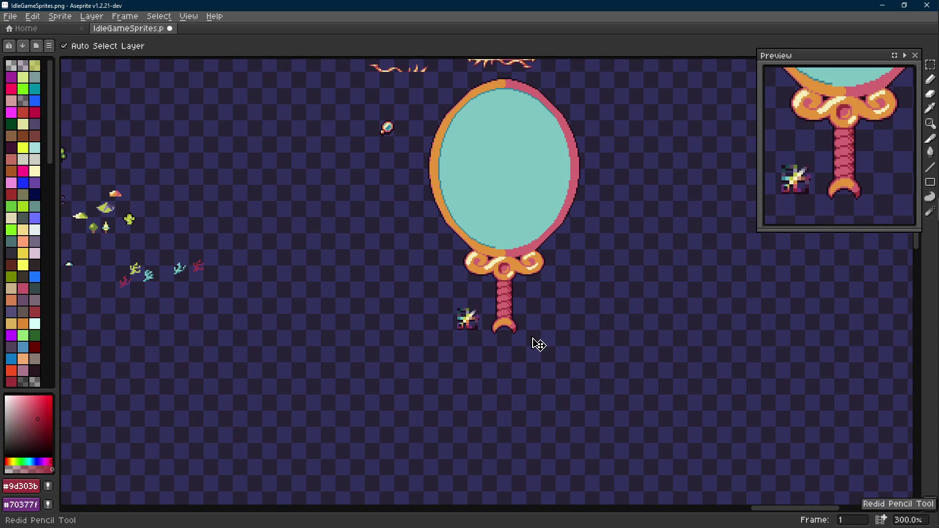
{"action": "scroll", "coordinate": [538, 344], "scroll_direction": "up", "scroll_amount": 4}
{"action": "key", "text": "alt"}
{"action": "left_click", "coordinate": [481, 294], "text": "alt"}
{"action": "scroll", "coordinate": [480, 293], "scroll_direction": "up", "scroll_amount": 1}
{"action": "scroll", "coordinate": [441, 290], "scroll_direction": "up", "scroll_amount": 1}
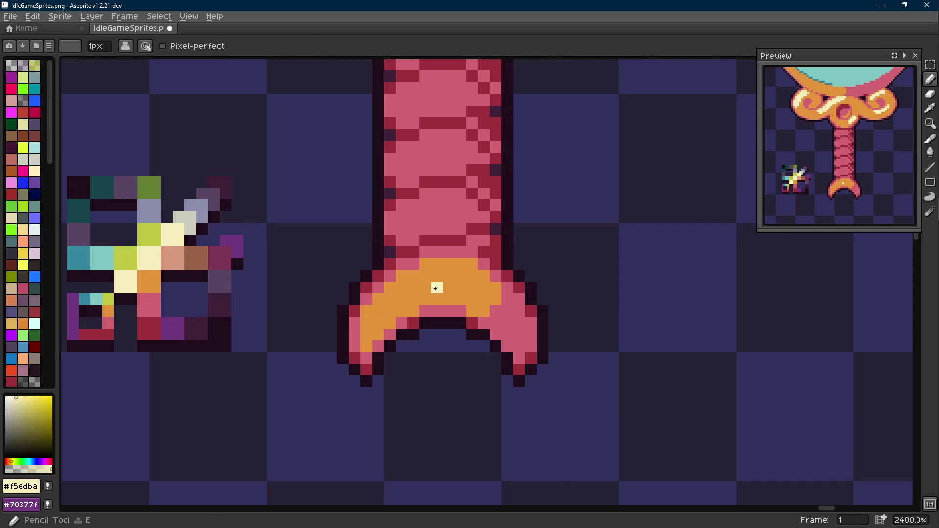
Paint a cream highlight on the crescent's orange area and shift its pixels left with a selection.
{"action": "key", "text": "ctrl"}
{"action": "left_click_drag", "start_coordinate": [402, 297], "coordinate": [427, 297]}
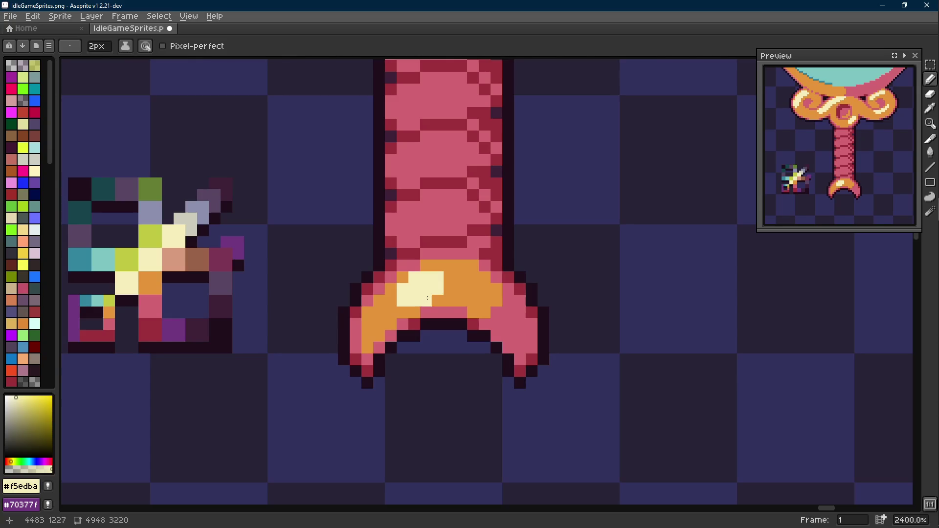
{"action": "scroll", "coordinate": [440, 308], "scroll_direction": "down", "scroll_amount": 5}
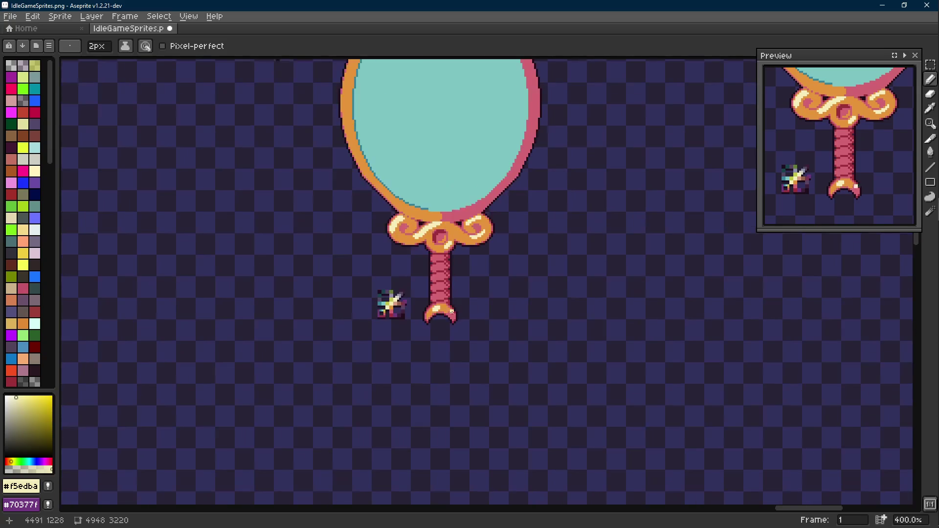
{"action": "scroll", "coordinate": [440, 311], "scroll_direction": "up", "scroll_amount": 3}
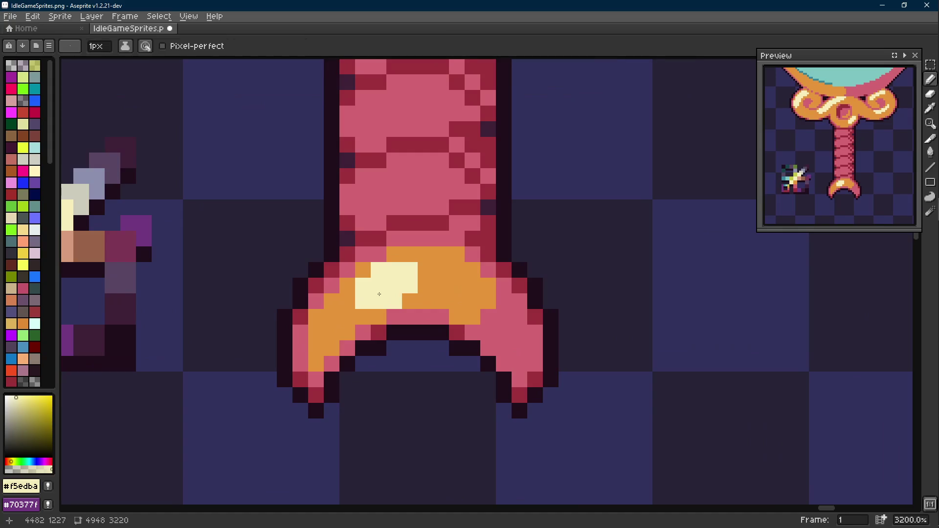
{"action": "key", "text": "w"}
{"action": "mouse_move", "coordinate": [368, 264]}
{"action": "left_mouse_down"}
{"action": "mouse_move", "coordinate": [420, 311]}
{"action": "mouse_move", "coordinate": [353, 287]}
{"action": "mouse_move", "coordinate": [396, 294]}
{"action": "left_mouse_up"}
{"action": "key", "text": "ctrl+d"}
Extend the cream highlight leftward with orange and cream pixels at the handle tip.
{"action": "key", "text": "b"}
{"action": "left_click", "coordinate": [418, 287], "text": "alt"}
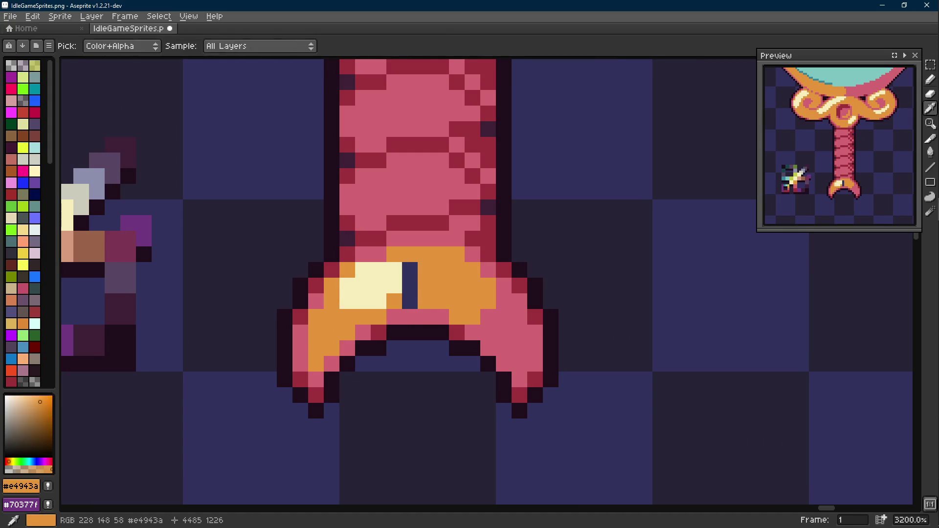
{"action": "left_click", "coordinate": [332, 301]}
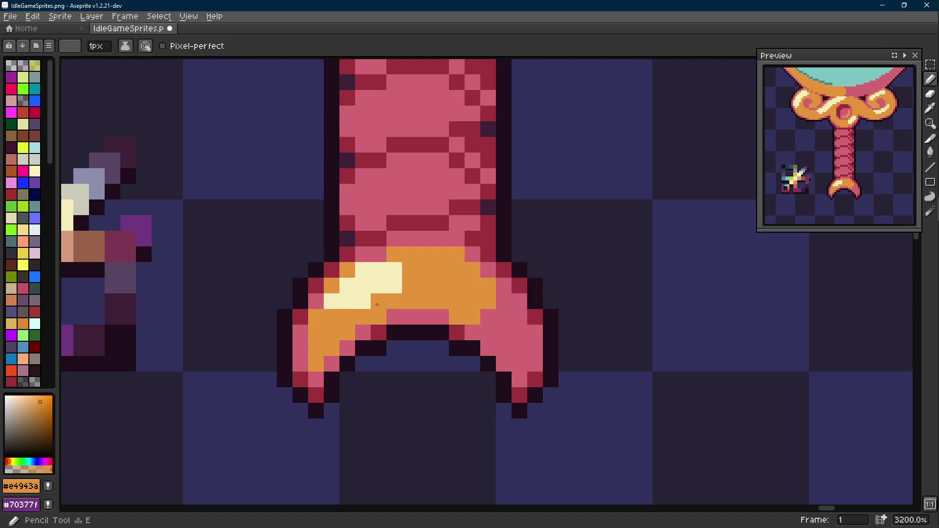
{"action": "left_click", "coordinate": [370, 301], "text": "alt"}
{"action": "scroll", "coordinate": [369, 301], "scroll_direction": "down", "scroll_amount": 3}
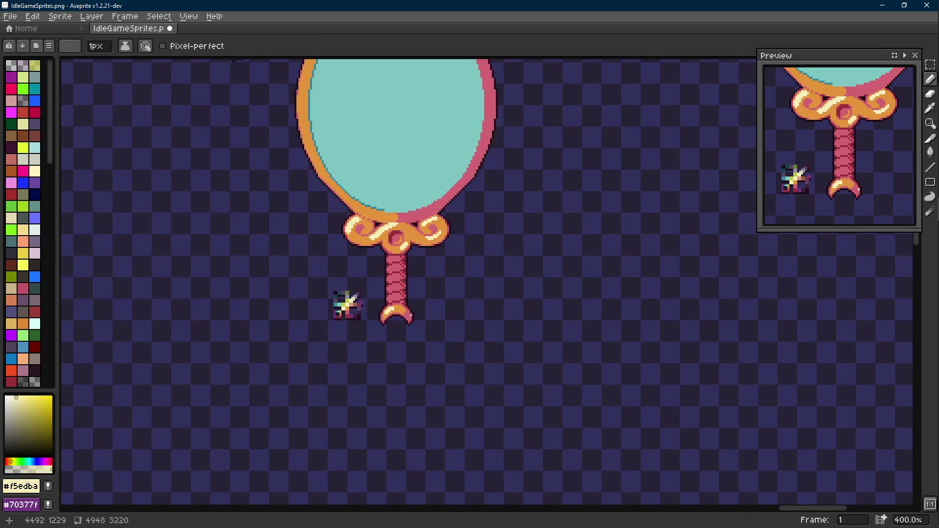
{"action": "scroll", "coordinate": [408, 315], "scroll_direction": "up", "scroll_amount": 3}
{"action": "left_click", "coordinate": [402, 288]}
{"action": "left_click", "coordinate": [315, 298], "text": "alt"}
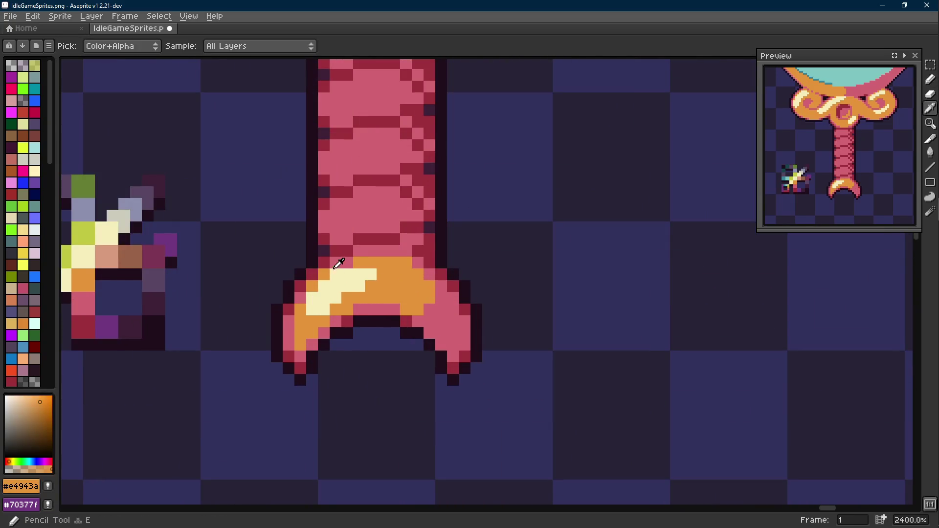
{"action": "left_click", "coordinate": [336, 252], "text": "alt"}
{"action": "left_click", "coordinate": [300, 287]}
Add orange pixels along the cuff's left edge and cream into the highlight, undoing two strokes.
{"action": "left_click", "coordinate": [300, 299]}
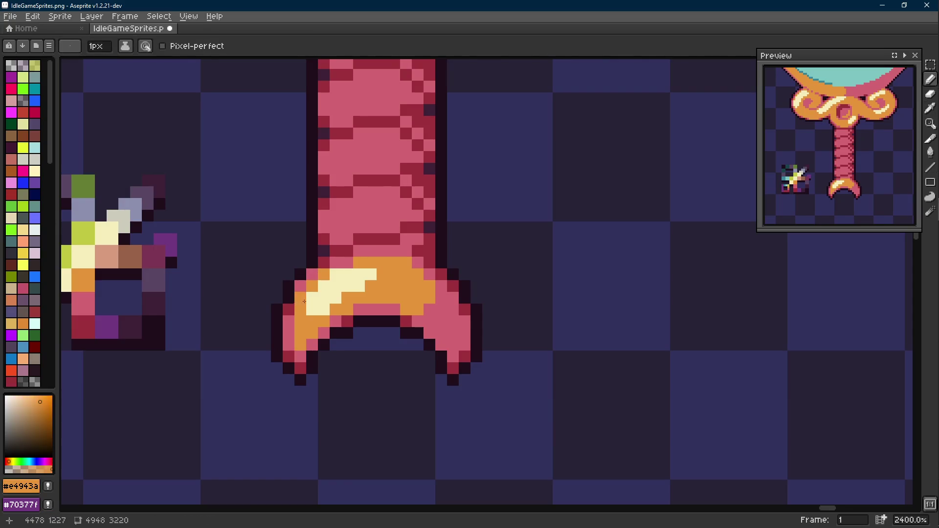
{"action": "scroll", "coordinate": [300, 300], "scroll_direction": "down", "scroll_amount": 3}
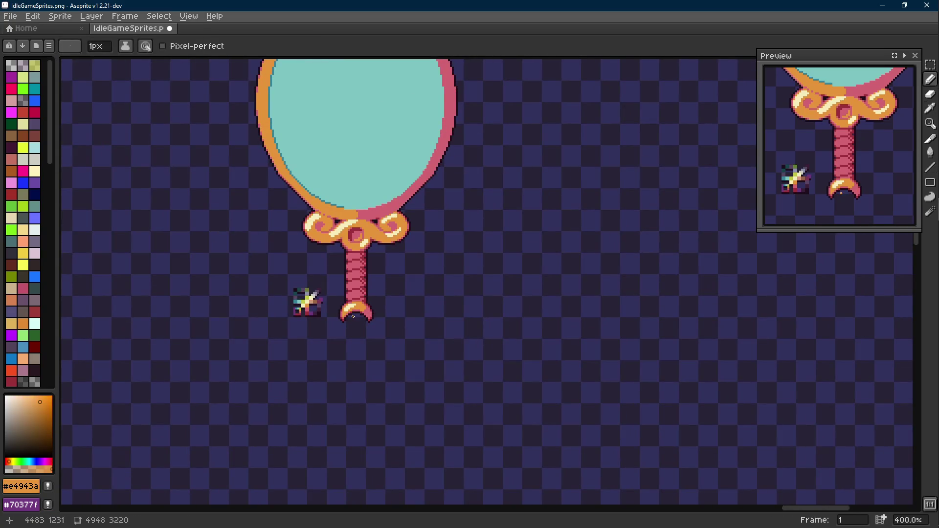
{"action": "scroll", "coordinate": [353, 316], "scroll_direction": "up", "scroll_amount": 3}
{"action": "left_click", "coordinate": [316, 283]}
{"action": "left_click", "coordinate": [313, 310]}
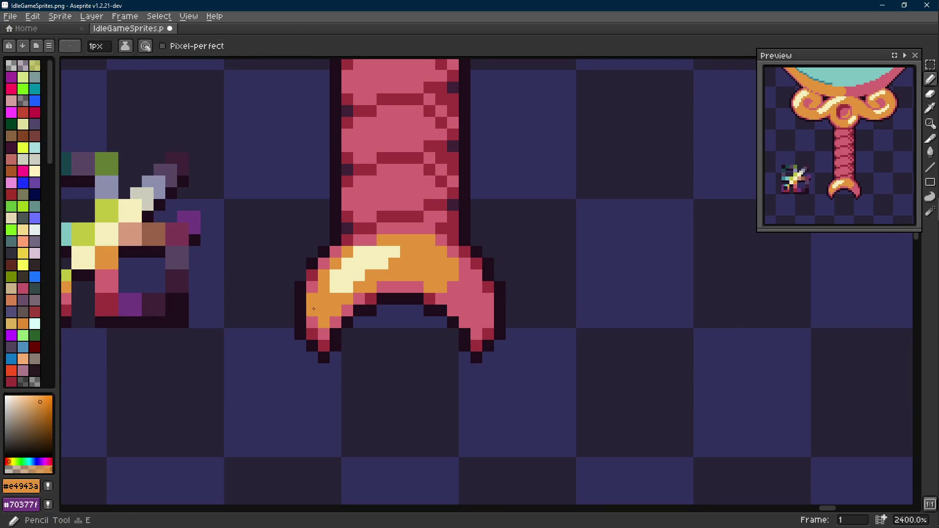
{"action": "scroll", "coordinate": [313, 309], "scroll_direction": "down", "scroll_amount": 3}
{"action": "scroll", "coordinate": [396, 320], "scroll_direction": "up", "scroll_amount": 3}
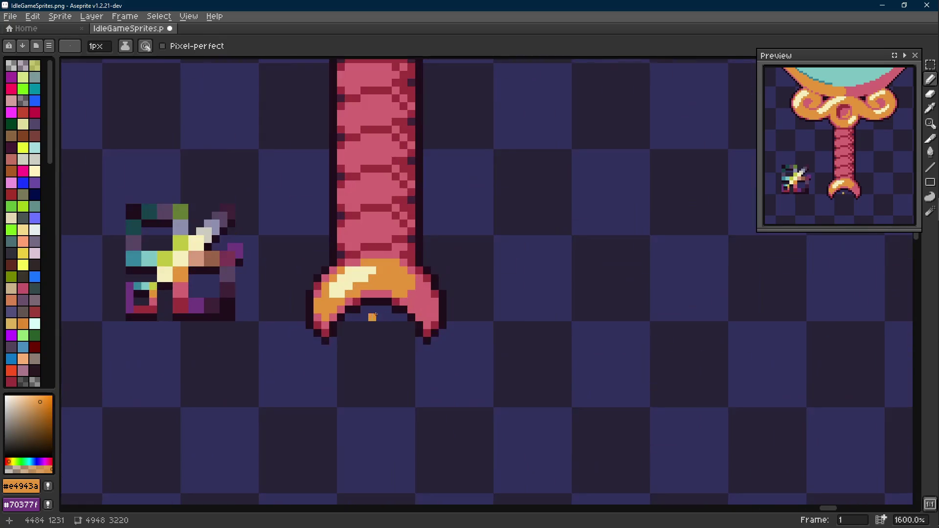
{"action": "scroll", "coordinate": [396, 320], "scroll_direction": "down", "scroll_amount": 4}
{"action": "scroll", "coordinate": [406, 316], "scroll_direction": "up", "scroll_amount": 3}
{"action": "scroll", "coordinate": [406, 315], "scroll_direction": "up", "scroll_amount": 3}
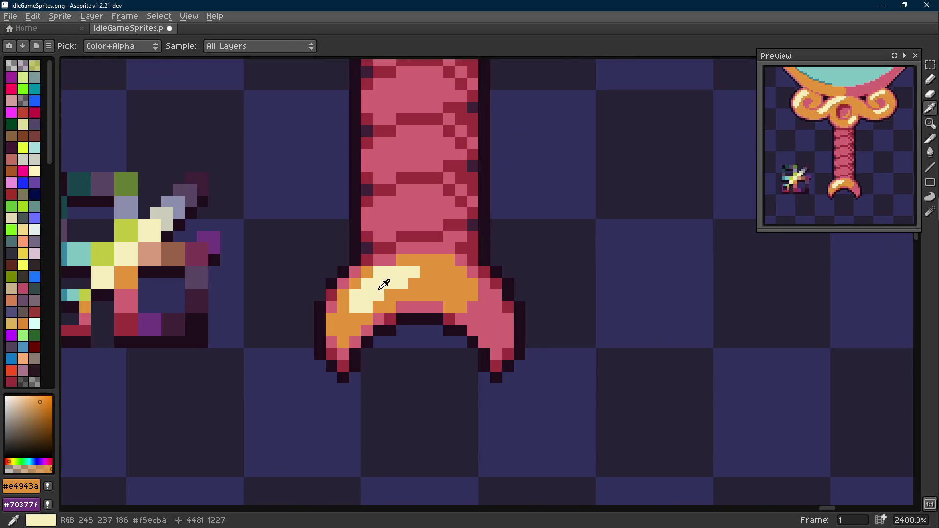
{"action": "left_click", "coordinate": [391, 291], "text": "alt"}
{"action": "left_click", "coordinate": [413, 284]}
{"action": "left_click", "coordinate": [415, 272]}
{"action": "scroll", "coordinate": [415, 273], "scroll_direction": "down", "scroll_amount": 3}
{"action": "key", "text": "v"}
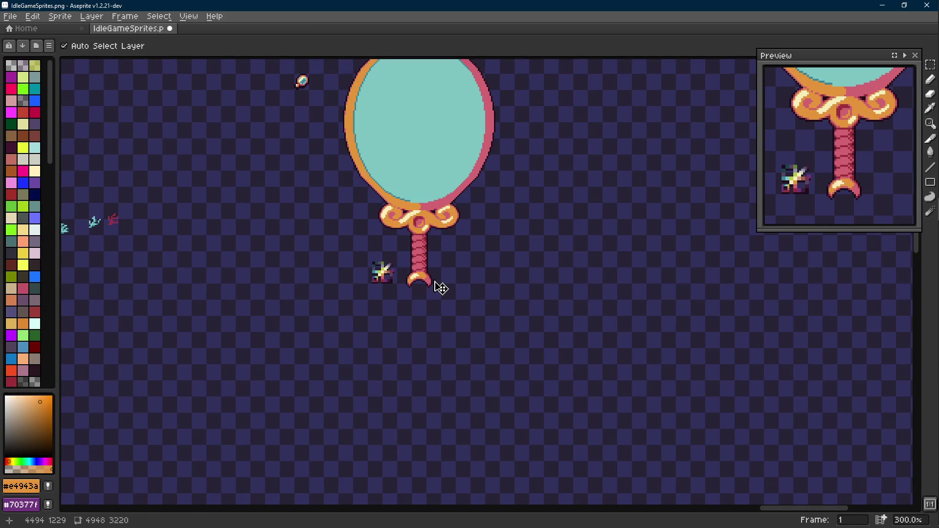
{"action": "key", "text": "ctrl+z"}
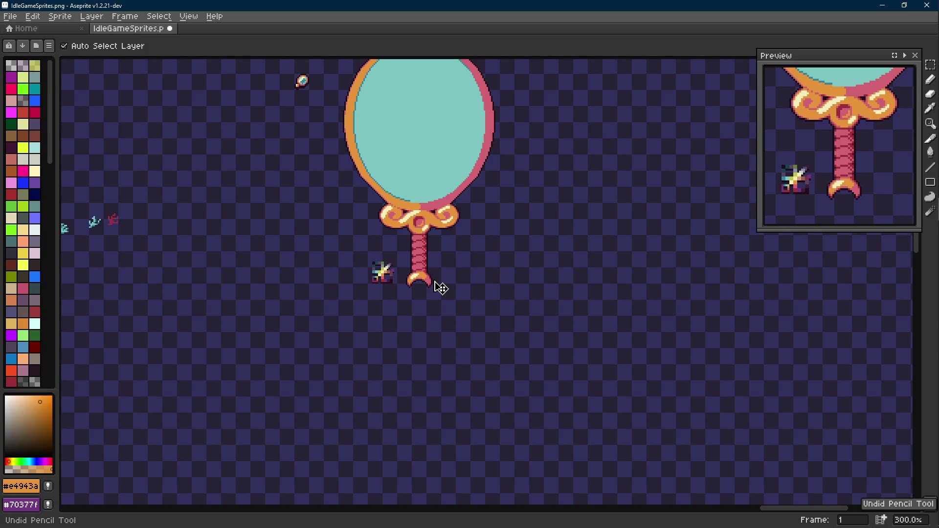
Recolour stray highlight pixels orange and add a cream pixel on the cuff's left side.
{"action": "key", "text": "b"}
{"action": "scroll", "coordinate": [432, 280], "scroll_direction": "up", "scroll_amount": 2}
{"action": "scroll", "coordinate": [418, 279], "scroll_direction": "up", "scroll_amount": 2}
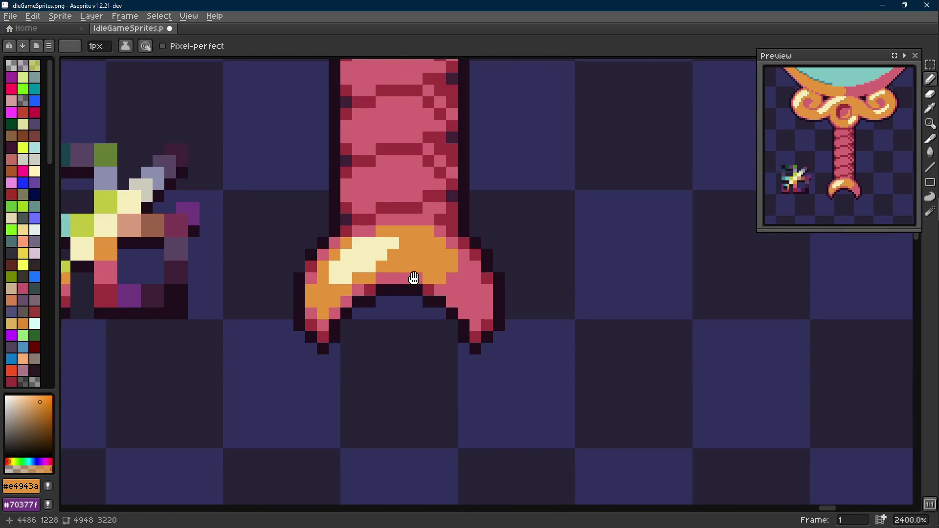
{"action": "scroll", "coordinate": [411, 275], "scroll_direction": "up", "scroll_amount": 1}
{"action": "left_click", "coordinate": [387, 231]}
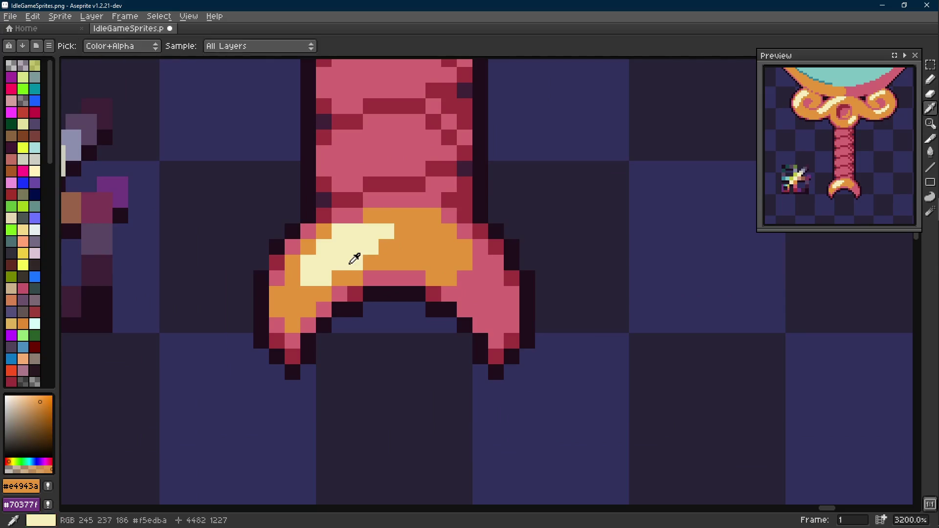
{"action": "left_click", "coordinate": [388, 235]}
{"action": "scroll", "coordinate": [387, 241], "scroll_direction": "down", "scroll_amount": 3}
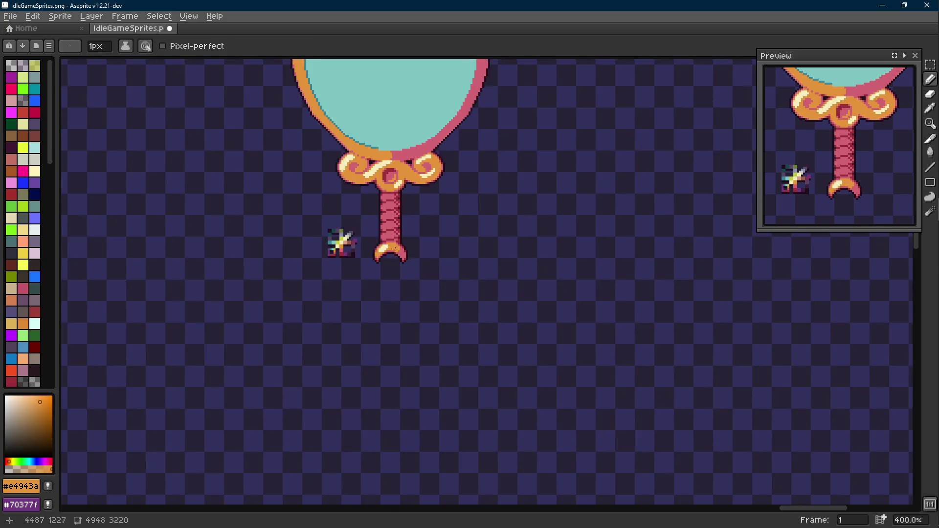
{"action": "scroll", "coordinate": [395, 249], "scroll_direction": "up", "scroll_amount": 3}
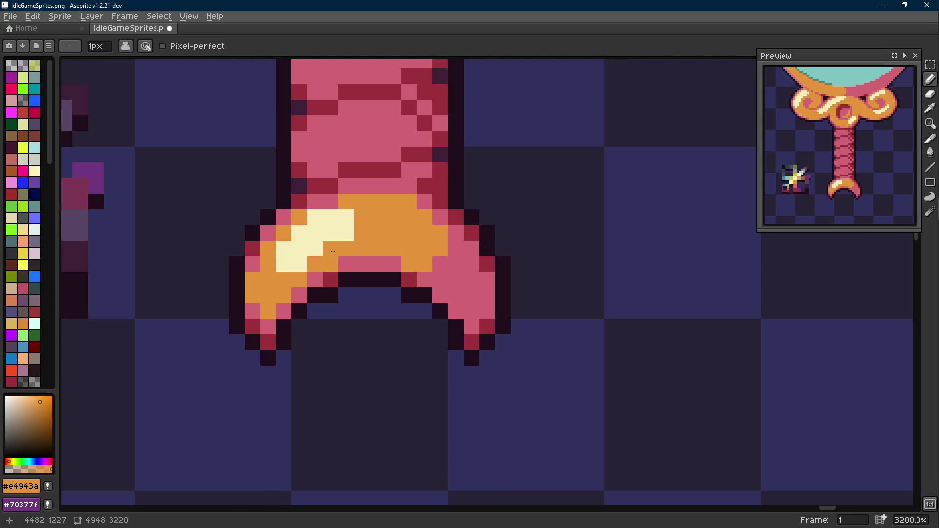
{"action": "scroll", "coordinate": [333, 252], "scroll_direction": "down", "scroll_amount": 3}
{"action": "left_click_drag", "start_coordinate": [418, 264], "coordinate": [462, 289]}
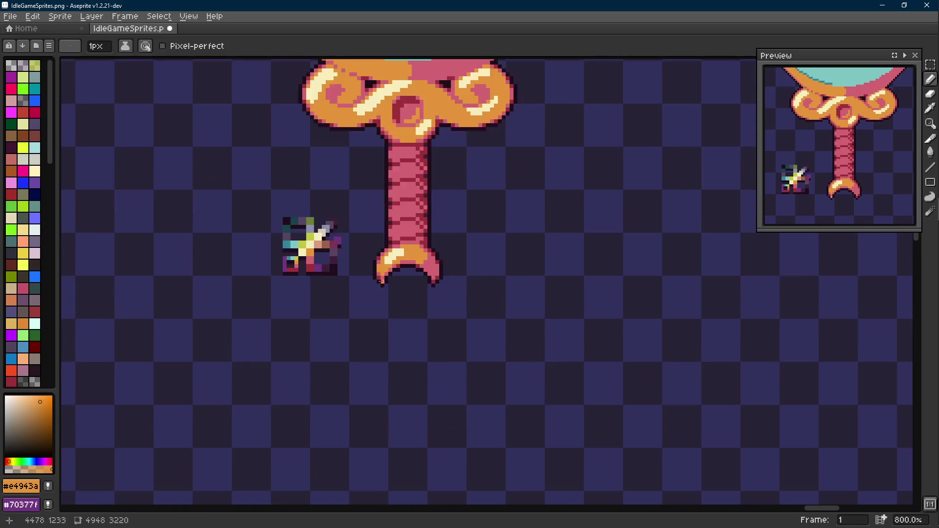
{"action": "scroll", "coordinate": [440, 293], "scroll_direction": "up", "scroll_amount": 4}
{"action": "left_click", "coordinate": [411, 242], "text": "alt"}
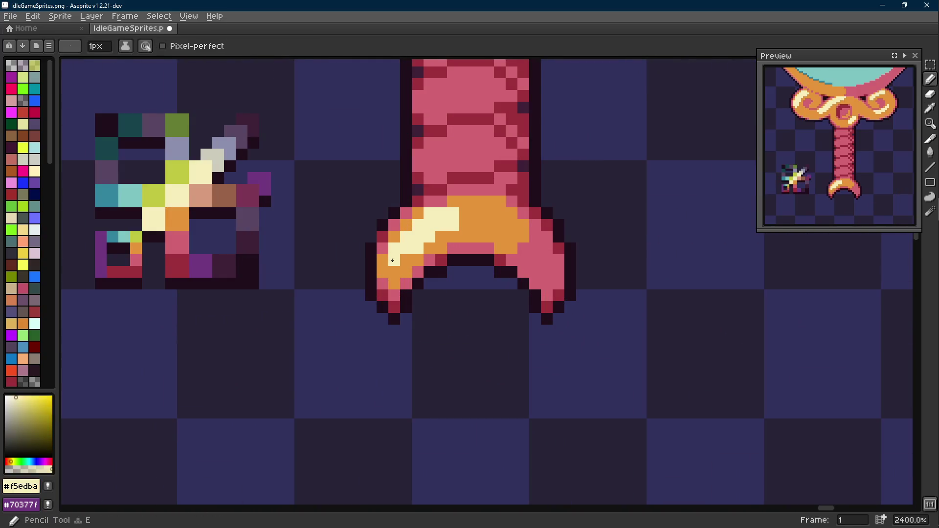
{"action": "left_click", "coordinate": [404, 261]}
Paint orange over excess cream, add a cream pixel back, then undo the last strokes.
{"action": "left_click_drag", "start_coordinate": [411, 265], "coordinate": [376, 295]}
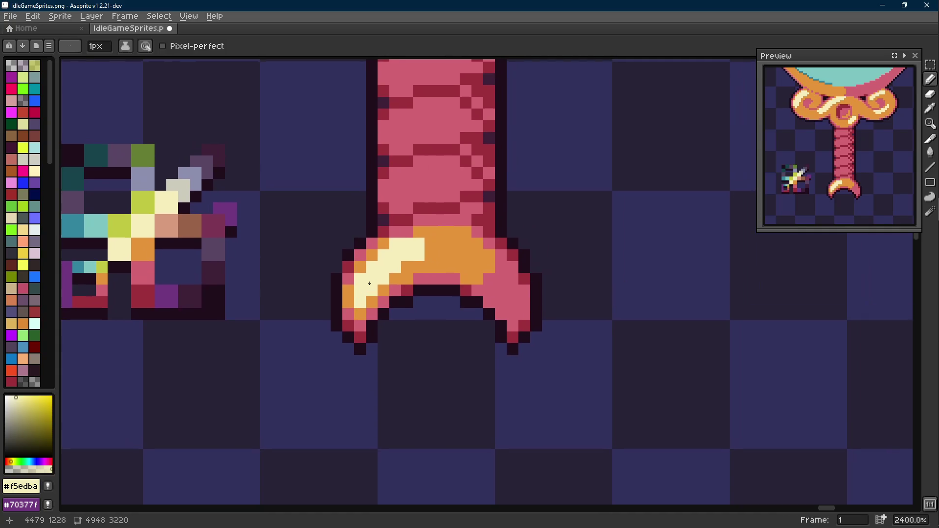
{"action": "left_click", "coordinate": [426, 257], "text": "alt"}
{"action": "mouse_move", "coordinate": [419, 256]}
{"action": "left_mouse_down"}
{"action": "mouse_move", "coordinate": [419, 244]}
{"action": "mouse_move", "coordinate": [384, 279]}
{"action": "left_mouse_up"}
{"action": "left_click", "coordinate": [385, 264], "text": "alt"}
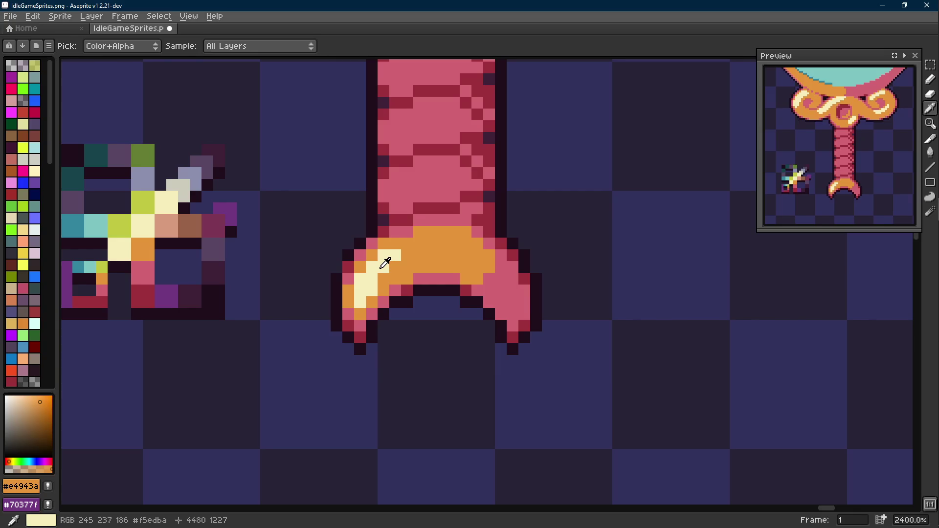
{"action": "scroll", "coordinate": [374, 257], "scroll_direction": "down", "scroll_amount": 2}
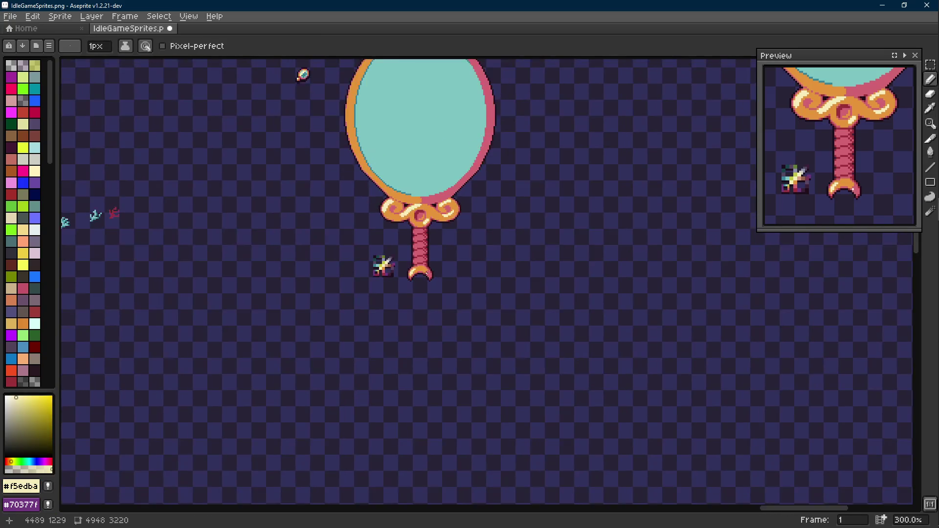
{"action": "scroll", "coordinate": [410, 270], "scroll_direction": "down", "scroll_amount": 1}
{"action": "scroll", "coordinate": [413, 270], "scroll_direction": "up", "scroll_amount": 3}
{"action": "left_click", "coordinate": [374, 274]}
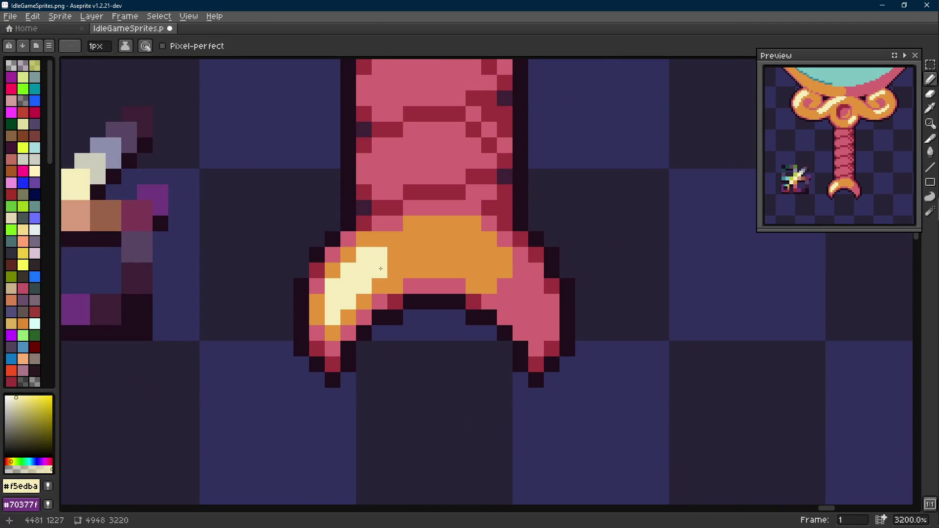
{"action": "left_click", "coordinate": [357, 303]}
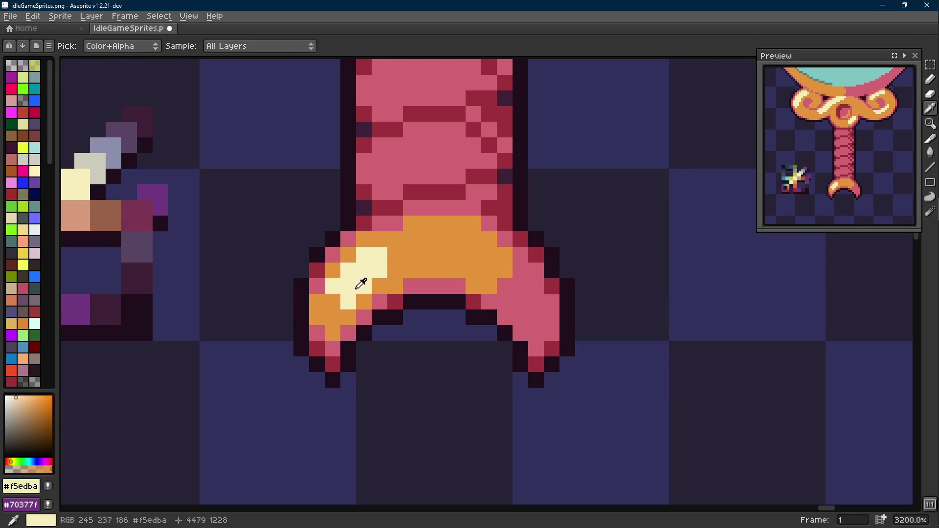
{"action": "scroll", "coordinate": [367, 292], "scroll_direction": "down", "scroll_amount": 5}
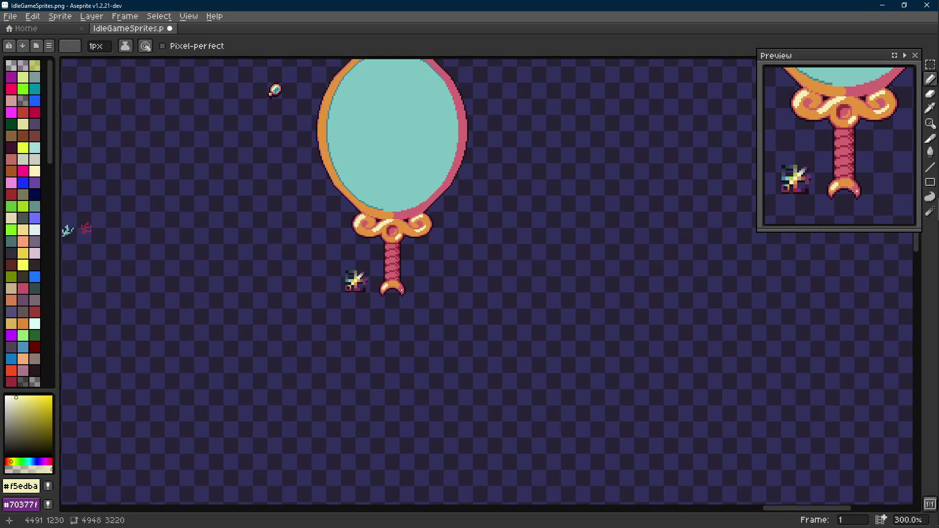
{"action": "scroll", "coordinate": [391, 286], "scroll_direction": "up", "scroll_amount": 4}
{"action": "key", "text": "ctrl+z"}
{"action": "key", "text": "ctrl+z"}
{"action": "key", "text": "ctrl+z"}
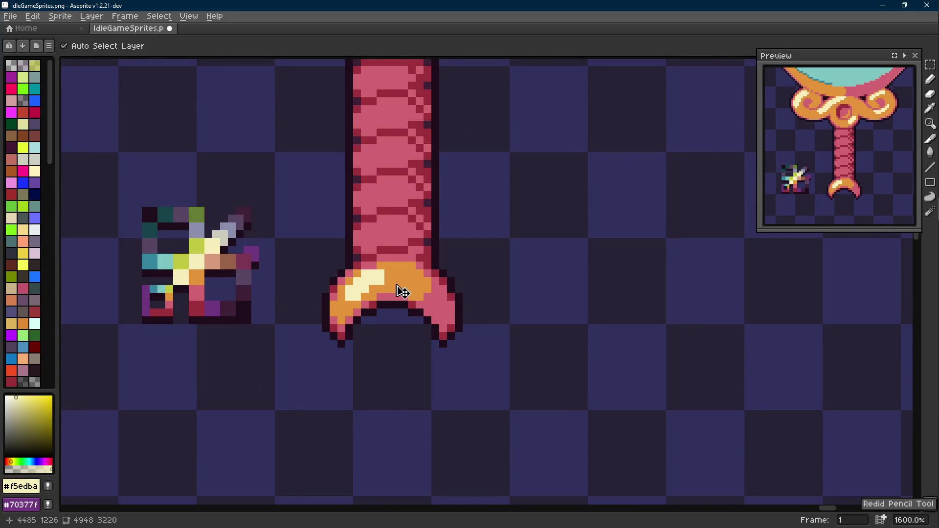
{"action": "scroll", "coordinate": [401, 289], "scroll_direction": "down", "scroll_amount": 3}
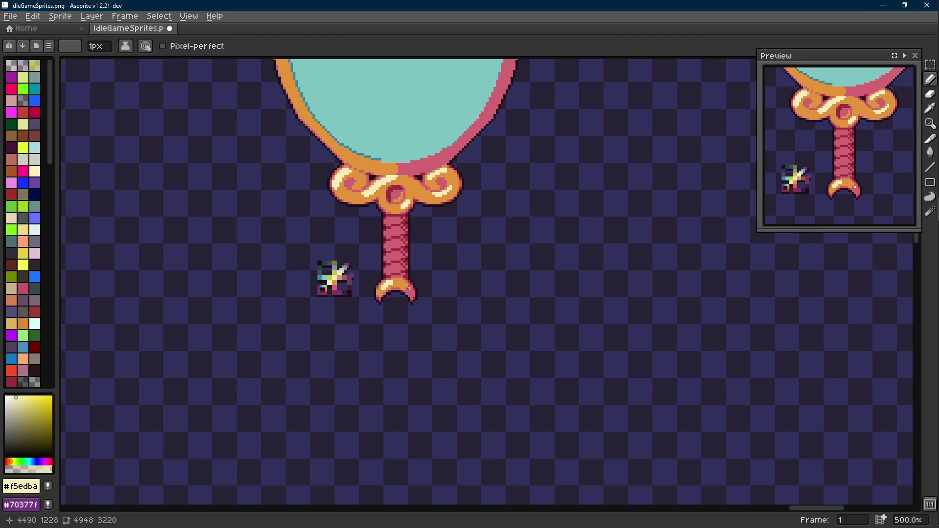
{"action": "key", "text": "Scroll_Lock"}
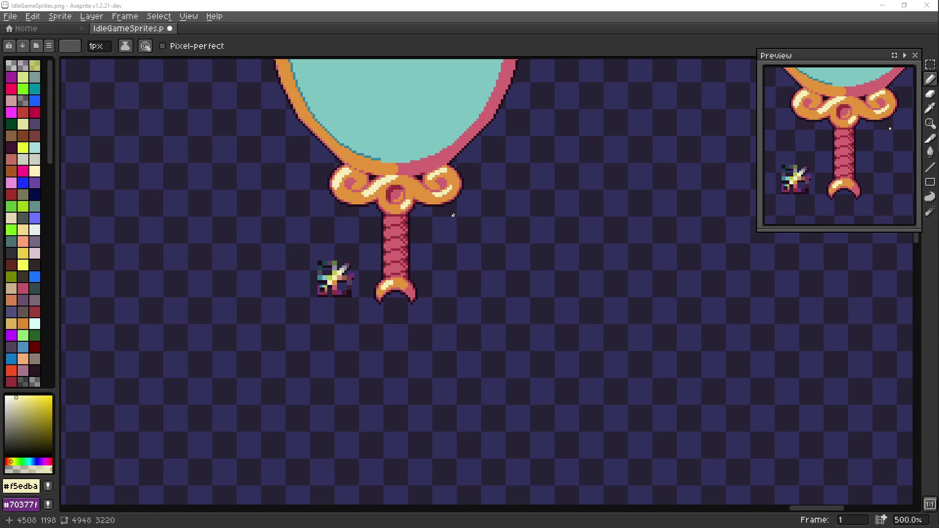
{"action": "scroll", "coordinate": [453, 216], "scroll_direction": "down", "scroll_amount": 1}
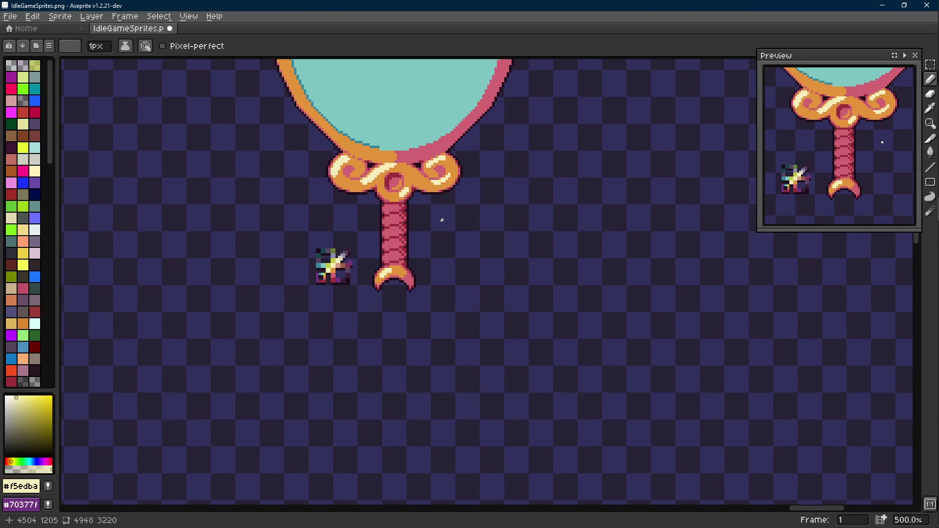
{"action": "scroll", "coordinate": [399, 255], "scroll_direction": "up", "scroll_amount": 3}
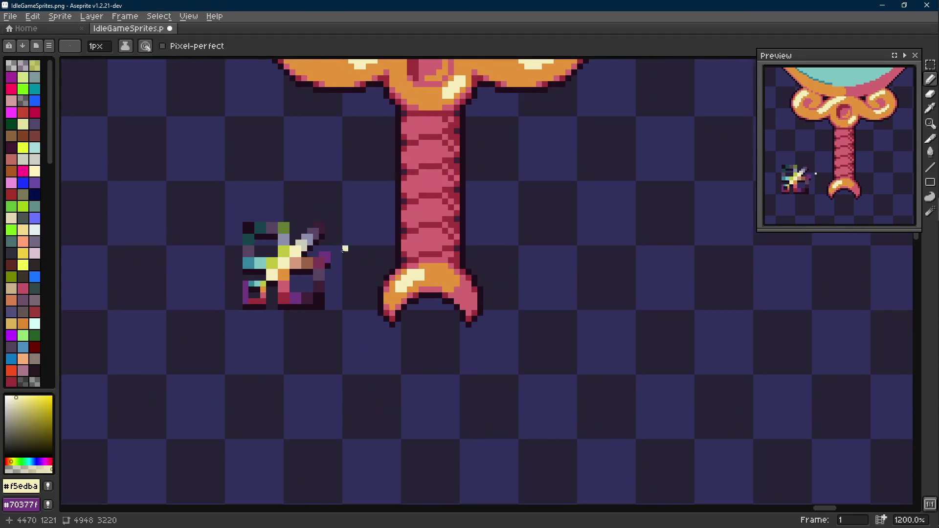
{"action": "scroll", "coordinate": [427, 285], "scroll_direction": "down", "scroll_amount": 2}
{"action": "scroll", "coordinate": [437, 264], "scroll_direction": "up", "scroll_amount": 1}
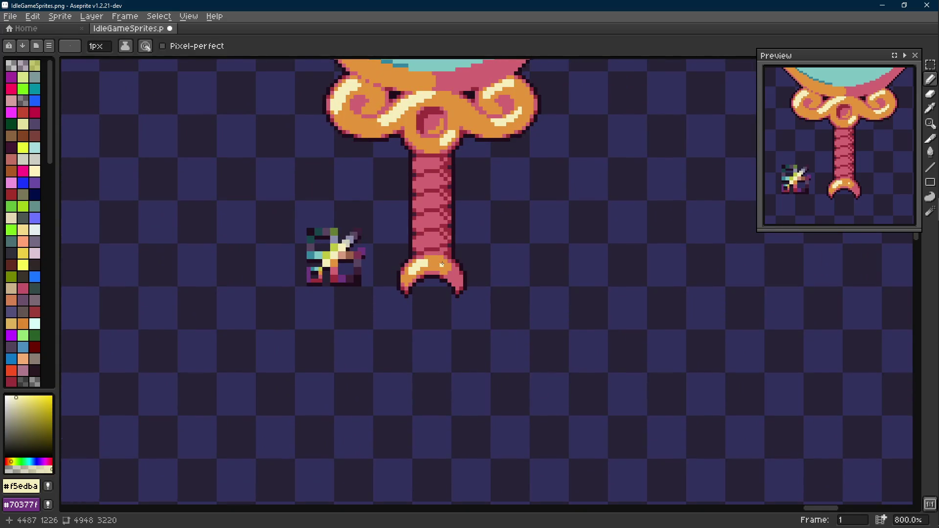
{"action": "scroll", "coordinate": [442, 264], "scroll_direction": "down", "scroll_amount": 1}
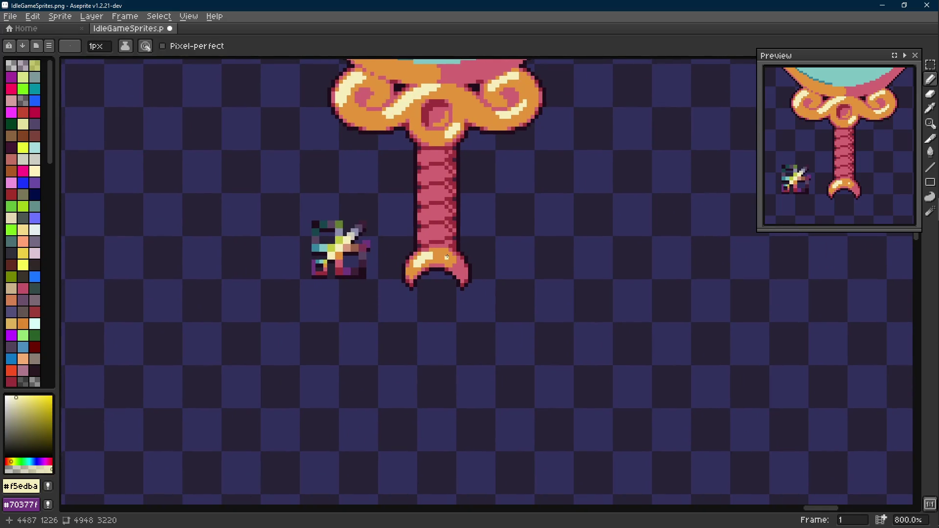
Draw highlight pixels on the cuff, alternating cream and orange samples from the crescent.
{"action": "left_click_drag", "start_coordinate": [449, 254], "coordinate": [437, 257]}
{"action": "scroll", "coordinate": [441, 257], "scroll_direction": "up", "scroll_amount": 1}
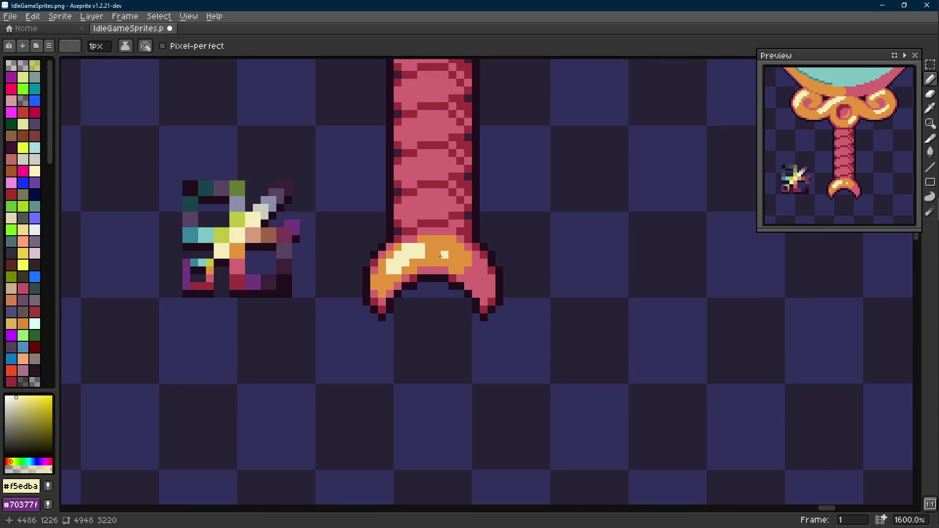
{"action": "left_click", "coordinate": [418, 255], "text": "alt"}
{"action": "scroll", "coordinate": [419, 255], "scroll_direction": "down", "scroll_amount": 2}
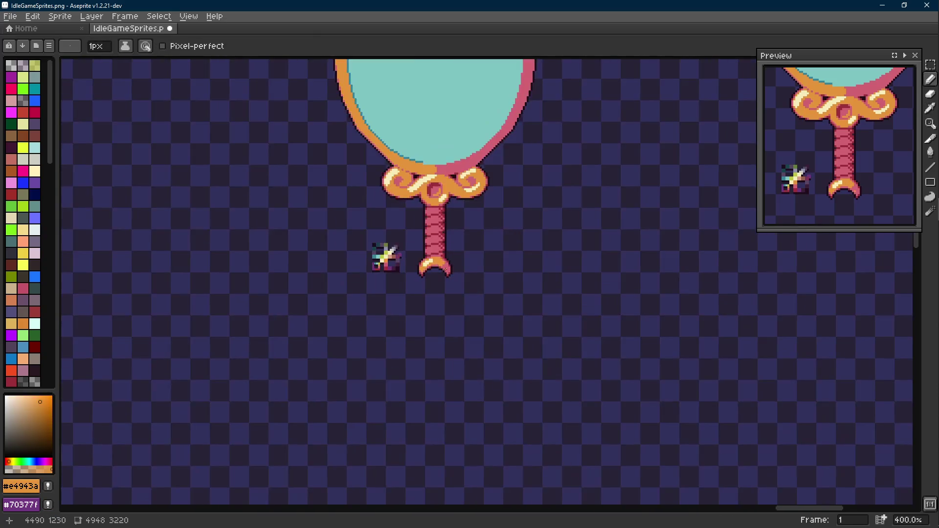
{"action": "scroll", "coordinate": [434, 263], "scroll_direction": "up", "scroll_amount": 2}
{"action": "left_click", "coordinate": [419, 271], "text": "alt"}
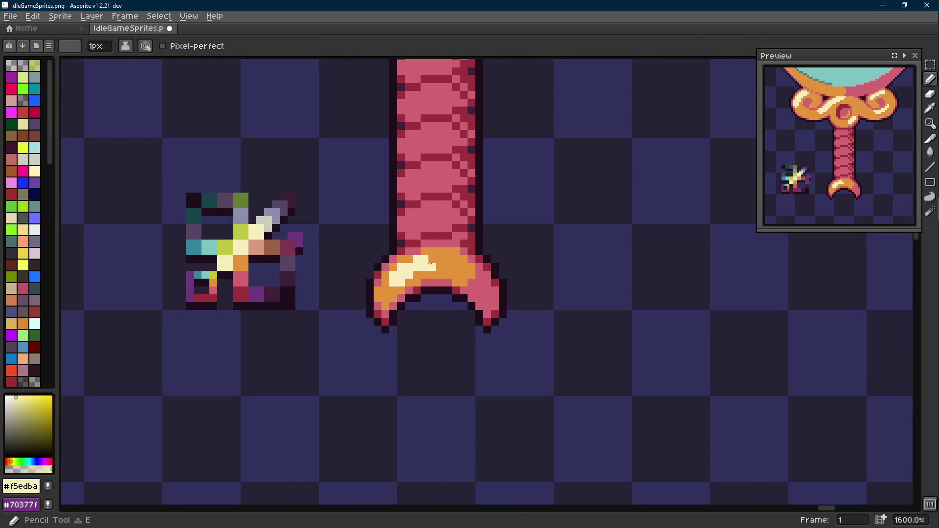
{"action": "scroll", "coordinate": [431, 259], "scroll_direction": "down", "scroll_amount": 2}
{"action": "scroll", "coordinate": [431, 259], "scroll_direction": "up", "scroll_amount": 2}
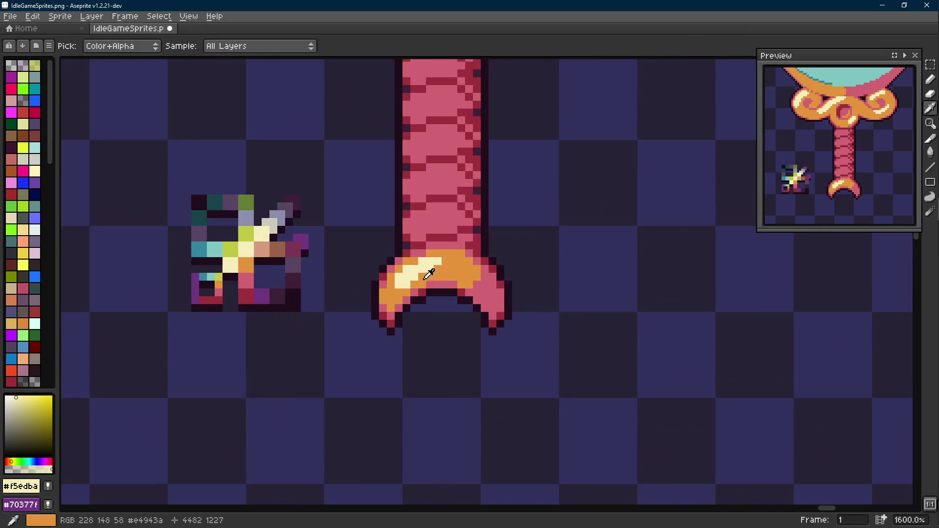
{"action": "left_click", "coordinate": [426, 275], "text": "alt"}
{"action": "scroll", "coordinate": [426, 275], "scroll_direction": "down", "scroll_amount": 1}
{"action": "scroll", "coordinate": [422, 285], "scroll_direction": "down", "scroll_amount": 2}
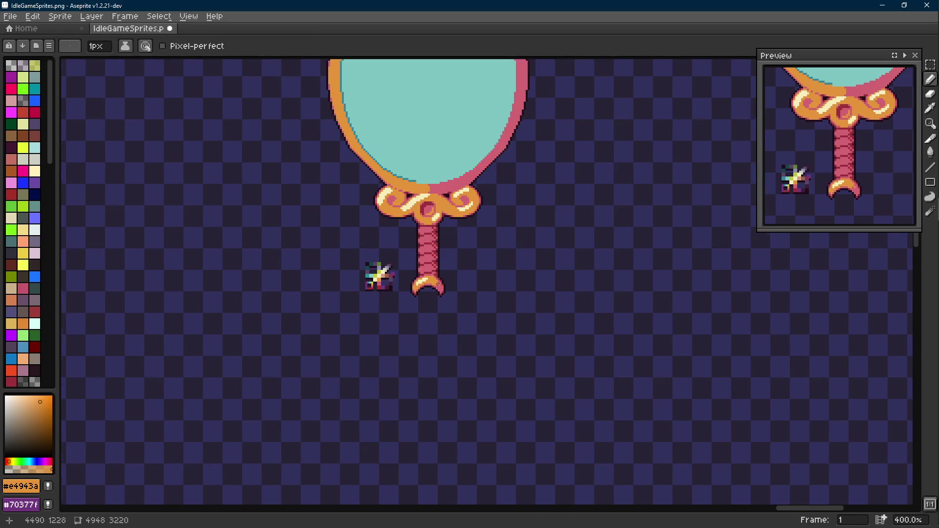
{"action": "scroll", "coordinate": [439, 316], "scroll_direction": "down", "scroll_amount": 1}
{"action": "scroll", "coordinate": [411, 279], "scroll_direction": "up", "scroll_amount": 3}
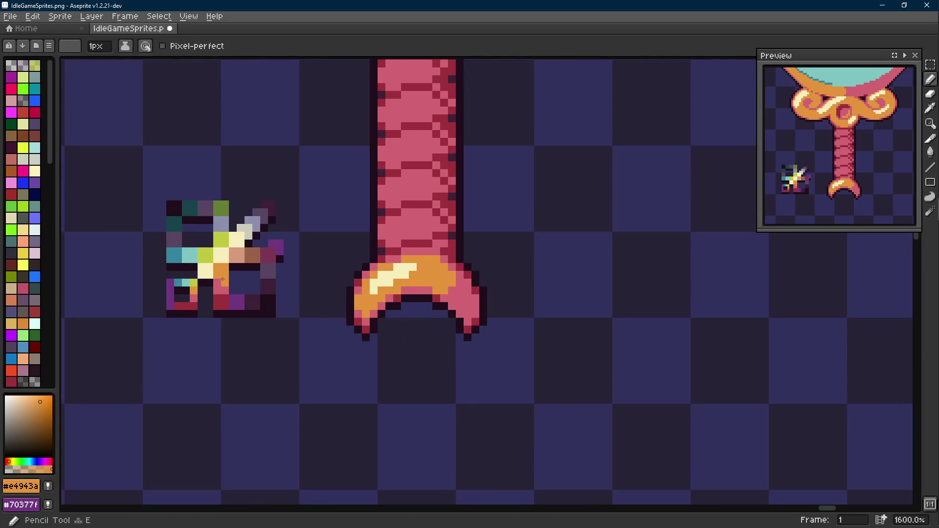
{"action": "left_click", "coordinate": [389, 271], "text": "alt"}
{"action": "scroll", "coordinate": [389, 272], "scroll_direction": "up", "scroll_amount": 1}
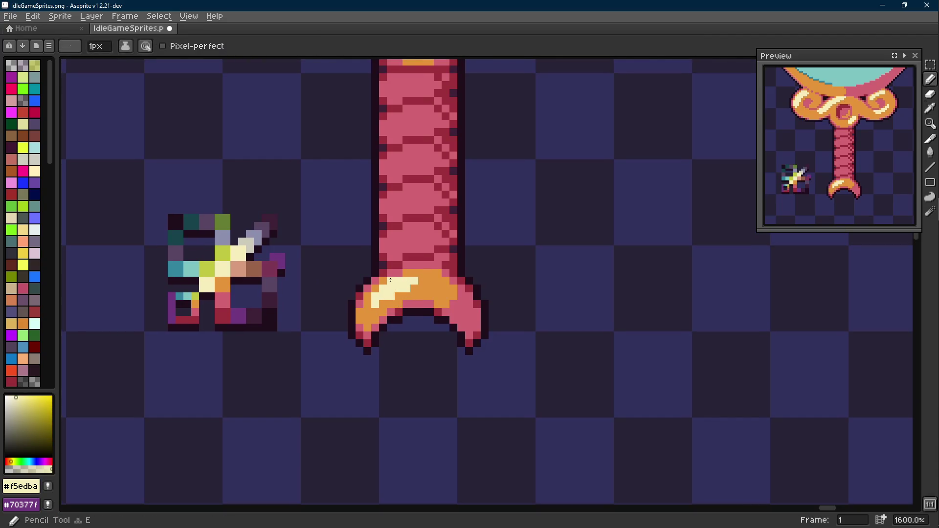
{"action": "scroll", "coordinate": [391, 280], "scroll_direction": "down", "scroll_amount": 2}
{"action": "scroll", "coordinate": [390, 281], "scroll_direction": "down", "scroll_amount": 1}
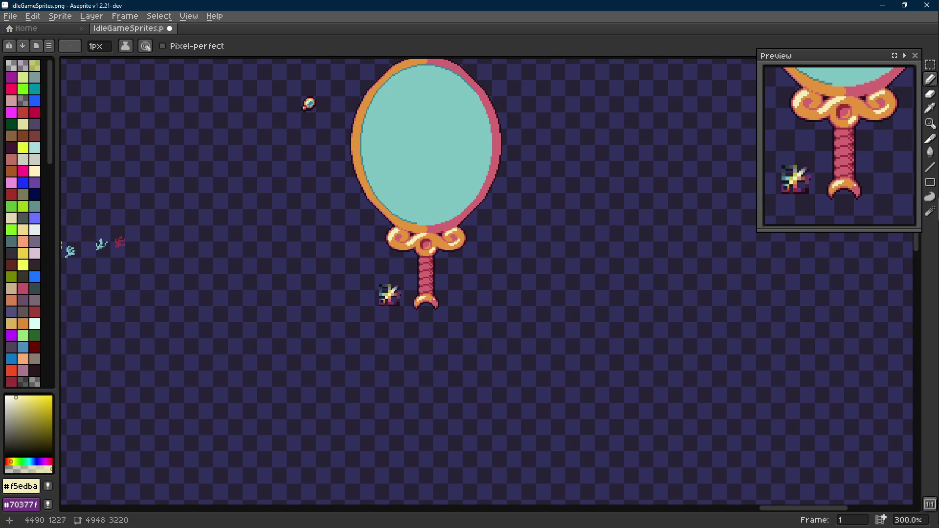
{"action": "scroll", "coordinate": [437, 285], "scroll_direction": "up", "scroll_amount": 2}
{"action": "scroll", "coordinate": [410, 293], "scroll_direction": "up", "scroll_amount": 1}
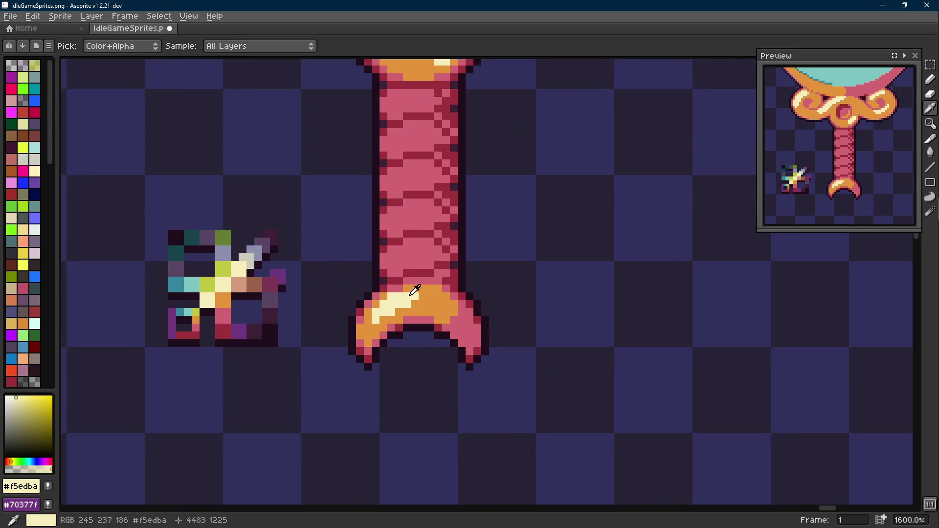
Extend the cream highlight across the crescent's left horn and tip.
{"action": "left_click", "coordinate": [384, 319]}
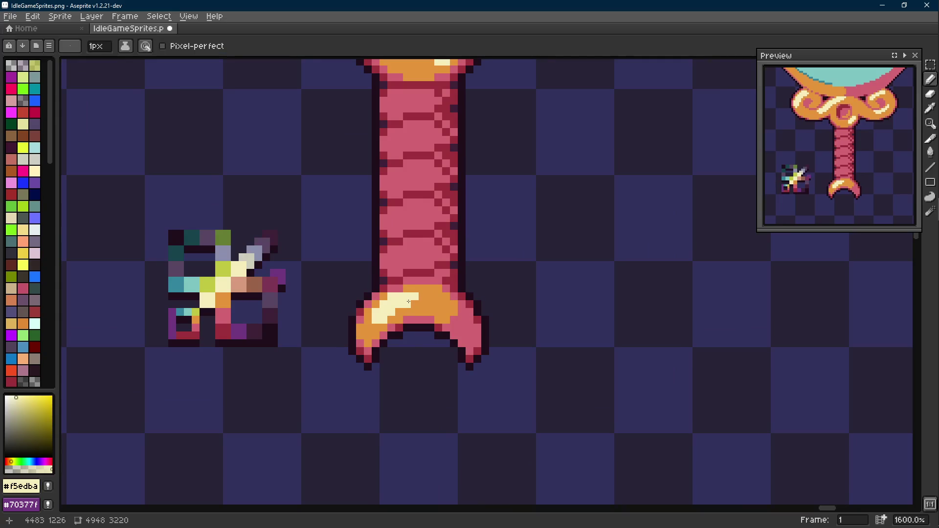
{"action": "left_click", "coordinate": [423, 304]}
{"action": "scroll", "coordinate": [437, 304], "scroll_direction": "down", "scroll_amount": 3}
{"action": "scroll", "coordinate": [441, 294], "scroll_direction": "up", "scroll_amount": 3}
{"action": "scroll", "coordinate": [444, 282], "scroll_direction": "up", "scroll_amount": 1}
{"action": "left_click", "coordinate": [444, 282], "text": "alt"}
{"action": "scroll", "coordinate": [444, 282], "scroll_direction": "down", "scroll_amount": 4}
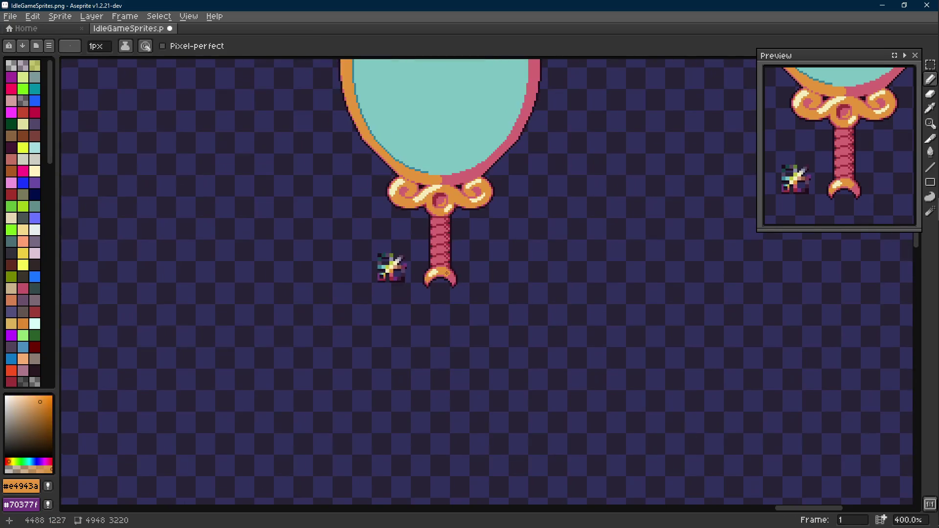
{"action": "scroll", "coordinate": [440, 279], "scroll_direction": "up", "scroll_amount": 1}
Save the sprite sheet, then switch away and back to Aseprite.
{"action": "key", "text": "ctrl+s"}
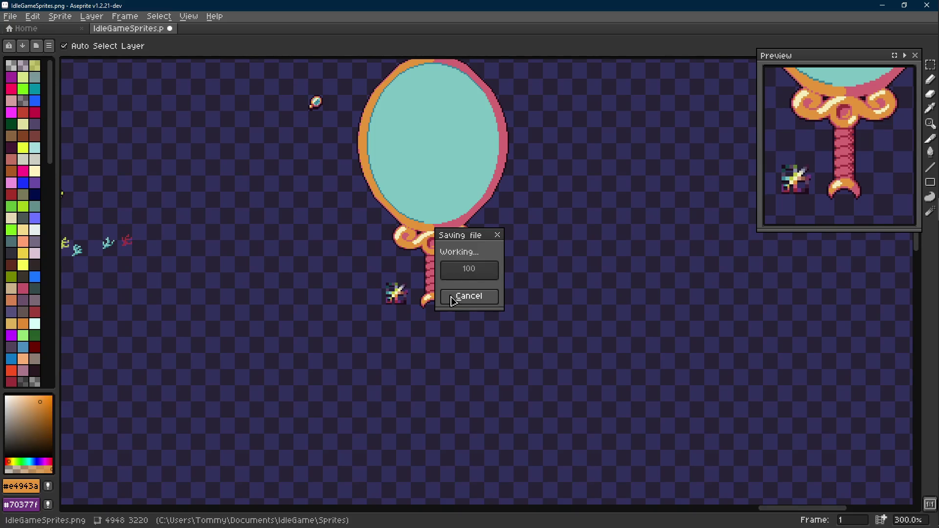
{"action": "key", "text": "alt+Tab"}
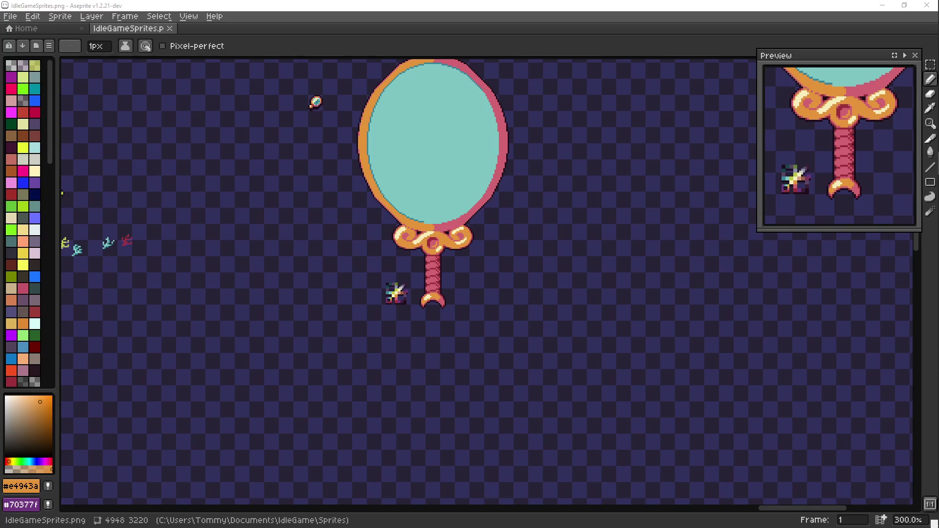
{"action": "key", "text": "alt+Tab"}
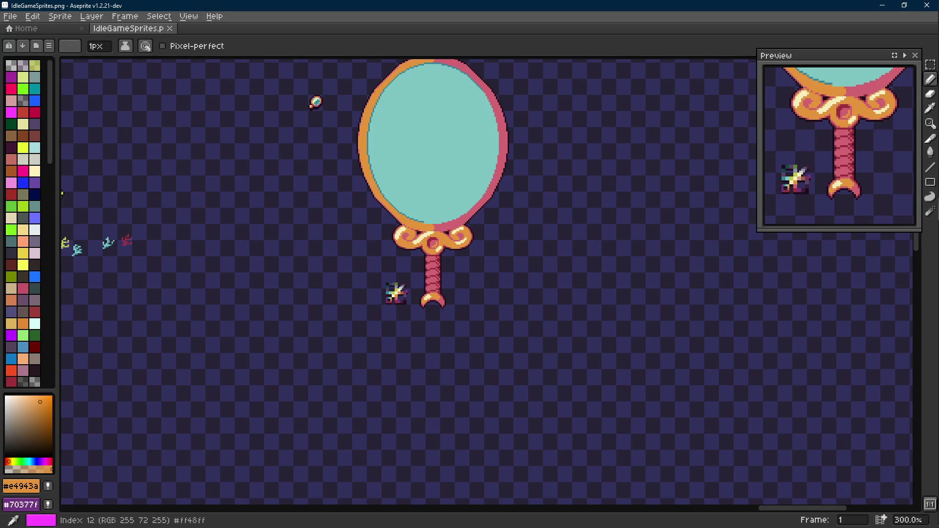
{"action": "scroll", "coordinate": [487, 264], "scroll_direction": "down", "scroll_amount": 2}
{"action": "scroll", "coordinate": [487, 263], "scroll_direction": "up", "scroll_amount": 1}
Save, then select one crescent horn, flip it and place it as the matching right horn.
{"action": "key", "text": "ctrl+s"}
{"action": "left_click_drag", "start_coordinate": [466, 270], "coordinate": [449, 332]}
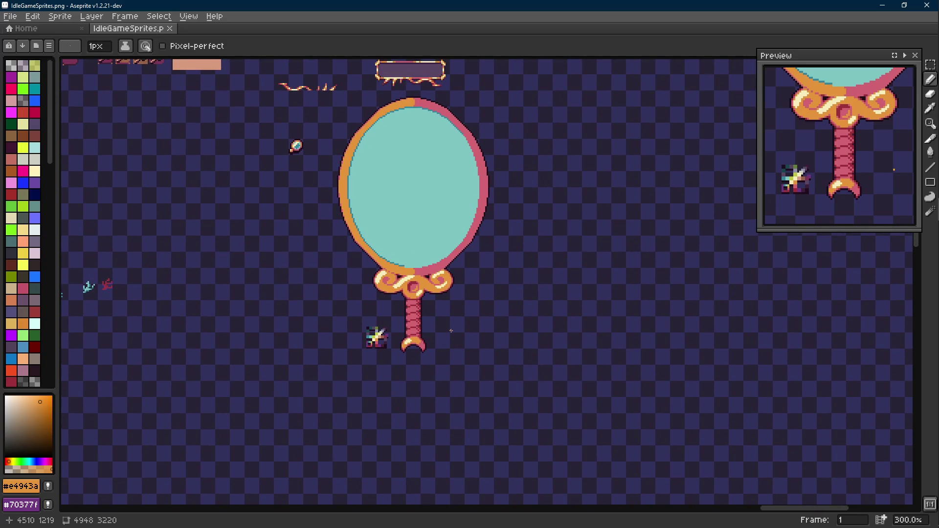
{"action": "scroll", "coordinate": [422, 352], "scroll_direction": "up", "scroll_amount": 2}
{"action": "scroll", "coordinate": [367, 315], "scroll_direction": "up", "scroll_amount": 2}
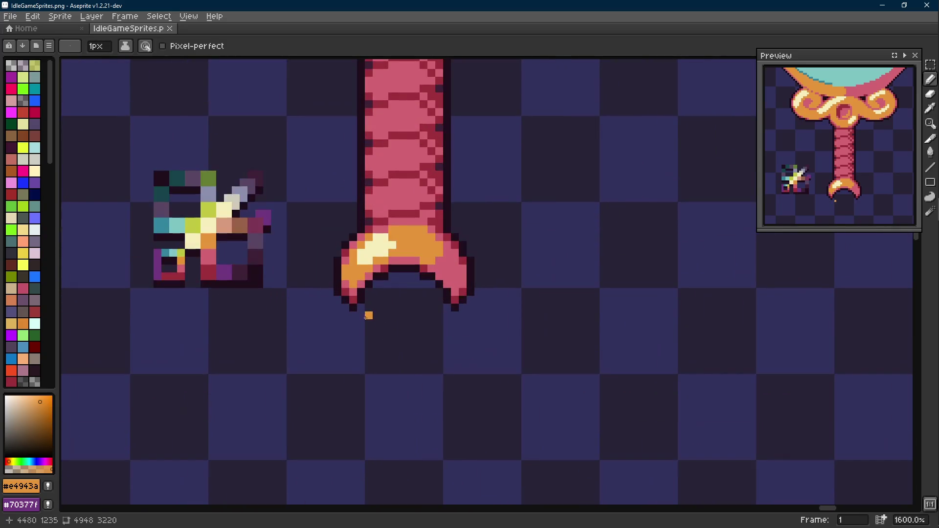
{"action": "scroll", "coordinate": [369, 316], "scroll_direction": "up", "scroll_amount": 1}
{"action": "key", "text": "m"}
{"action": "left_click_drag", "start_coordinate": [306, 258], "coordinate": [358, 344]}
{"action": "left_click_drag", "start_coordinate": [334, 301], "coordinate": [520, 298]}
{"action": "key", "text": "ctrl+d"}
Sample cream and draw a line highlight down the crescent's left curve.
{"action": "key", "text": "alt"}
{"action": "left_click", "coordinate": [507, 312], "text": "alt"}
{"action": "key", "text": "b"}
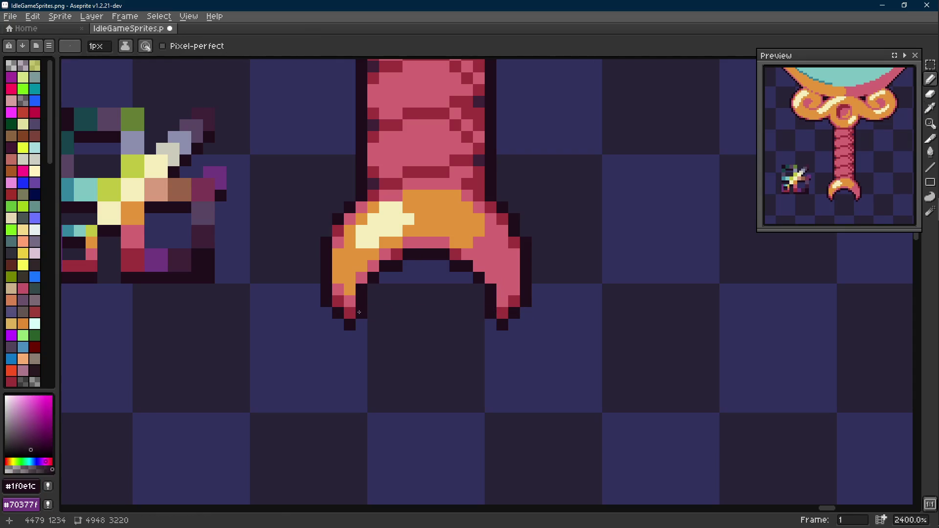
{"action": "scroll", "coordinate": [418, 321], "scroll_direction": "down", "scroll_amount": 4}
{"action": "left_click_drag", "start_coordinate": [479, 320], "coordinate": [470, 347]}
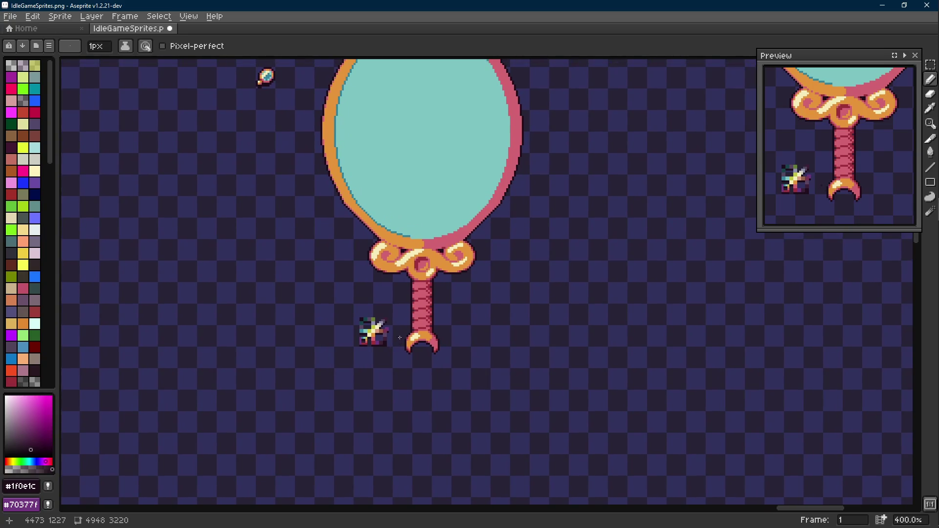
{"action": "scroll", "coordinate": [398, 337], "scroll_direction": "up", "scroll_amount": 2}
{"action": "key", "text": "alt"}
{"action": "left_click", "coordinate": [382, 257], "text": "alt"}
{"action": "key", "text": "l"}
{"action": "mouse_move", "coordinate": [368, 263]}
{"action": "left_mouse_down"}
{"action": "mouse_move", "coordinate": [364, 288]}
{"action": "mouse_move", "coordinate": [370, 271]}
{"action": "left_mouse_up"}
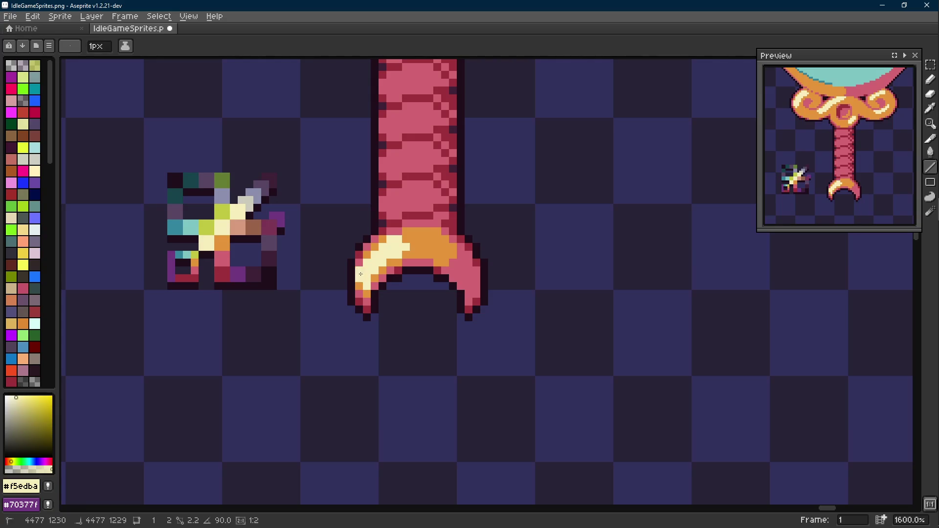
{"action": "scroll", "coordinate": [371, 272], "scroll_direction": "up", "scroll_amount": 1}
Add a pixel at the crescent's left edge, undo it, and save the sprite sheet.
{"action": "key", "text": "b"}
{"action": "left_click", "coordinate": [362, 255], "text": "alt"}
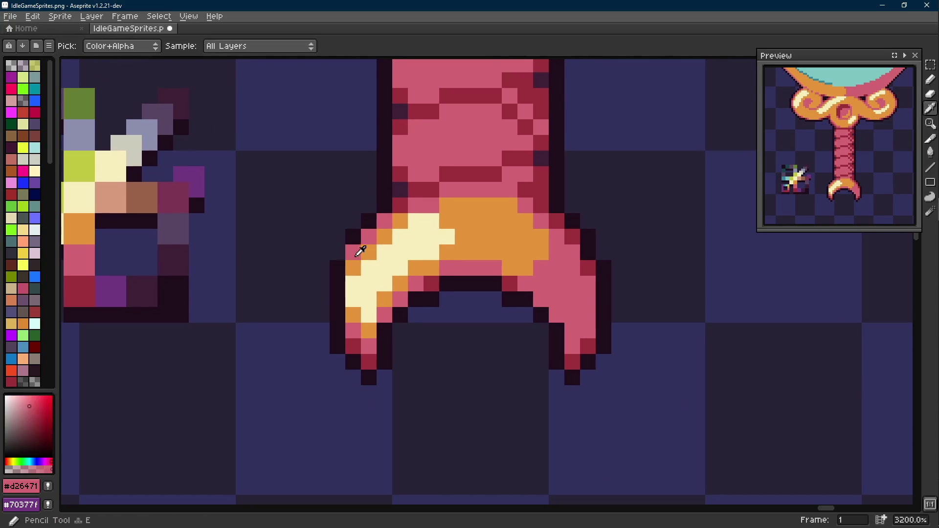
{"action": "left_click", "coordinate": [354, 257], "text": "alt"}
{"action": "scroll", "coordinate": [383, 256], "scroll_direction": "down", "scroll_amount": 3}
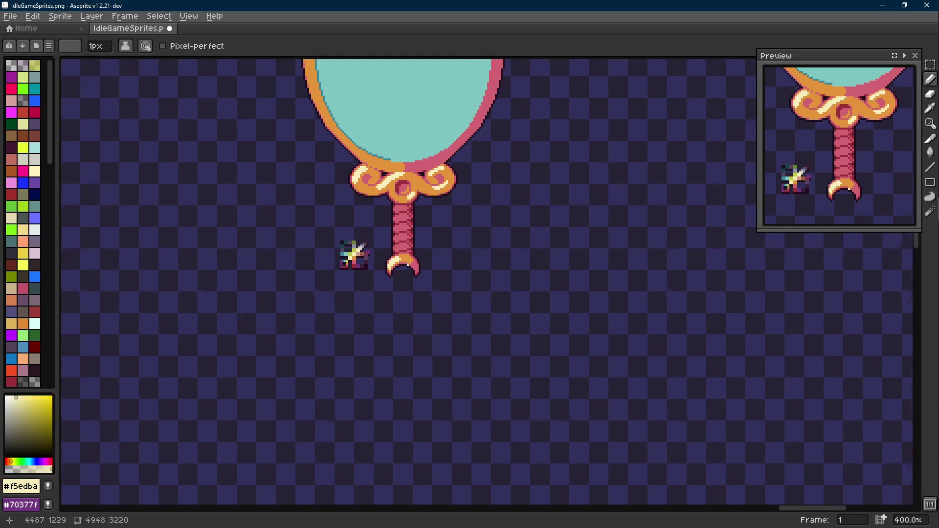
{"action": "scroll", "coordinate": [383, 256], "scroll_direction": "down", "scroll_amount": 2}
{"action": "scroll", "coordinate": [409, 268], "scroll_direction": "up", "scroll_amount": 2}
{"action": "key", "text": "ctrl+z"}
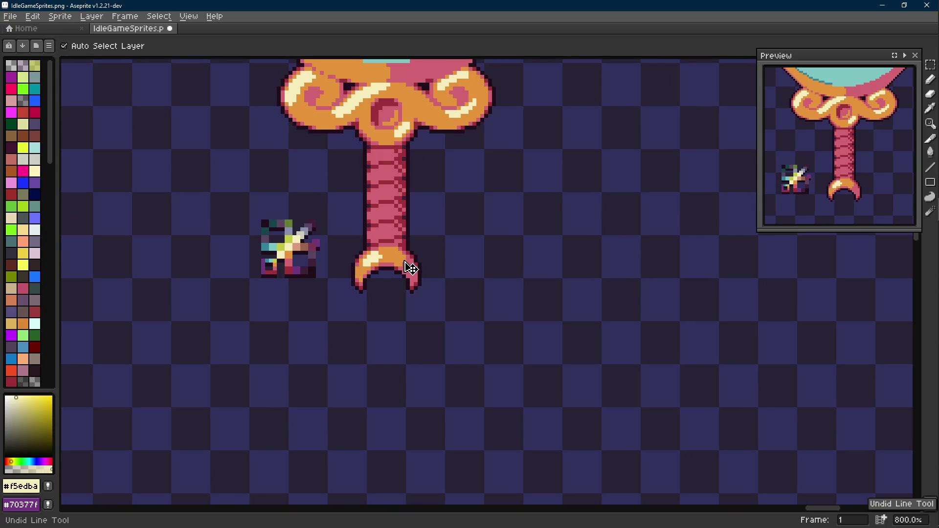
{"action": "key", "text": "b"}
{"action": "mouse_move", "coordinate": [408, 269]}
{"action": "left_mouse_down"}
{"action": "mouse_move", "coordinate": [425, 306]}
{"action": "mouse_move", "coordinate": [470, 335]}
{"action": "left_mouse_up"}
{"action": "scroll", "coordinate": [426, 306], "scroll_direction": "down", "scroll_amount": 1}
{"action": "key", "text": "ctrl+s"}
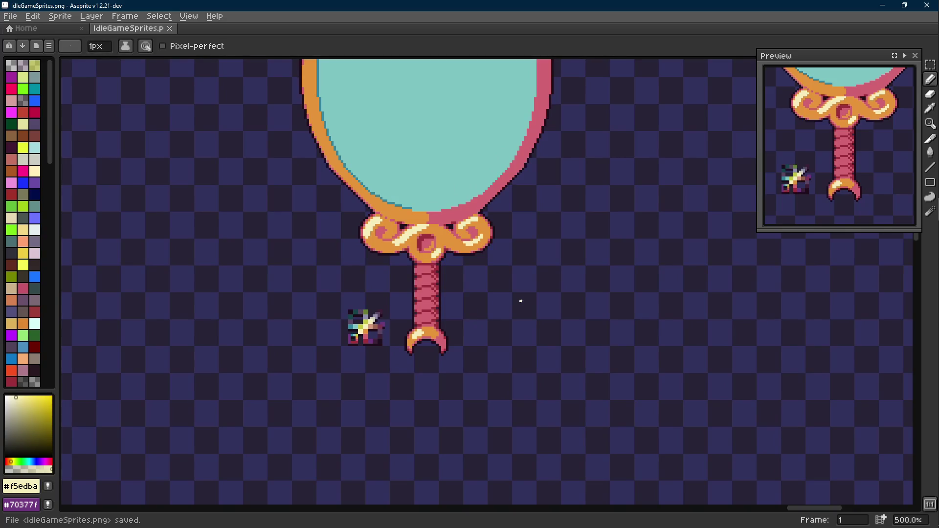
{"action": "scroll", "coordinate": [473, 314], "scroll_direction": "down", "scroll_amount": 1}
{"action": "scroll", "coordinate": [470, 308], "scroll_direction": "down", "scroll_amount": 1}
Move the sparkle sprite farther left, then select the whole mirror sprite.
{"action": "left_click_drag", "start_coordinate": [470, 311], "coordinate": [464, 323]}
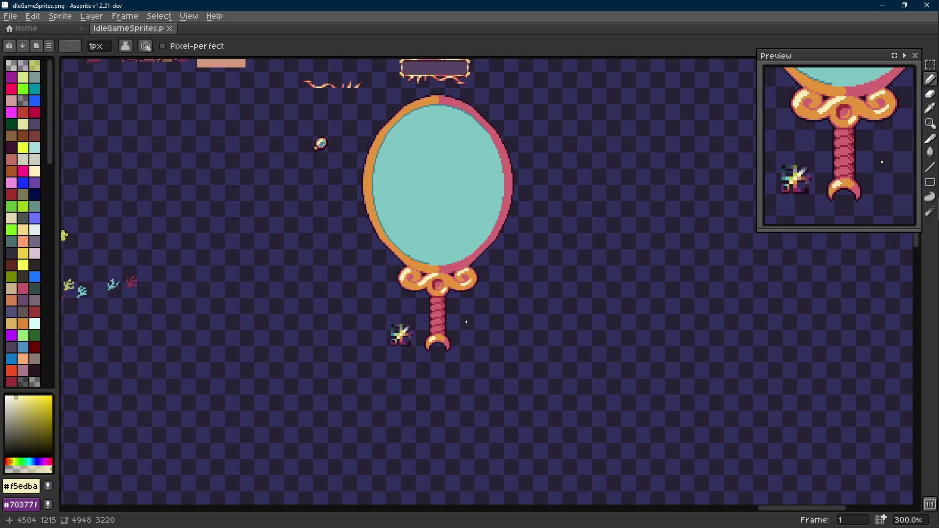
{"action": "key", "text": "m"}
{"action": "mouse_move", "coordinate": [382, 319]}
{"action": "left_mouse_down"}
{"action": "mouse_move", "coordinate": [419, 356]}
{"action": "mouse_move", "coordinate": [262, 279]}
{"action": "left_mouse_up"}
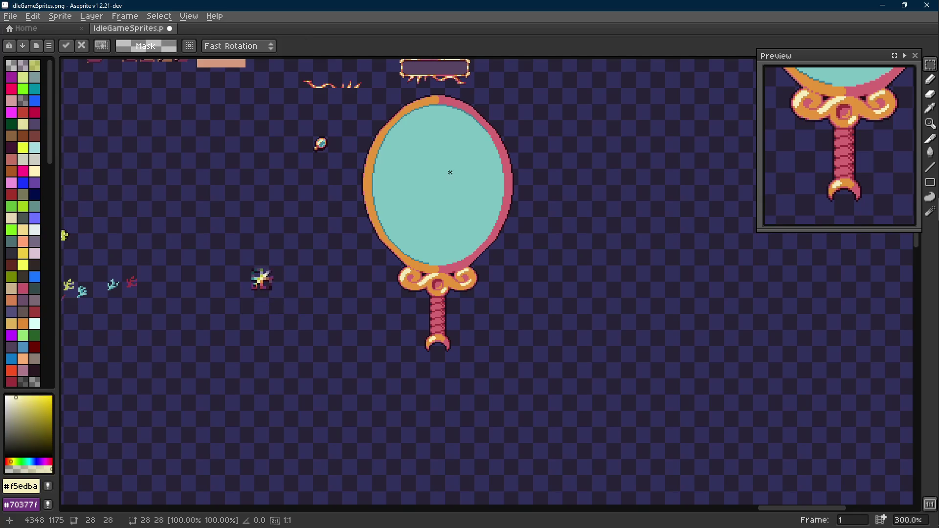
{"action": "left_click", "coordinate": [524, 101]}
{"action": "left_click_drag", "start_coordinate": [531, 97], "coordinate": [353, 389]}
{"action": "left_click_drag", "start_coordinate": [489, 90], "coordinate": [421, 134]}
{"action": "scroll", "coordinate": [441, 183], "scroll_direction": "down", "scroll_amount": 5}
{"action": "left_click_drag", "start_coordinate": [440, 220], "coordinate": [294, 257]}
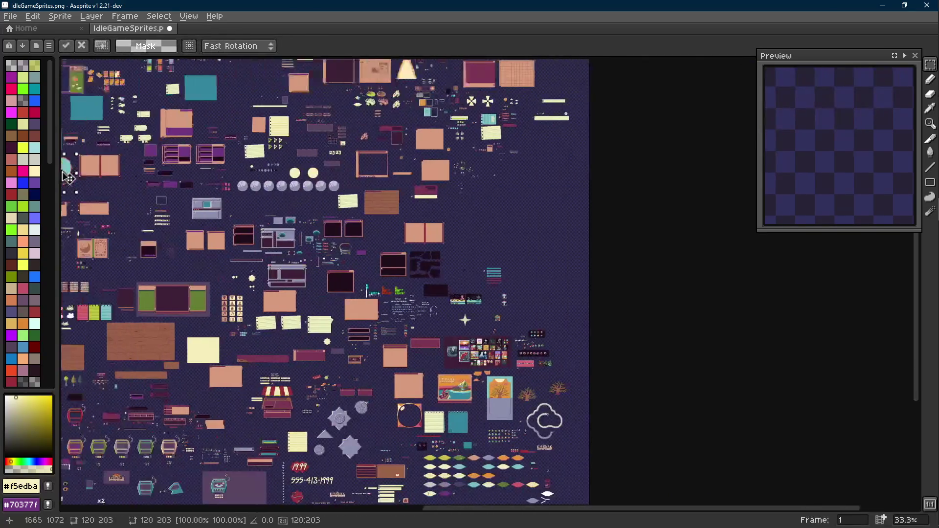
{"action": "scroll", "coordinate": [220, 221], "scroll_direction": "up", "scroll_amount": 1}
{"action": "left_click_drag", "start_coordinate": [67, 174], "coordinate": [128, 173]}
{"action": "mouse_move", "coordinate": [268, 189]}
{"action": "left_mouse_down"}
{"action": "mouse_move", "coordinate": [395, 204]}
{"action": "mouse_move", "coordinate": [380, 144]}
{"action": "left_mouse_up"}
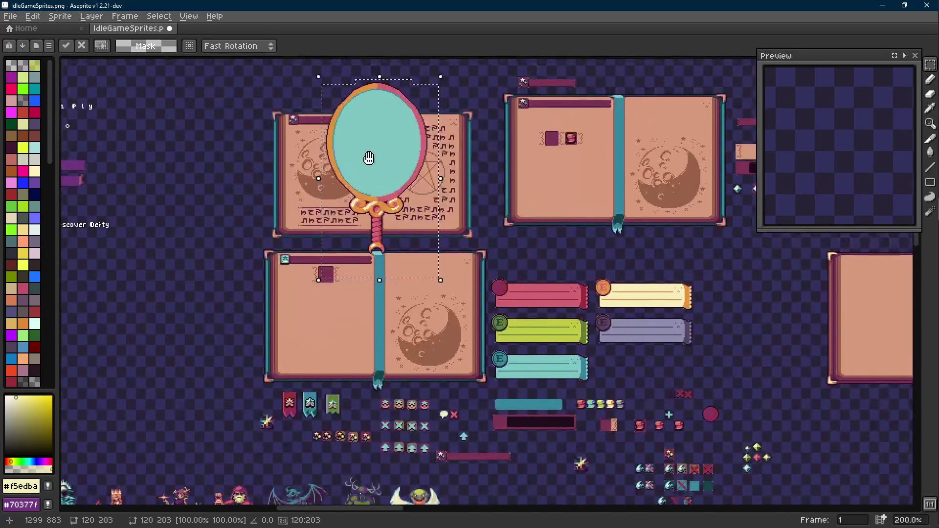
{"action": "left_click_drag", "start_coordinate": [378, 145], "coordinate": [367, 182]}
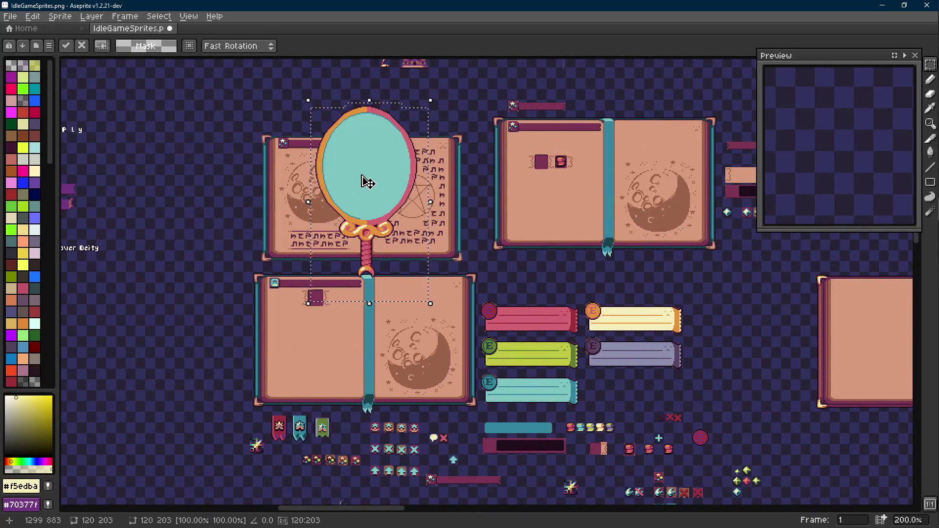
{"action": "scroll", "coordinate": [367, 182], "scroll_direction": "down", "scroll_amount": 3}
{"action": "left_click_drag", "start_coordinate": [470, 220], "coordinate": [352, 330]}
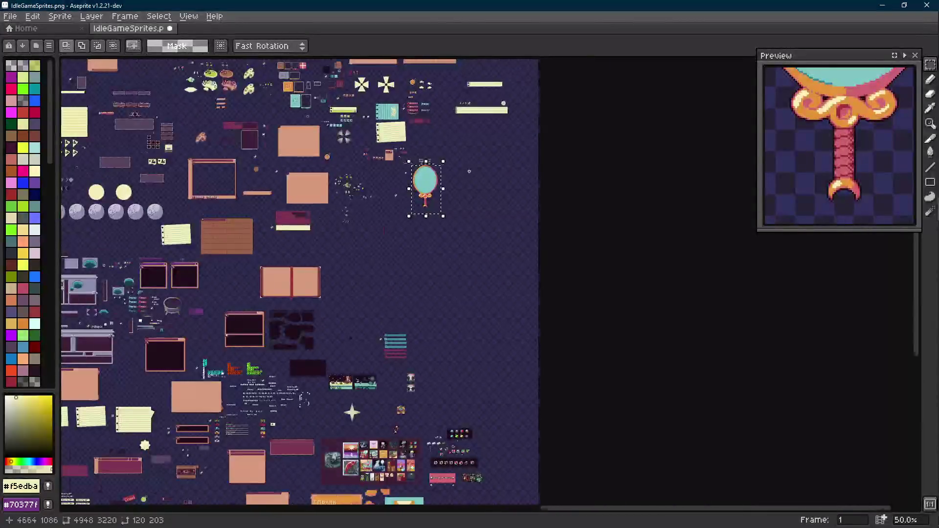
{"action": "scroll", "coordinate": [425, 184], "scroll_direction": "up", "scroll_amount": 3}
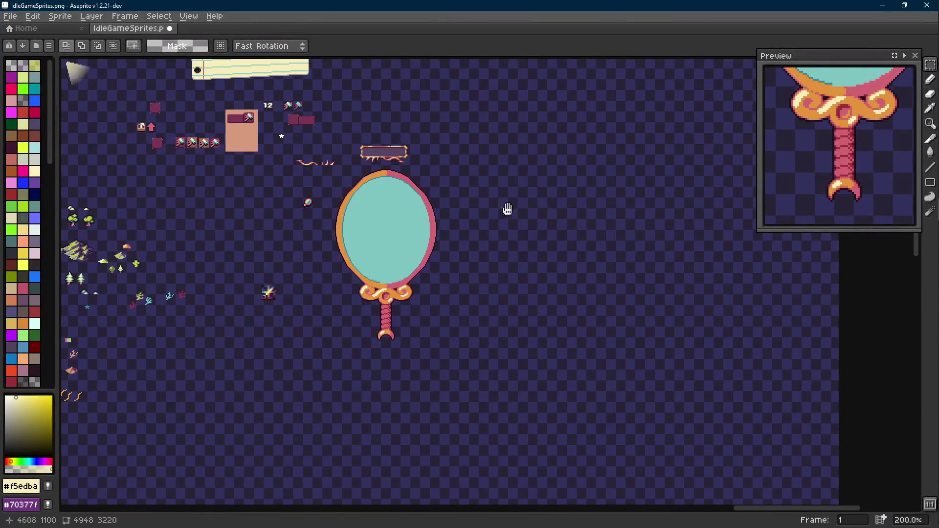
Select the sparkle sprite and drag it right, closer to the mirror's handle.
{"action": "left_click_drag", "start_coordinate": [664, 196], "coordinate": [523, 209]}
{"action": "scroll", "coordinate": [476, 277], "scroll_direction": "up", "scroll_amount": 1}
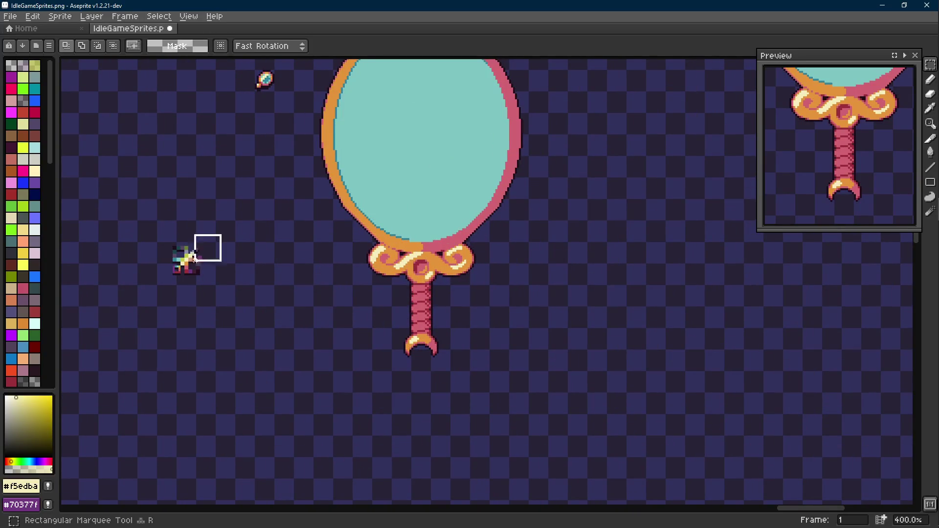
{"action": "left_click_drag", "start_coordinate": [165, 231], "coordinate": [226, 304]}
{"action": "left_click_drag", "start_coordinate": [193, 268], "coordinate": [276, 288]}
{"action": "key", "text": "Escape"}
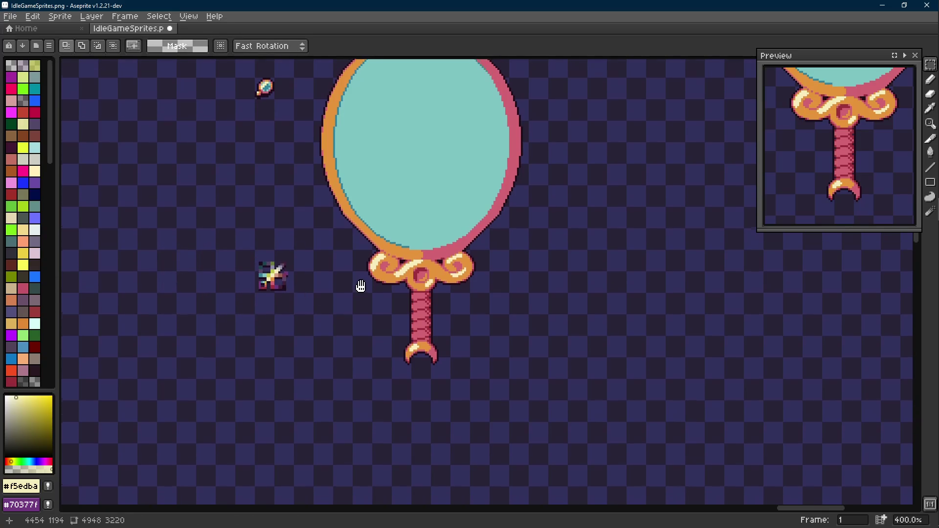
{"action": "scroll", "coordinate": [361, 277], "scroll_direction": "up", "scroll_amount": 3}
{"action": "key", "text": "Scroll_Lock"}
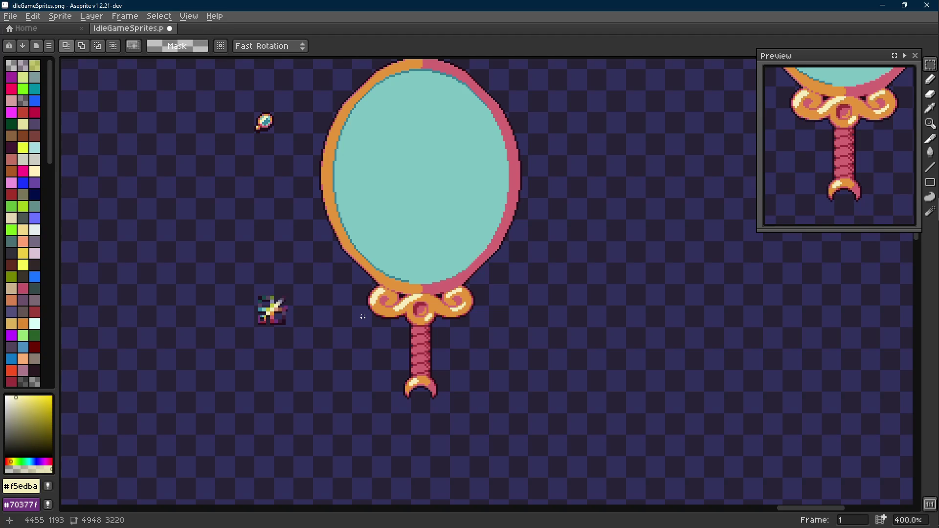
{"action": "scroll", "coordinate": [355, 283], "scroll_direction": "up", "scroll_amount": 2}
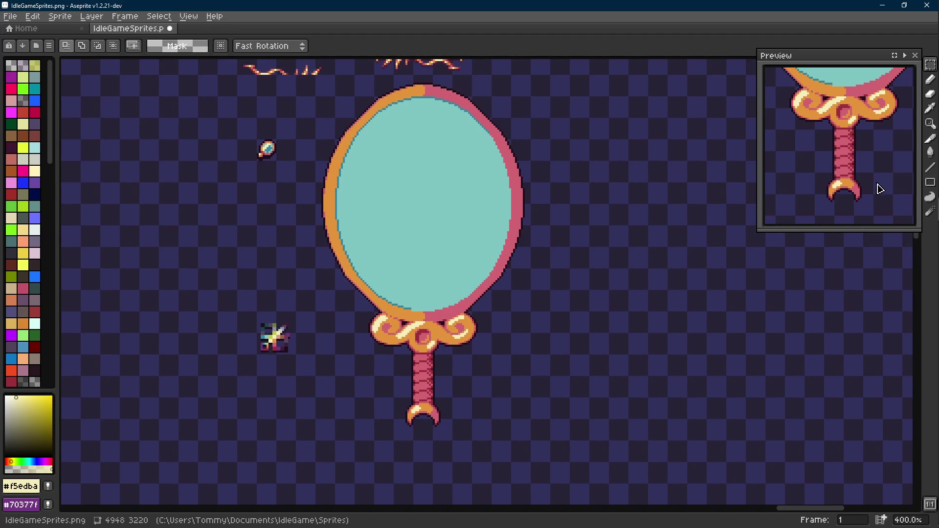
Pan over the mirror and sample the pink frame colour.
{"action": "mouse_move", "coordinate": [866, 169]}
{"action": "left_mouse_down"}
{"action": "mouse_move", "coordinate": [846, 197]}
{"action": "mouse_move", "coordinate": [851, 156]}
{"action": "left_mouse_up"}
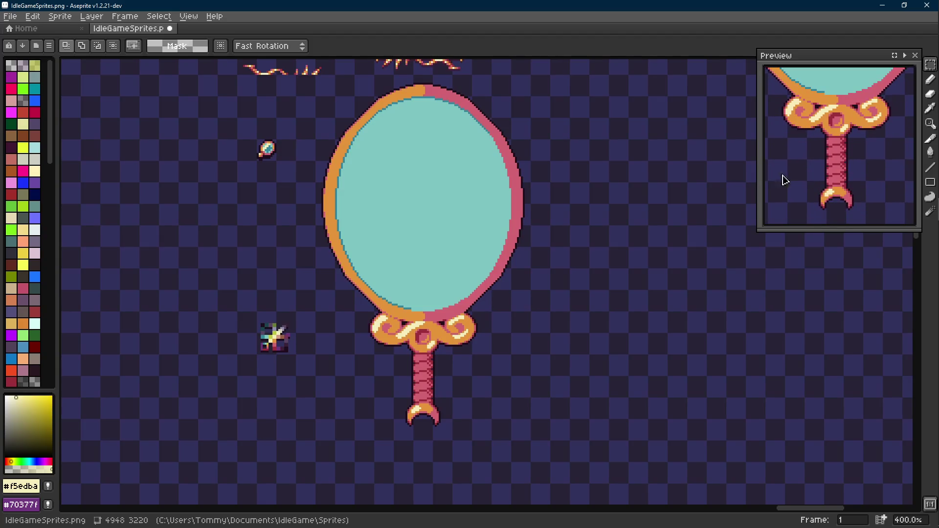
{"action": "left_click_drag", "start_coordinate": [427, 279], "coordinate": [443, 265]}
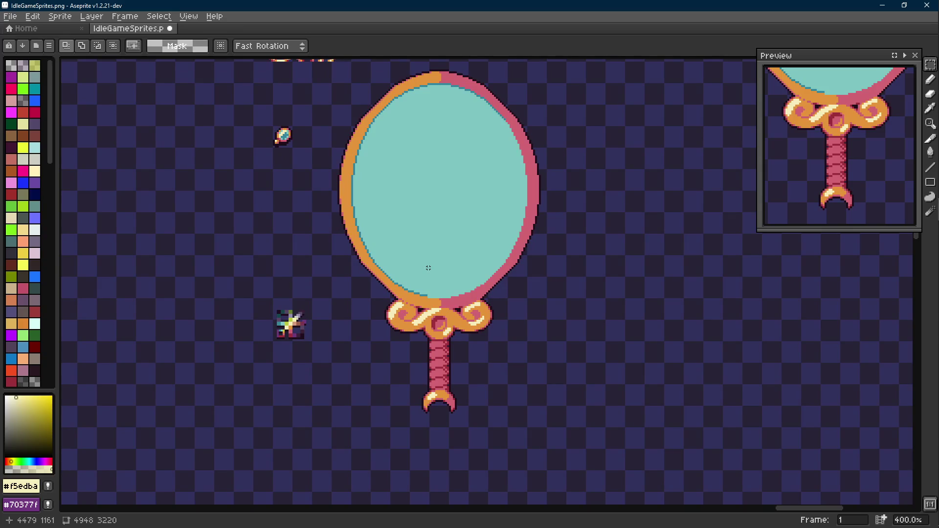
{"action": "scroll", "coordinate": [423, 276], "scroll_direction": "up", "scroll_amount": 1}
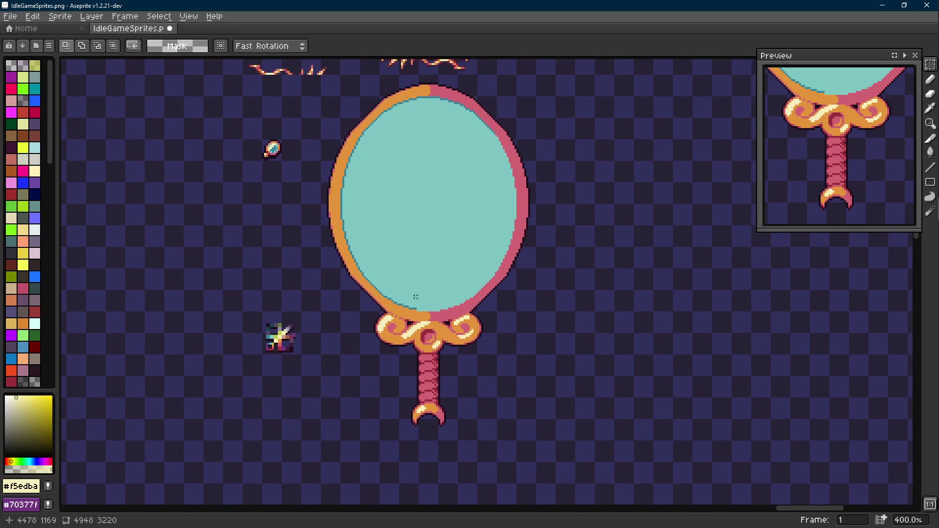
{"action": "key", "text": "alt"}
{"action": "left_click", "coordinate": [449, 317], "text": "alt"}
{"action": "scroll", "coordinate": [444, 321], "scroll_direction": "up", "scroll_amount": 1}
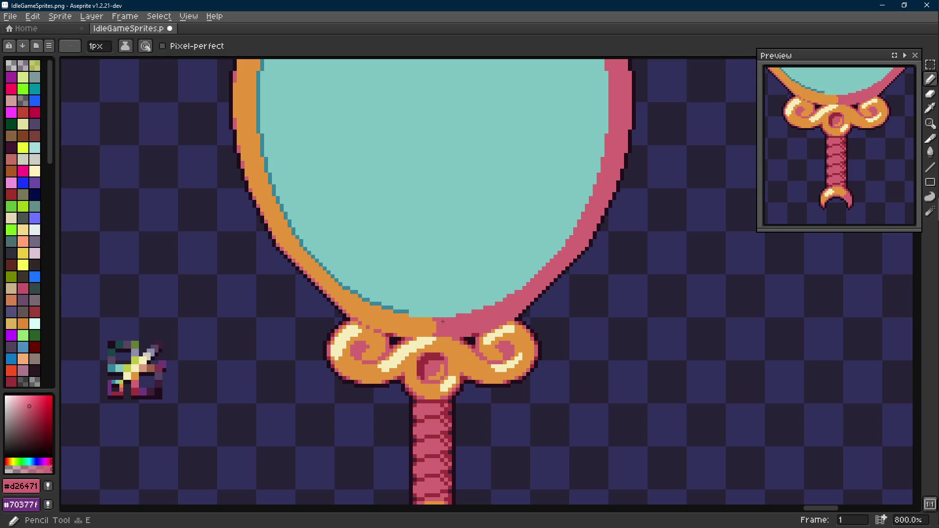
{"action": "scroll", "coordinate": [441, 320], "scroll_direction": "down", "scroll_amount": 3}
{"action": "scroll", "coordinate": [441, 321], "scroll_direction": "up", "scroll_amount": 3}
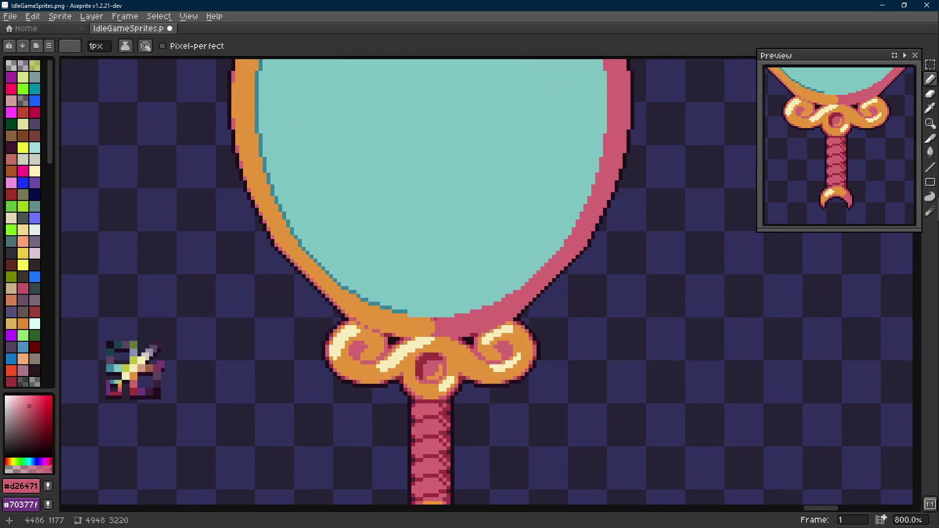
{"action": "scroll", "coordinate": [437, 323], "scroll_direction": "up", "scroll_amount": 2}
Draw pink #d26471 line strokes along the orange/teal boundary at the mirror's bottom.
{"action": "key", "text": "l"}
{"action": "left_click_drag", "start_coordinate": [433, 323], "coordinate": [280, 305]}
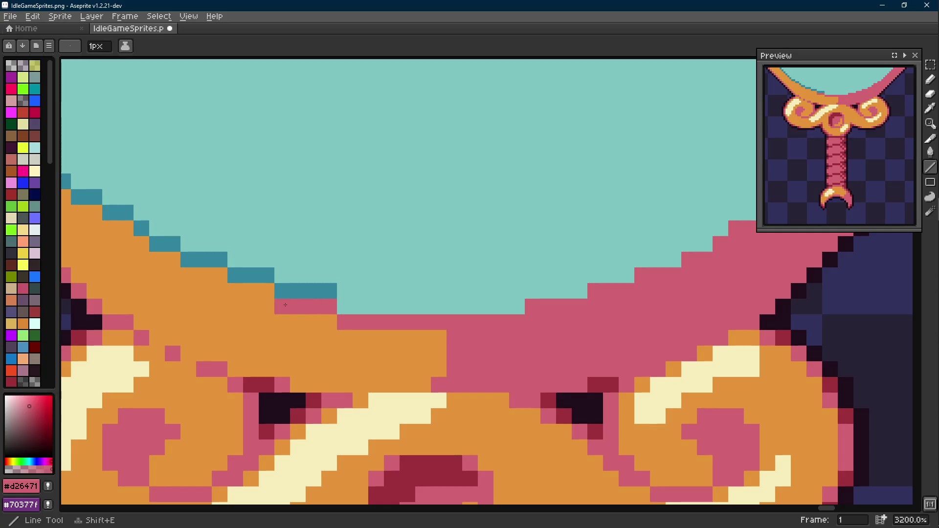
{"action": "scroll", "coordinate": [441, 324], "scroll_direction": "down", "scroll_amount": 2}
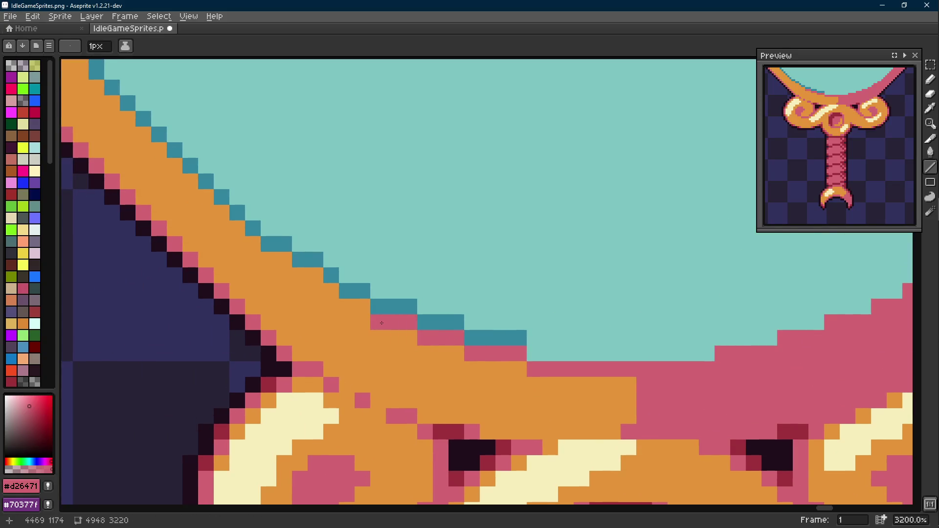
{"action": "key", "text": "alt"}
{"action": "scroll", "coordinate": [329, 303], "scroll_direction": "down", "scroll_amount": 1}
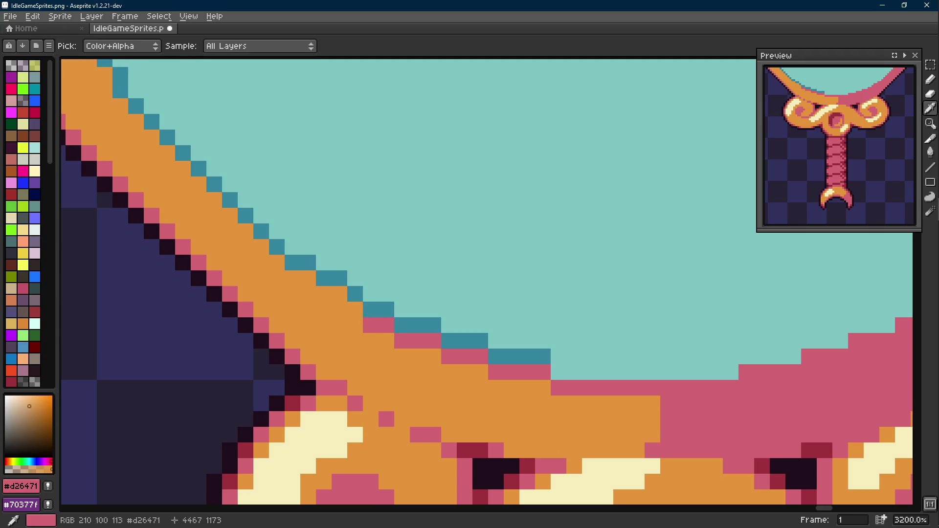
{"action": "scroll", "coordinate": [329, 303], "scroll_direction": "down", "scroll_amount": 1}
{"action": "scroll", "coordinate": [368, 315], "scroll_direction": "down", "scroll_amount": 1}
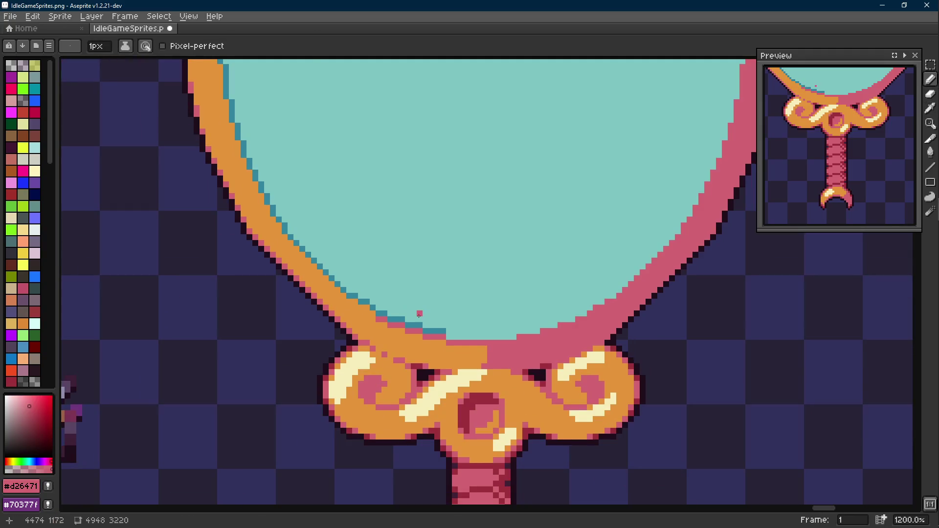
{"action": "key", "text": "Scroll_Lock"}
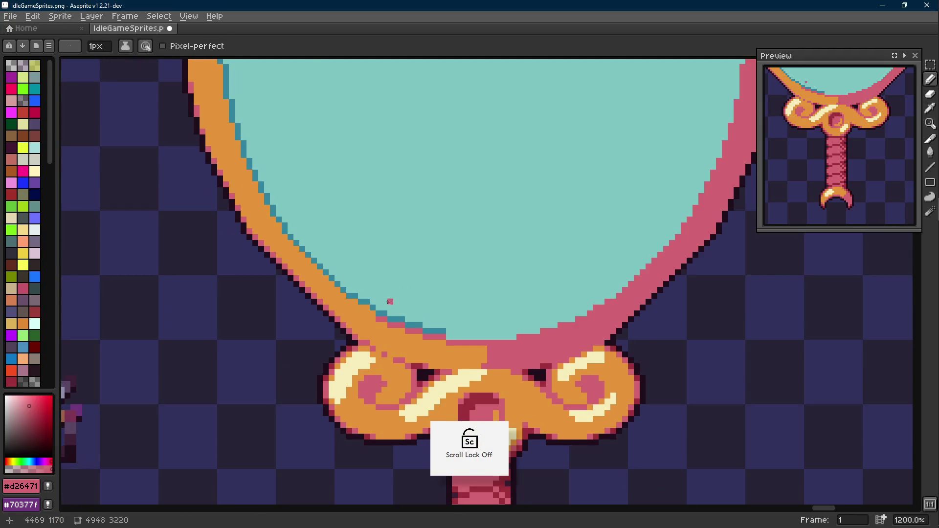
{"action": "scroll", "coordinate": [419, 314], "scroll_direction": "up", "scroll_amount": 1}
{"action": "key", "text": "l"}
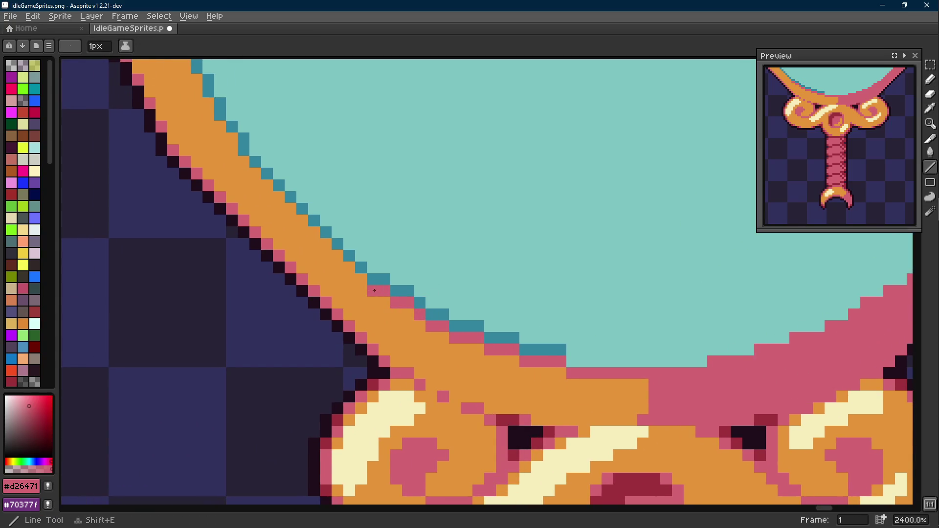
{"action": "scroll", "coordinate": [362, 279], "scroll_direction": "down", "scroll_amount": 5}
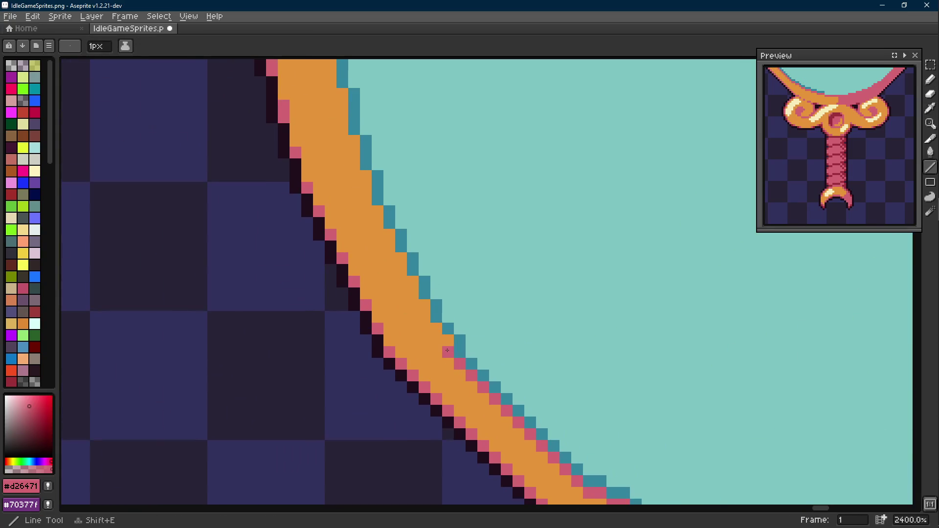
{"action": "mouse_move", "coordinate": [437, 329]}
{"action": "left_mouse_down"}
{"action": "mouse_move", "coordinate": [403, 287]}
{"action": "mouse_move", "coordinate": [390, 250]}
{"action": "left_mouse_up"}
{"action": "scroll", "coordinate": [413, 280], "scroll_direction": "down", "scroll_amount": 2}
{"action": "scroll", "coordinate": [391, 249], "scroll_direction": "up", "scroll_amount": 2}
Run pink pixels up the left rim's inner edge with short vertical strokes.
{"action": "key", "text": "b"}
{"action": "left_click", "coordinate": [389, 316]}
{"action": "key", "text": "l"}
{"action": "left_click_drag", "start_coordinate": [378, 282], "coordinate": [379, 264]}
{"action": "scroll", "coordinate": [379, 264], "scroll_direction": "up", "scroll_amount": 2}
{"action": "left_click_drag", "start_coordinate": [378, 359], "coordinate": [366, 254]}
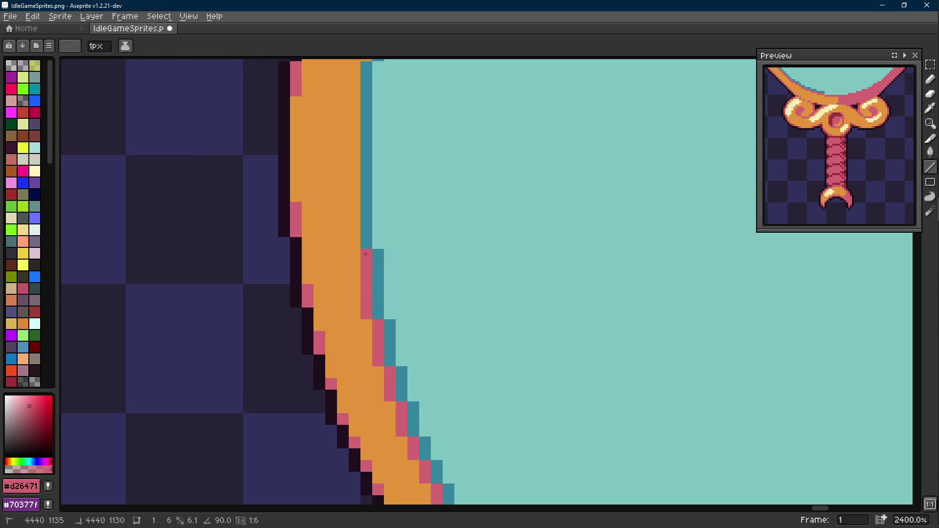
{"action": "scroll", "coordinate": [366, 254], "scroll_direction": "up", "scroll_amount": 3}
{"action": "left_click_drag", "start_coordinate": [345, 401], "coordinate": [343, 224]}
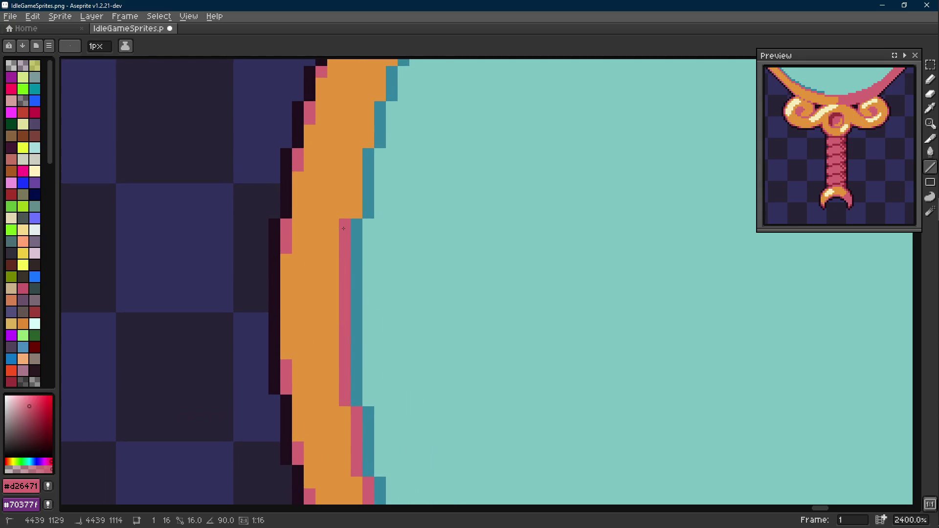
{"action": "scroll", "coordinate": [343, 229], "scroll_direction": "up", "scroll_amount": 2}
{"action": "left_click_drag", "start_coordinate": [345, 331], "coordinate": [352, 234]}
{"action": "scroll", "coordinate": [352, 243], "scroll_direction": "down", "scroll_amount": 1}
{"action": "left_click_drag", "start_coordinate": [312, 337], "coordinate": [360, 226]}
{"action": "scroll", "coordinate": [353, 250], "scroll_direction": "up", "scroll_amount": 3}
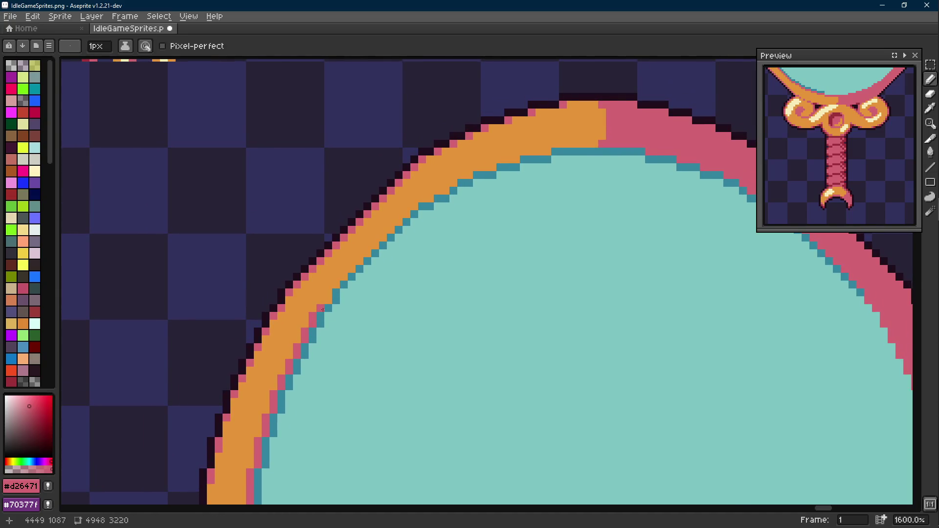
Continue the pink edging diagonally along the upper rim's inner curve.
{"action": "key", "text": "l"}
{"action": "mouse_move", "coordinate": [372, 249]}
{"action": "left_mouse_down"}
{"action": "mouse_move", "coordinate": [427, 193]}
{"action": "mouse_move", "coordinate": [497, 168]}
{"action": "left_mouse_up"}
{"action": "scroll", "coordinate": [476, 176], "scroll_direction": "up", "scroll_amount": 3}
{"action": "mouse_move", "coordinate": [435, 213]}
{"action": "left_mouse_down"}
{"action": "mouse_move", "coordinate": [418, 213]}
{"action": "mouse_move", "coordinate": [525, 189]}
{"action": "left_mouse_up"}
{"action": "scroll", "coordinate": [526, 189], "scroll_direction": "down", "scroll_amount": 4}
{"action": "scroll", "coordinate": [541, 235], "scroll_direction": "up", "scroll_amount": 2}
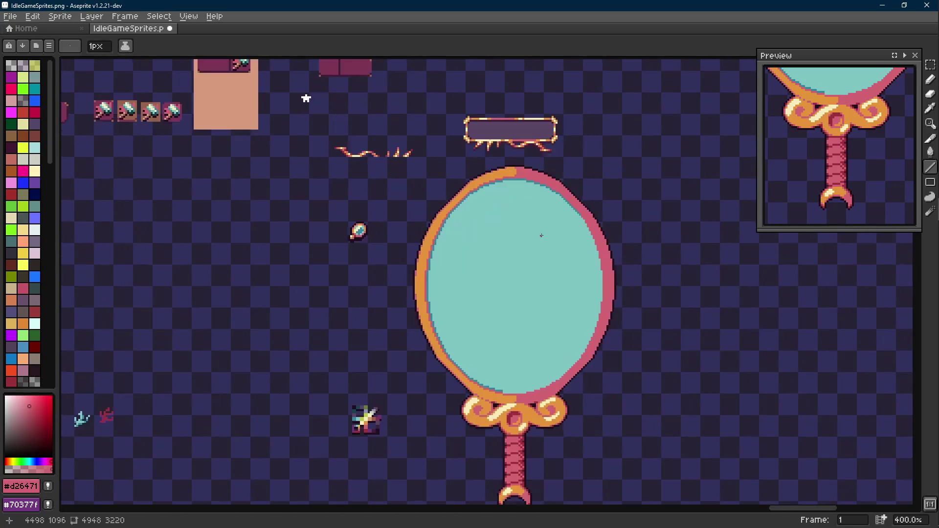
Undo the recent unwanted line and pencil strokes.
{"action": "left_click_drag", "start_coordinate": [521, 255], "coordinate": [472, 235]}
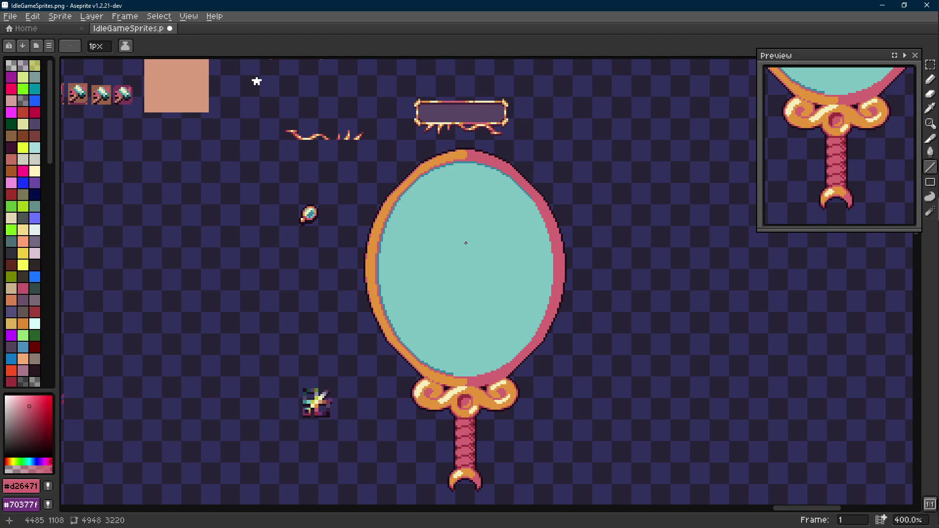
{"action": "key", "text": "ctrl+z"}
{"action": "key", "text": "v"}
{"action": "key", "text": "l"}
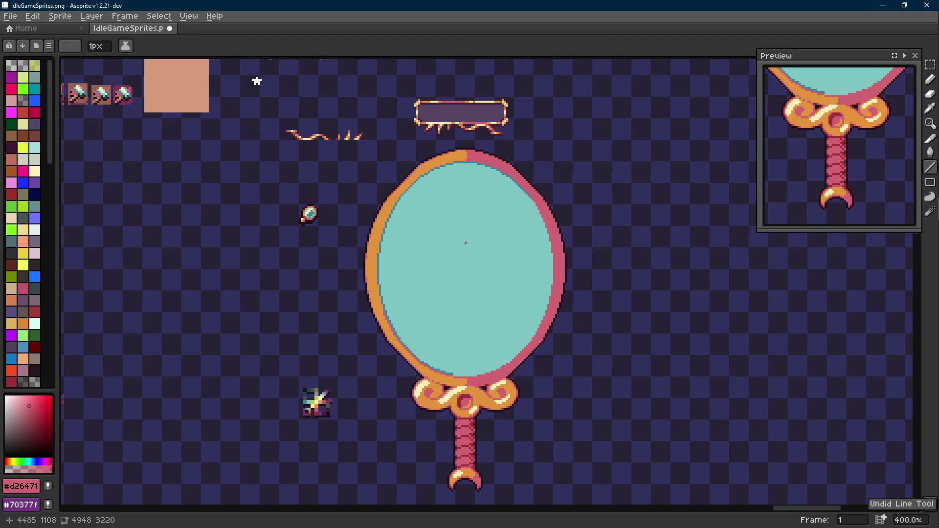
{"action": "key", "text": "Scroll_Lock"}
{"action": "scroll", "coordinate": [470, 345], "scroll_direction": "up", "scroll_amount": 1}
{"action": "scroll", "coordinate": [426, 274], "scroll_direction": "up", "scroll_amount": 1}
{"action": "key", "text": "v"}
{"action": "key", "text": "ctrl+z"}
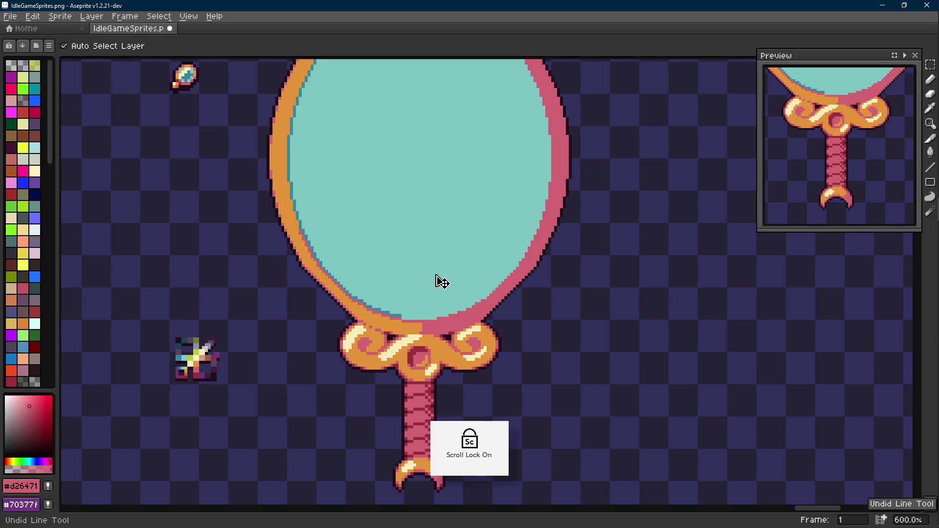
{"action": "key", "text": "ctrl+z"}
{"action": "key", "text": "ctrl+z"}
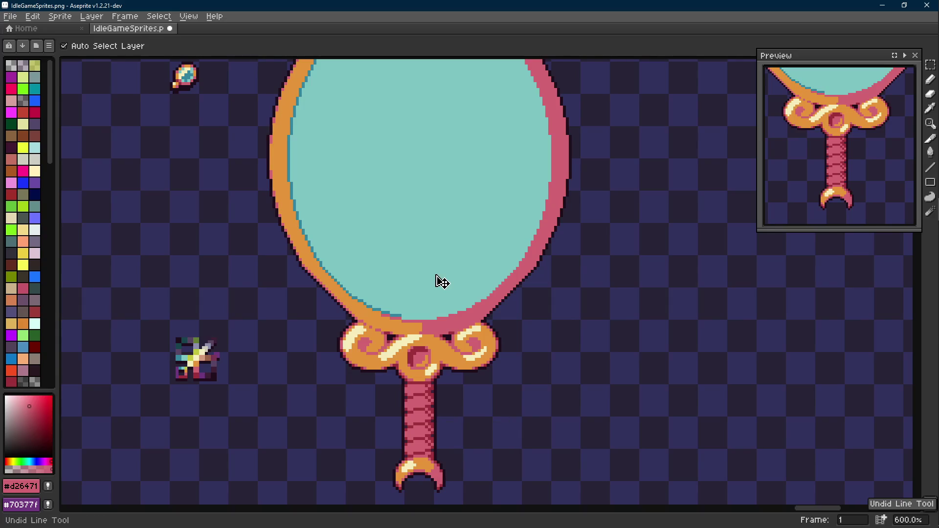
Draw a dark teal #34859d line along the glass bottom above the knot and save.
{"action": "key", "text": "b"}
{"action": "scroll", "coordinate": [439, 281], "scroll_direction": "down", "scroll_amount": 2}
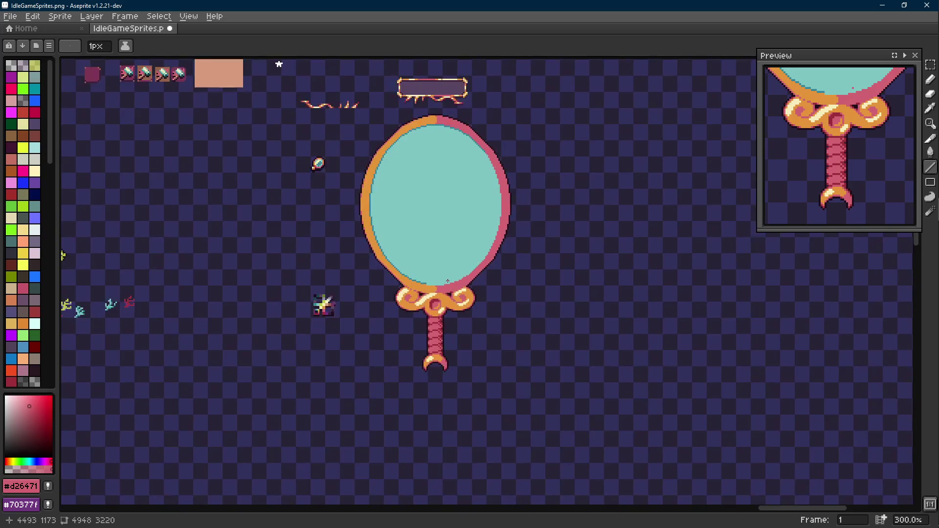
{"action": "scroll", "coordinate": [439, 280], "scroll_direction": "up", "scroll_amount": 5}
{"action": "scroll", "coordinate": [413, 286], "scroll_direction": "up", "scroll_amount": 1}
{"action": "key", "text": "alt"}
{"action": "left_click_drag", "start_coordinate": [339, 288], "coordinate": [462, 288]}
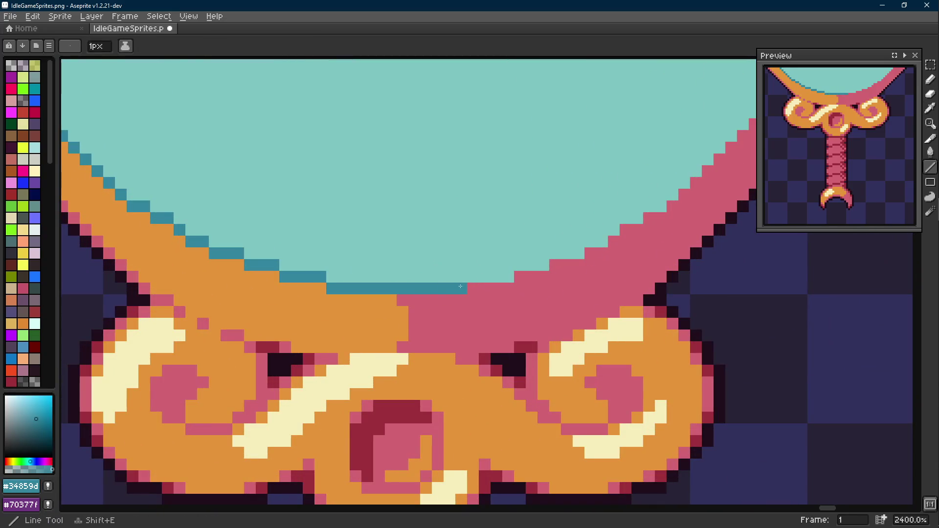
{"action": "scroll", "coordinate": [449, 287], "scroll_direction": "down", "scroll_amount": 5}
{"action": "scroll", "coordinate": [444, 298], "scroll_direction": "up", "scroll_amount": 1}
{"action": "key", "text": "ctrl+s"}
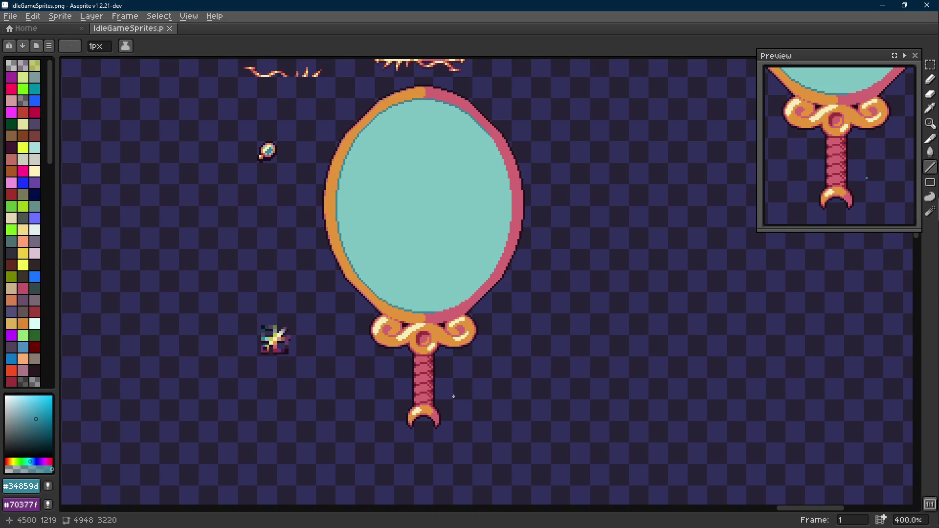
{"action": "scroll", "coordinate": [470, 315], "scroll_direction": "down", "scroll_amount": 2}
{"action": "scroll", "coordinate": [447, 343], "scroll_direction": "up", "scroll_amount": 1}
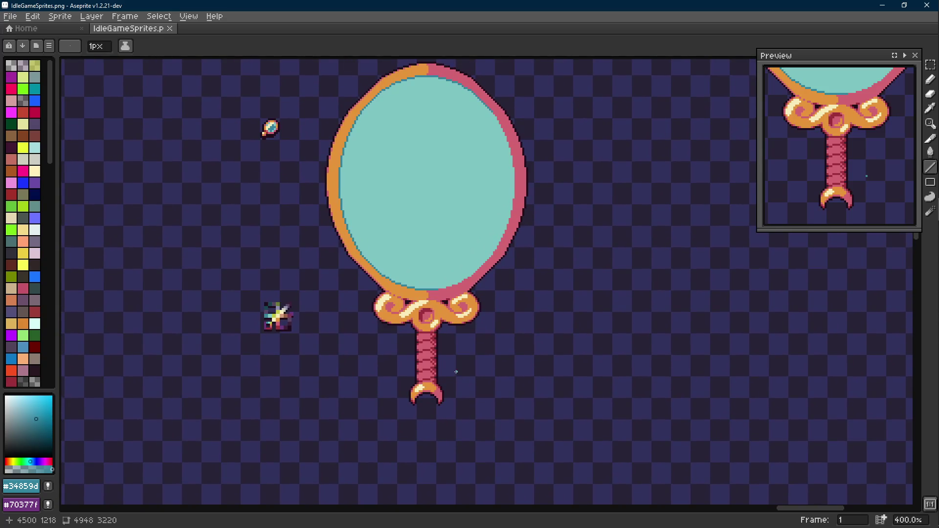
{"action": "scroll", "coordinate": [359, 345], "scroll_direction": "up", "scroll_amount": 1}
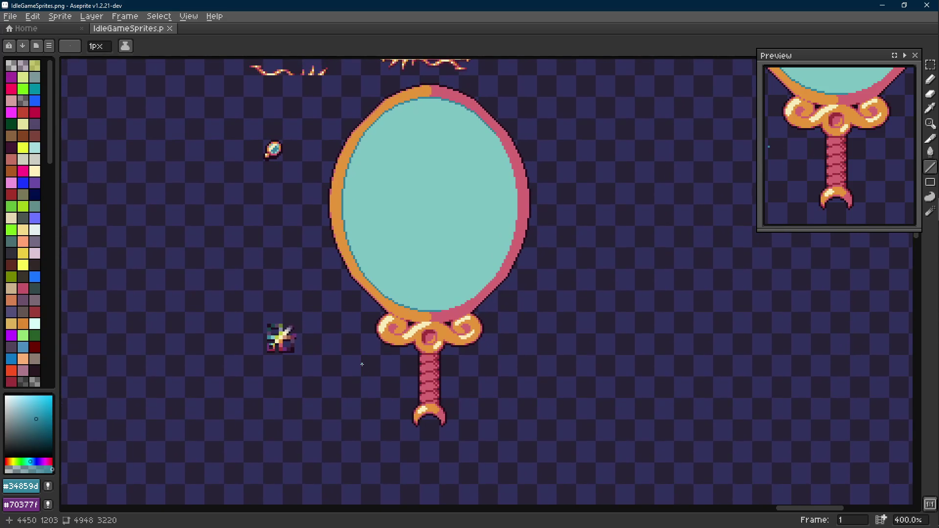
{"action": "scroll", "coordinate": [382, 353], "scroll_direction": "up", "scroll_amount": 2}
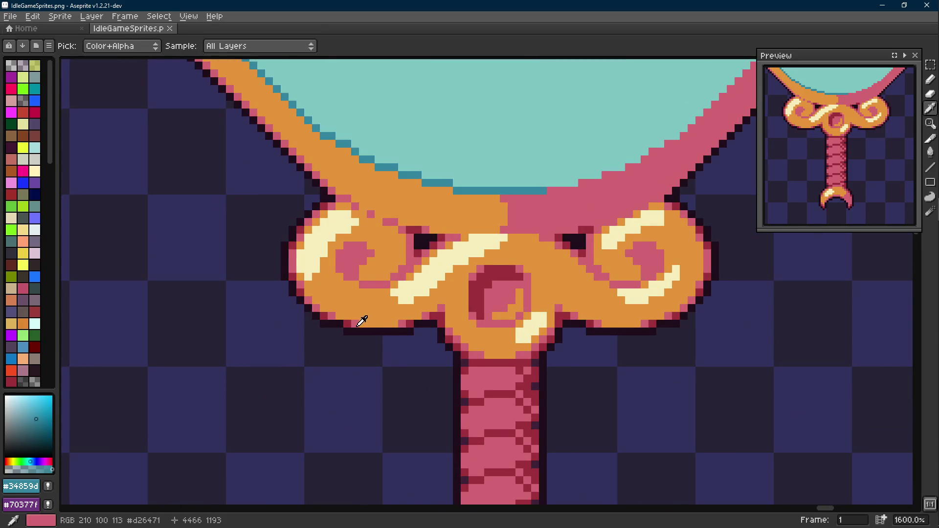
Try painting pink over the orange scroll knot, then undo the whole attempt.
{"action": "left_click", "coordinate": [354, 321], "text": "alt"}
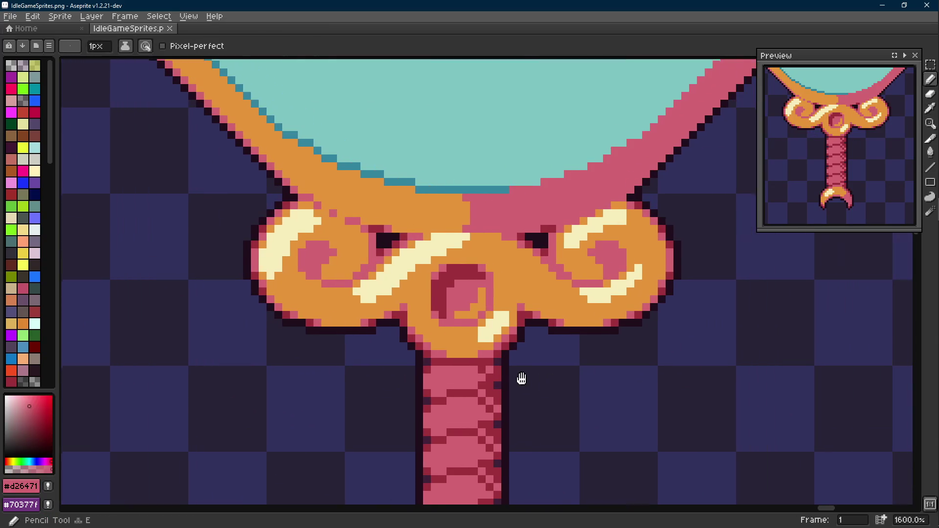
{"action": "left_click_drag", "start_coordinate": [570, 385], "coordinate": [485, 371]}
{"action": "left_click", "coordinate": [465, 288]}
{"action": "left_click_drag", "start_coordinate": [455, 275], "coordinate": [430, 326]}
{"action": "left_click", "coordinate": [433, 312]}
{"action": "scroll", "coordinate": [437, 321], "scroll_direction": "up", "scroll_amount": 1}
{"action": "left_click", "coordinate": [439, 321]}
{"action": "mouse_move", "coordinate": [447, 309]}
{"action": "left_mouse_down"}
{"action": "mouse_move", "coordinate": [462, 286]}
{"action": "mouse_move", "coordinate": [423, 332]}
{"action": "left_mouse_up"}
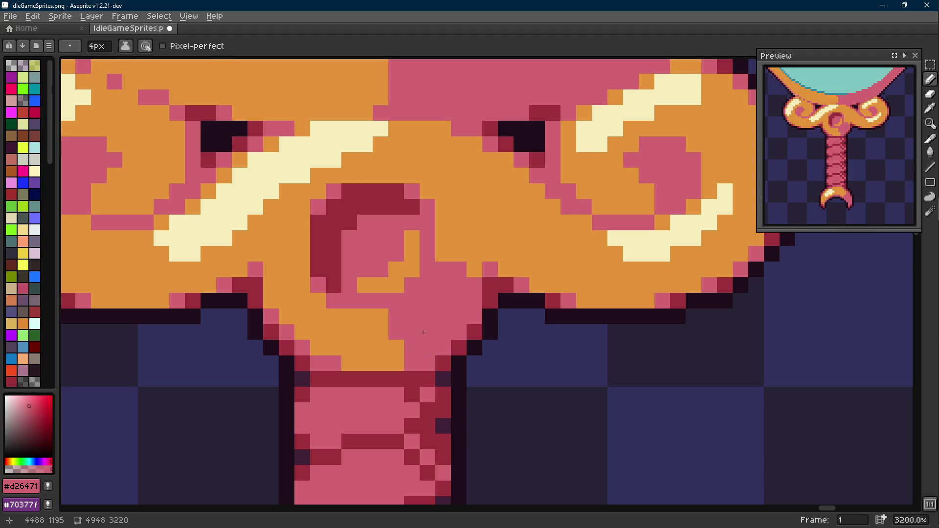
{"action": "left_click", "coordinate": [389, 331]}
{"action": "left_click", "coordinate": [458, 260]}
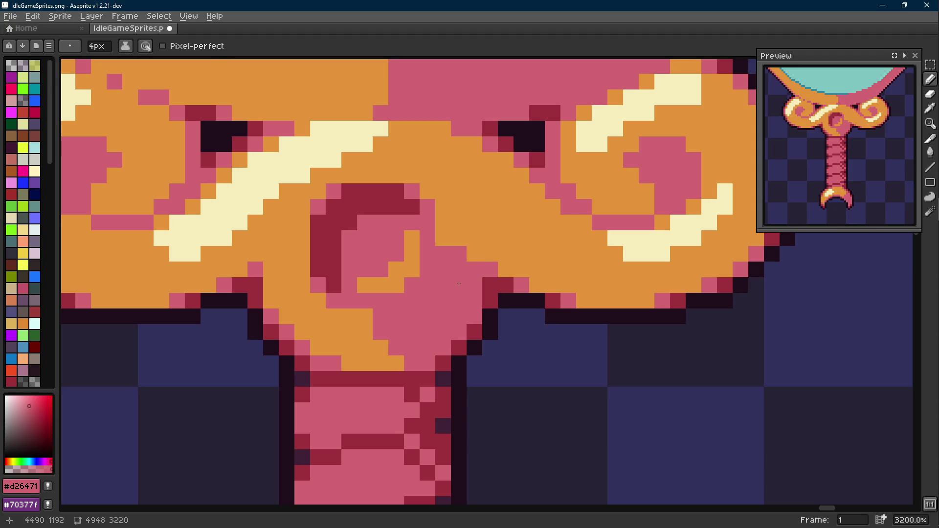
{"action": "scroll", "coordinate": [458, 284], "scroll_direction": "down", "scroll_amount": 4}
{"action": "scroll", "coordinate": [459, 283], "scroll_direction": "down", "scroll_amount": 2}
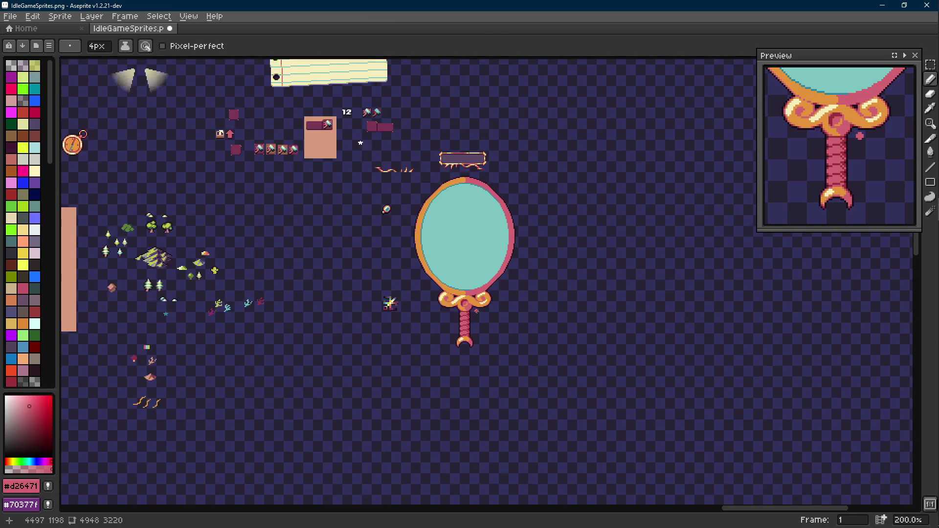
{"action": "scroll", "coordinate": [477, 312], "scroll_direction": "up", "scroll_amount": 1}
{"action": "scroll", "coordinate": [477, 312], "scroll_direction": "up", "scroll_amount": 2}
{"action": "key", "text": "ctrl+z"}
{"action": "key", "text": "ctrl+z"}
{"action": "key", "text": "ctrl+z"}
{"action": "key", "text": "ctrl+z"}
{"action": "scroll", "coordinate": [472, 315], "scroll_direction": "up", "scroll_amount": 1}
{"action": "scroll", "coordinate": [470, 265], "scroll_direction": "up", "scroll_amount": 2}
{"action": "scroll", "coordinate": [470, 265], "scroll_direction": "down", "scroll_amount": 2}
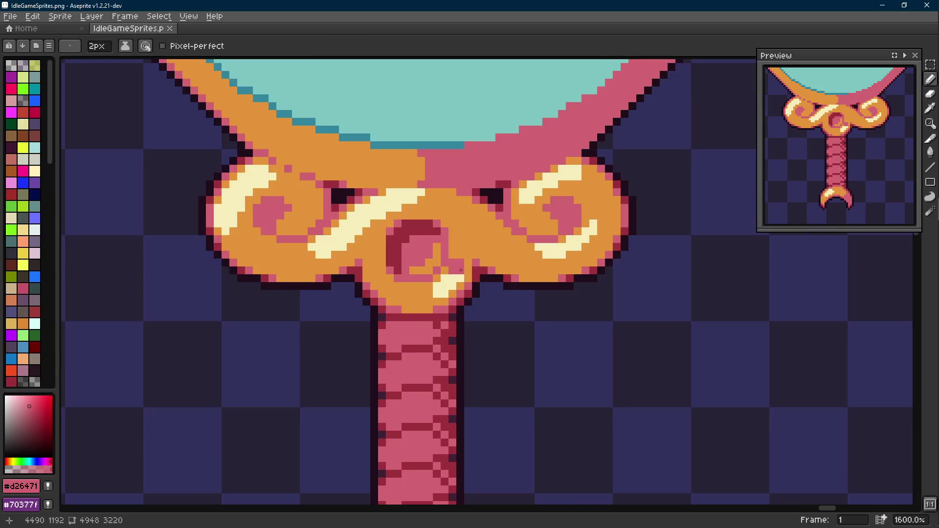
{"action": "scroll", "coordinate": [469, 254], "scroll_direction": "up", "scroll_amount": 1}
Add a few pink pixels and a bucket fill on the knot as a second trial.
{"action": "left_click", "coordinate": [424, 290]}
{"action": "left_click_drag", "start_coordinate": [400, 294], "coordinate": [414, 311]}
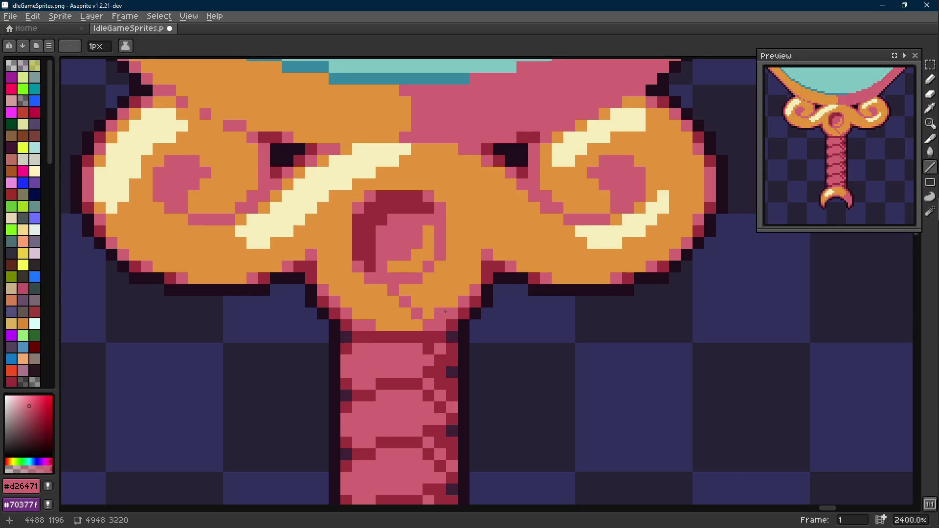
{"action": "mouse_move", "coordinate": [464, 267]}
{"action": "left_mouse_down"}
{"action": "mouse_move", "coordinate": [453, 232]}
{"action": "mouse_move", "coordinate": [475, 254]}
{"action": "left_mouse_up"}
{"action": "key", "text": "g"}
{"action": "left_click", "coordinate": [441, 289]}
{"action": "scroll", "coordinate": [467, 292], "scroll_direction": "down", "scroll_amount": 4}
{"action": "scroll", "coordinate": [466, 293], "scroll_direction": "down", "scroll_amount": 2}
{"action": "scroll", "coordinate": [455, 279], "scroll_direction": "up", "scroll_amount": 6}
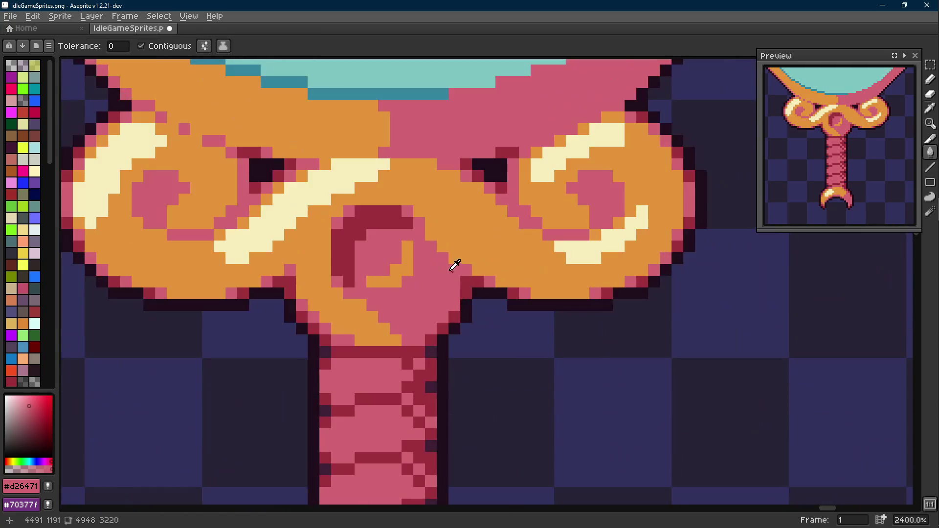
{"action": "key", "text": "b"}
{"action": "key", "text": "l"}
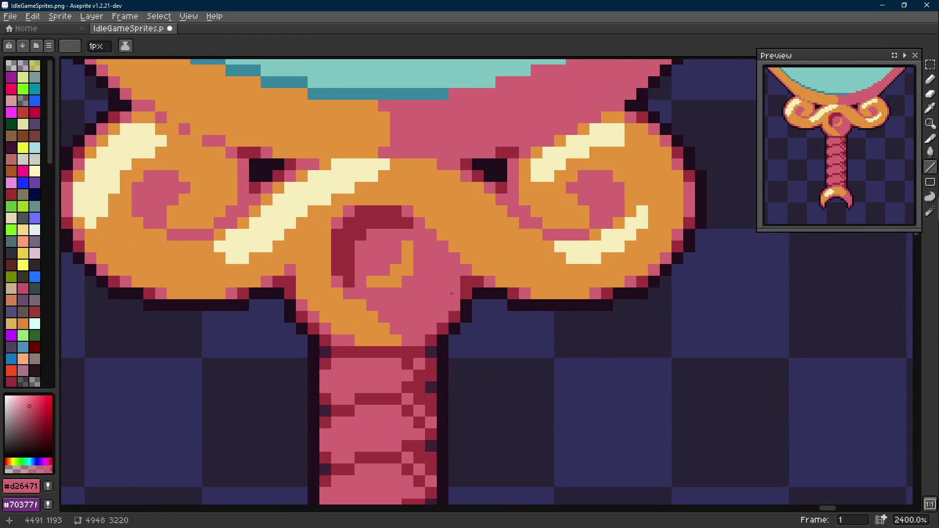
{"action": "scroll", "coordinate": [486, 303], "scroll_direction": "down", "scroll_amount": 3}
{"action": "scroll", "coordinate": [487, 303], "scroll_direction": "down", "scroll_amount": 2}
{"action": "scroll", "coordinate": [486, 302], "scroll_direction": "down", "scroll_amount": 1}
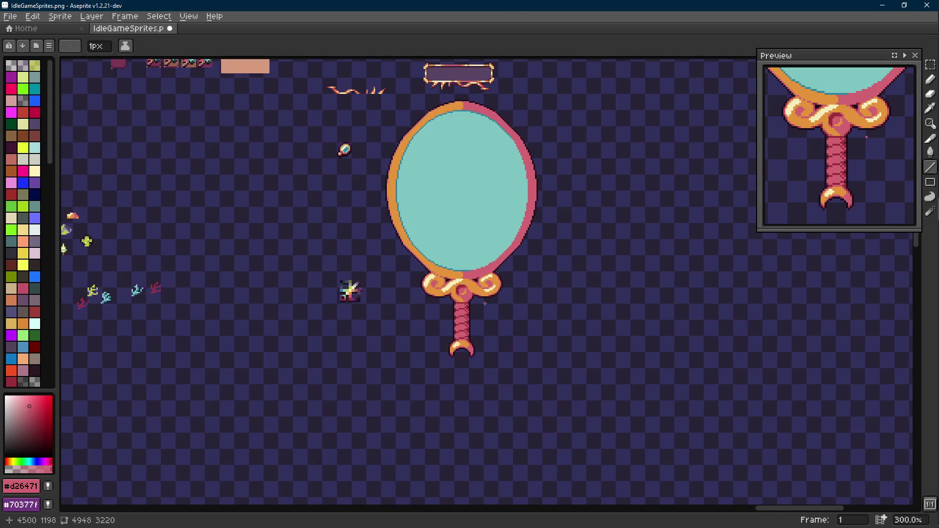
Undo the trial line and fill so the knot and handle return to their saved state.
{"action": "key", "text": "v"}
{"action": "key", "text": "ctrl+z"}
{"action": "key", "text": "ctrl+z"}
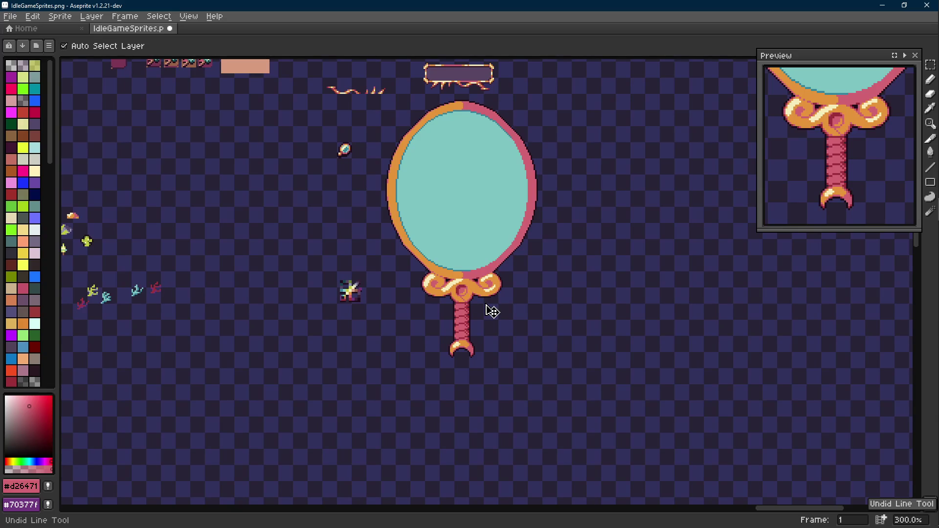
{"action": "key", "text": "ctrl+z"}
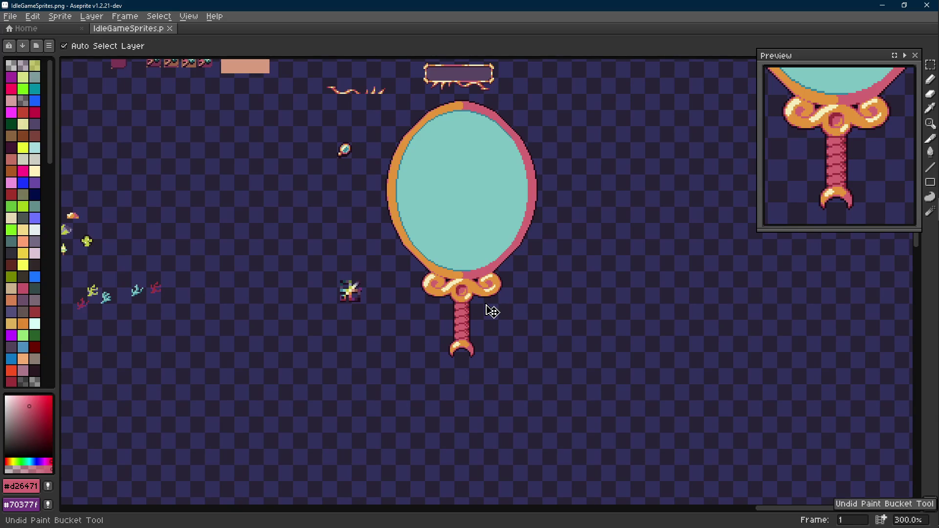
{"action": "key", "text": "b"}
{"action": "scroll", "coordinate": [492, 311], "scroll_direction": "up", "scroll_amount": 1}
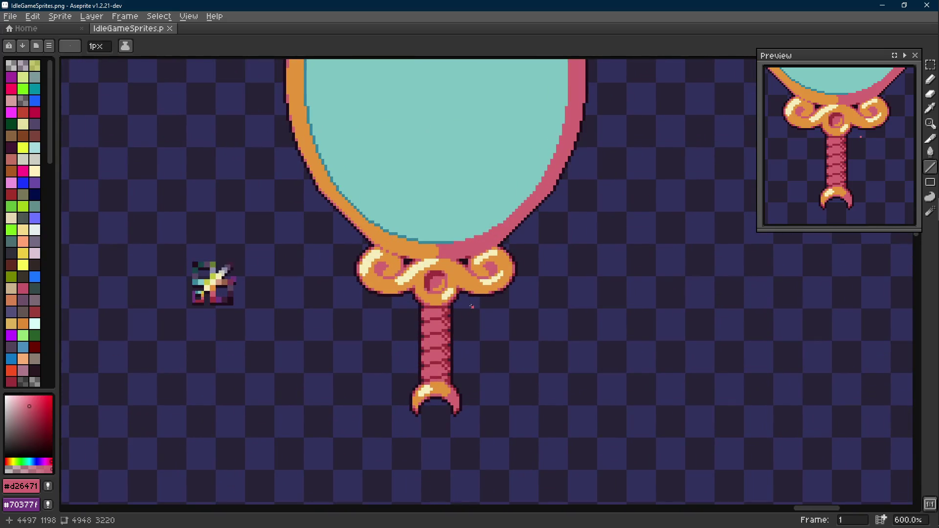
{"action": "scroll", "coordinate": [472, 307], "scroll_direction": "up", "scroll_amount": 2}
{"action": "key", "text": "m"}
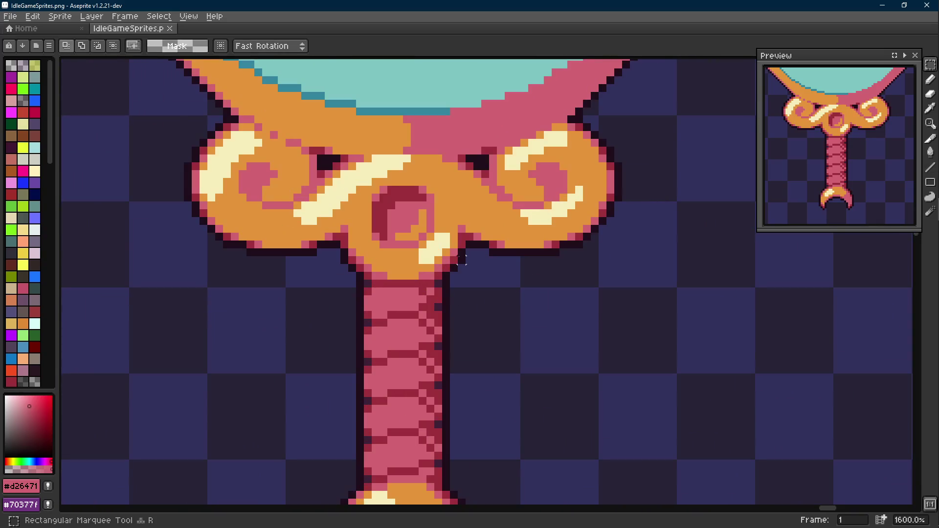
{"action": "left_click_drag", "start_coordinate": [465, 259], "coordinate": [437, 478]}
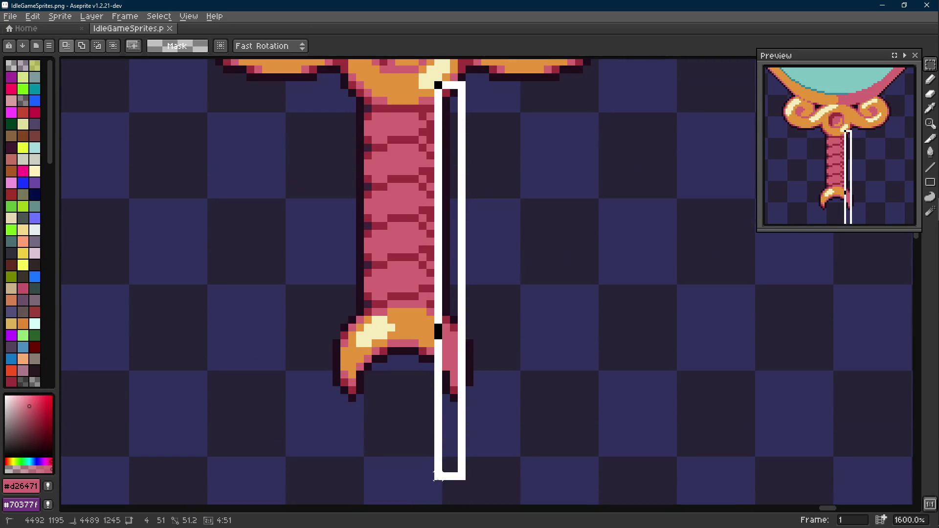
Nudge the handle's right strip two pixels left, extend the selection to the knot base, and deselect.
{"action": "key", "text": "Left"}
{"action": "key", "text": "Left"}
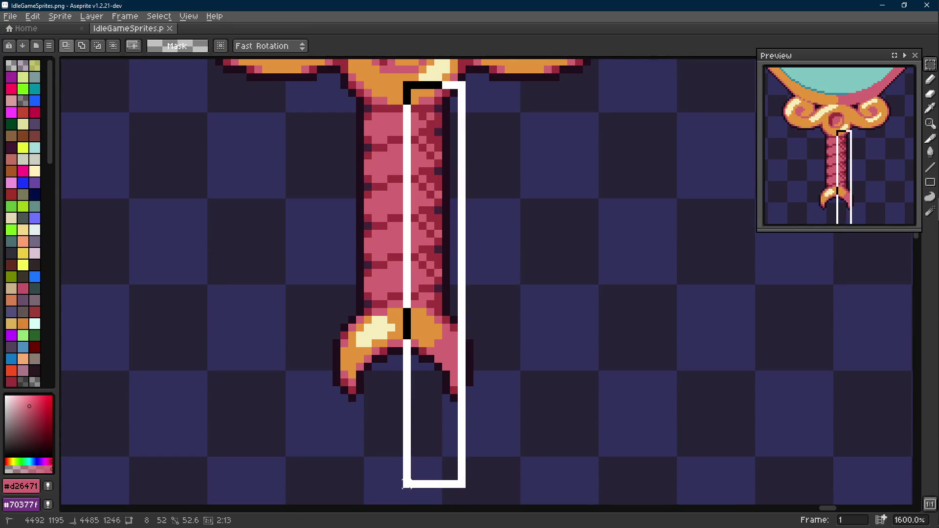
{"action": "key", "text": "Left"}
{"action": "key", "text": "Left"}
{"action": "key", "text": "Left"}
{"action": "key", "text": "Left"}
{"action": "scroll", "coordinate": [325, 242], "scroll_direction": "up", "scroll_amount": 1}
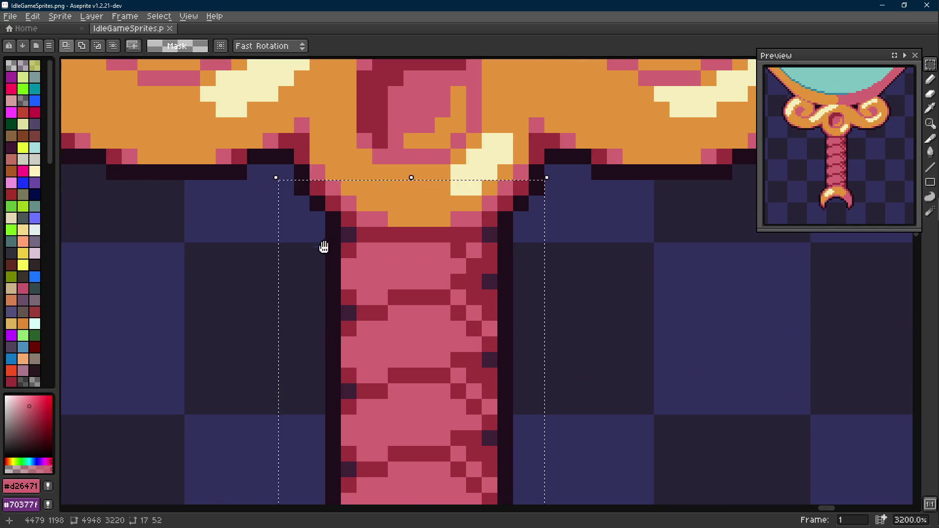
{"action": "left_click_drag", "start_coordinate": [325, 242], "coordinate": [308, 311]}
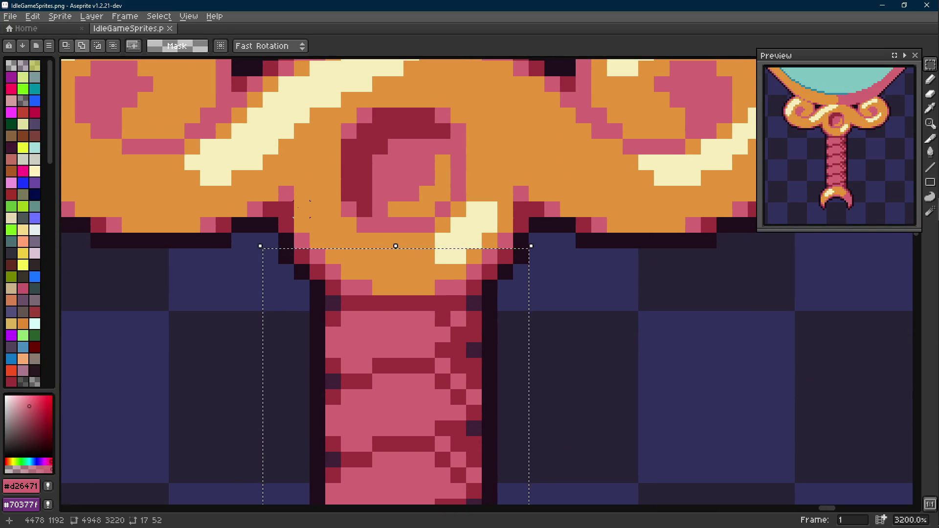
{"action": "mouse_move", "coordinate": [301, 210]}
{"action": "left_mouse_down"}
{"action": "mouse_move", "coordinate": [482, 242]}
{"action": "mouse_move", "coordinate": [469, 235]}
{"action": "left_mouse_up"}
{"action": "left_click", "coordinate": [451, 227]}
{"action": "scroll", "coordinate": [469, 282], "scroll_direction": "down", "scroll_amount": 2}
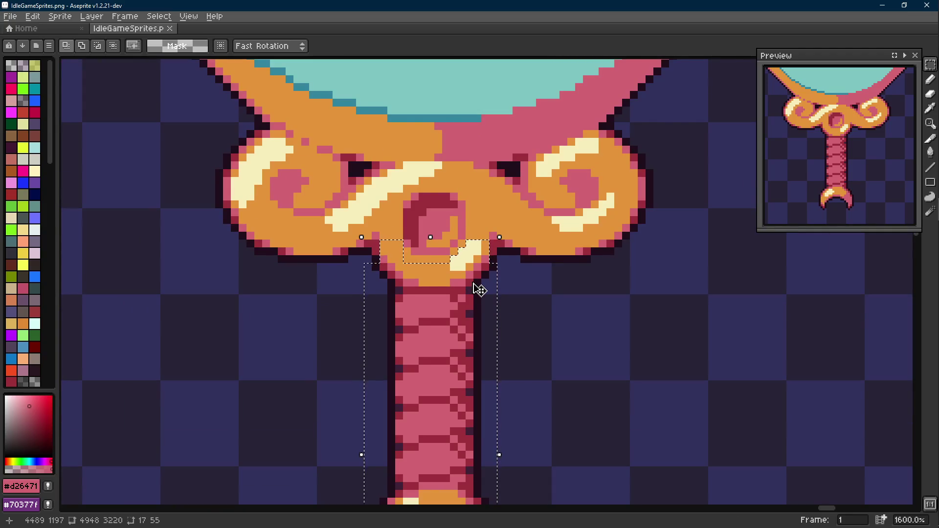
{"action": "key", "text": "ctrl+d"}
{"action": "scroll", "coordinate": [479, 288], "scroll_direction": "down", "scroll_amount": 2}
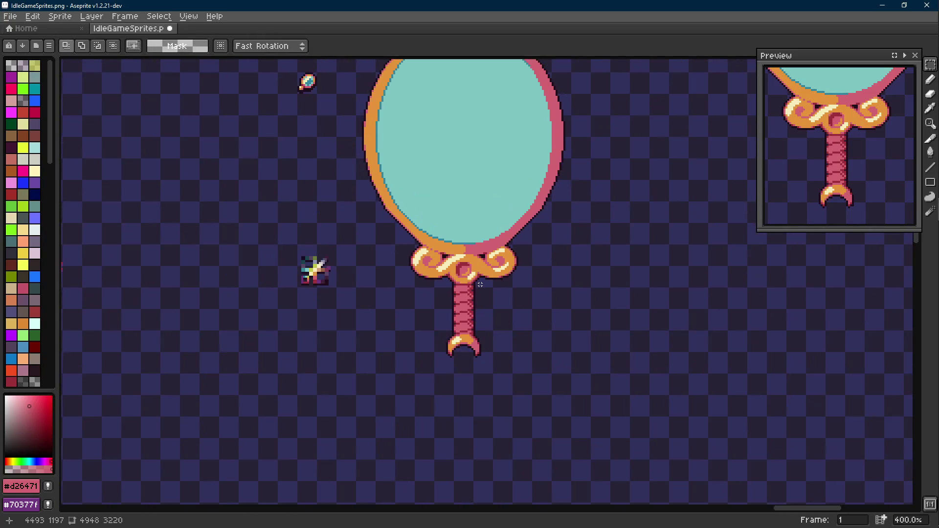
{"action": "scroll", "coordinate": [484, 287], "scroll_direction": "up", "scroll_amount": 1}
Sample the dark red shading colour from the scroll knot.
{"action": "key", "text": "ctrl+z"}
{"action": "key", "text": "ctrl+y"}
{"action": "scroll", "coordinate": [473, 285], "scroll_direction": "down", "scroll_amount": 1}
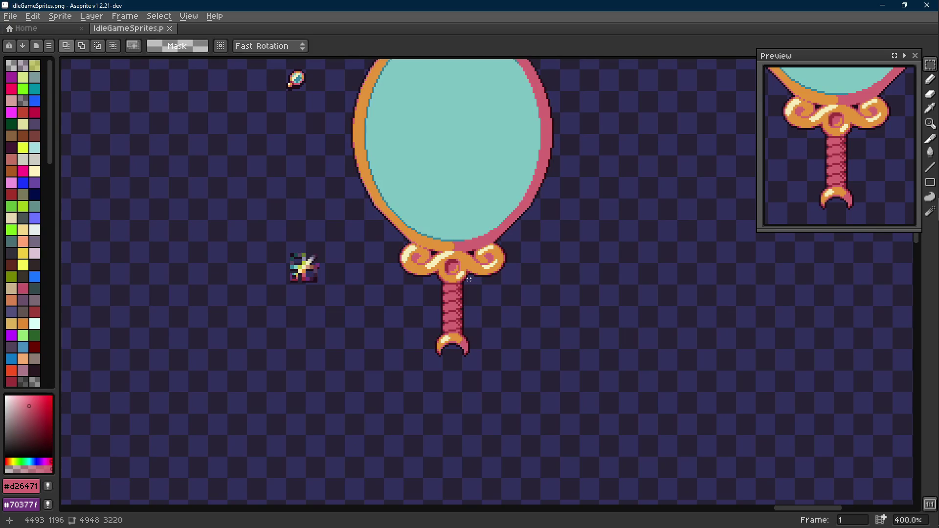
{"action": "scroll", "coordinate": [467, 278], "scroll_direction": "up", "scroll_amount": 2}
{"action": "scroll", "coordinate": [467, 278], "scroll_direction": "up", "scroll_amount": 2}
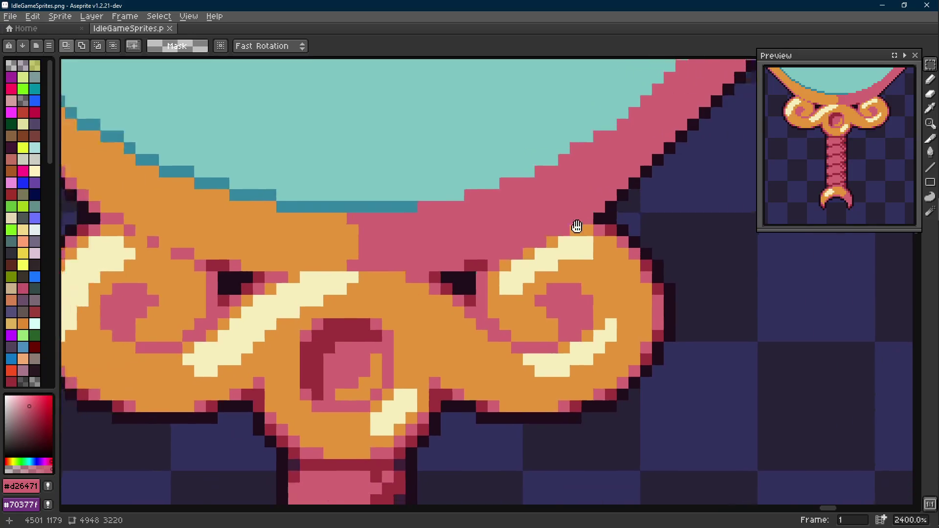
{"action": "key", "text": "alt"}
{"action": "left_click", "coordinate": [513, 243], "text": "alt"}
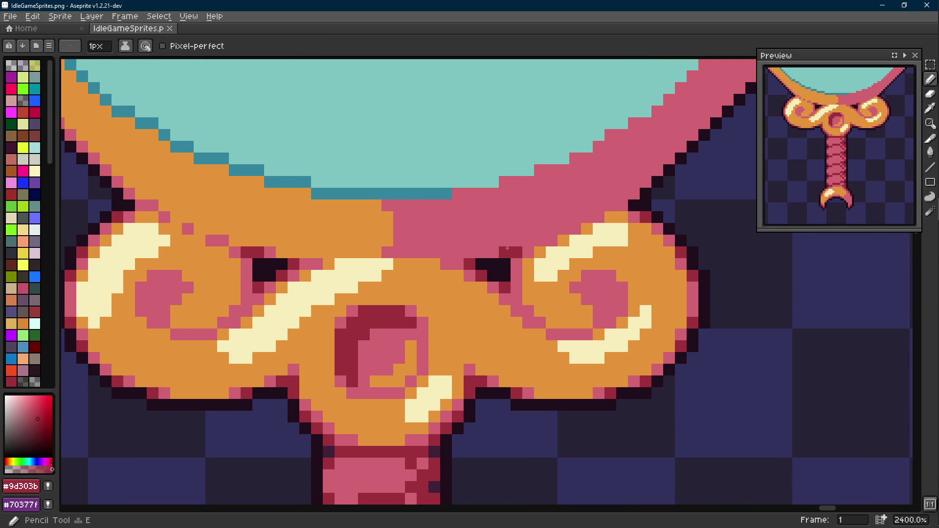
{"action": "key", "text": "alt"}
{"action": "key", "text": "alt"}
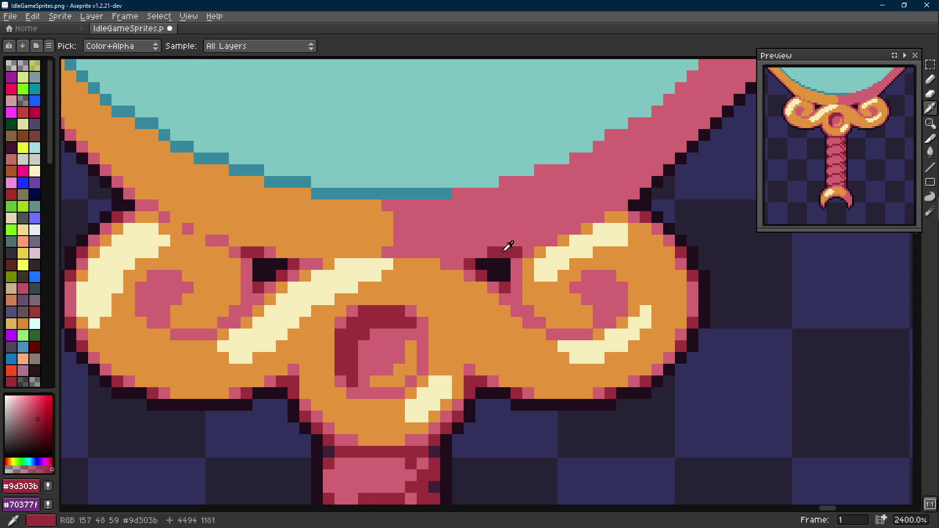
{"action": "key", "text": "alt"}
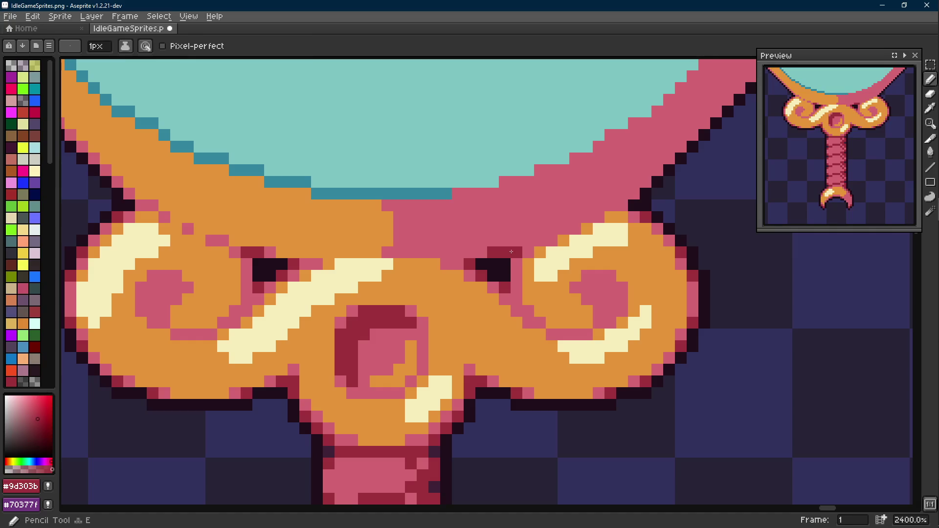
Paint dark red shading pixels and a line along the frame's right edge above the knot.
{"action": "left_click", "coordinate": [533, 249]}
{"action": "left_click", "coordinate": [529, 241]}
{"action": "left_click", "coordinate": [551, 228]}
{"action": "left_click", "coordinate": [564, 230]}
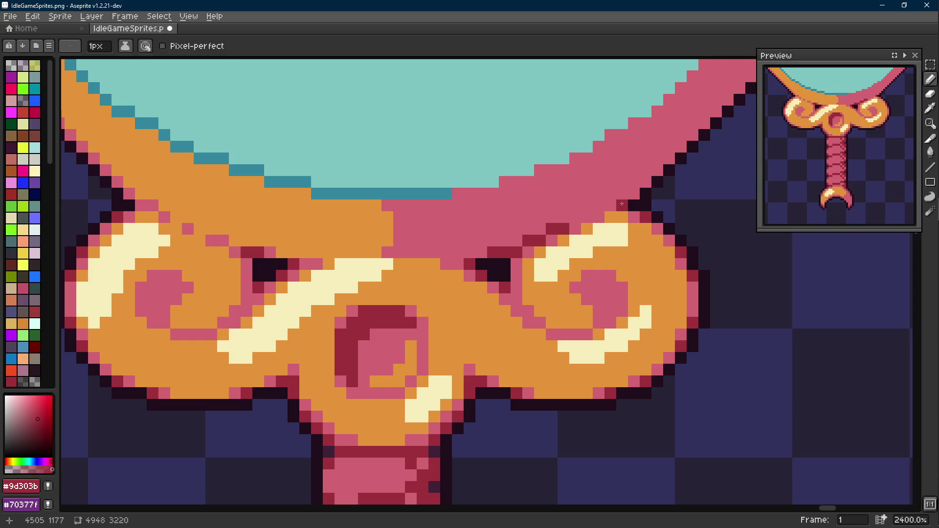
{"action": "scroll", "coordinate": [622, 205], "scroll_direction": "down", "scroll_amount": 2}
{"action": "scroll", "coordinate": [557, 278], "scroll_direction": "up", "scroll_amount": 1}
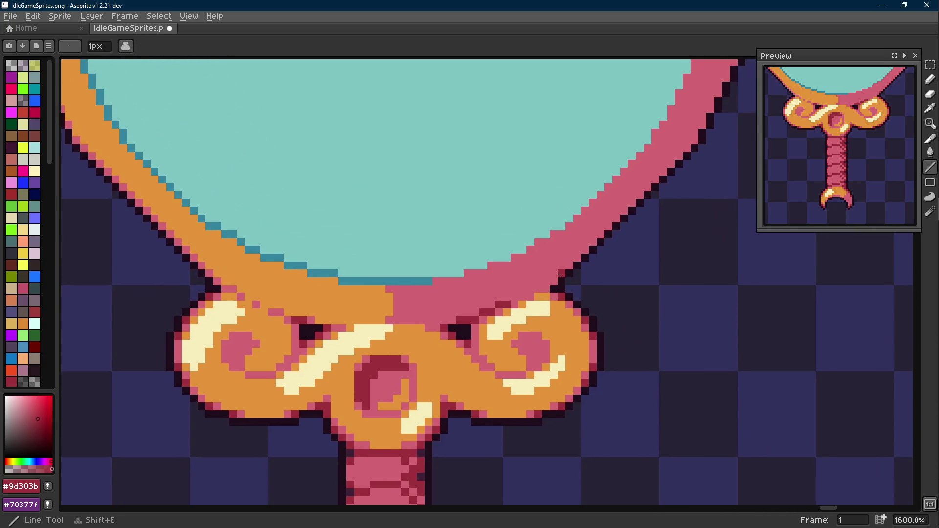
{"action": "left_click_drag", "start_coordinate": [558, 278], "coordinate": [638, 173]}
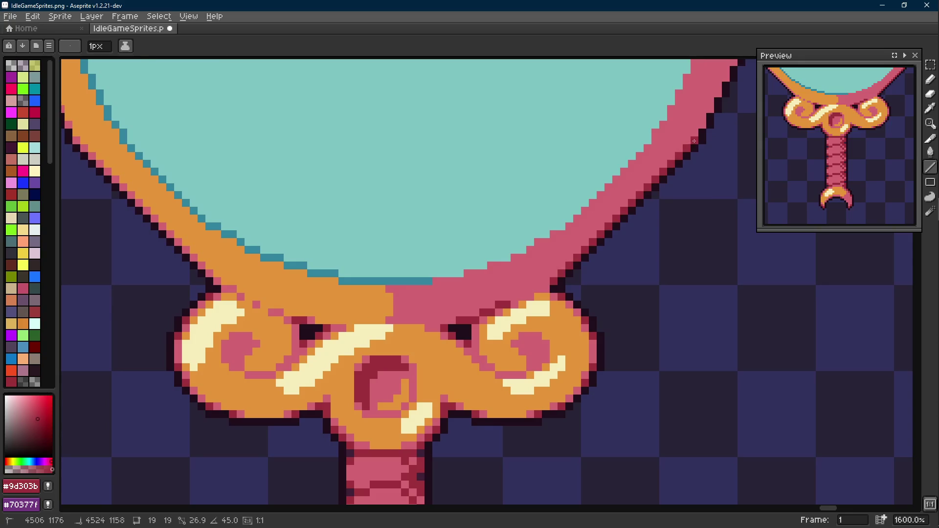
{"action": "scroll", "coordinate": [628, 208], "scroll_direction": "up", "scroll_amount": 1}
Touch up a pixel beside the right scroll, swapping it from pink back to dark red.
{"action": "key", "text": "alt"}
{"action": "key", "text": "b"}
{"action": "key", "text": "l"}
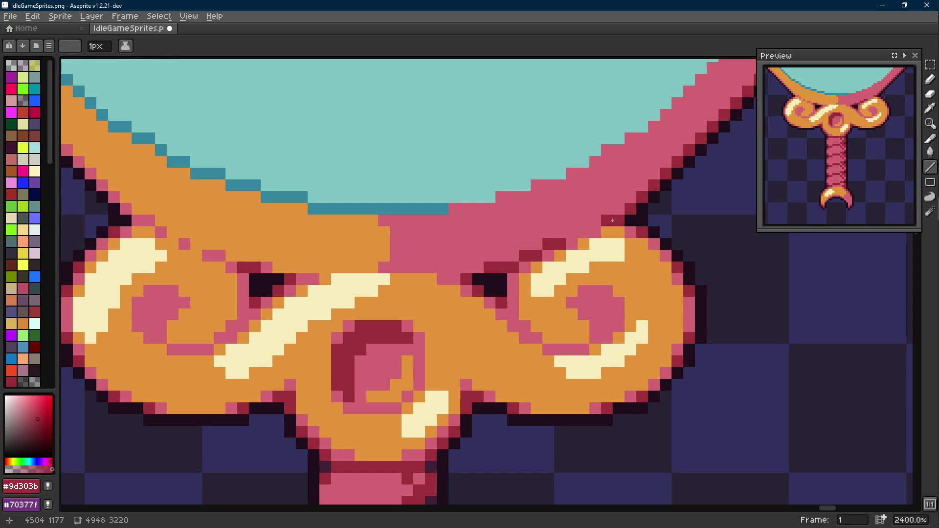
{"action": "key", "text": "b"}
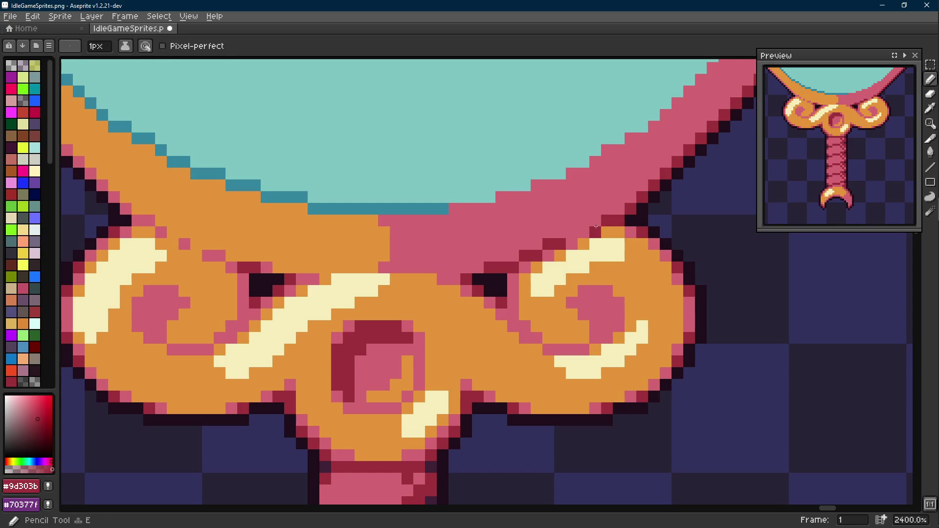
{"action": "left_click", "coordinate": [584, 232]}
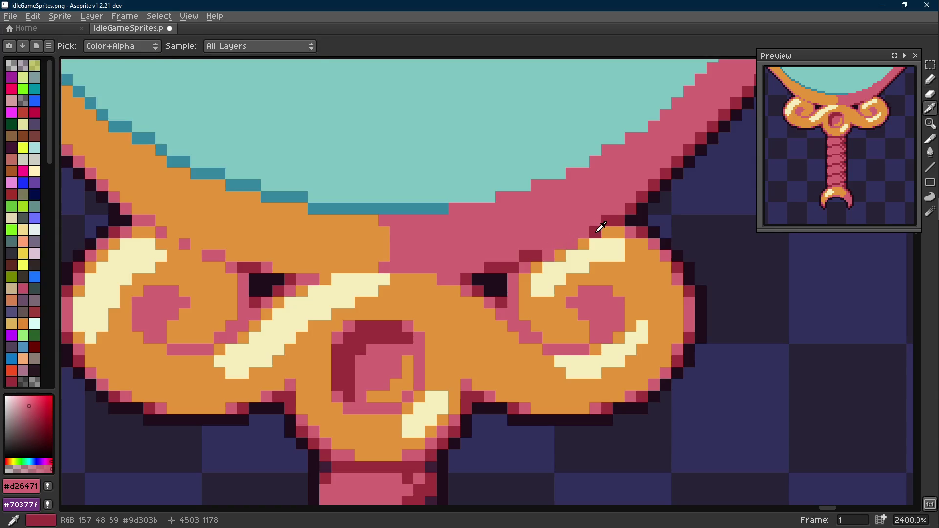
{"action": "left_click", "coordinate": [601, 226], "text": "alt"}
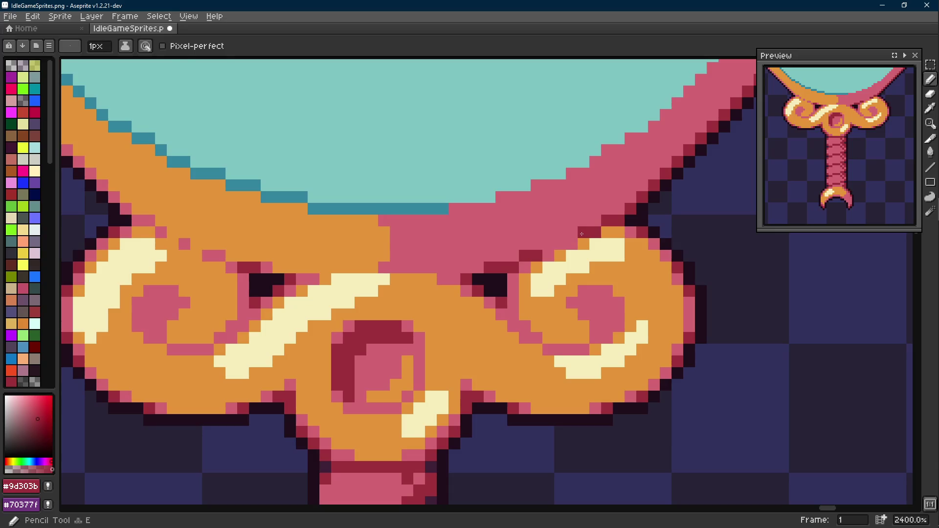
{"action": "left_click", "coordinate": [581, 234]}
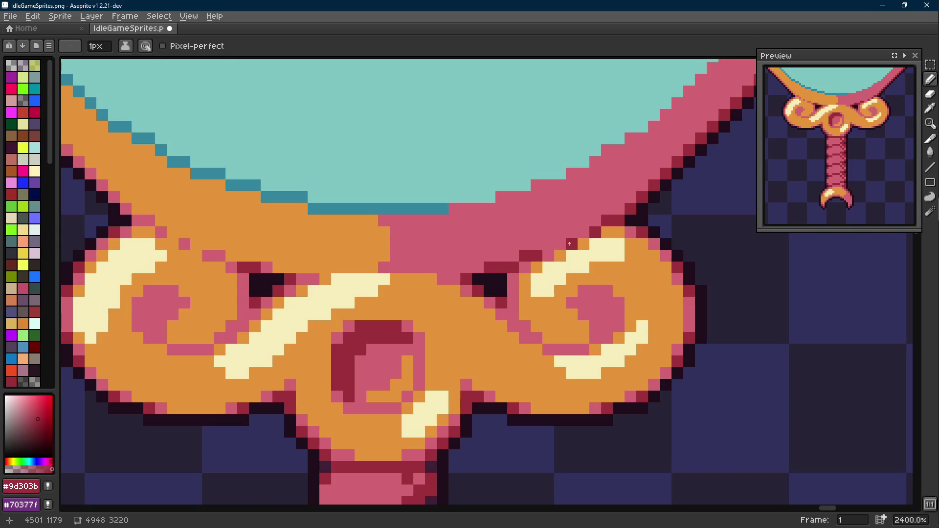
{"action": "key", "text": "m"}
{"action": "key", "text": "b"}
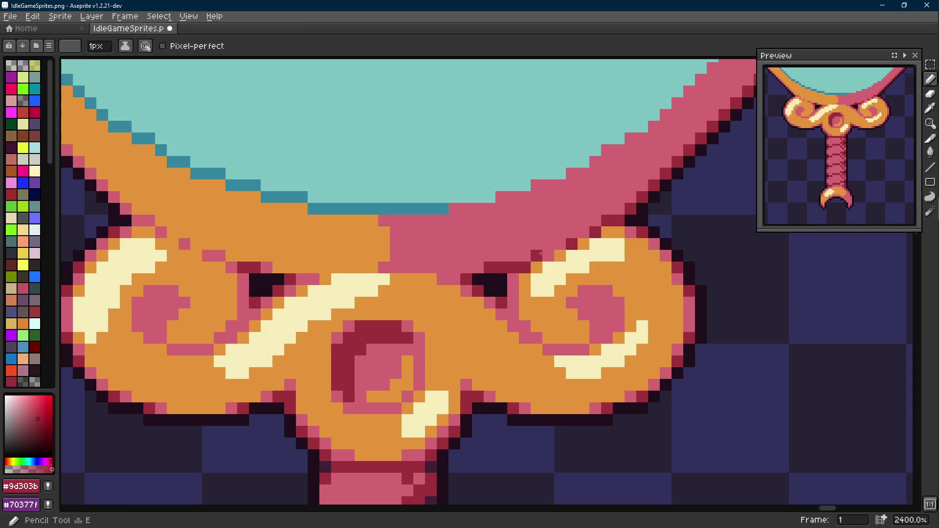
{"action": "scroll", "coordinate": [547, 255], "scroll_direction": "down", "scroll_amount": 5}
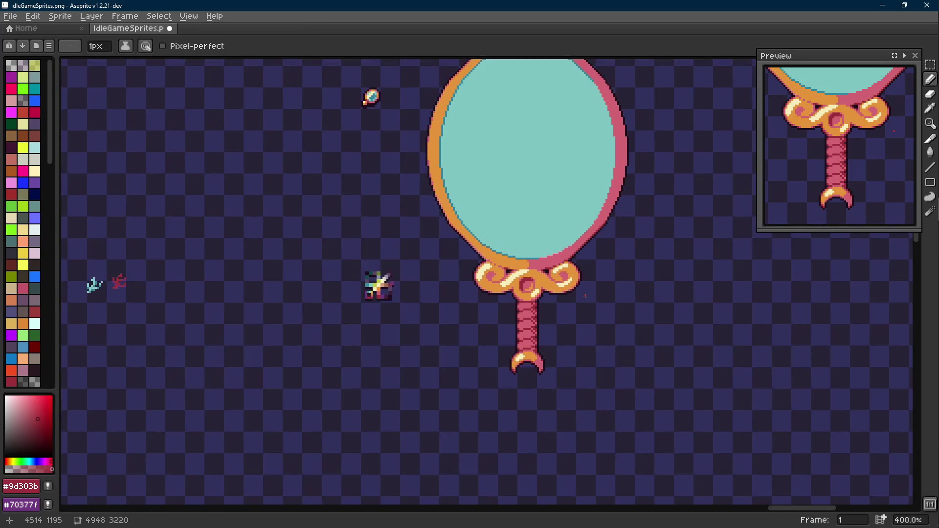
{"action": "scroll", "coordinate": [511, 278], "scroll_direction": "up", "scroll_amount": 4}
{"action": "scroll", "coordinate": [511, 279], "scroll_direction": "up", "scroll_amount": 1}
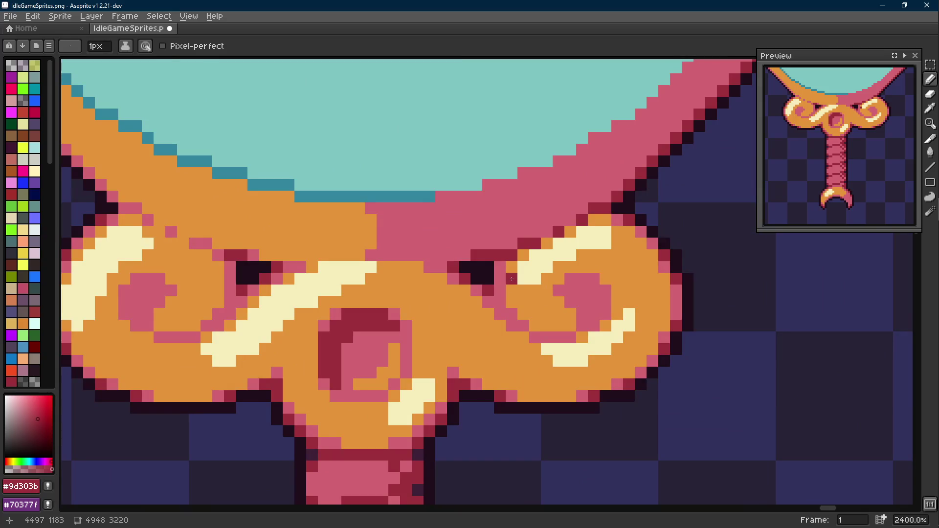
{"action": "scroll", "coordinate": [511, 278], "scroll_direction": "down", "scroll_amount": 3}
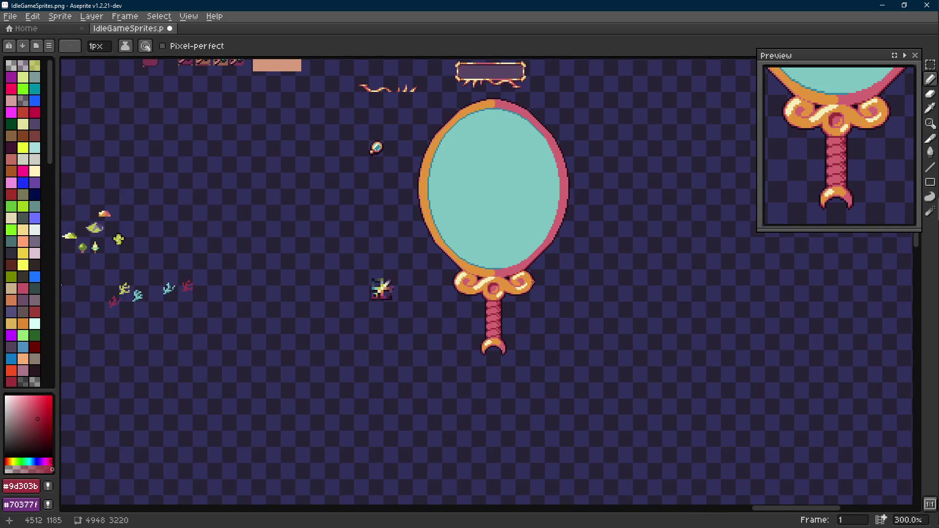
{"action": "scroll", "coordinate": [537, 282], "scroll_direction": "up", "scroll_amount": 1}
{"action": "scroll", "coordinate": [538, 283], "scroll_direction": "down", "scroll_amount": 1}
{"action": "scroll", "coordinate": [538, 282], "scroll_direction": "up", "scroll_amount": 2}
{"action": "scroll", "coordinate": [537, 282], "scroll_direction": "up", "scroll_amount": 2}
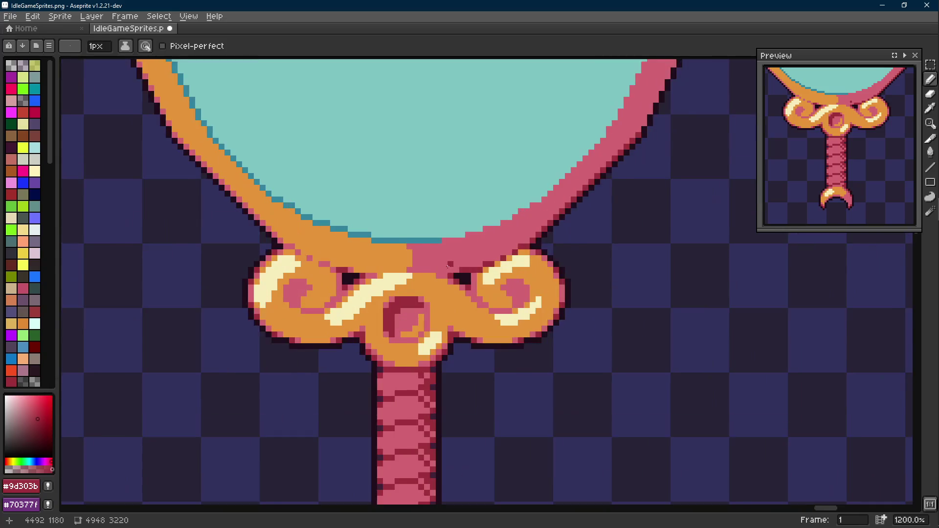
Review the mirror, resample orange and pink, and save IdleGameSprites.png.
{"action": "left_click", "coordinate": [286, 223], "text": "alt"}
{"action": "left_click", "coordinate": [525, 246], "text": "alt"}
{"action": "scroll", "coordinate": [543, 250], "scroll_direction": "down", "scroll_amount": 3}
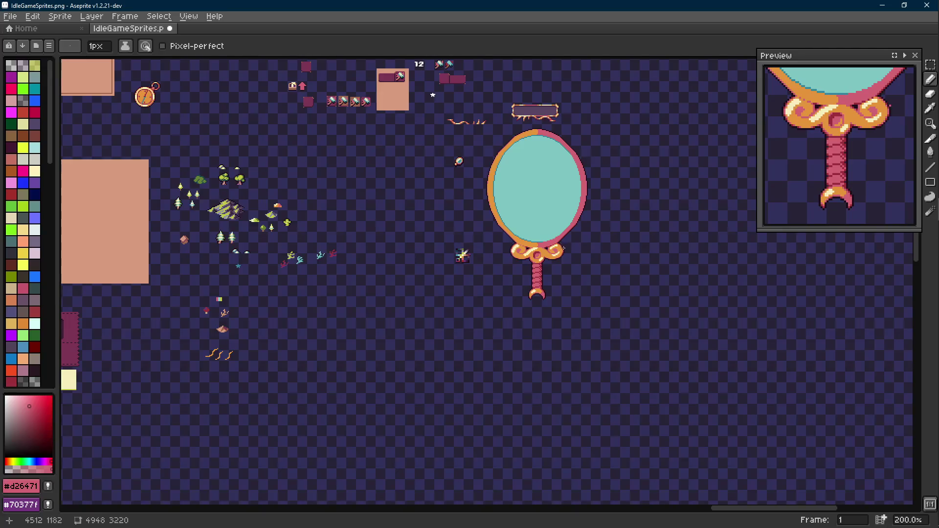
{"action": "scroll", "coordinate": [569, 250], "scroll_direction": "up", "scroll_amount": 1}
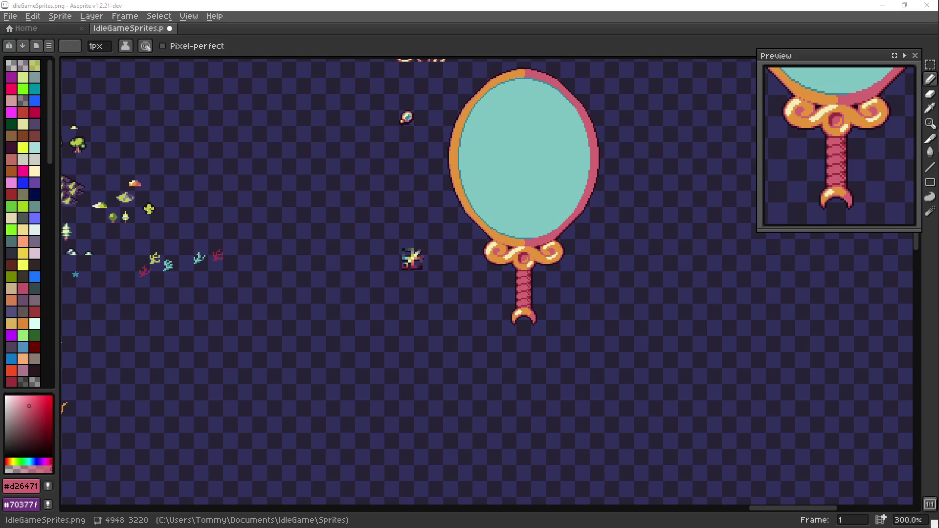
{"action": "left_click_drag", "start_coordinate": [524, 199], "coordinate": [458, 231]}
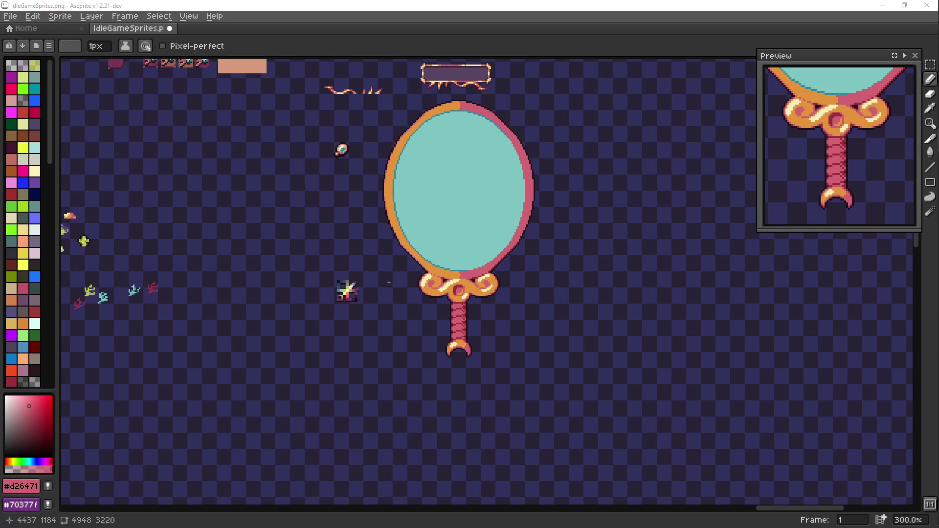
{"action": "left_click_drag", "start_coordinate": [449, 261], "coordinate": [463, 253]}
{"action": "scroll", "coordinate": [463, 254], "scroll_direction": "up", "scroll_amount": 1}
{"action": "key", "text": "ctrl+s"}
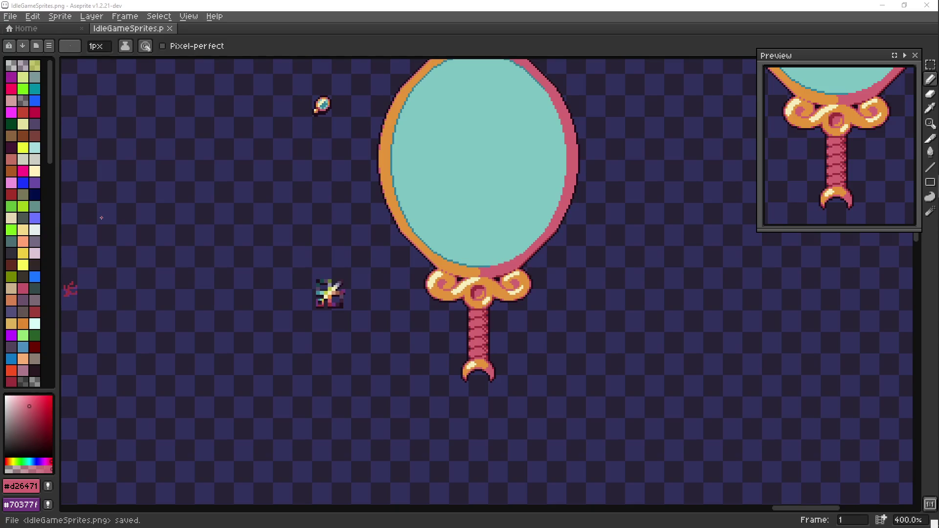
{"action": "left_click_drag", "start_coordinate": [441, 243], "coordinate": [446, 222]}
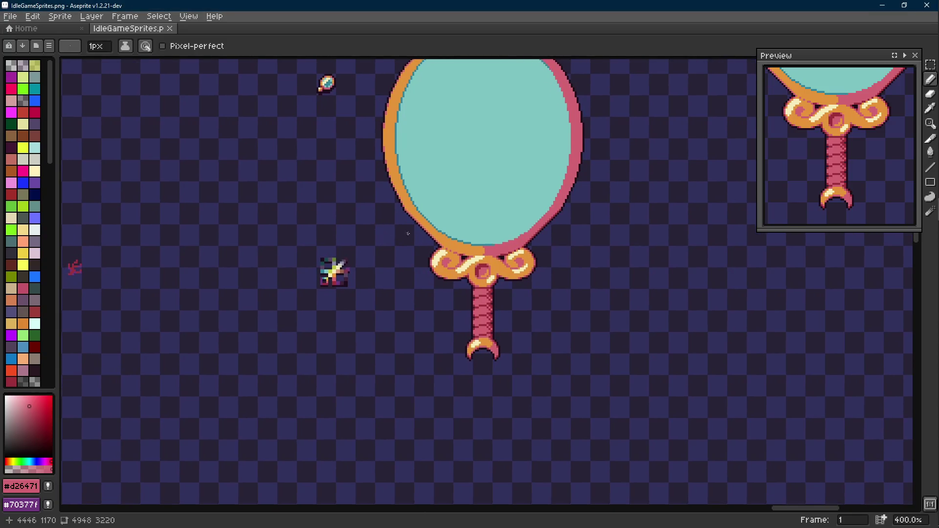
{"action": "scroll", "coordinate": [437, 256], "scroll_direction": "up", "scroll_amount": 1}
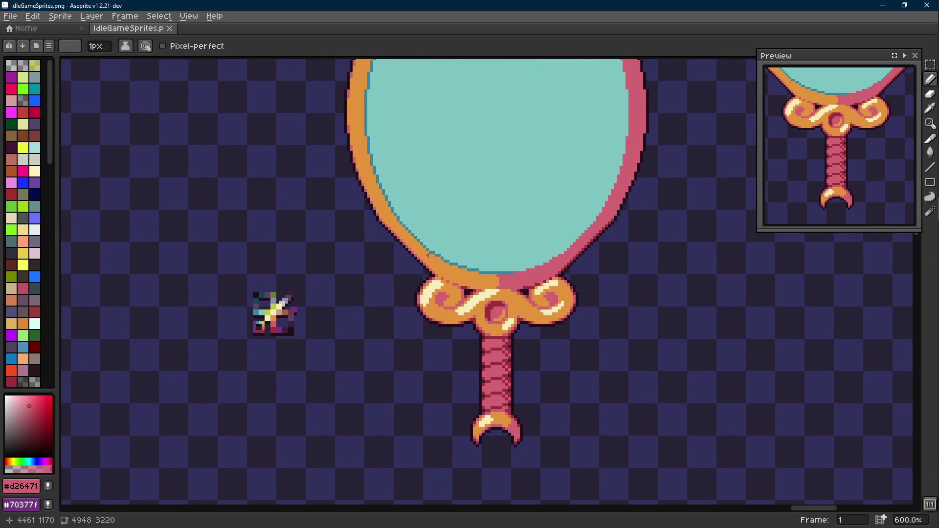
{"action": "scroll", "coordinate": [462, 286], "scroll_direction": "up", "scroll_amount": 2}
Sample the cream highlight, dab it onto the scroll knot, and reset the brush to 1px.
{"action": "left_click", "coordinate": [480, 319]}
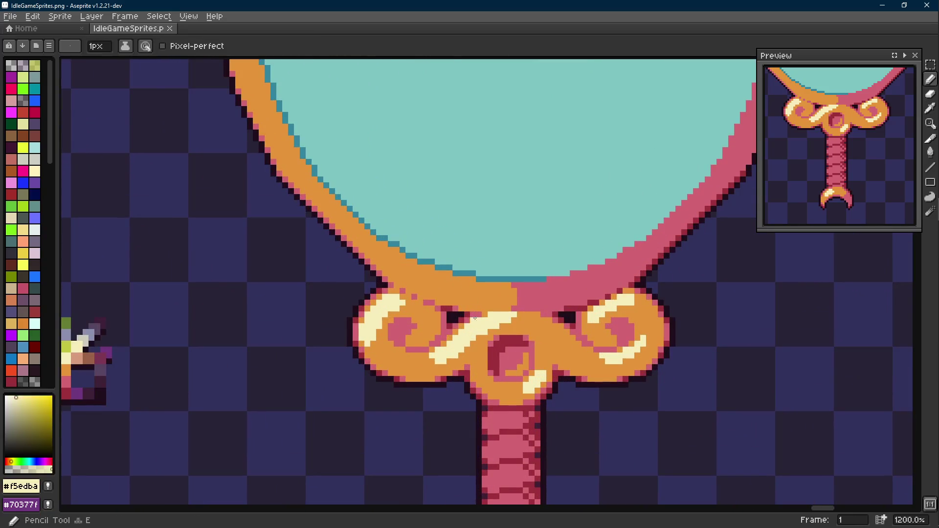
{"action": "left_click", "coordinate": [478, 301]}
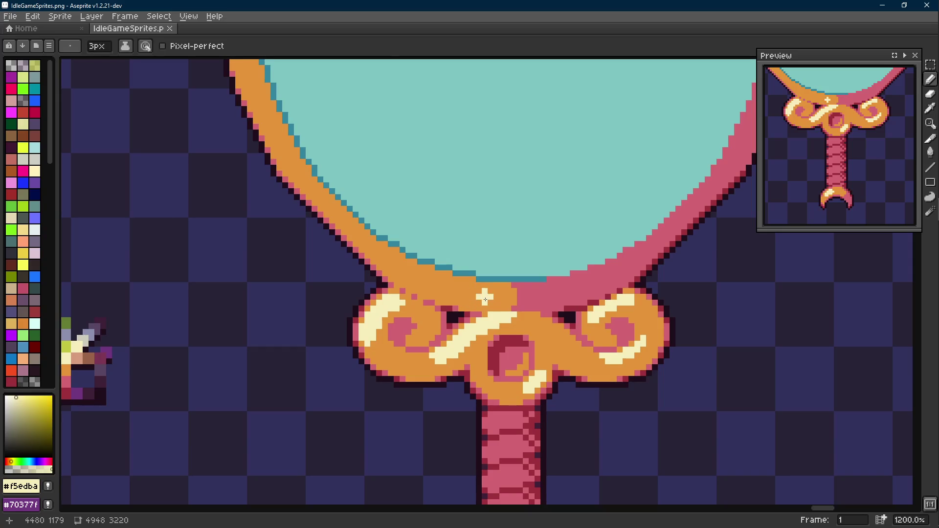
{"action": "scroll", "coordinate": [477, 300], "scroll_direction": "down", "scroll_amount": 3}
{"action": "left_click_drag", "start_coordinate": [458, 322], "coordinate": [447, 329]}
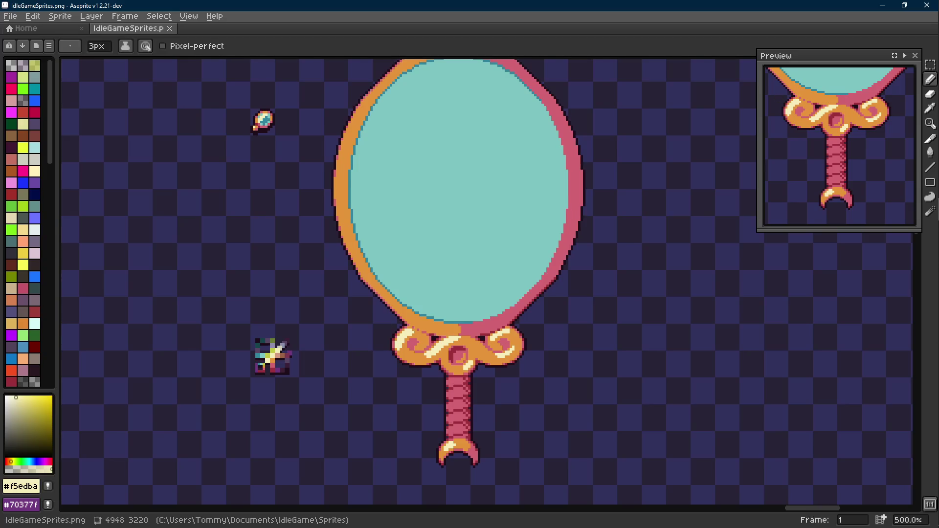
{"action": "key", "text": "alt+Tab"}
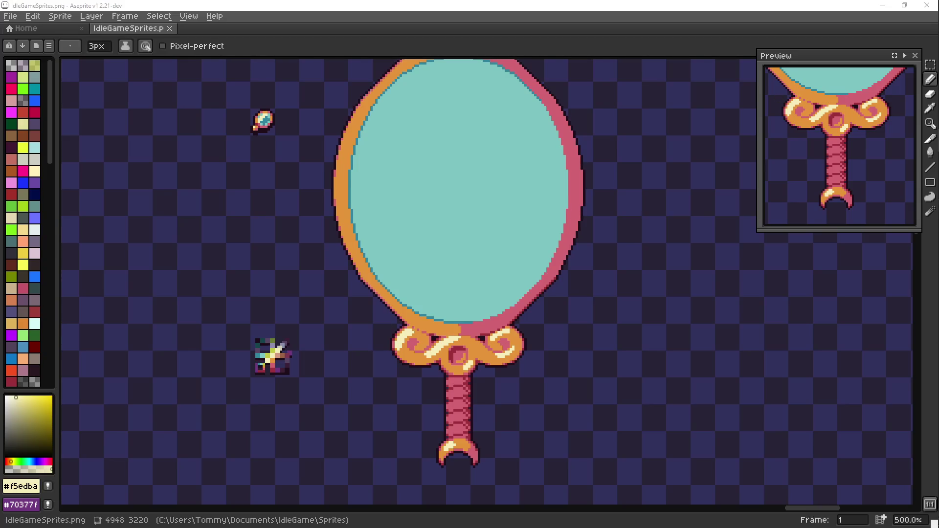
{"action": "mouse_move", "coordinate": [372, 314]}
{"action": "left_mouse_down"}
{"action": "mouse_move", "coordinate": [419, 286]}
{"action": "mouse_move", "coordinate": [403, 278]}
{"action": "left_mouse_up"}
{"action": "key", "text": "alt+Tab"}
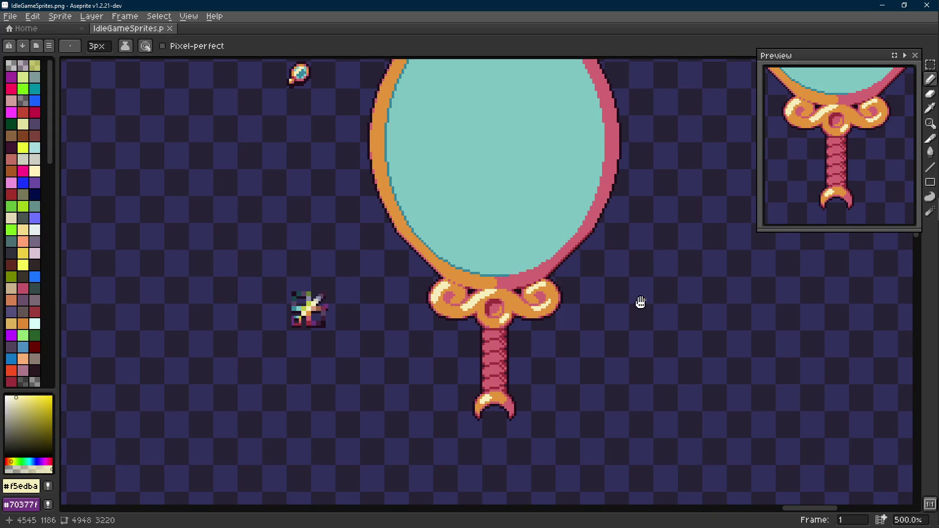
{"action": "left_click_drag", "start_coordinate": [631, 323], "coordinate": [622, 317]}
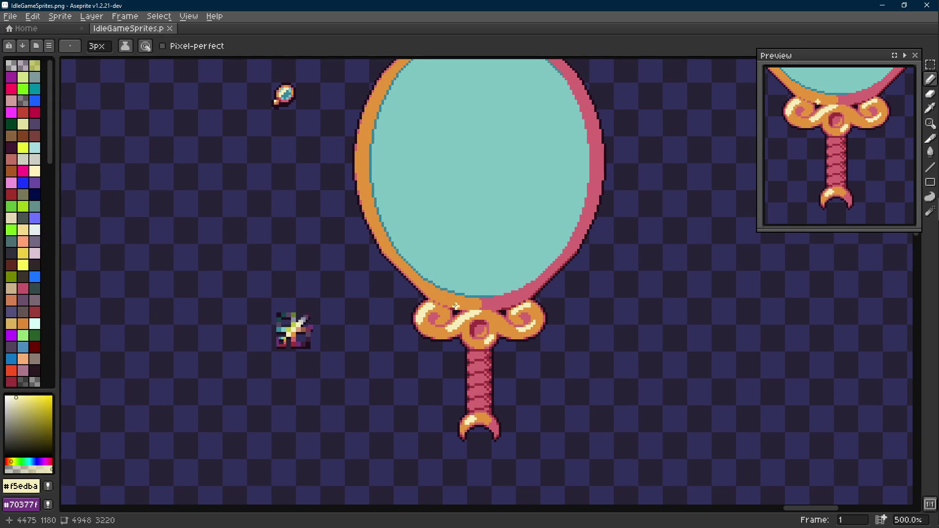
{"action": "key", "text": "minus"}
{"action": "key", "text": "minus"}
{"action": "scroll", "coordinate": [418, 300], "scroll_direction": "up", "scroll_amount": 3}
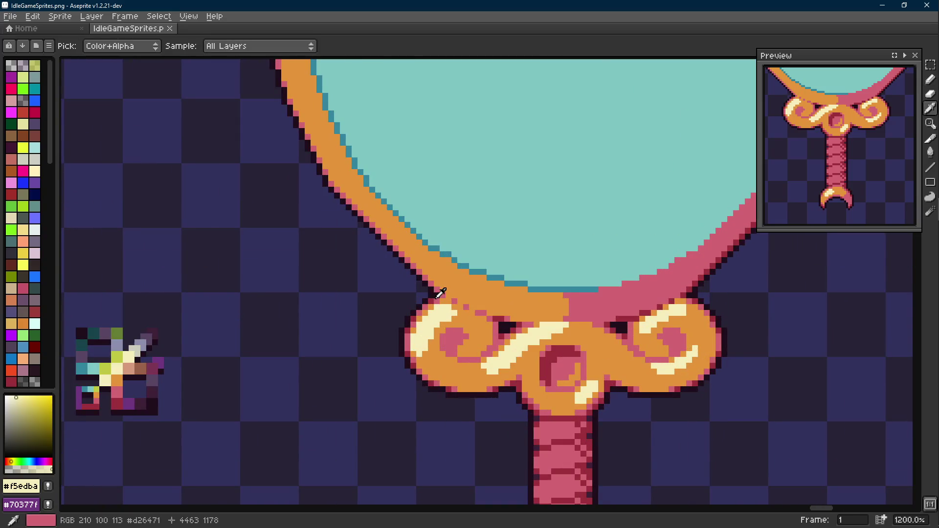
Make the frame's pink #d26471 the current drawing colour again.
{"action": "left_click", "coordinate": [440, 294], "text": "alt"}
{"action": "scroll", "coordinate": [412, 301], "scroll_direction": "down", "scroll_amount": 2}
{"action": "scroll", "coordinate": [412, 301], "scroll_direction": "down", "scroll_amount": 1}
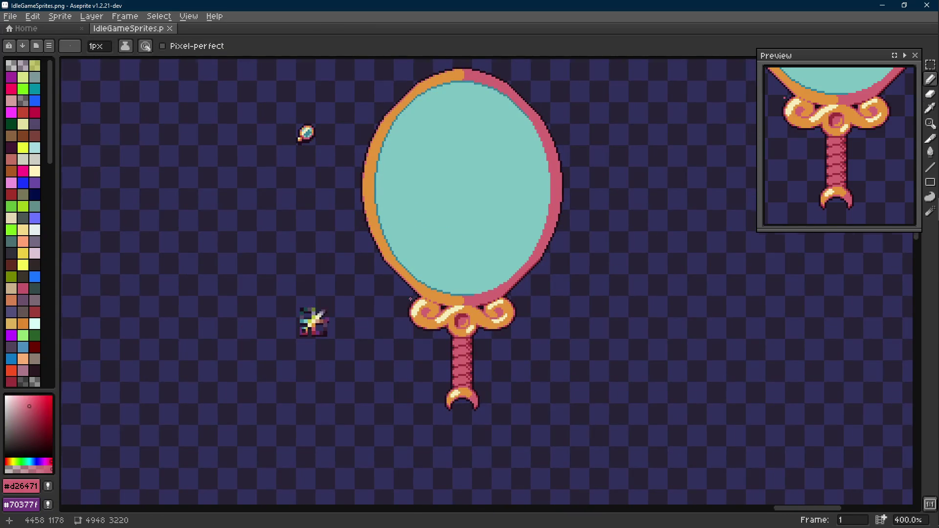
{"action": "scroll", "coordinate": [413, 300], "scroll_direction": "up", "scroll_amount": 1}
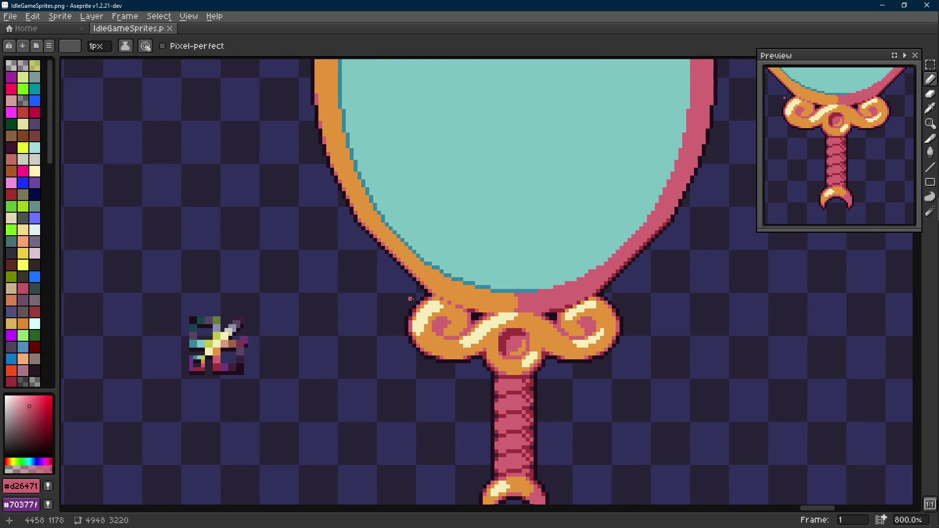
{"action": "key", "text": "alt+Tab"}
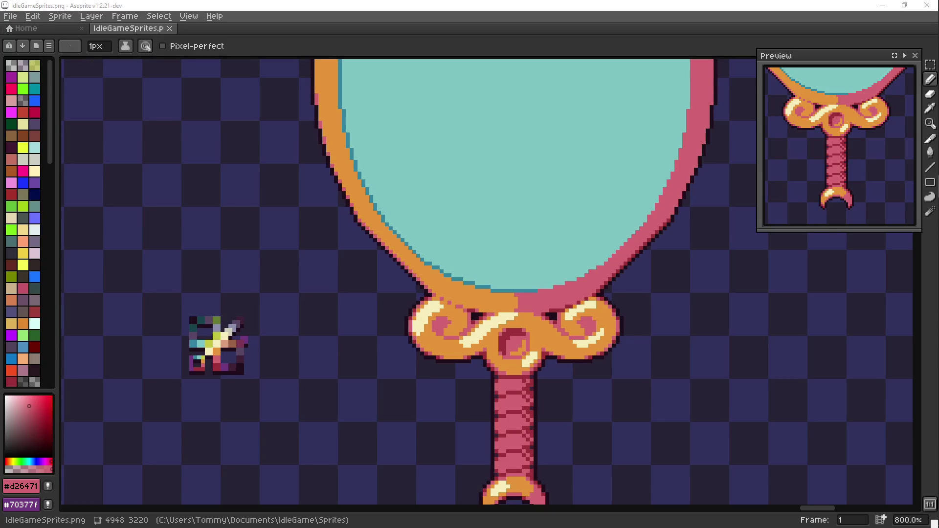
{"action": "scroll", "coordinate": [484, 279], "scroll_direction": "down", "scroll_amount": 2}
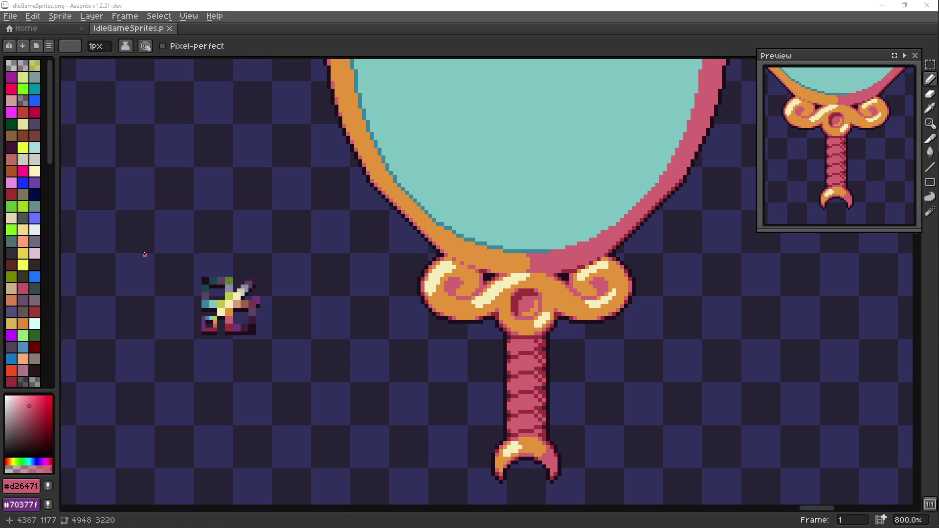
{"action": "scroll", "coordinate": [396, 242], "scroll_direction": "down", "scroll_amount": 1}
{"action": "scroll", "coordinate": [396, 264], "scroll_direction": "down", "scroll_amount": 1}
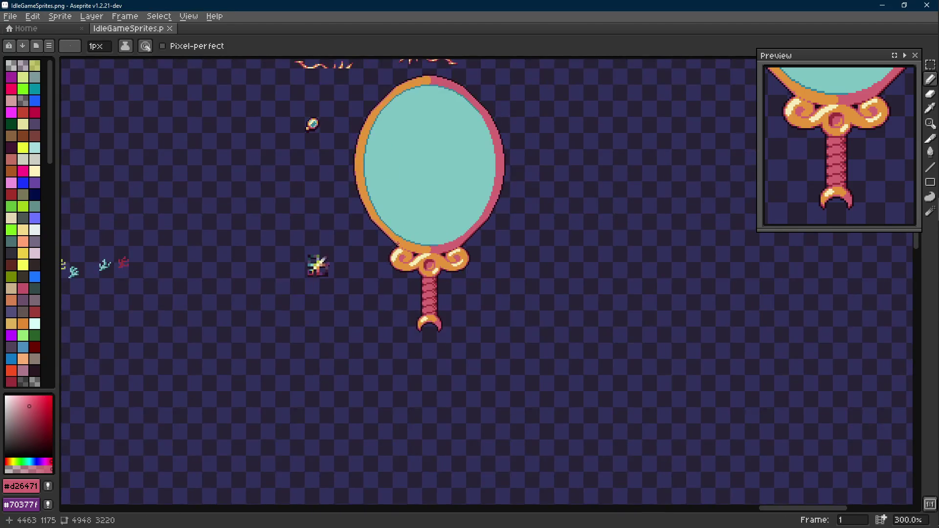
{"action": "scroll", "coordinate": [441, 280], "scroll_direction": "up", "scroll_amount": 2}
{"action": "scroll", "coordinate": [441, 278], "scroll_direction": "up", "scroll_amount": 1}
Inspect the knot at varying brush sizes and sample the deep red #9d303b shading colour.
{"action": "left_click", "coordinate": [411, 257], "text": "alt"}
{"action": "scroll", "coordinate": [358, 242], "scroll_direction": "up", "scroll_amount": 1}
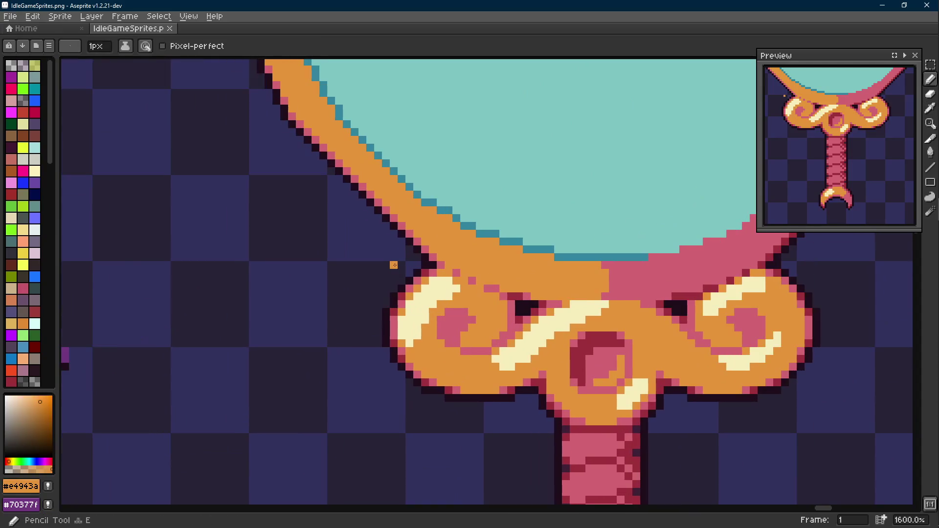
{"action": "left_click_drag", "start_coordinate": [345, 234], "coordinate": [387, 269]}
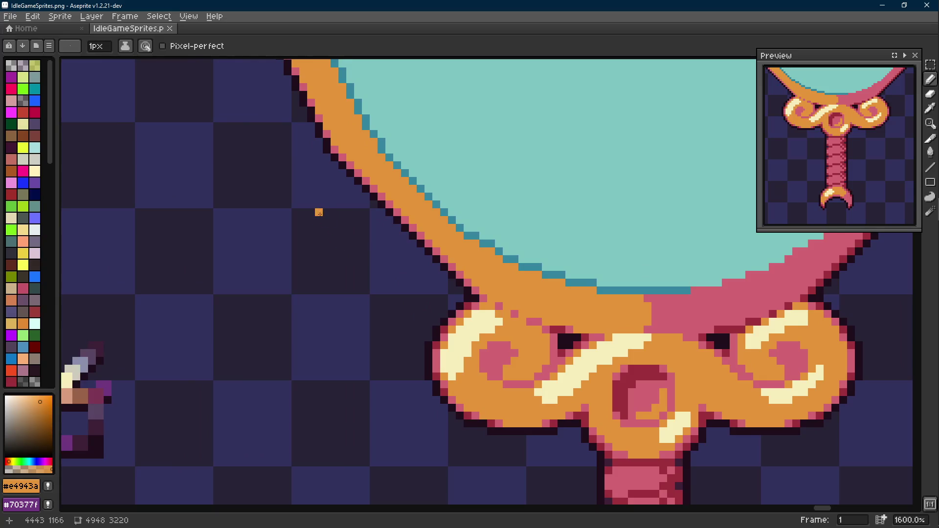
{"action": "key", "text": "plus"}
{"action": "key", "text": "plus"}
{"action": "left_click_drag", "start_coordinate": [357, 236], "coordinate": [357, 188]}
{"action": "key", "text": "minus"}
{"action": "key", "text": "minus"}
{"action": "left_click", "coordinate": [515, 286], "text": "alt"}
{"action": "scroll", "coordinate": [483, 299], "scroll_direction": "down", "scroll_amount": 2}
Try deep red dots and a line in the left swirl, undoing each trial.
{"action": "left_click", "coordinate": [477, 306]}
{"action": "scroll", "coordinate": [477, 307], "scroll_direction": "down", "scroll_amount": 1}
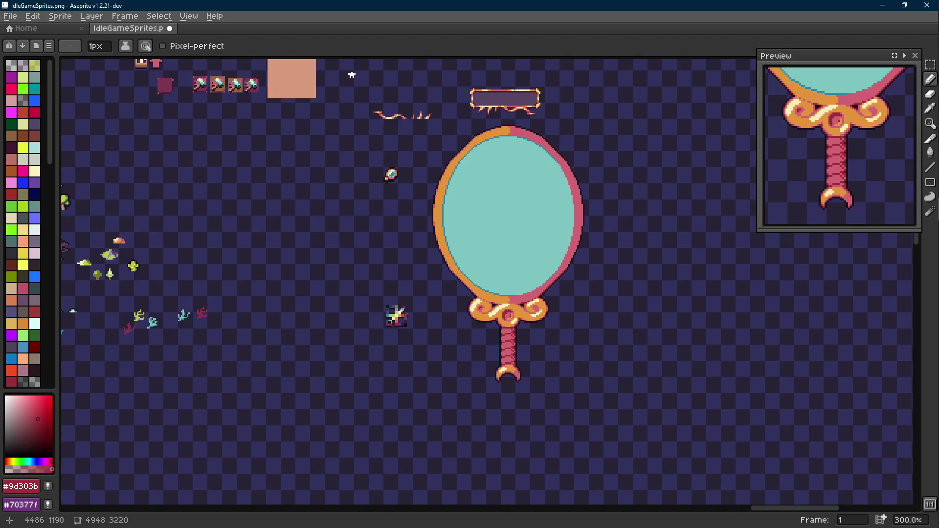
{"action": "scroll", "coordinate": [506, 315], "scroll_direction": "up", "scroll_amount": 3}
{"action": "key", "text": "ctrl+z"}
{"action": "left_click", "coordinate": [399, 272]}
{"action": "key", "text": "ctrl+z"}
{"action": "left_click", "coordinate": [396, 277]}
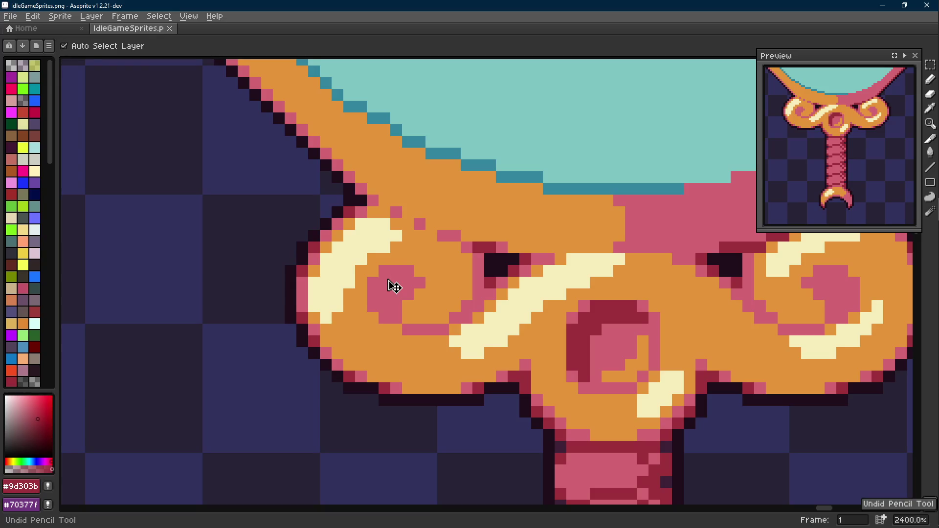
{"action": "key", "text": "l"}
{"action": "left_click", "coordinate": [384, 271]}
{"action": "scroll", "coordinate": [374, 284], "scroll_direction": "down", "scroll_amount": 3}
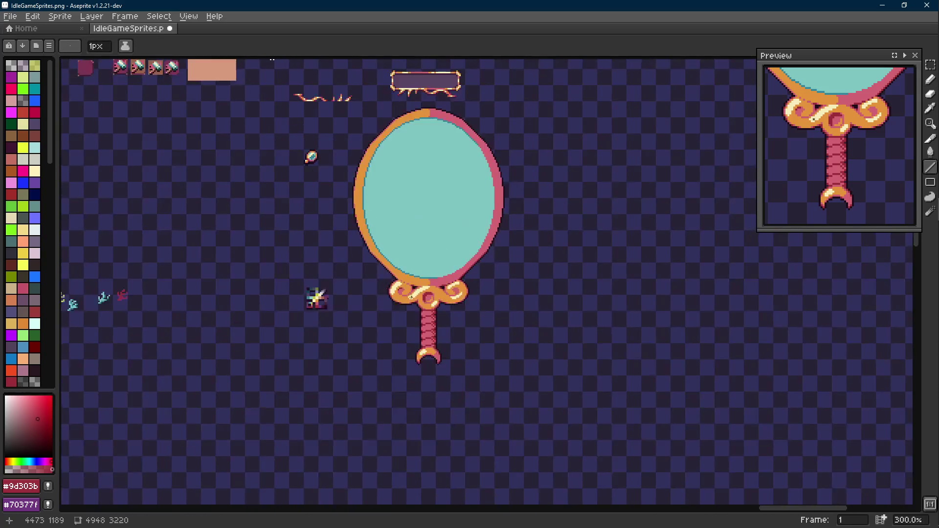
{"action": "key", "text": "v"}
{"action": "key", "text": "ctrl+z"}
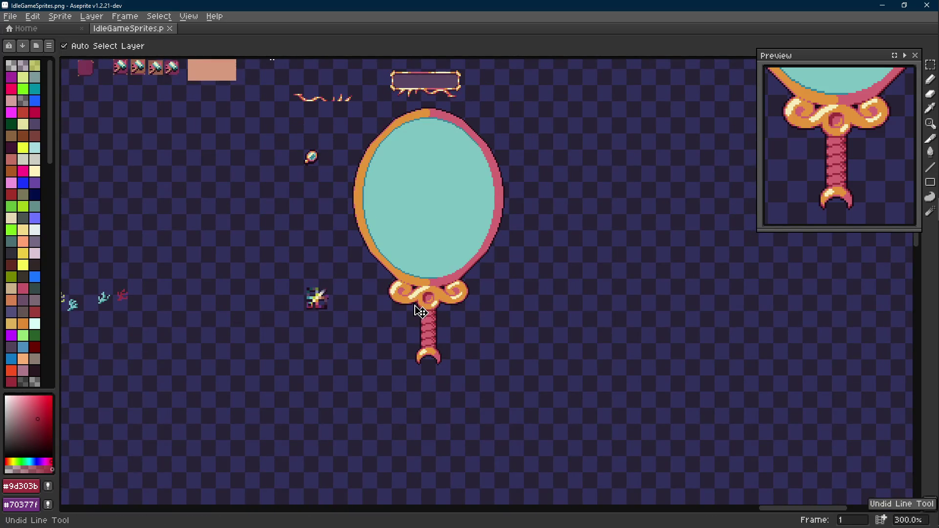
{"action": "key", "text": "b"}
{"action": "scroll", "coordinate": [419, 311], "scroll_direction": "up", "scroll_amount": 2}
{"action": "scroll", "coordinate": [440, 293], "scroll_direction": "up", "scroll_amount": 1}
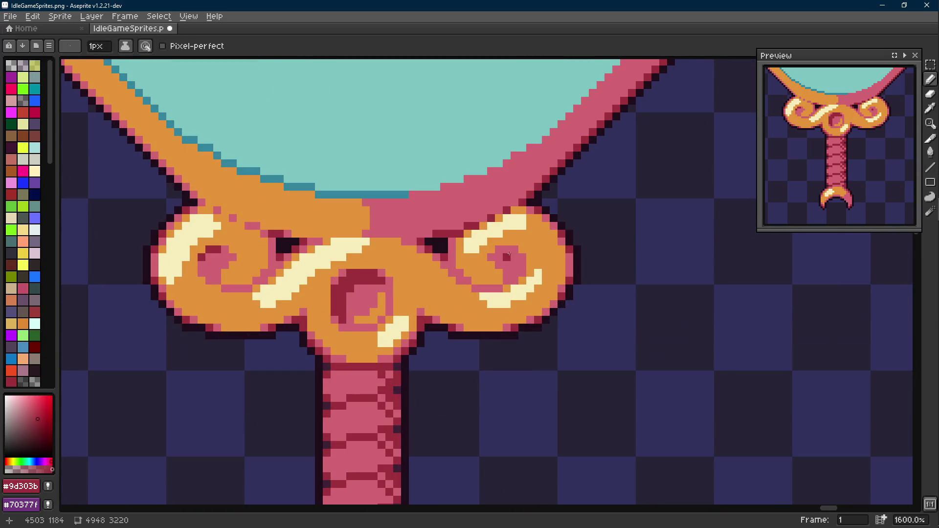
{"action": "scroll", "coordinate": [506, 250], "scroll_direction": "down", "scroll_amount": 2}
{"action": "scroll", "coordinate": [367, 294], "scroll_direction": "down", "scroll_amount": 2}
{"action": "scroll", "coordinate": [367, 294], "scroll_direction": "down", "scroll_amount": 1}
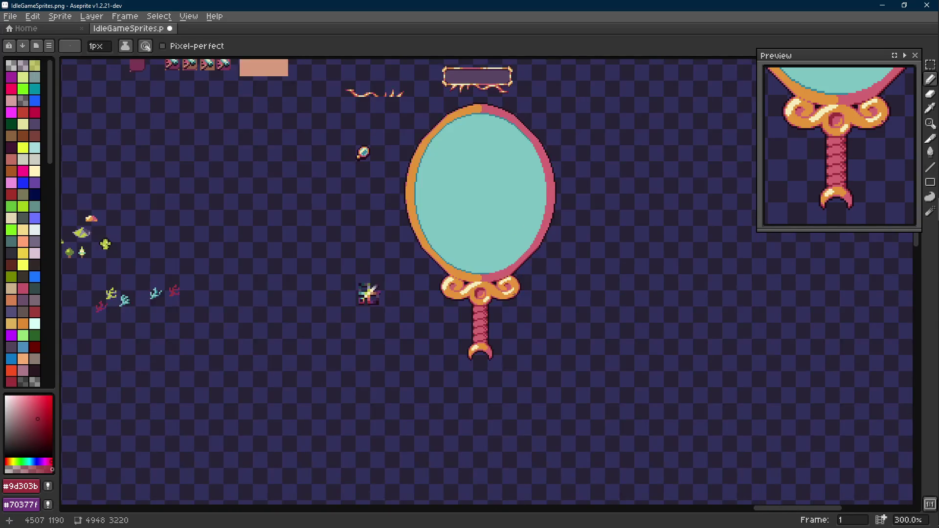
{"action": "scroll", "coordinate": [475, 293], "scroll_direction": "up", "scroll_amount": 2}
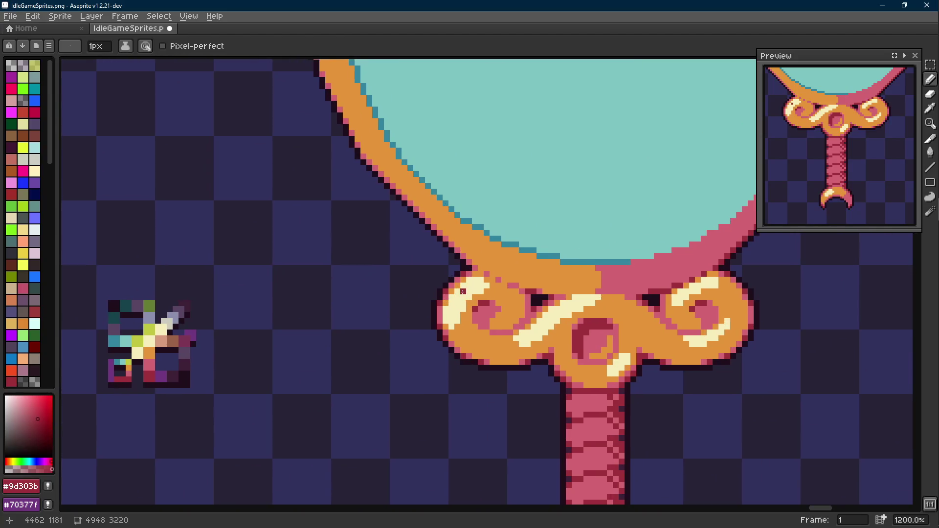
{"action": "scroll", "coordinate": [463, 290], "scroll_direction": "up", "scroll_amount": 1}
Undo further trial strokes, then pencil deep red into the left curl's inner pocket.
{"action": "key", "text": "l"}
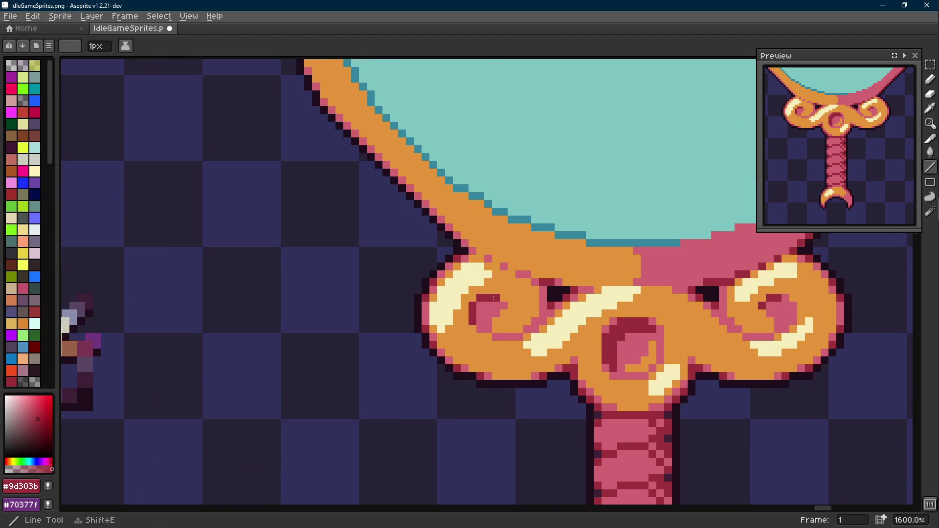
{"action": "scroll", "coordinate": [470, 317], "scroll_direction": "down", "scroll_amount": 3}
{"action": "scroll", "coordinate": [523, 316], "scroll_direction": "up", "scroll_amount": 2}
{"action": "key", "text": "ctrl+z"}
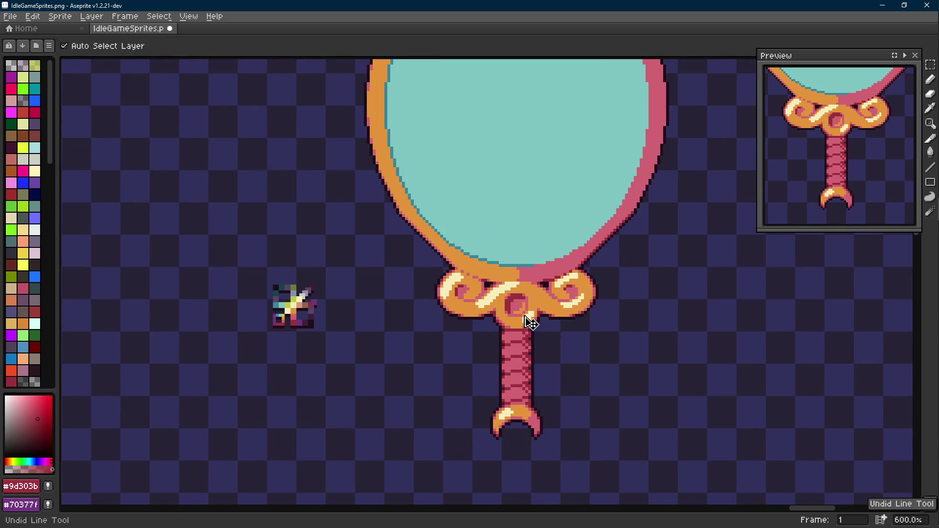
{"action": "scroll", "coordinate": [530, 323], "scroll_direction": "up", "scroll_amount": 2}
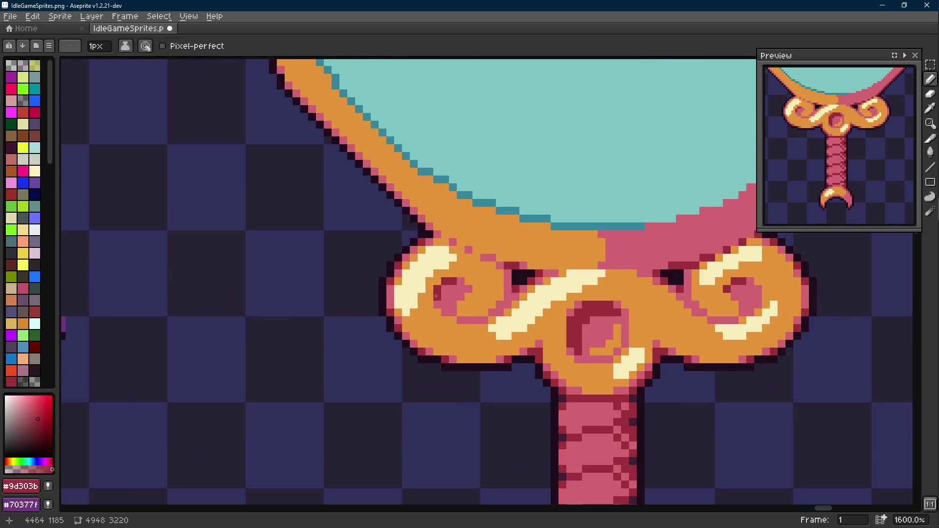
{"action": "left_click_drag", "start_coordinate": [448, 294], "coordinate": [367, 294]}
{"action": "scroll", "coordinate": [368, 294], "scroll_direction": "down", "scroll_amount": 1}
{"action": "scroll", "coordinate": [528, 294], "scroll_direction": "down", "scroll_amount": 3}
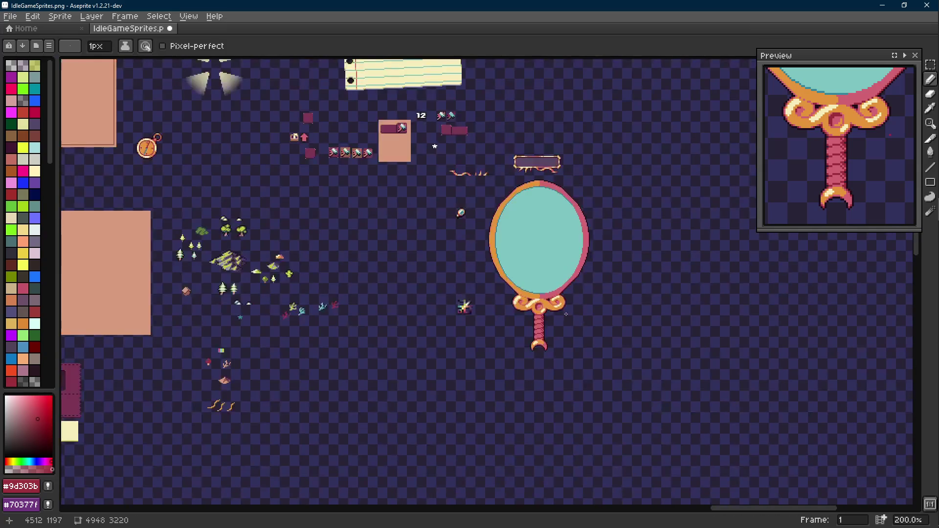
{"action": "scroll", "coordinate": [565, 314], "scroll_direction": "up", "scroll_amount": 1}
{"action": "key", "text": "ctrl+z"}
{"action": "key", "text": "b"}
{"action": "scroll", "coordinate": [535, 308], "scroll_direction": "up", "scroll_amount": 3}
{"action": "scroll", "coordinate": [536, 287], "scroll_direction": "down", "scroll_amount": 3}
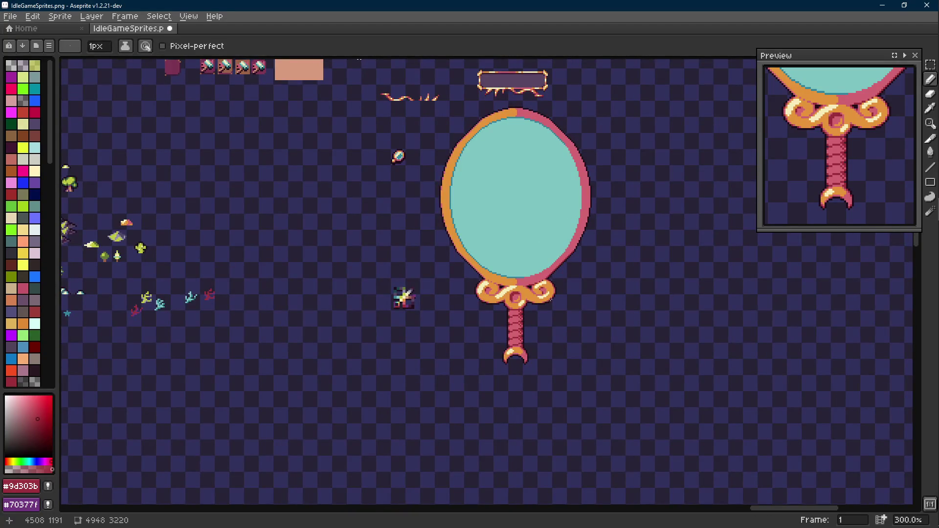
{"action": "scroll", "coordinate": [516, 294], "scroll_direction": "up", "scroll_amount": 2}
{"action": "scroll", "coordinate": [455, 279], "scroll_direction": "up", "scroll_amount": 1}
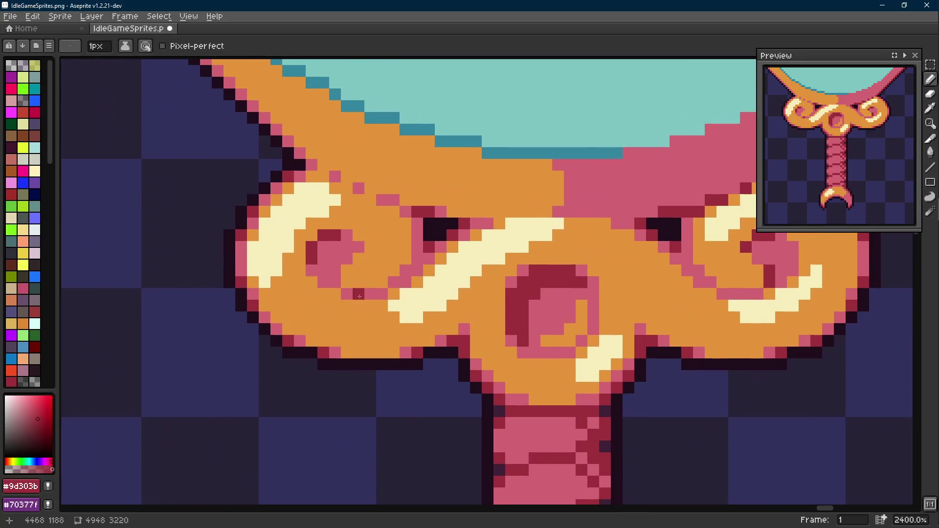
{"action": "left_click", "coordinate": [324, 264]}
{"action": "left_click_drag", "start_coordinate": [326, 250], "coordinate": [346, 247]}
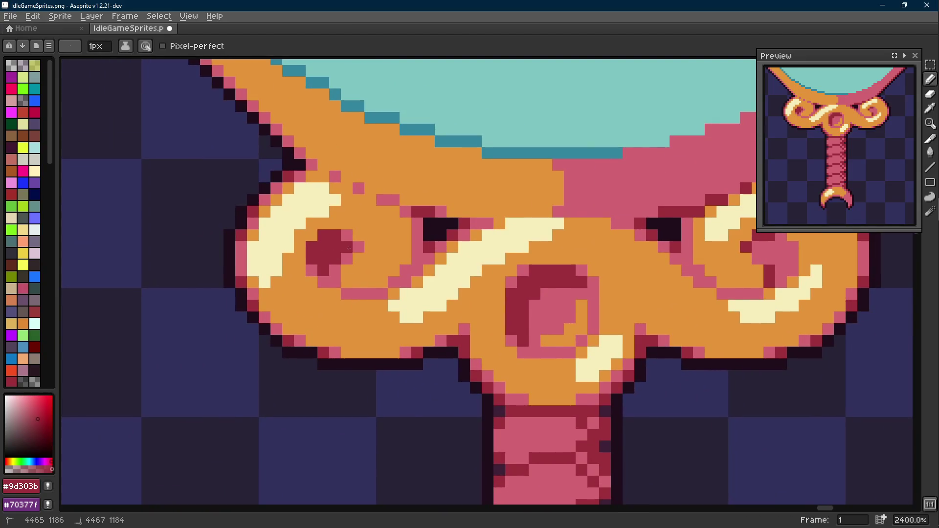
{"action": "scroll", "coordinate": [327, 261], "scroll_direction": "down", "scroll_amount": 3}
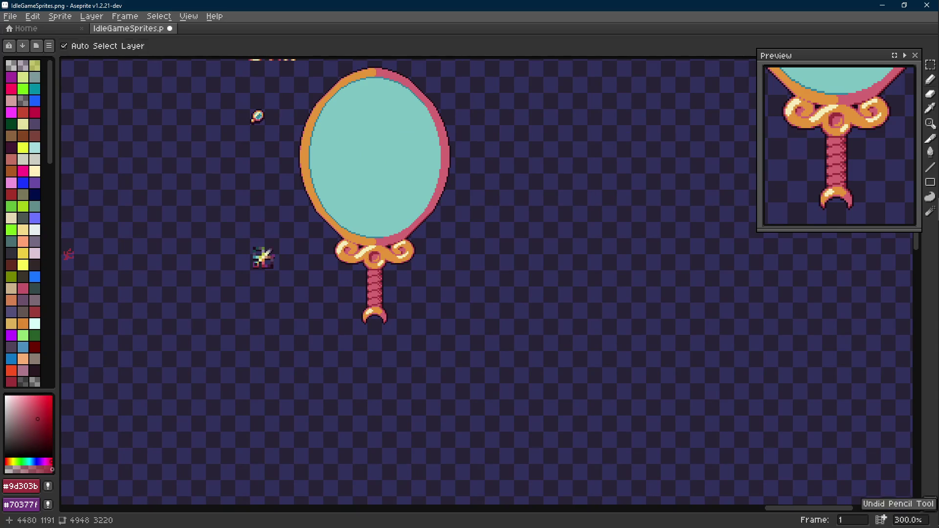
{"action": "scroll", "coordinate": [334, 236], "scroll_direction": "up", "scroll_amount": 1}
{"action": "scroll", "coordinate": [367, 257], "scroll_direction": "up", "scroll_amount": 1}
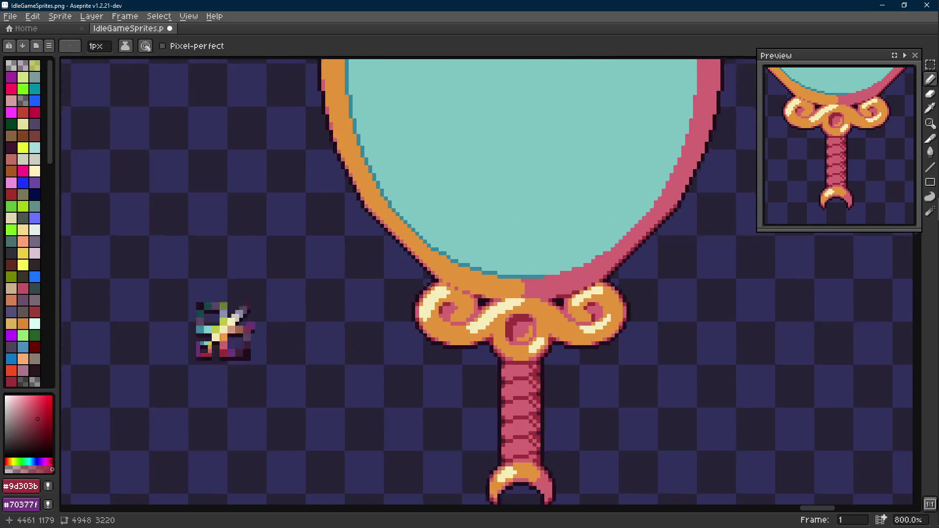
{"action": "scroll", "coordinate": [440, 286], "scroll_direction": "up", "scroll_amount": 1}
{"action": "left_click", "coordinate": [458, 297], "text": "alt"}
{"action": "scroll", "coordinate": [414, 283], "scroll_direction": "up", "scroll_amount": 1}
{"action": "left_click_drag", "start_coordinate": [415, 283], "coordinate": [352, 238]}
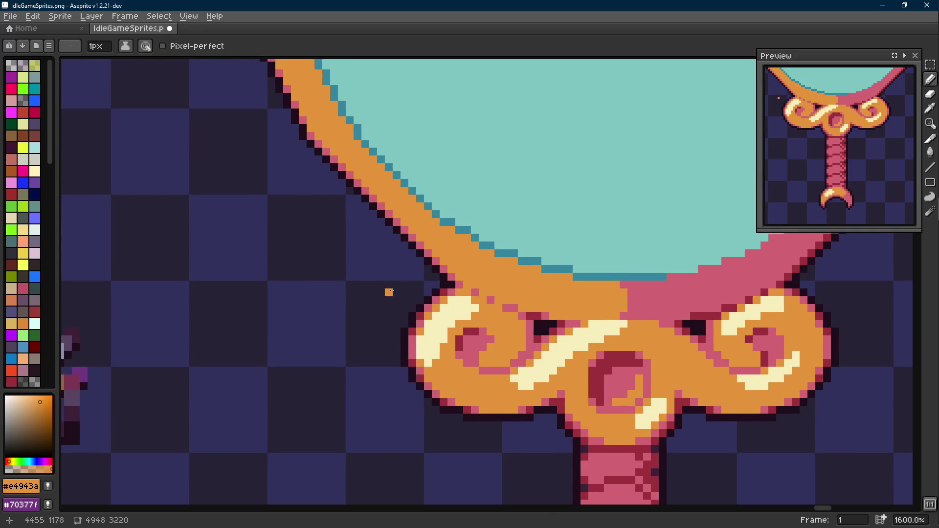
{"action": "left_click_drag", "start_coordinate": [367, 280], "coordinate": [364, 293]}
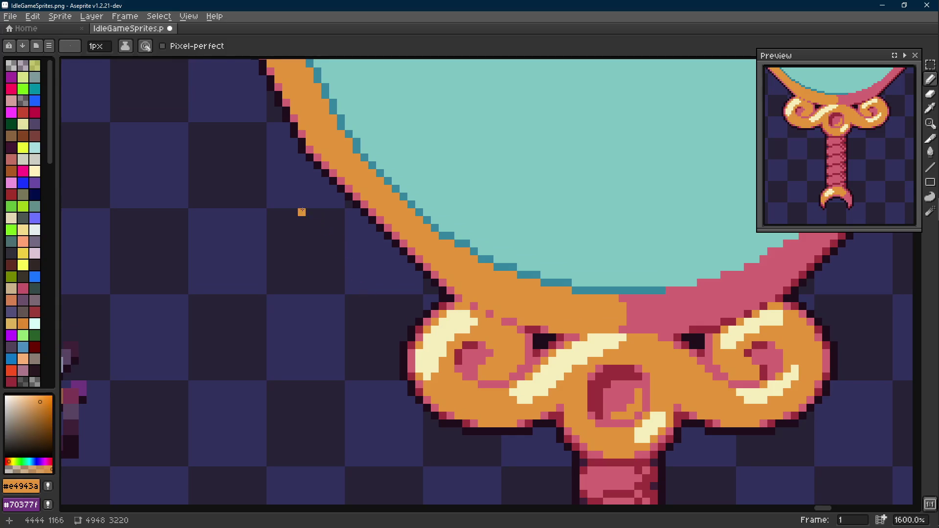
{"action": "left_click_drag", "start_coordinate": [317, 220], "coordinate": [382, 239]}
{"action": "key", "text": "plus"}
{"action": "key", "text": "plus"}
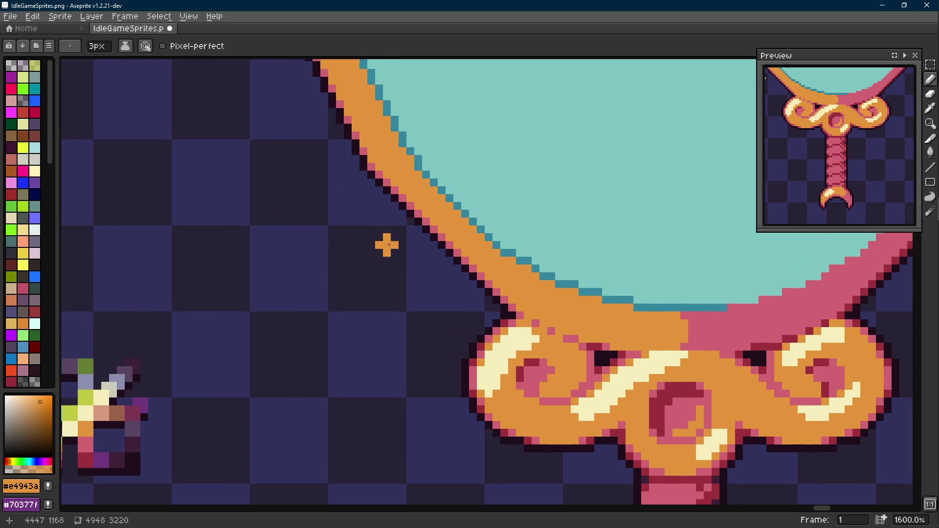
{"action": "key", "text": "ctrl"}
{"action": "key", "text": "minus"}
{"action": "key", "text": "minus"}
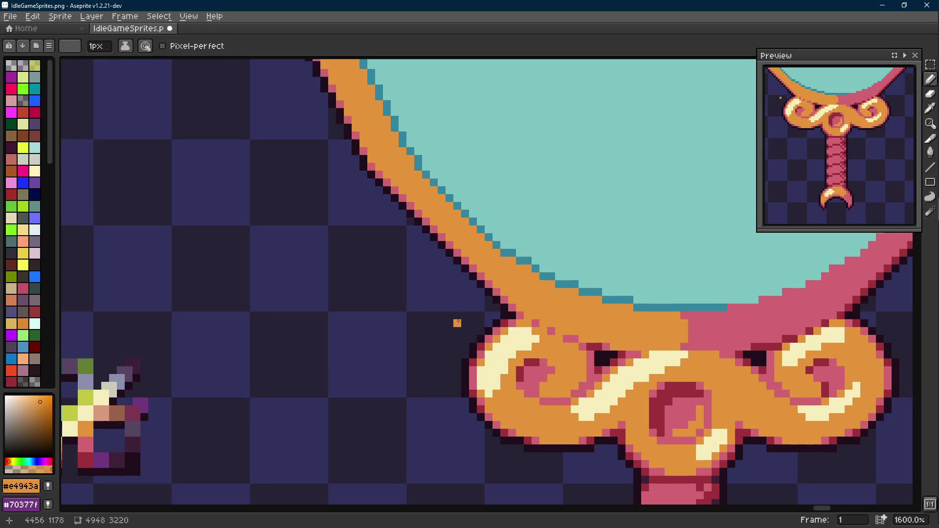
{"action": "scroll", "coordinate": [457, 322], "scroll_direction": "down", "scroll_amount": 3}
{"action": "scroll", "coordinate": [457, 321], "scroll_direction": "up", "scroll_amount": 2}
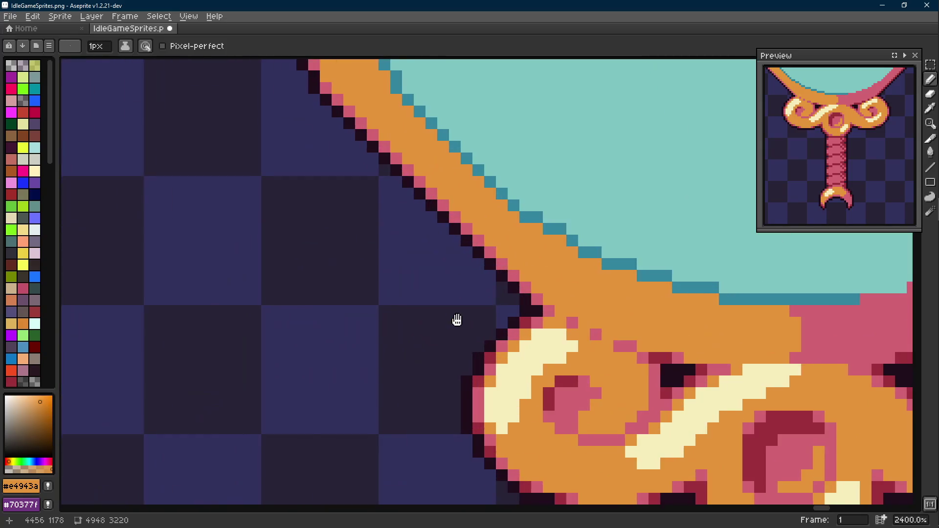
{"action": "scroll", "coordinate": [448, 323], "scroll_direction": "up", "scroll_amount": 1}
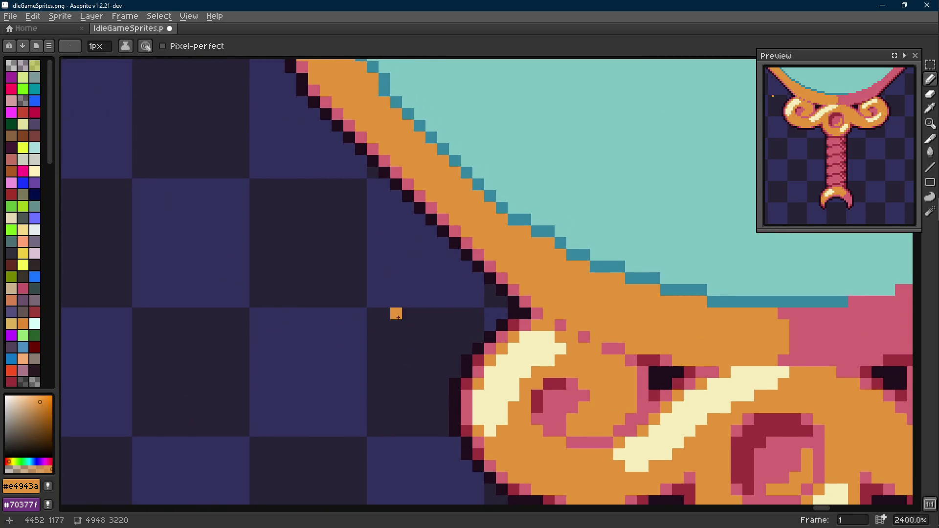
{"action": "left_click_drag", "start_coordinate": [390, 294], "coordinate": [396, 314]}
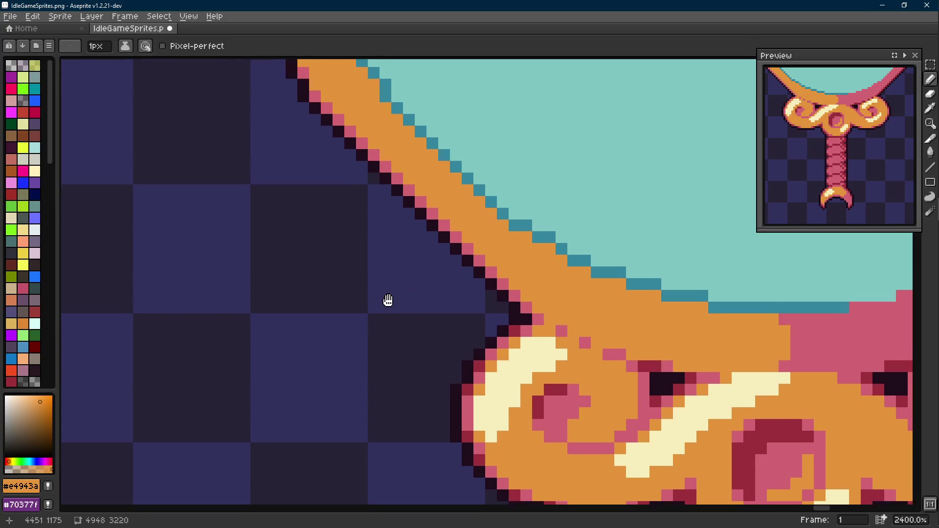
{"action": "left_click_drag", "start_coordinate": [351, 242], "coordinate": [360, 270]}
{"action": "mouse_move", "coordinate": [324, 223]}
{"action": "left_mouse_down"}
{"action": "mouse_move", "coordinate": [338, 239]}
{"action": "mouse_move", "coordinate": [359, 223]}
{"action": "mouse_move", "coordinate": [360, 235]}
{"action": "left_mouse_up"}
{"action": "key", "text": "e"}
{"action": "key", "text": "b"}
{"action": "key", "text": "l"}
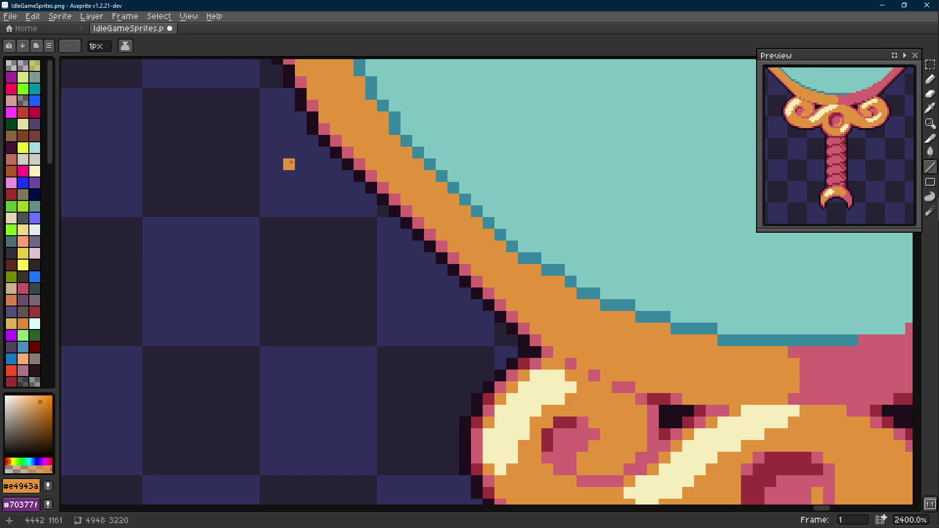
Try thick 4px orange curl shapes beside the frame and undo them.
{"action": "key", "text": "plus"}
{"action": "key", "text": "plus"}
{"action": "key", "text": "plus"}
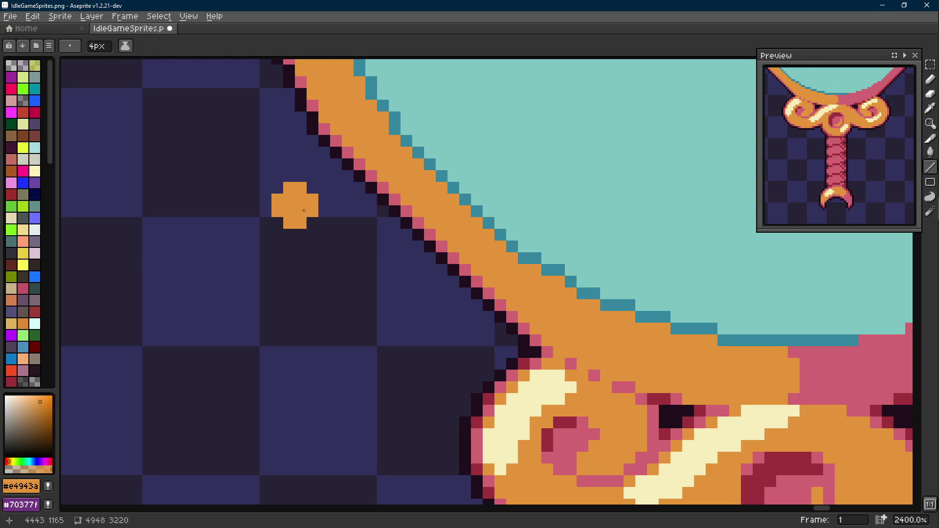
{"action": "scroll", "coordinate": [344, 280], "scroll_direction": "down", "scroll_amount": 1}
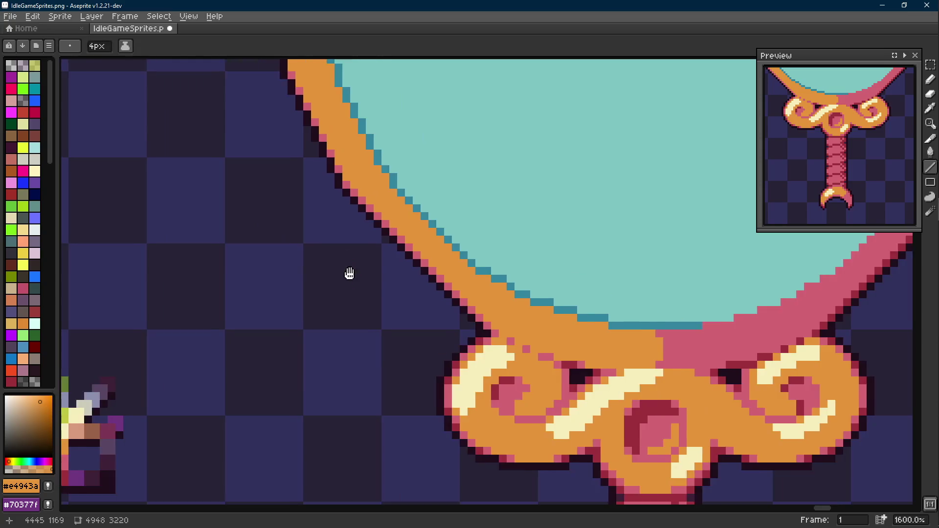
{"action": "left_click_drag", "start_coordinate": [351, 273], "coordinate": [370, 241]}
{"action": "key", "text": "Escape"}
{"action": "key", "text": "b"}
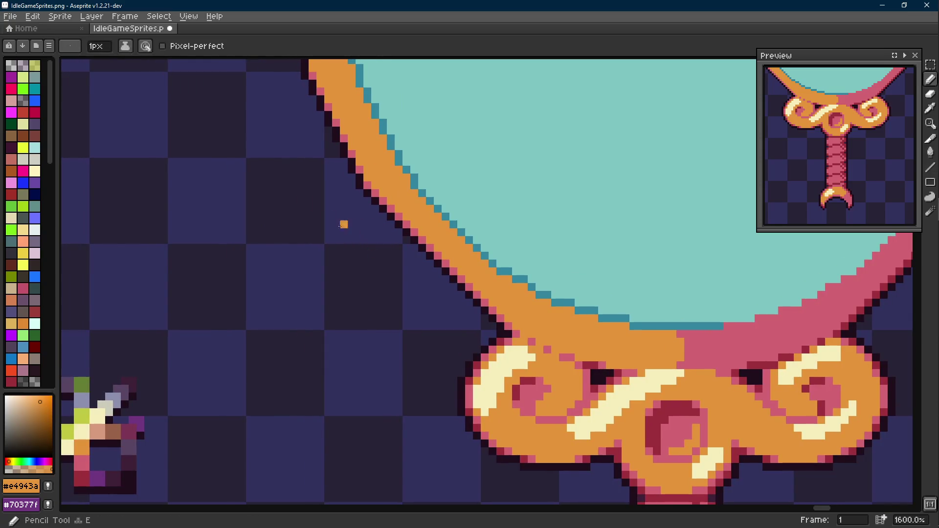
{"action": "key", "text": "plus"}
{"action": "key", "text": "plus"}
{"action": "key", "text": "plus"}
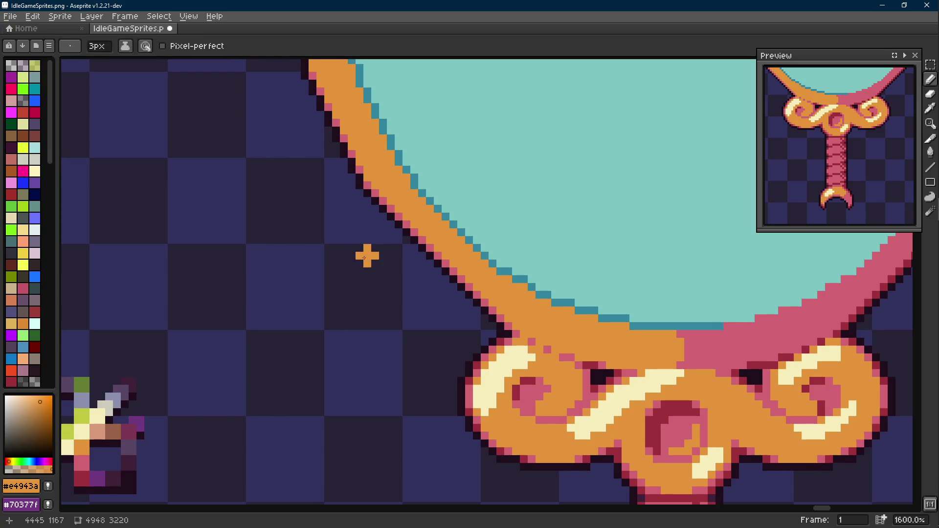
{"action": "left_click_drag", "start_coordinate": [360, 258], "coordinate": [346, 239]}
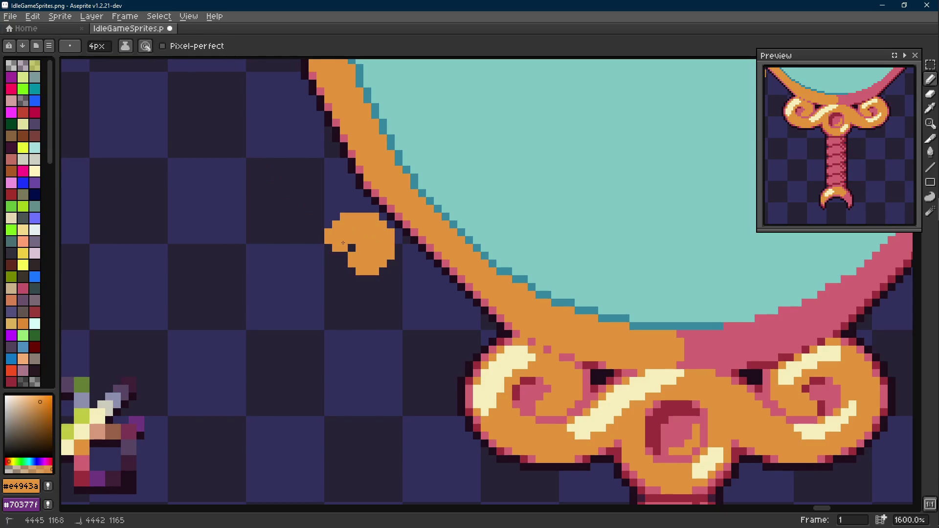
{"action": "key", "text": "ctrl+z"}
{"action": "mouse_move", "coordinate": [357, 259]}
{"action": "left_mouse_down"}
{"action": "mouse_move", "coordinate": [342, 226]}
{"action": "mouse_move", "coordinate": [316, 272]}
{"action": "mouse_move", "coordinate": [308, 221]}
{"action": "left_mouse_up"}
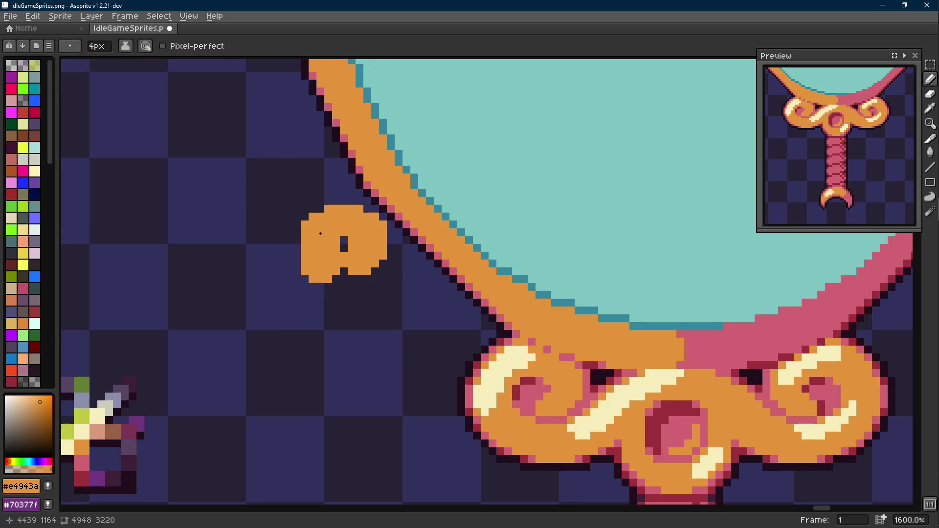
{"action": "scroll", "coordinate": [374, 264], "scroll_direction": "down", "scroll_amount": 1}
{"action": "scroll", "coordinate": [374, 265], "scroll_direction": "down", "scroll_amount": 1}
{"action": "key", "text": "ctrl+z"}
{"action": "scroll", "coordinate": [375, 265], "scroll_direction": "up", "scroll_amount": 2}
{"action": "scroll", "coordinate": [396, 264], "scroll_direction": "up", "scroll_amount": 1}
Draw a thin orange flourish stroke running diagonally beside the frame's lower left.
{"action": "left_click", "coordinate": [400, 267]}
{"action": "scroll", "coordinate": [400, 266], "scroll_direction": "up", "scroll_amount": 1}
{"action": "mouse_move", "coordinate": [400, 265]}
{"action": "left_mouse_down"}
{"action": "mouse_move", "coordinate": [402, 233]}
{"action": "mouse_move", "coordinate": [388, 213]}
{"action": "left_mouse_up"}
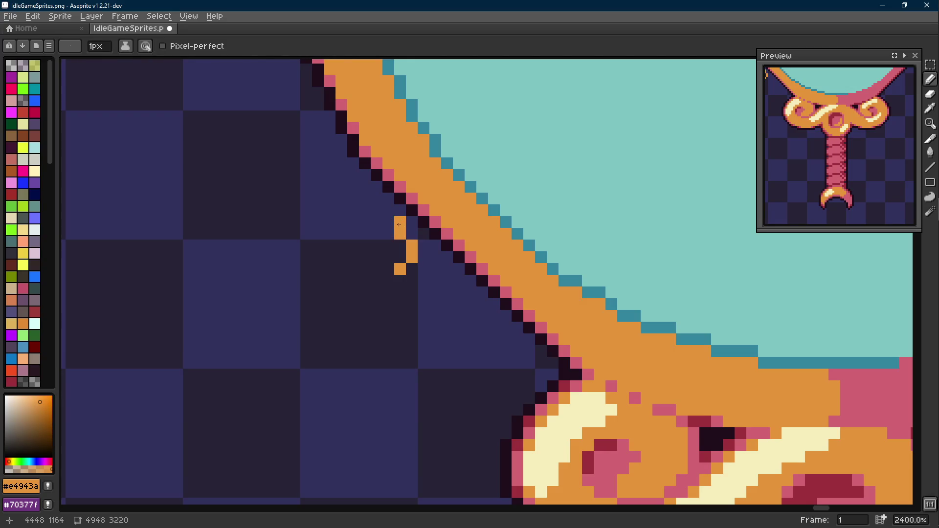
{"action": "key", "text": "alt"}
{"action": "left_click", "coordinate": [412, 269]}
{"action": "left_click", "coordinate": [401, 281]}
{"action": "left_click", "coordinate": [400, 294]}
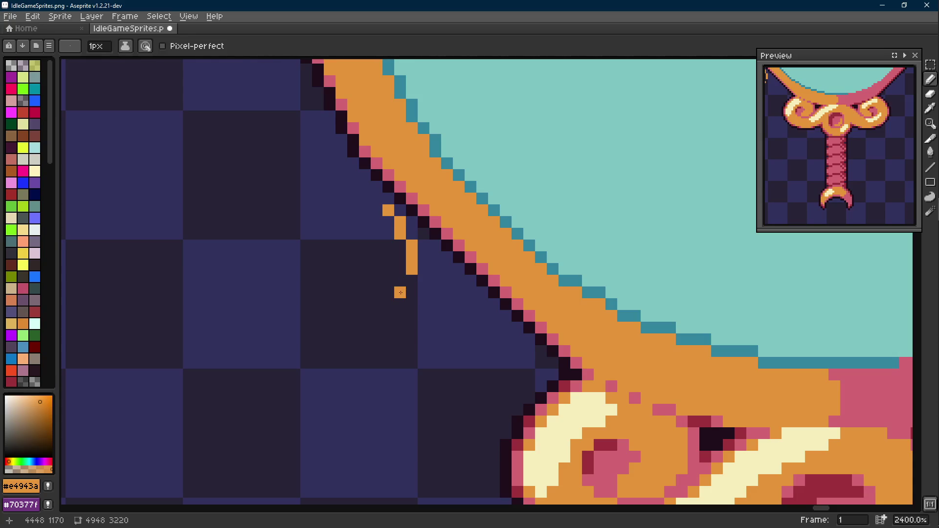
{"action": "left_click", "coordinate": [388, 305]}
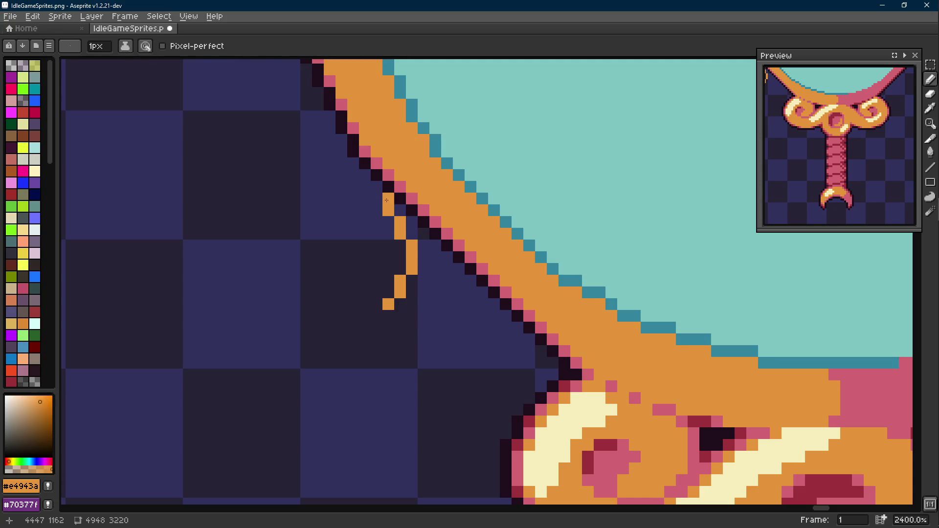
{"action": "left_click_drag", "start_coordinate": [387, 200], "coordinate": [365, 187]}
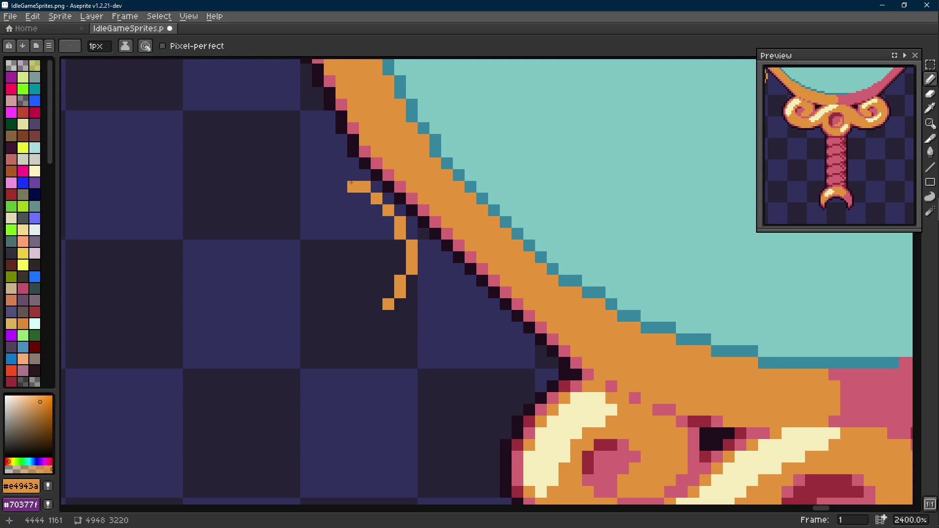
{"action": "left_click_drag", "start_coordinate": [352, 184], "coordinate": [305, 176]}
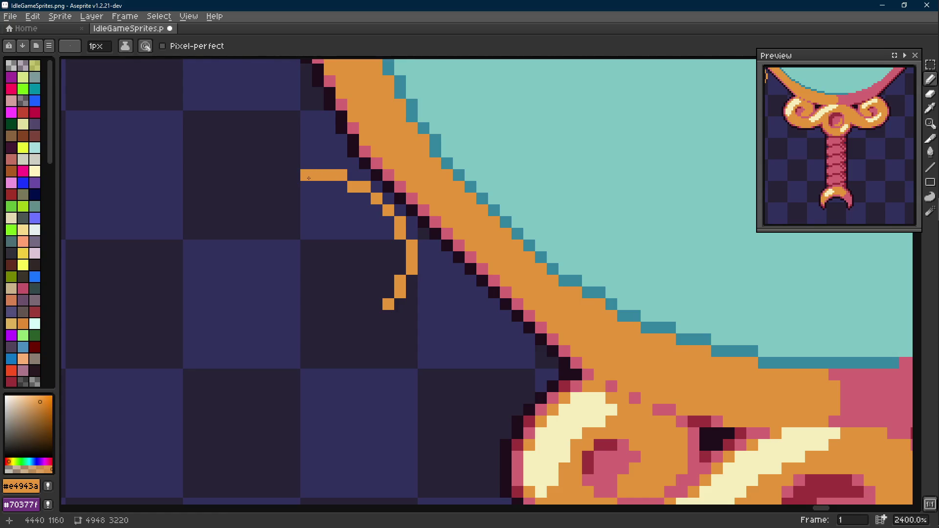
{"action": "left_click_drag", "start_coordinate": [400, 269], "coordinate": [388, 309]}
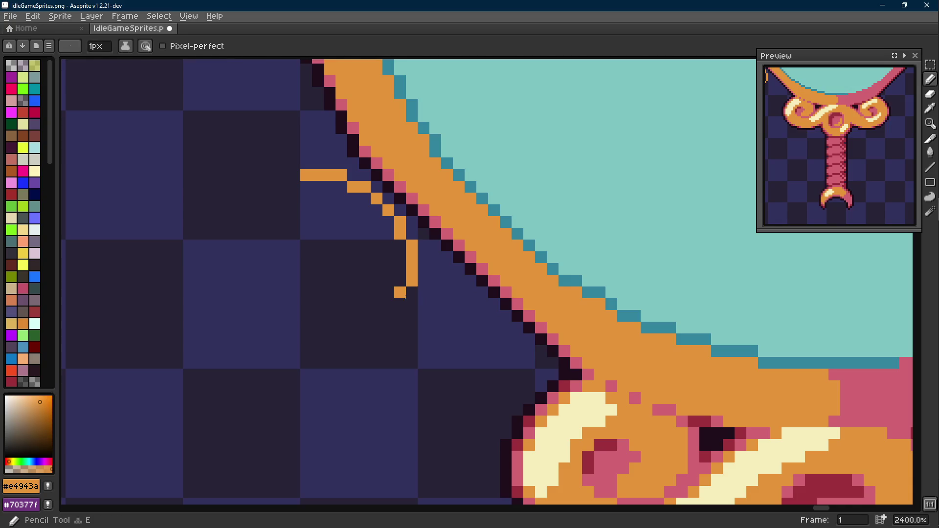
{"action": "scroll", "coordinate": [400, 330], "scroll_direction": "down", "scroll_amount": 3}
{"action": "scroll", "coordinate": [400, 330], "scroll_direction": "up", "scroll_amount": 2}
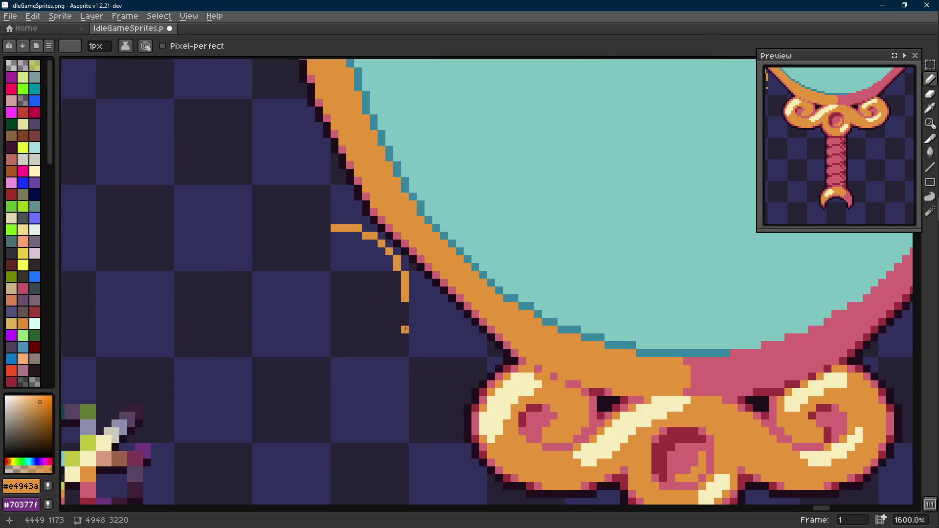
{"action": "scroll", "coordinate": [400, 331], "scroll_direction": "down", "scroll_amount": 1}
Marquee-select the flourish strokes and shift them up-left into place.
{"action": "key", "text": "m"}
{"action": "left_click_drag", "start_coordinate": [325, 221], "coordinate": [421, 294]}
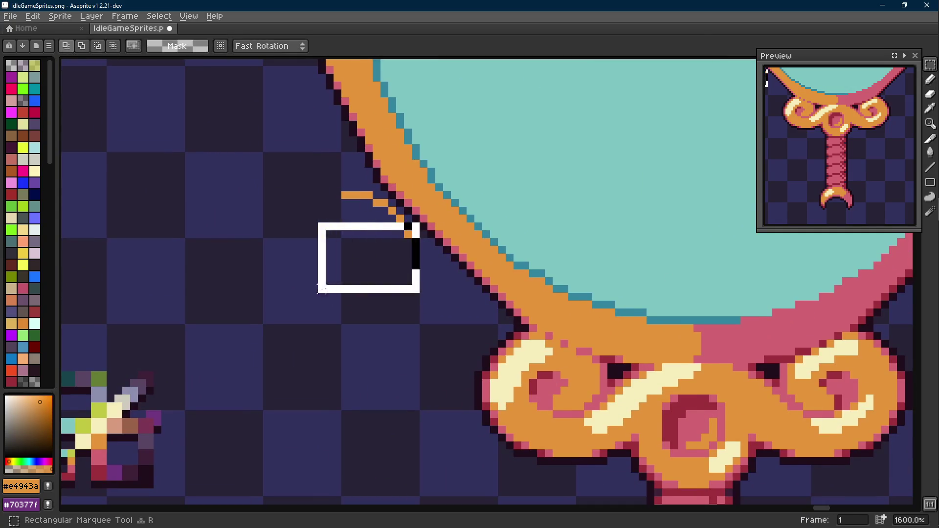
{"action": "scroll", "coordinate": [397, 257], "scroll_direction": "up", "scroll_amount": 1}
{"action": "left_click_drag", "start_coordinate": [397, 235], "coordinate": [385, 183]}
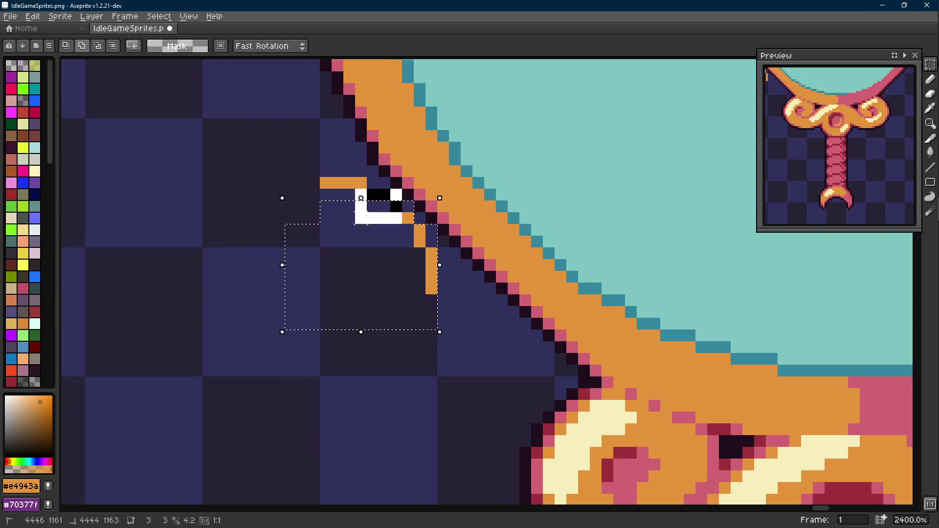
{"action": "mouse_move", "coordinate": [345, 220]}
{"action": "left_mouse_down"}
{"action": "mouse_move", "coordinate": [373, 276]}
{"action": "mouse_move", "coordinate": [359, 262]}
{"action": "left_mouse_up"}
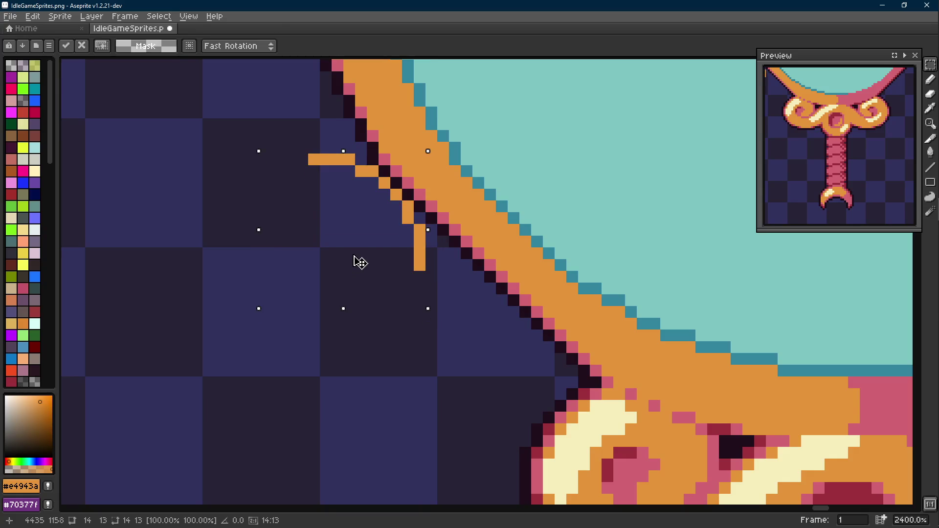
{"action": "key", "text": "Escape"}
Touch up pink pixels along the frame's diagonal edge where the flourish meets it.
{"action": "key", "text": "i"}
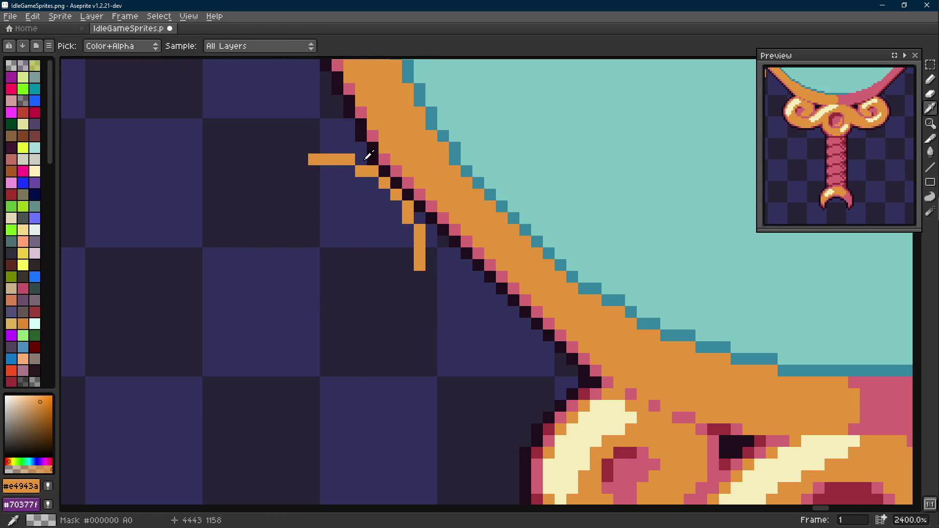
{"action": "left_click", "coordinate": [384, 150]}
{"action": "key", "text": "b"}
{"action": "key", "text": "l"}
{"action": "left_click_drag", "start_coordinate": [363, 158], "coordinate": [392, 166]}
{"action": "key", "text": "ctrl+z"}
{"action": "left_click", "coordinate": [388, 176]}
{"action": "left_click", "coordinate": [402, 189]}
{"action": "left_click", "coordinate": [419, 207]}
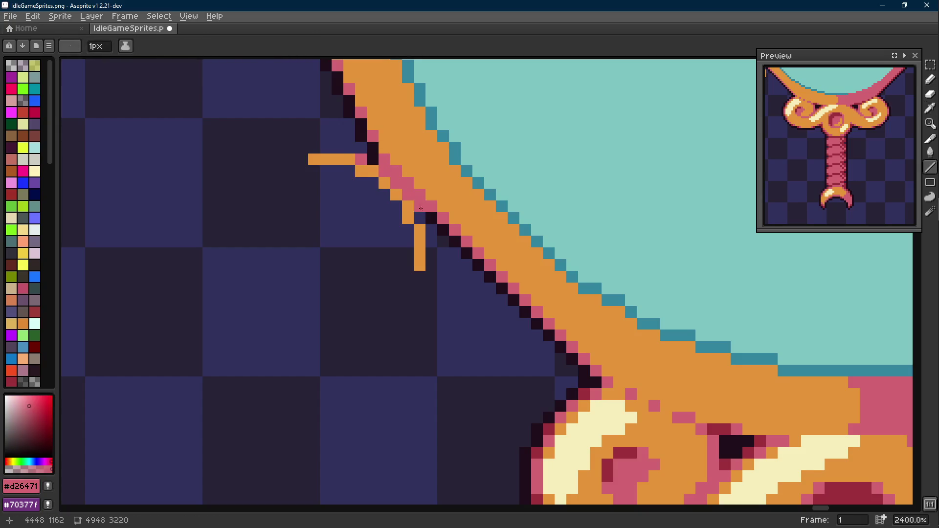
{"action": "key", "text": "b"}
{"action": "scroll", "coordinate": [419, 208], "scroll_direction": "down", "scroll_amount": 3}
{"action": "scroll", "coordinate": [419, 213], "scroll_direction": "up", "scroll_amount": 2}
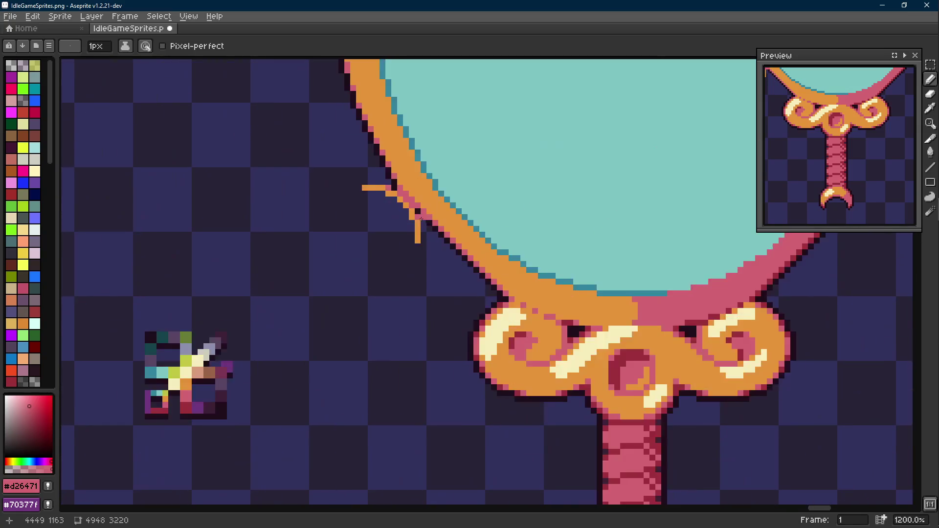
{"action": "scroll", "coordinate": [418, 213], "scroll_direction": "up", "scroll_amount": 1}
Rework the short orange stub, extending it down-left with single pixels.
{"action": "left_click", "coordinate": [366, 179], "text": "alt"}
{"action": "key", "text": "m"}
{"action": "left_click_drag", "start_coordinate": [337, 174], "coordinate": [382, 184]}
{"action": "left_click", "coordinate": [448, 250]}
{"action": "left_click_drag", "start_coordinate": [448, 254], "coordinate": [449, 290]}
{"action": "key", "text": "ctrl+d"}
{"action": "key", "text": "b"}
{"action": "left_click", "coordinate": [328, 189]}
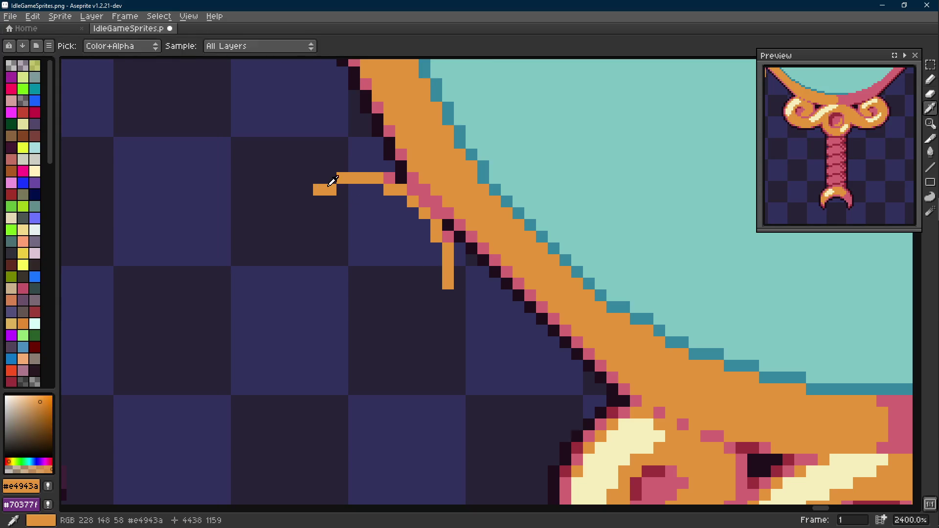
{"action": "left_click", "coordinate": [308, 201]}
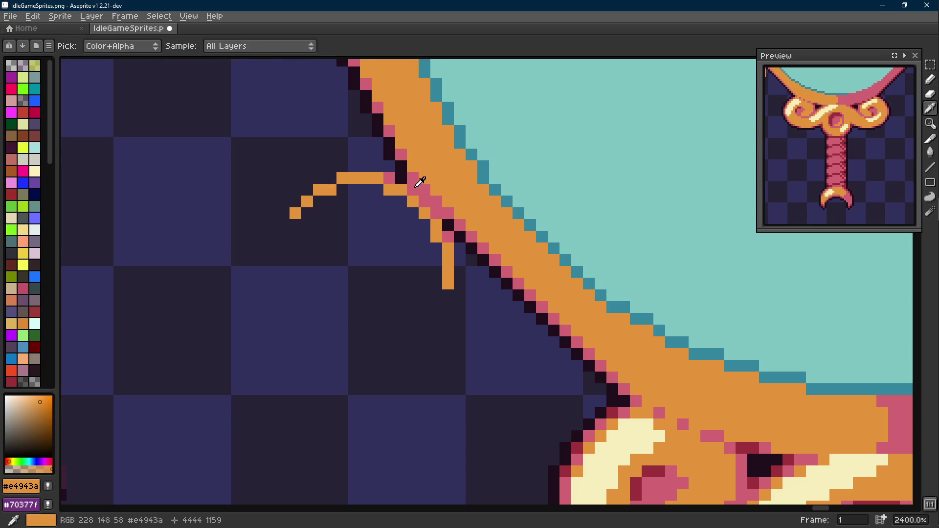
Edge the flourish curve with pink and extend the orange curl downward at its left end.
{"action": "left_click", "coordinate": [385, 177], "text": "alt"}
{"action": "left_click", "coordinate": [307, 191]}
{"action": "scroll", "coordinate": [306, 189], "scroll_direction": "down", "scroll_amount": 5}
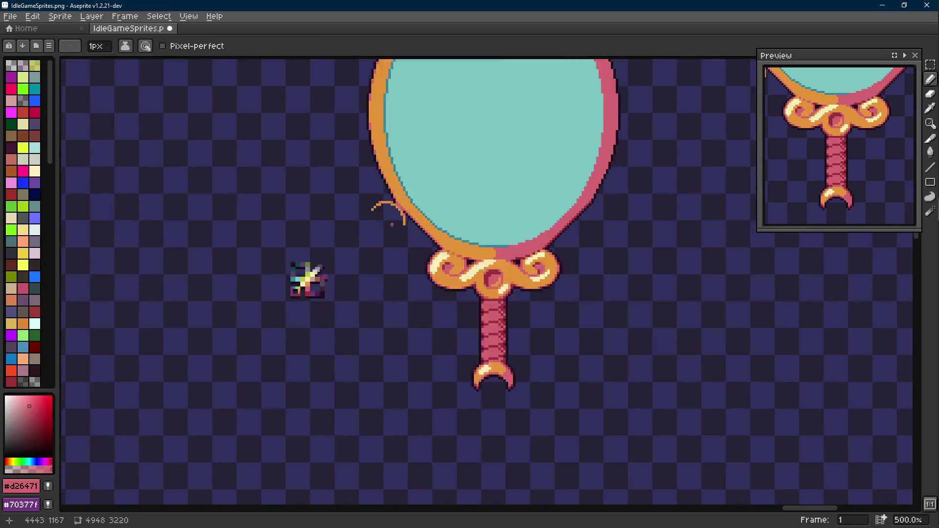
{"action": "scroll", "coordinate": [308, 272], "scroll_direction": "up", "scroll_amount": 5}
{"action": "left_click", "coordinate": [326, 157]}
{"action": "left_click", "coordinate": [314, 170]}
{"action": "left_click_drag", "start_coordinate": [322, 181], "coordinate": [311, 185]}
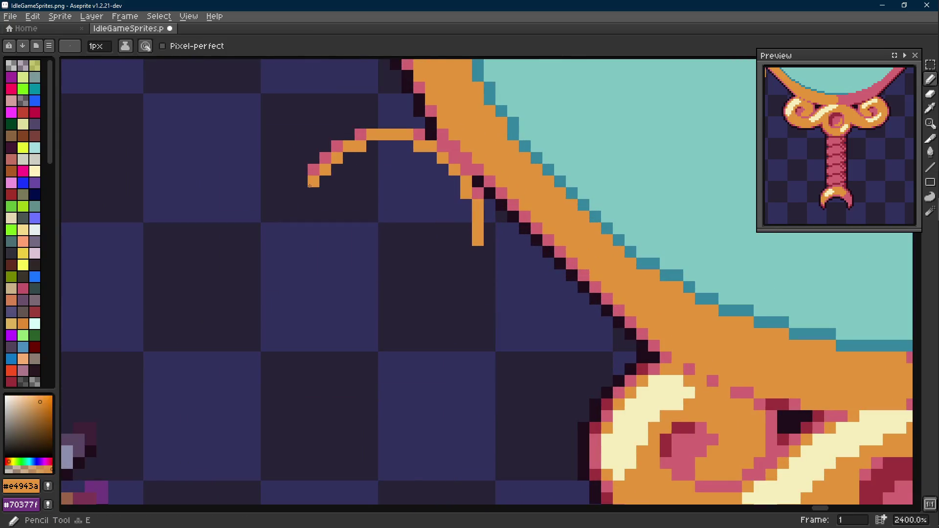
{"action": "key", "text": "b"}
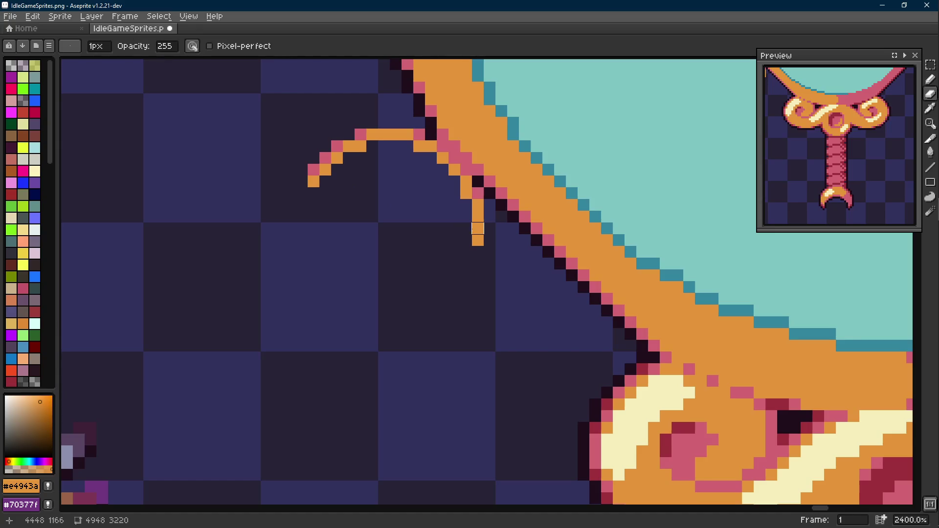
{"action": "key", "text": "alt"}
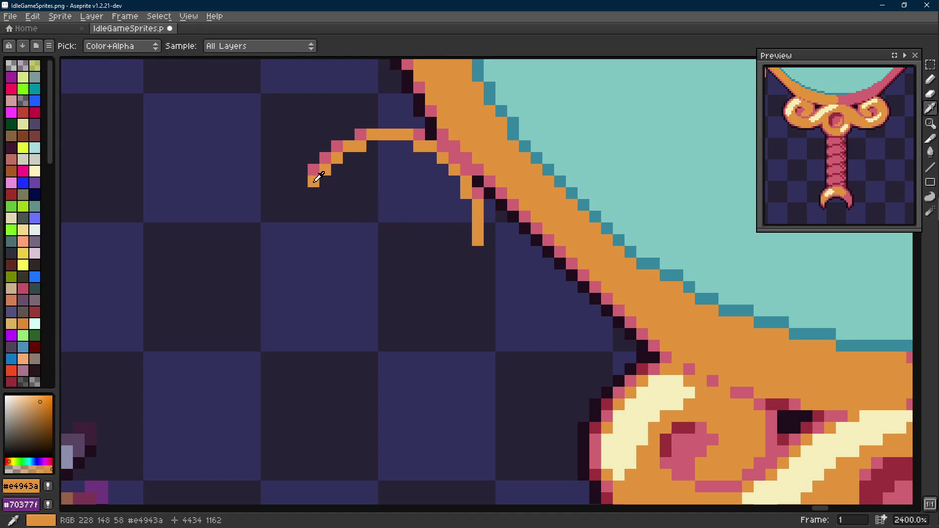
{"action": "mouse_move", "coordinate": [306, 191]}
{"action": "left_mouse_down"}
{"action": "mouse_move", "coordinate": [290, 221]}
{"action": "mouse_move", "coordinate": [289, 250]}
{"action": "mouse_move", "coordinate": [301, 243]}
{"action": "left_mouse_up"}
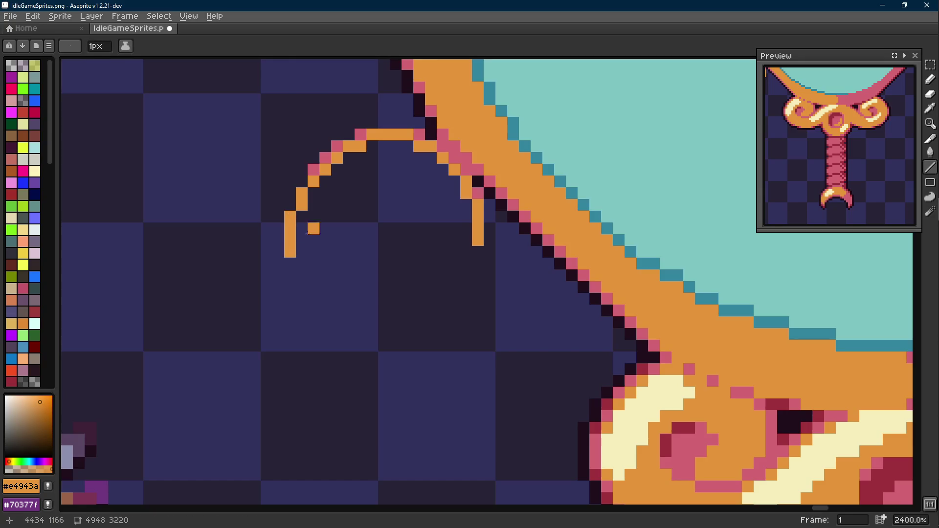
{"action": "scroll", "coordinate": [375, 219], "scroll_direction": "down", "scroll_amount": 3}
{"action": "scroll", "coordinate": [389, 221], "scroll_direction": "down", "scroll_amount": 3}
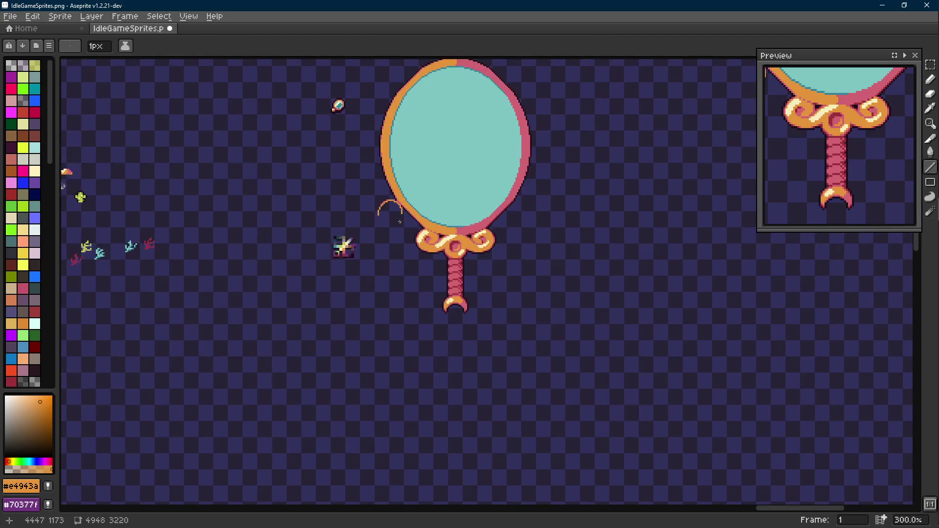
{"action": "scroll", "coordinate": [398, 220], "scroll_direction": "up", "scroll_amount": 2}
{"action": "scroll", "coordinate": [397, 219], "scroll_direction": "up", "scroll_amount": 1}
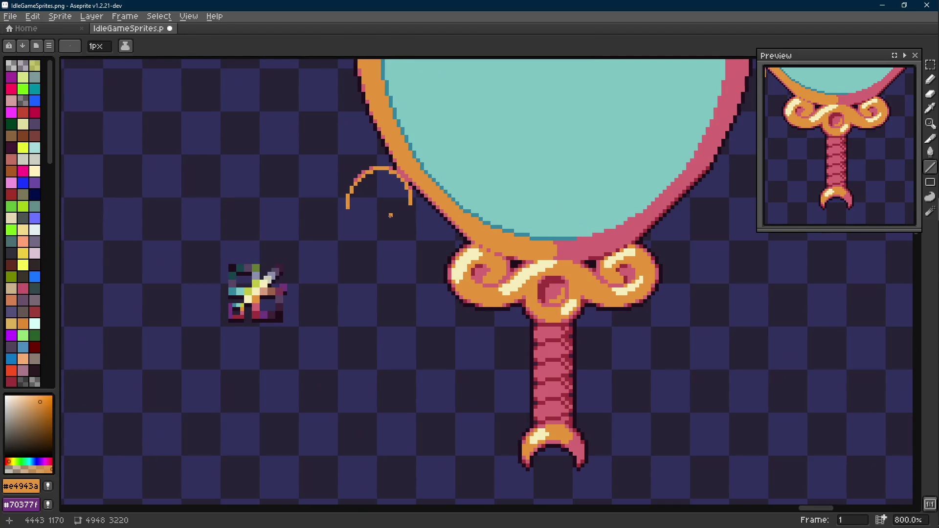
Shift the arc's left arm over with a selection and commit its new position.
{"action": "left_click_drag", "start_coordinate": [388, 216], "coordinate": [379, 228]}
{"action": "key", "text": "m"}
{"action": "scroll", "coordinate": [367, 161], "scroll_direction": "up", "scroll_amount": 1}
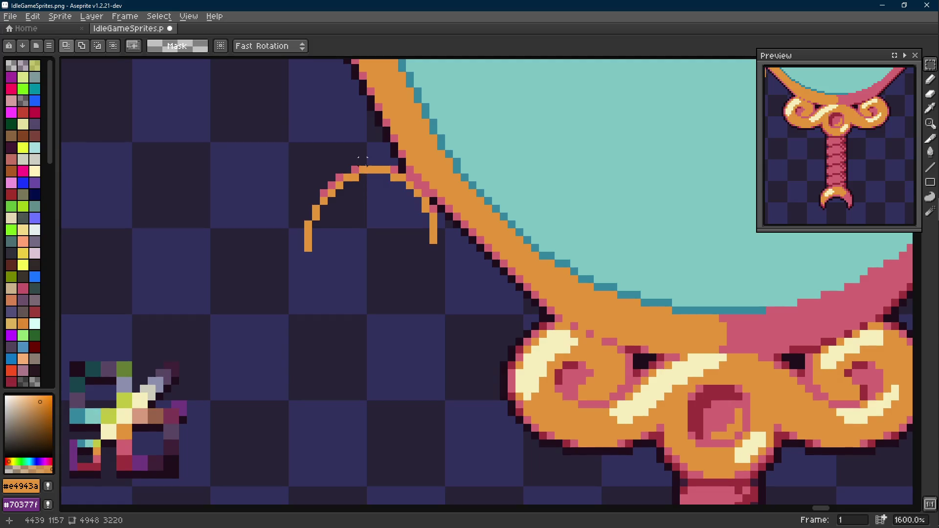
{"action": "mouse_move", "coordinate": [302, 185]}
{"action": "left_mouse_down"}
{"action": "mouse_move", "coordinate": [339, 253]}
{"action": "mouse_move", "coordinate": [320, 220]}
{"action": "left_mouse_up"}
{"action": "key", "text": "Escape"}
Erase the stray pixel on the arc and the pixel at its upper end.
{"action": "key", "text": "alt"}
{"action": "key", "text": "e"}
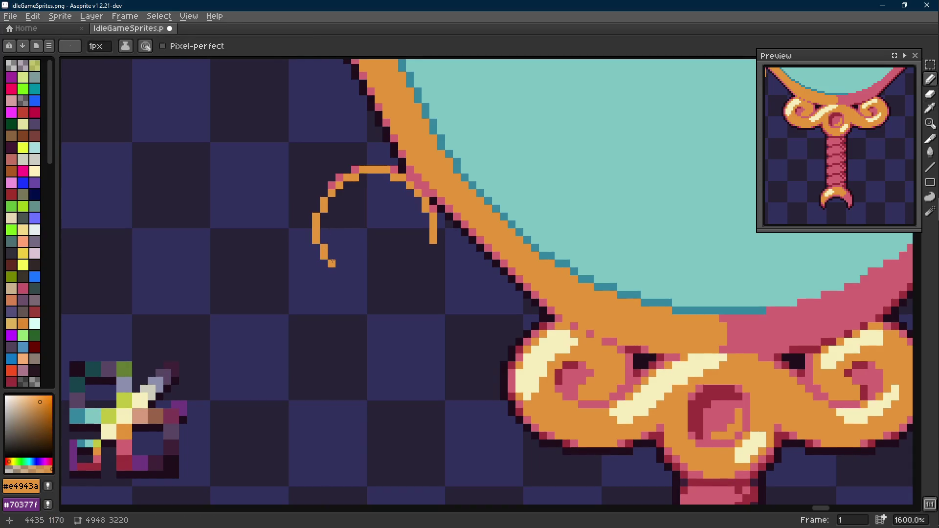
{"action": "key", "text": "e"}
{"action": "left_click", "coordinate": [338, 184]}
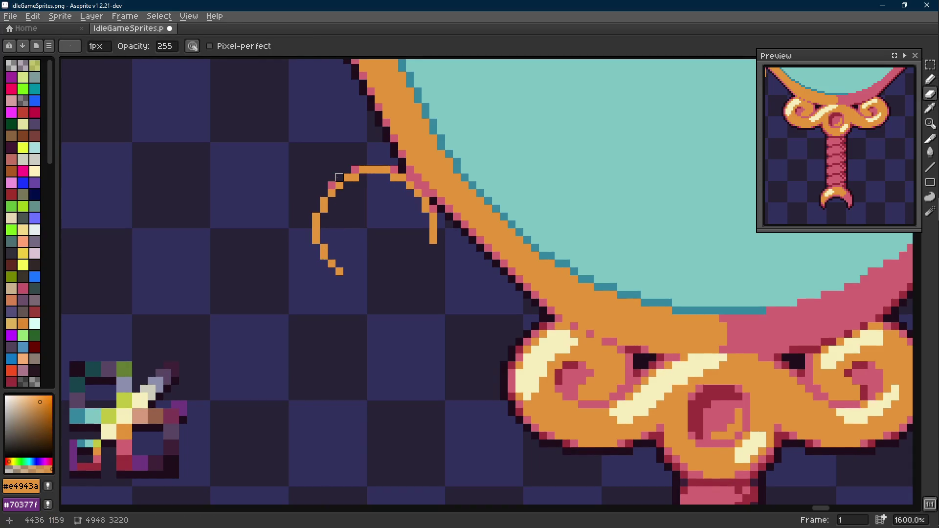
{"action": "key", "text": "b"}
{"action": "key", "text": "e"}
{"action": "left_click", "coordinate": [393, 165]}
{"action": "key", "text": "b"}
Close the loop with a horizontal orange stroke and tidy pixels where the arc meets the frame.
{"action": "key", "text": "l"}
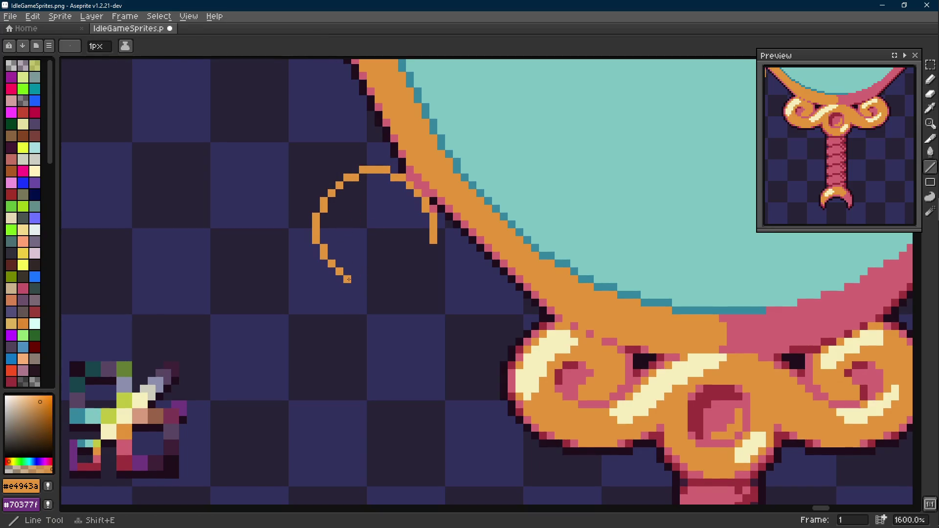
{"action": "left_click_drag", "start_coordinate": [366, 287], "coordinate": [419, 296]}
{"action": "key", "text": "b"}
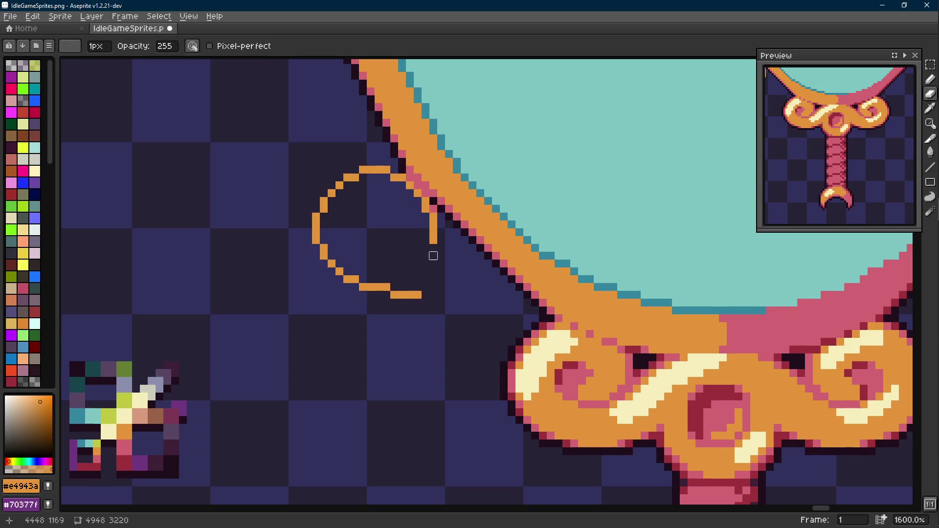
{"action": "left_click", "coordinate": [437, 194], "text": "alt"}
{"action": "left_click_drag", "start_coordinate": [425, 194], "coordinate": [408, 178]}
{"action": "mouse_move", "coordinate": [434, 213]}
{"action": "left_mouse_down"}
{"action": "mouse_move", "coordinate": [431, 239]}
{"action": "mouse_move", "coordinate": [418, 224]}
{"action": "left_mouse_up"}
{"action": "key", "text": "space"}
{"action": "key", "text": "alt"}
{"action": "key", "text": "alt"}
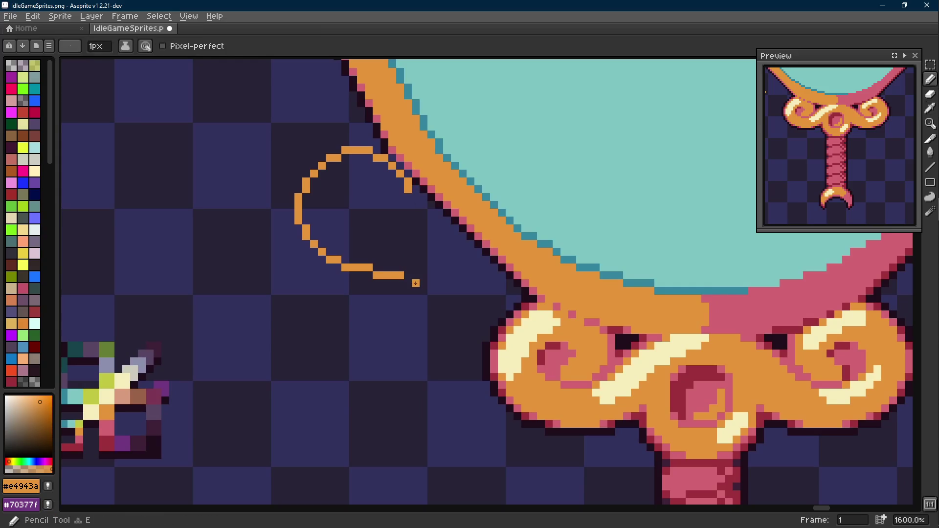
{"action": "key", "text": "m"}
Nudge the whole orange loop one pixel up and one left.
{"action": "left_click_drag", "start_coordinate": [415, 311], "coordinate": [270, 169]}
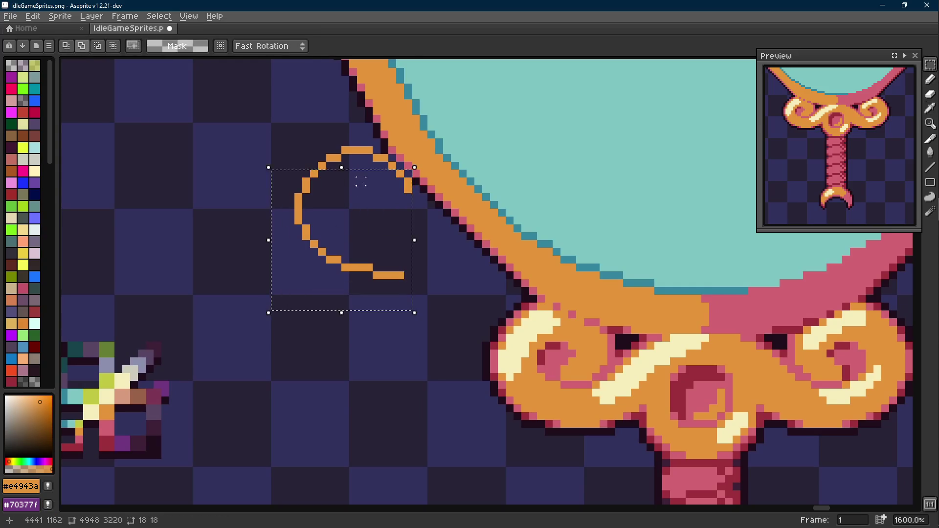
{"action": "left_click_drag", "start_coordinate": [295, 139], "coordinate": [375, 171]}
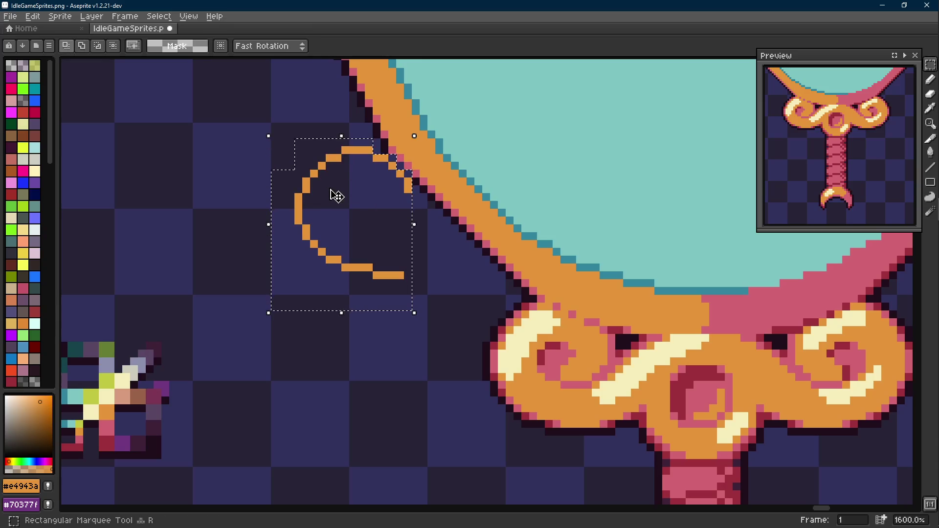
{"action": "key", "text": "Up"}
{"action": "key", "text": "Left"}
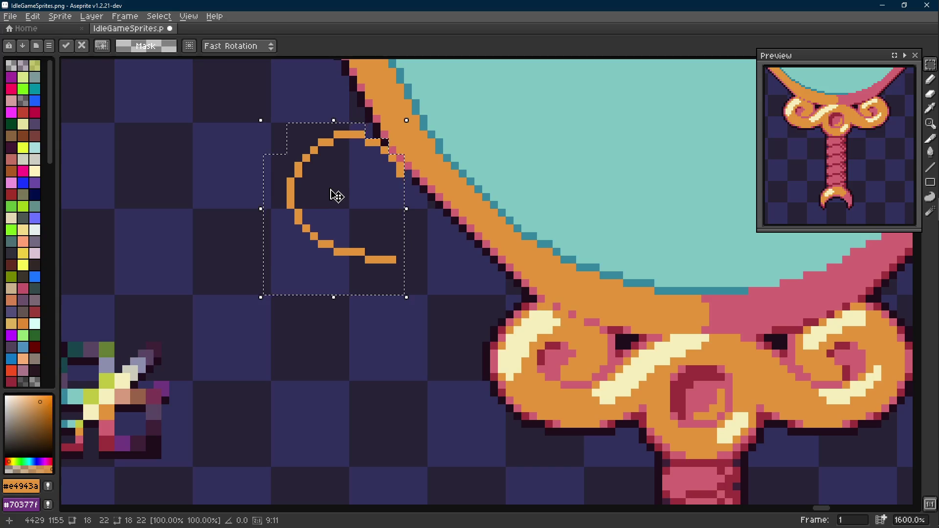
{"action": "scroll", "coordinate": [336, 195], "scroll_direction": "down", "scroll_amount": 5}
{"action": "key", "text": "ctrl+d"}
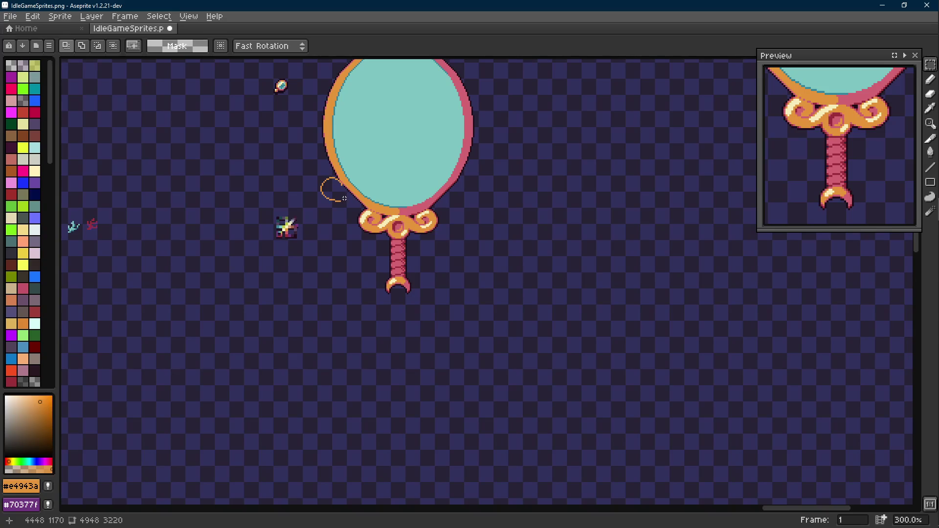
{"action": "scroll", "coordinate": [343, 198], "scroll_direction": "up", "scroll_amount": 5}
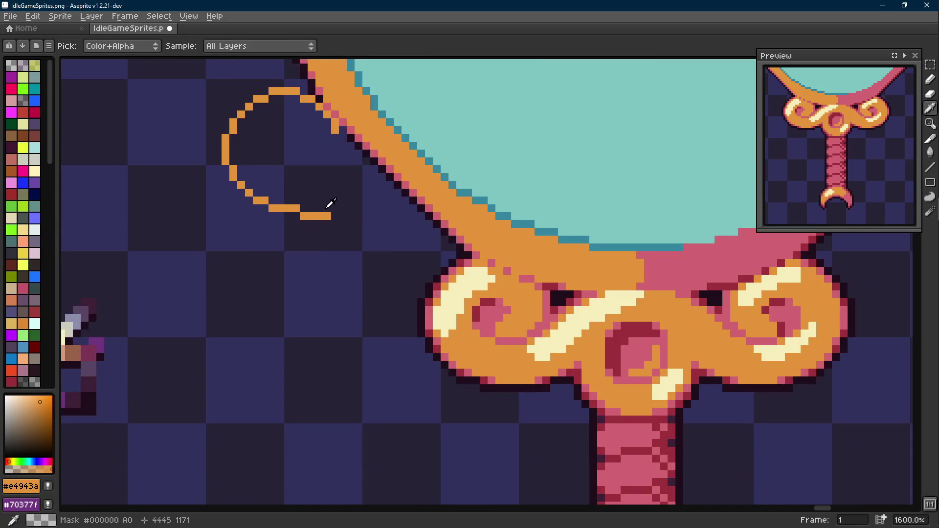
Rework the loop's tail end, undoing stray pixels and a misplaced move.
{"action": "left_click_drag", "start_coordinate": [325, 199], "coordinate": [351, 235]}
{"action": "key", "text": "alt"}
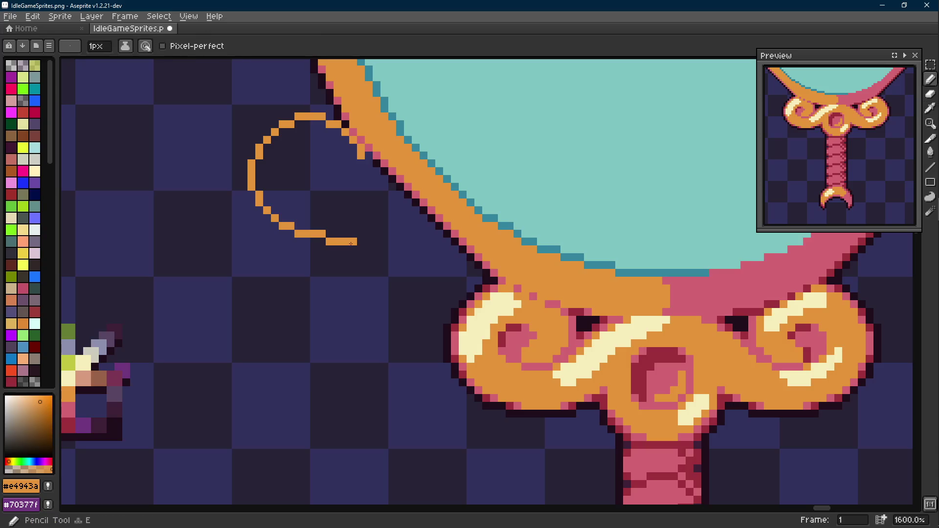
{"action": "key", "text": "ctrl+z"}
{"action": "key", "text": "m"}
{"action": "left_click_drag", "start_coordinate": [322, 236], "coordinate": [360, 264]}
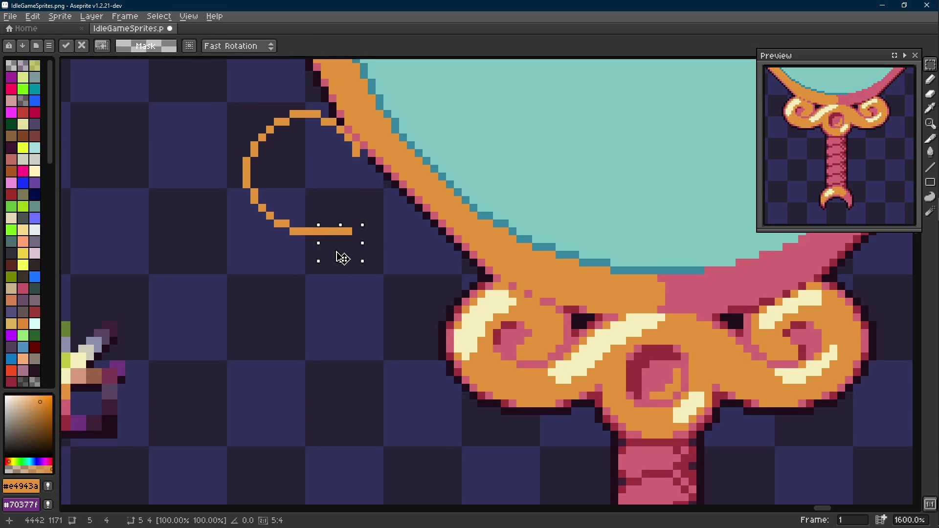
{"action": "left_click_drag", "start_coordinate": [288, 210], "coordinate": [363, 276]}
{"action": "mouse_move", "coordinate": [338, 242]}
{"action": "left_mouse_down"}
{"action": "mouse_move", "coordinate": [323, 259]}
{"action": "mouse_move", "coordinate": [309, 250]}
{"action": "left_mouse_up"}
{"action": "key", "text": "ctrl+z"}
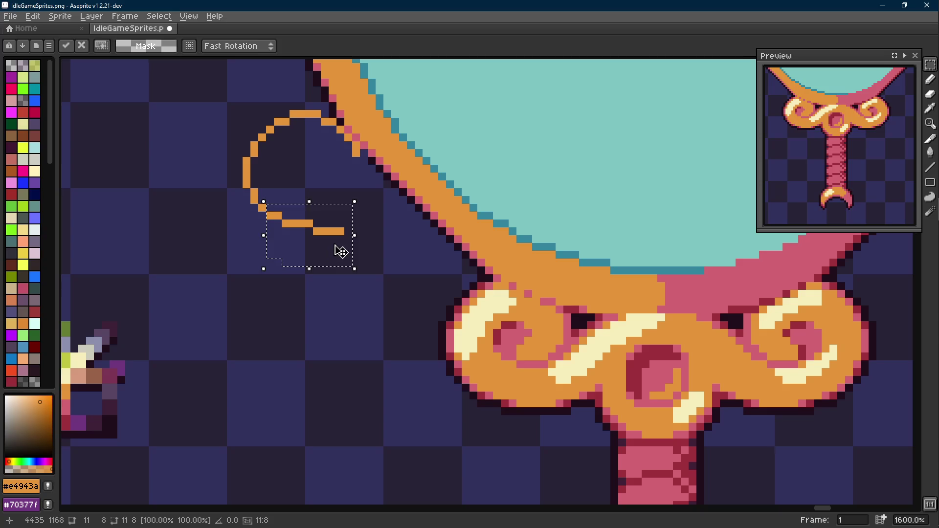
{"action": "key", "text": "ctrl+d"}
Extend the tail rightward and diagonally down toward the frame in orange.
{"action": "key", "text": "alt"}
{"action": "key", "text": "b"}
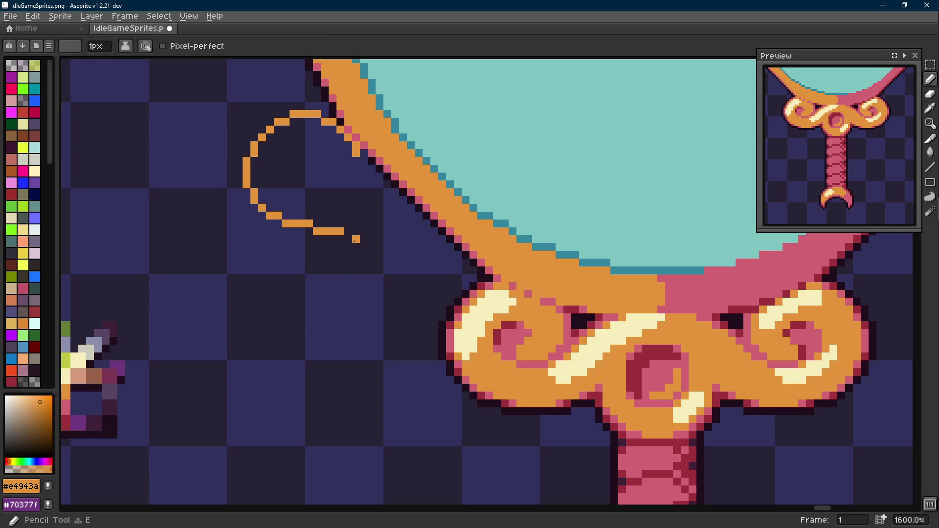
{"action": "mouse_move", "coordinate": [352, 240]}
{"action": "left_mouse_down"}
{"action": "mouse_move", "coordinate": [379, 239]}
{"action": "mouse_move", "coordinate": [347, 232]}
{"action": "mouse_move", "coordinate": [394, 247]}
{"action": "left_mouse_up"}
{"action": "key", "text": "alt"}
{"action": "key", "text": "alt"}
{"action": "left_click", "coordinate": [403, 255]}
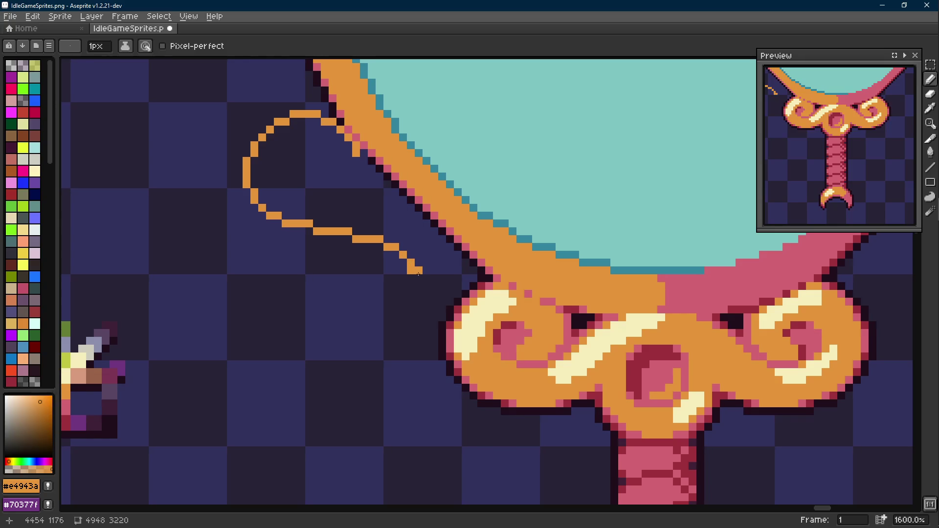
Extend the tail downward, then shift the whole flourish one pixel left.
{"action": "left_click_drag", "start_coordinate": [418, 278], "coordinate": [411, 302]}
{"action": "scroll", "coordinate": [412, 301], "scroll_direction": "down", "scroll_amount": 1}
{"action": "scroll", "coordinate": [403, 294], "scroll_direction": "up", "scroll_amount": 1}
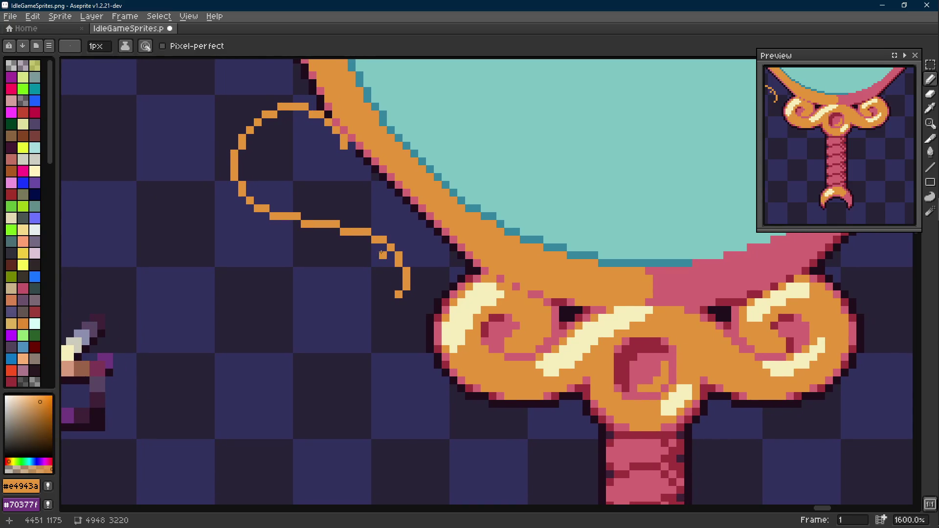
{"action": "key", "text": "m"}
{"action": "left_click_drag", "start_coordinate": [263, 228], "coordinate": [412, 324]}
{"action": "left_click_drag", "start_coordinate": [251, 132], "coordinate": [346, 261], "text": "shift"}
{"action": "left_click_drag", "start_coordinate": [252, 125], "coordinate": [342, 134], "text": "shift"}
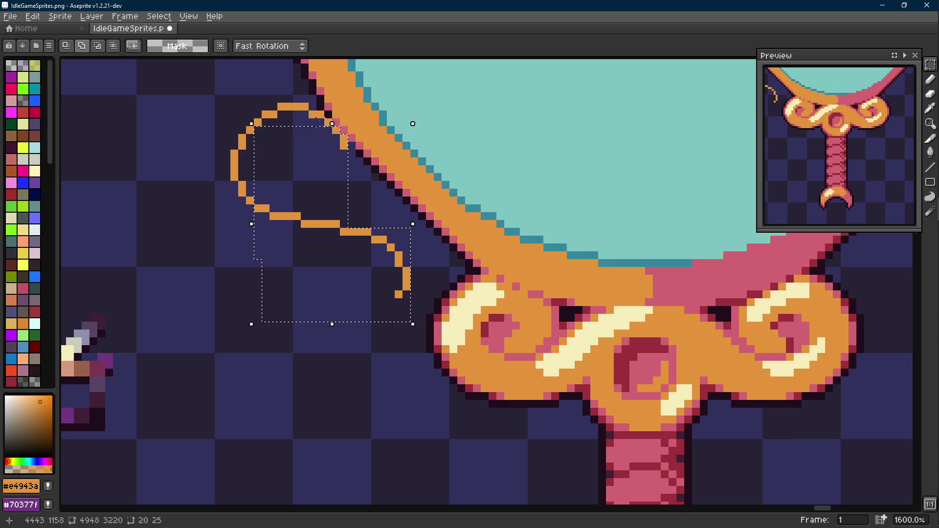
{"action": "left_click_drag", "start_coordinate": [141, 93], "coordinate": [278, 239], "text": "shift"}
{"action": "key", "text": "Left"}
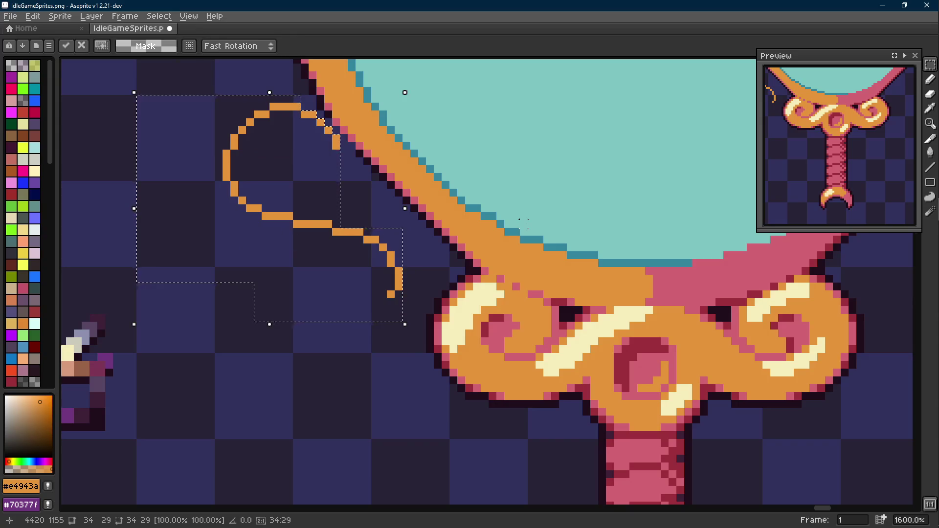
{"action": "key", "text": "ctrl+d"}
Shift the tail's end one pixel left to follow the flourish.
{"action": "left_click_drag", "start_coordinate": [415, 255], "coordinate": [433, 259]}
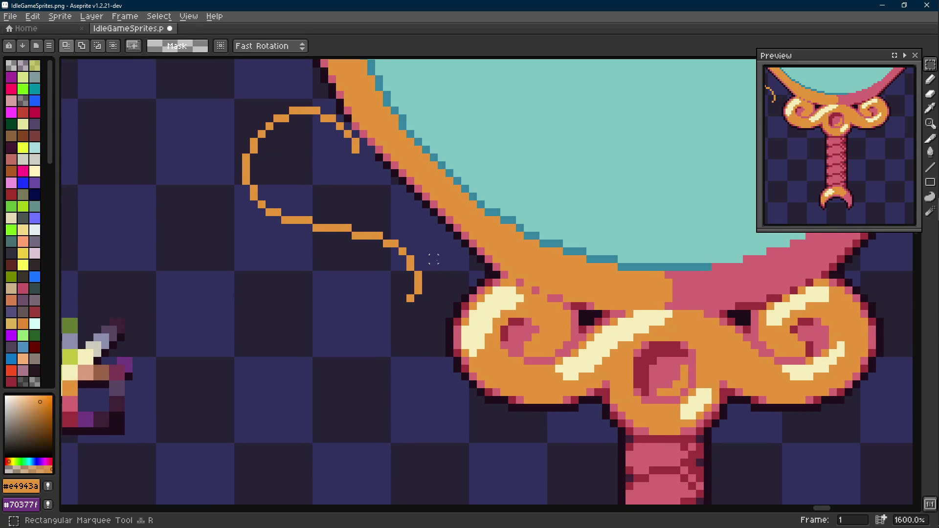
{"action": "left_click_drag", "start_coordinate": [426, 220], "coordinate": [289, 342]}
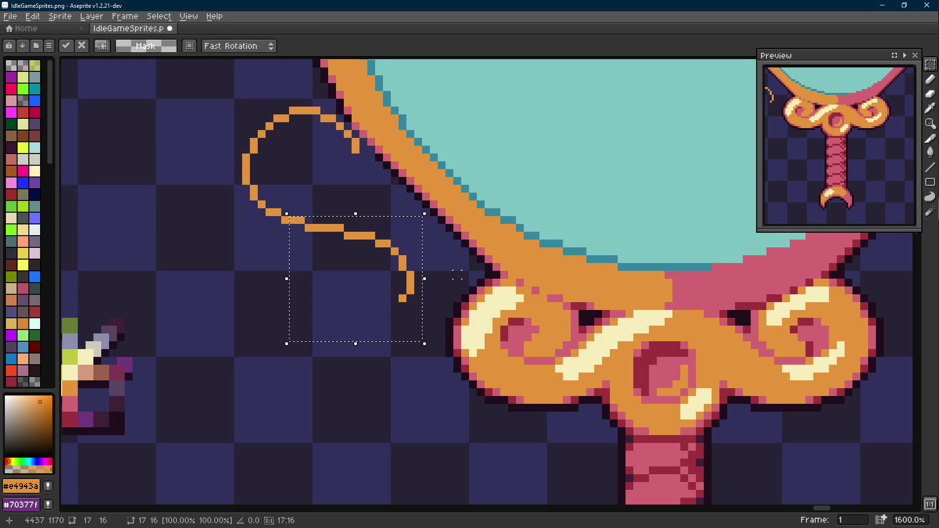
{"action": "key", "text": "ctrl+d"}
{"action": "left_click_drag", "start_coordinate": [389, 221], "coordinate": [433, 323]}
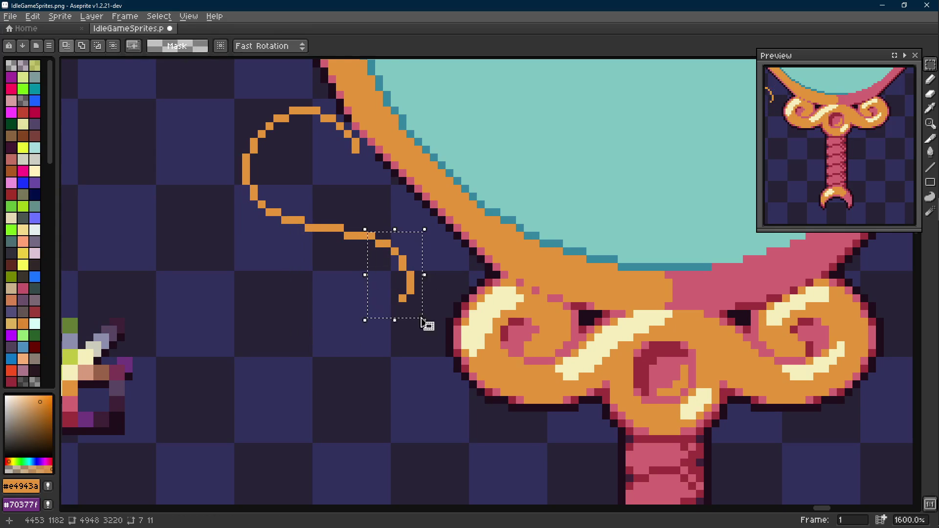
{"action": "key", "text": "Left"}
Finish the tail with a small downward hook above the scroll knot.
{"action": "key", "text": "alt"}
{"action": "key", "text": "b"}
{"action": "mouse_move", "coordinate": [401, 294]}
{"action": "left_mouse_down"}
{"action": "mouse_move", "coordinate": [395, 320]}
{"action": "mouse_move", "coordinate": [402, 330]}
{"action": "mouse_move", "coordinate": [418, 324]}
{"action": "left_mouse_up"}
{"action": "left_click", "coordinate": [405, 332]}
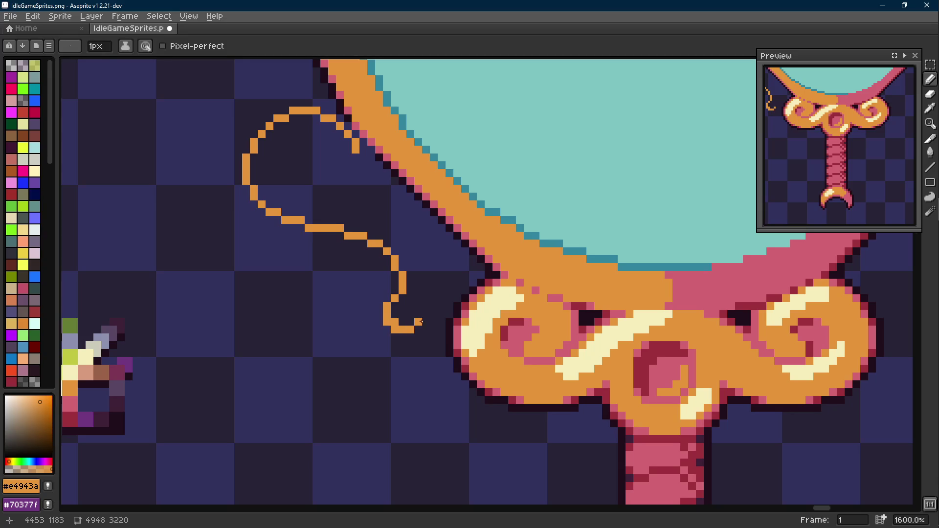
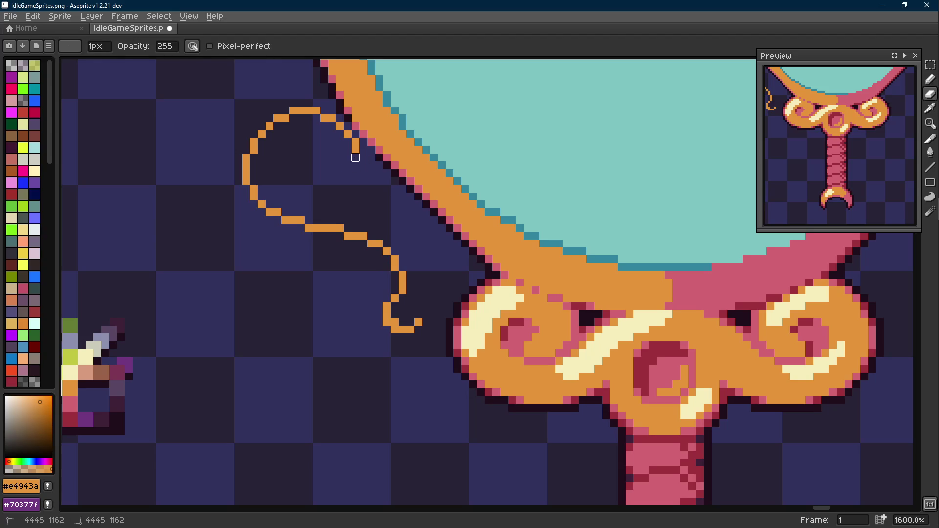
Add orange pixels to the curl's upper inward hook beside the mirror's lower left, undoing a stray stroke.
{"action": "left_click", "coordinate": [364, 174]}
{"action": "key", "text": "b"}
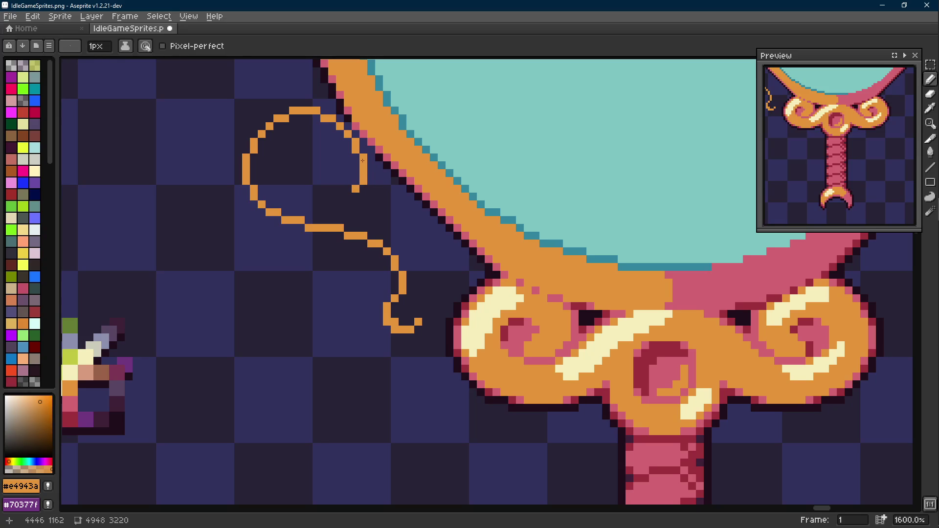
{"action": "mouse_move", "coordinate": [348, 189]}
{"action": "left_mouse_down"}
{"action": "mouse_move", "coordinate": [341, 164]}
{"action": "mouse_move", "coordinate": [351, 157]}
{"action": "mouse_move", "coordinate": [351, 170]}
{"action": "left_mouse_up"}
{"action": "scroll", "coordinate": [352, 170], "scroll_direction": "down", "scroll_amount": 5}
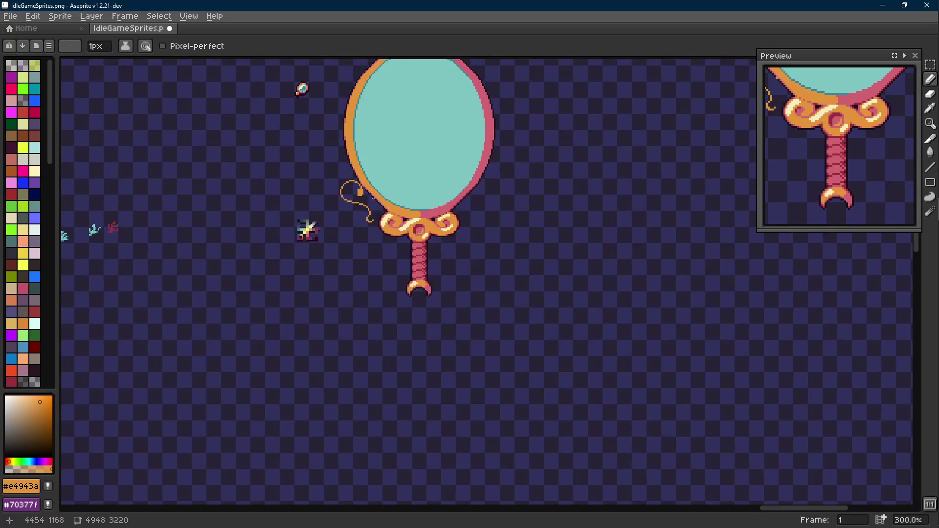
{"action": "scroll", "coordinate": [373, 196], "scroll_direction": "up", "scroll_amount": 5}
{"action": "key", "text": "ctrl+z"}
{"action": "scroll", "coordinate": [406, 189], "scroll_direction": "down", "scroll_amount": 1}
{"action": "scroll", "coordinate": [407, 189], "scroll_direction": "down", "scroll_amount": 4}
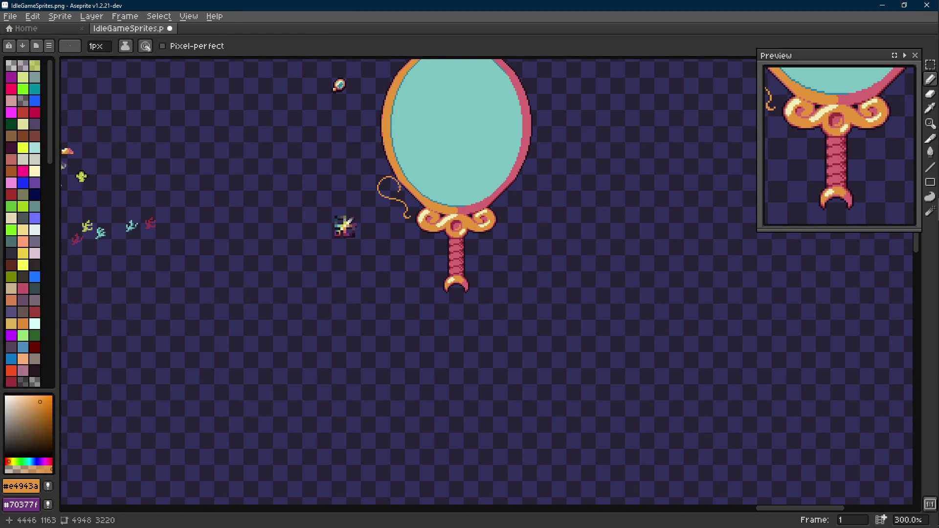
{"action": "scroll", "coordinate": [408, 203], "scroll_direction": "up", "scroll_amount": 1}
{"action": "scroll", "coordinate": [407, 203], "scroll_direction": "up", "scroll_amount": 1}
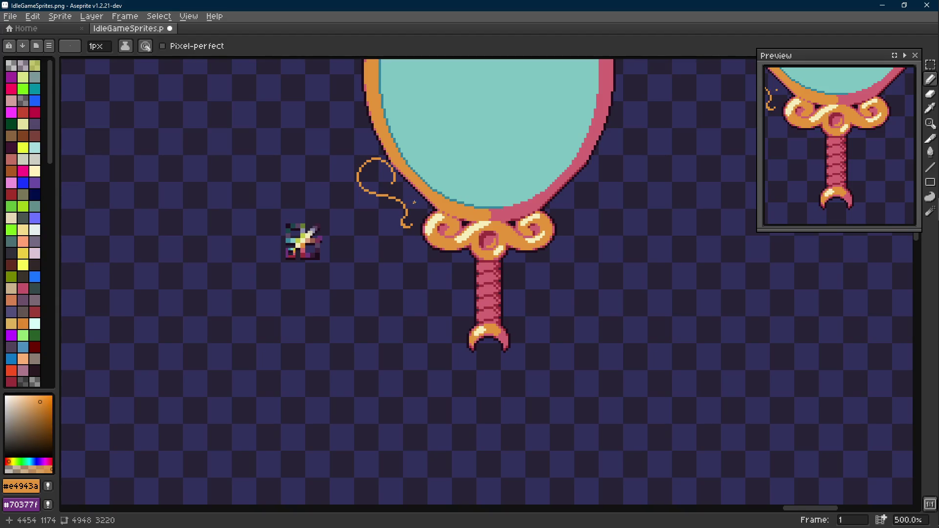
{"action": "scroll", "coordinate": [415, 202], "scroll_direction": "up", "scroll_amount": 2}
{"action": "scroll", "coordinate": [414, 203], "scroll_direction": "up", "scroll_amount": 2}
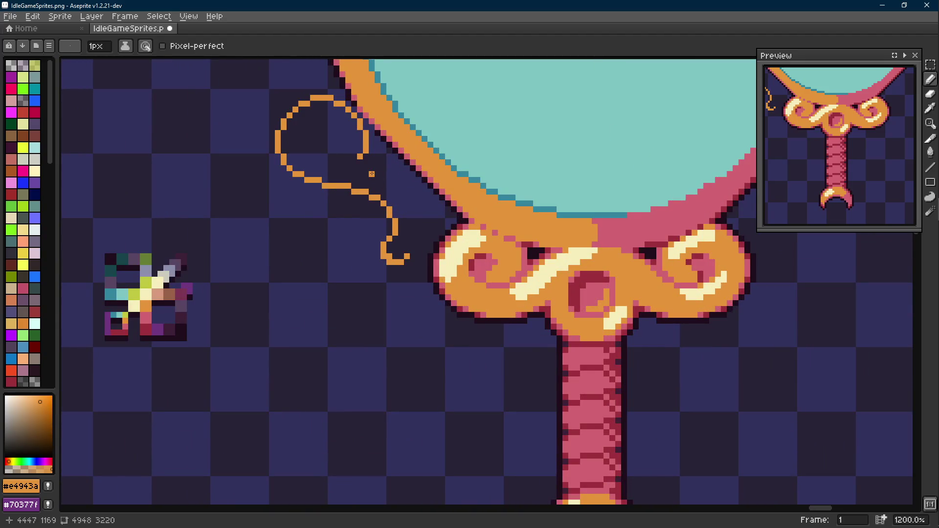
{"action": "scroll", "coordinate": [371, 176], "scroll_direction": "up", "scroll_amount": 1}
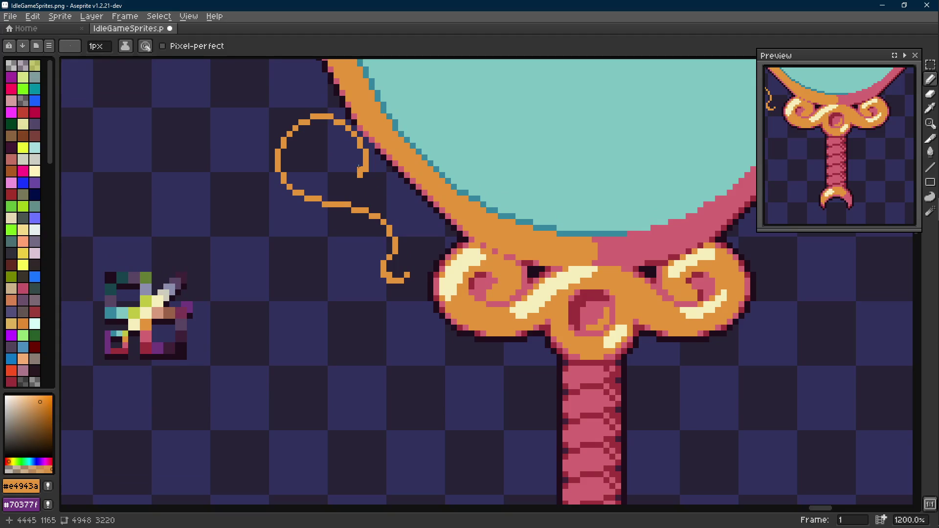
{"action": "key", "text": "m"}
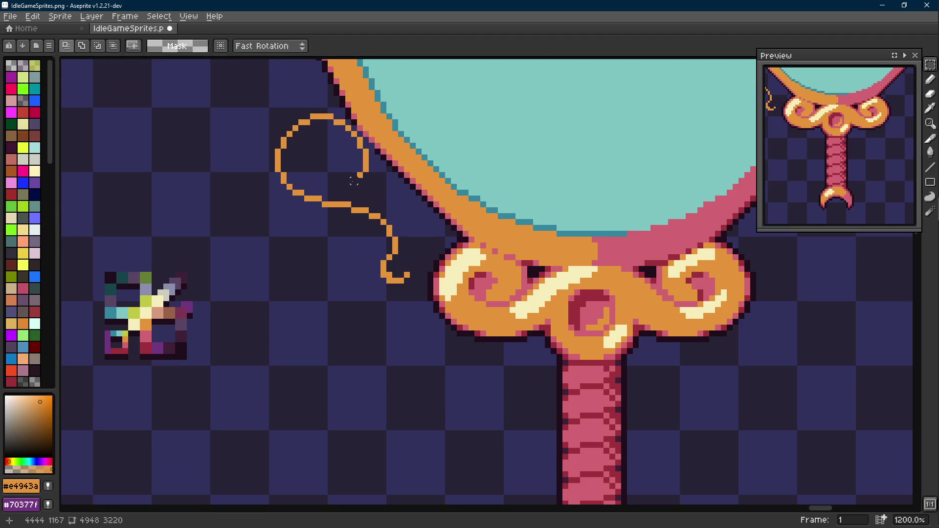
{"action": "scroll", "coordinate": [352, 180], "scroll_direction": "down", "scroll_amount": 5}
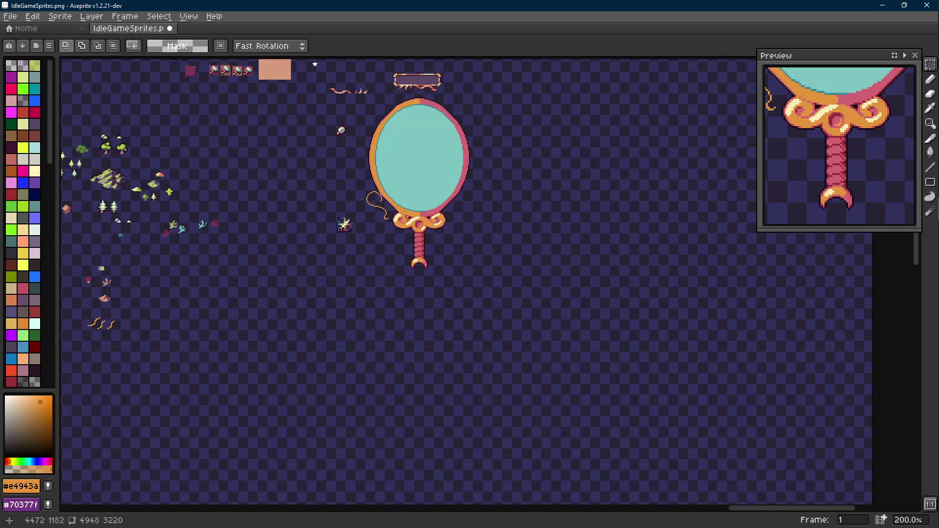
{"action": "scroll", "coordinate": [396, 213], "scroll_direction": "up", "scroll_amount": 3}
{"action": "scroll", "coordinate": [353, 221], "scroll_direction": "up", "scroll_amount": 2}
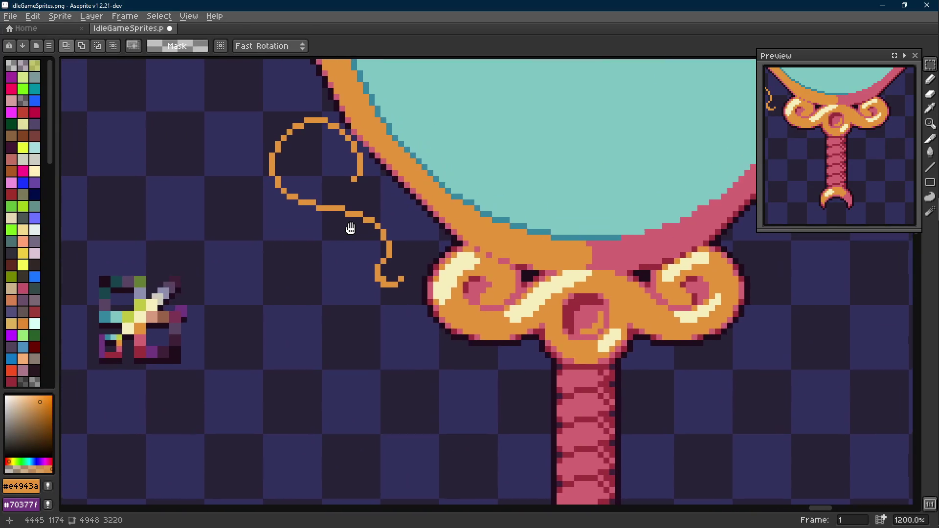
Select the whole spiral and shift it one pixel down-left, committing the move.
{"action": "left_click_drag", "start_coordinate": [372, 138], "coordinate": [251, 294]}
{"action": "left_click_drag", "start_coordinate": [413, 205], "coordinate": [326, 310], "text": "shift"}
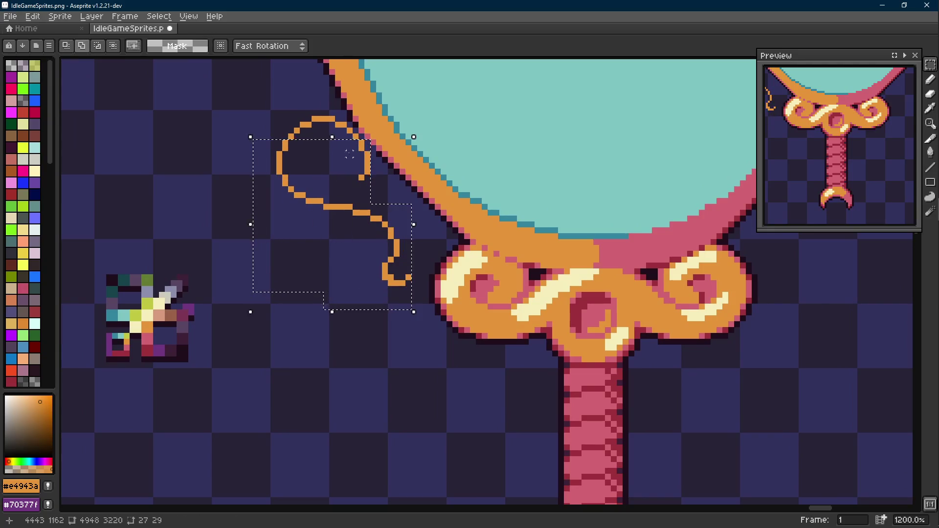
{"action": "left_click_drag", "start_coordinate": [283, 139], "coordinate": [365, 126], "text": "shift"}
{"action": "left_click_drag", "start_coordinate": [283, 115], "coordinate": [242, 178], "text": "shift"}
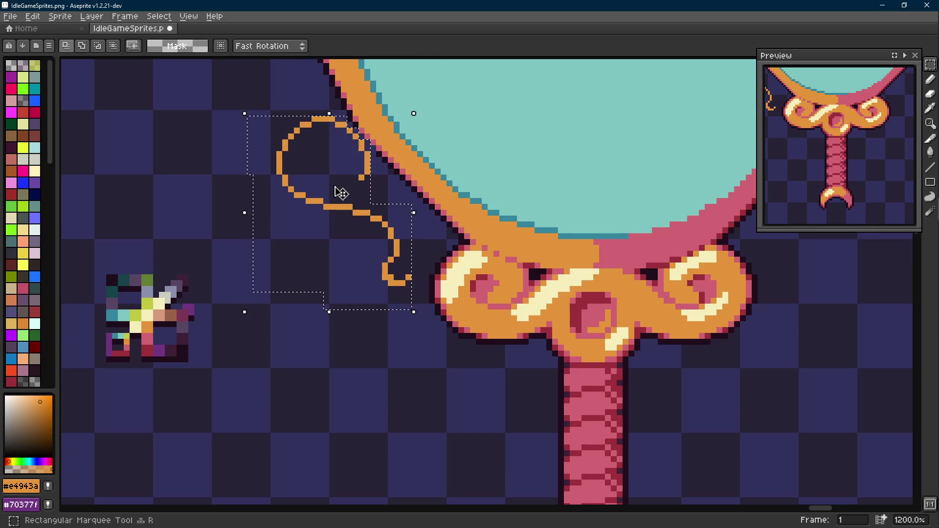
{"action": "left_click_drag", "start_coordinate": [350, 186], "coordinate": [345, 191]}
{"action": "key", "text": "Left"}
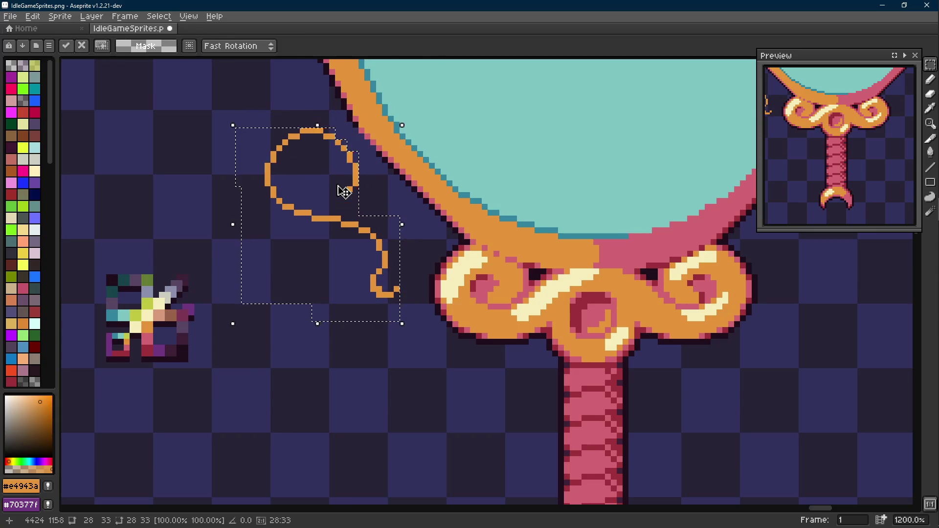
{"action": "key", "text": "Down"}
{"action": "key", "text": "ctrl+d"}
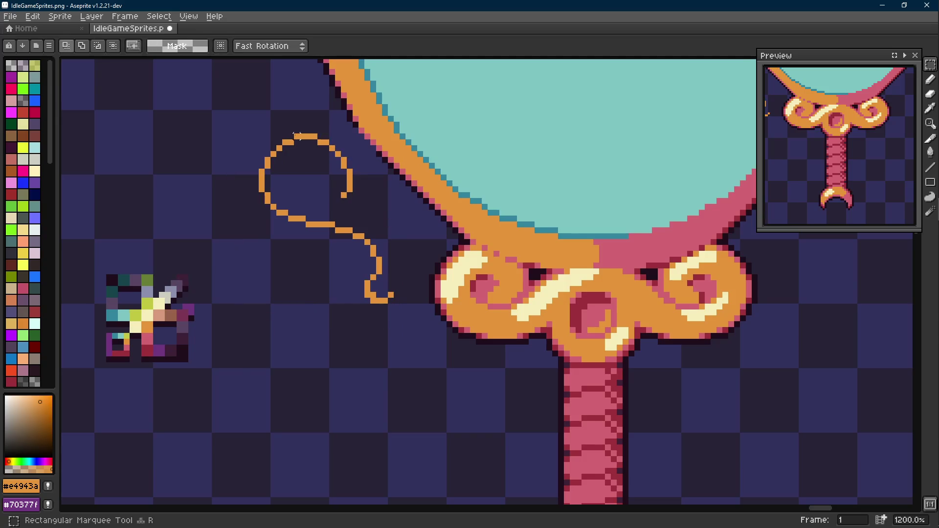
{"action": "key", "text": "b"}
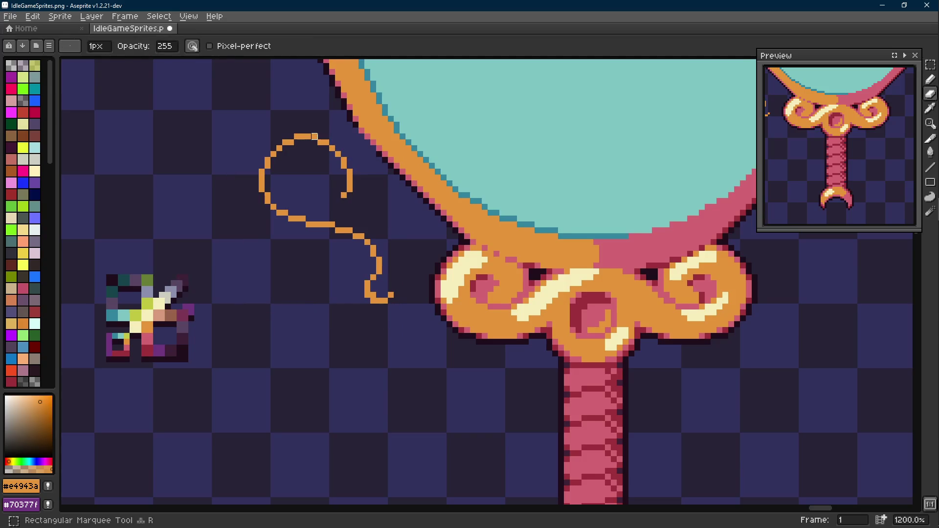
Select the lower squiggle of the curl and nudge it down one pixel beside the frame.
{"action": "key", "text": "m"}
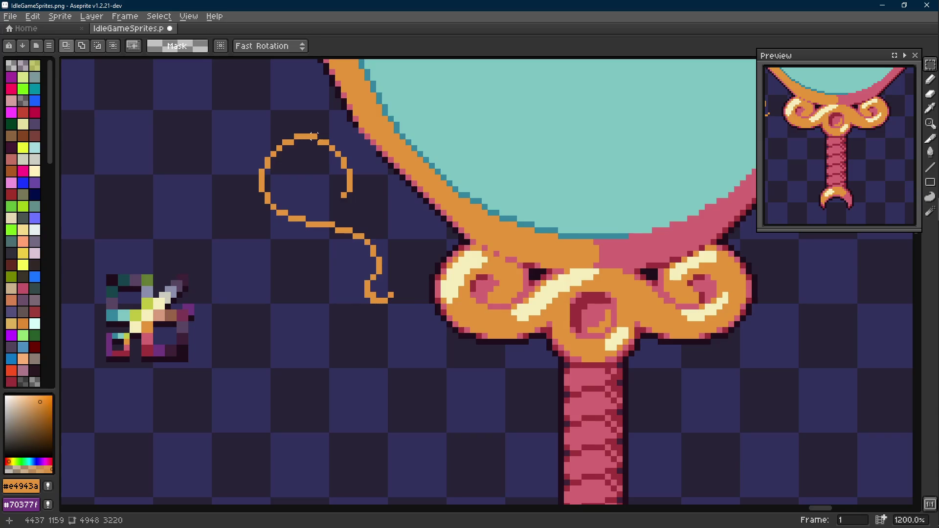
{"action": "left_click_drag", "start_coordinate": [269, 196], "coordinate": [337, 287]}
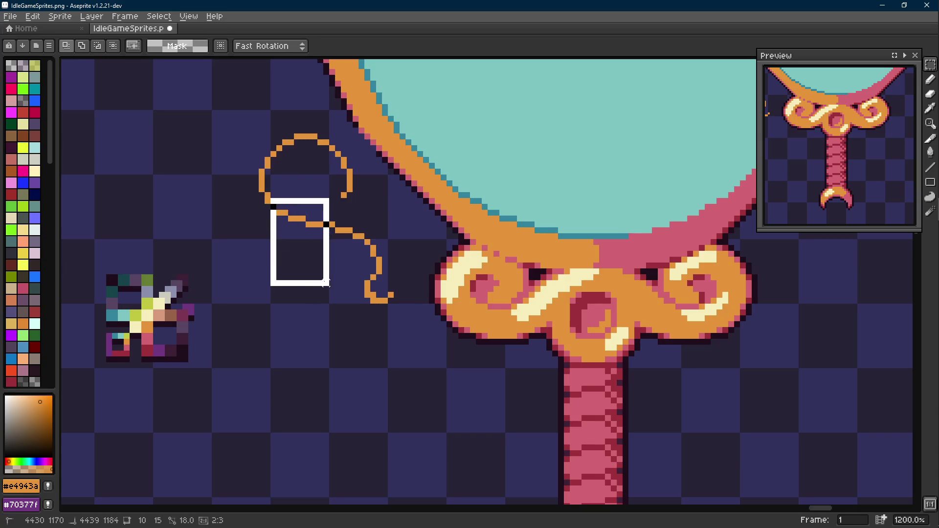
{"action": "left_click_drag", "start_coordinate": [288, 222], "coordinate": [408, 336], "text": "shift"}
{"action": "key", "text": "Down"}
{"action": "key", "text": "Down"}
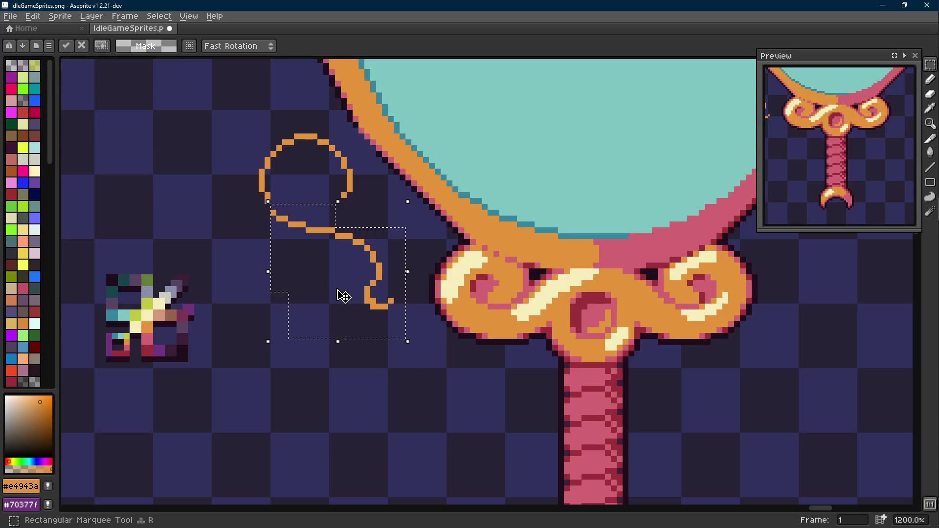
{"action": "key", "text": "ctrl+d"}
{"action": "key", "text": "i"}
{"action": "key", "text": "b"}
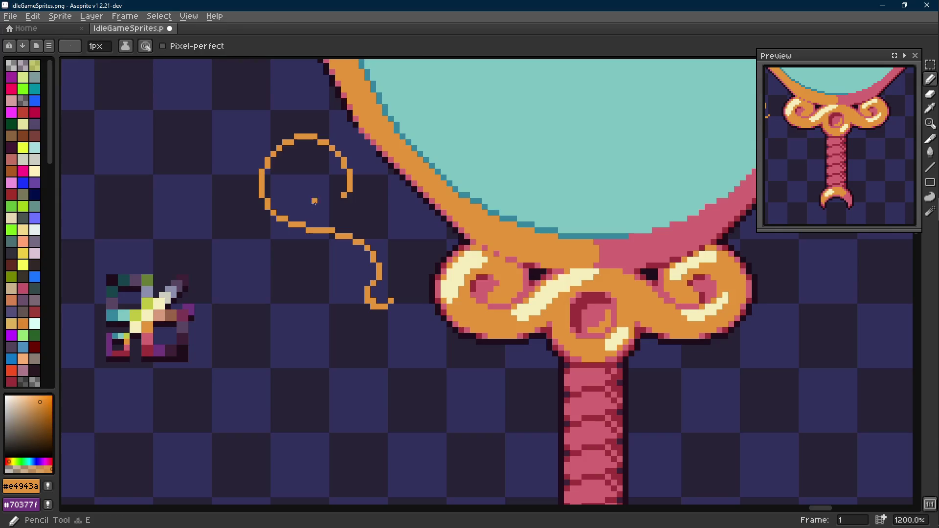
{"action": "left_click_drag", "start_coordinate": [385, 222], "coordinate": [406, 231]}
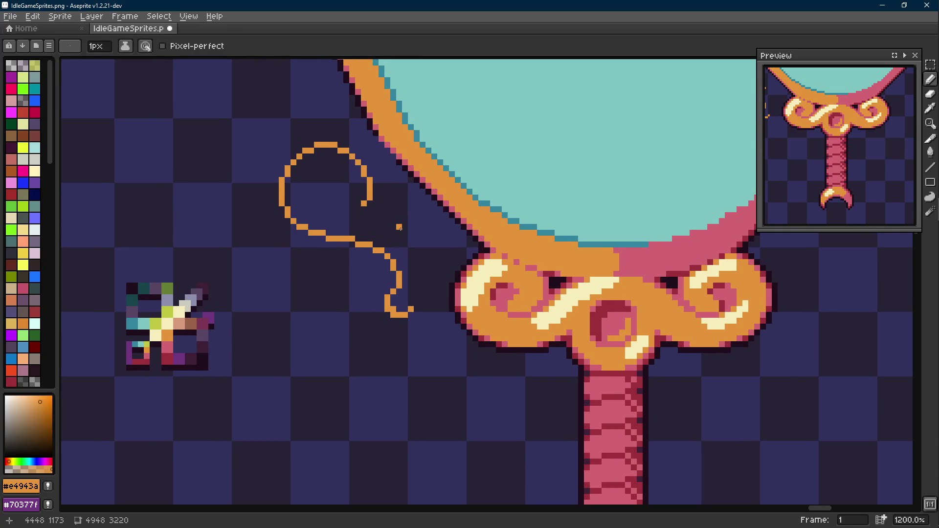
{"action": "left_click_drag", "start_coordinate": [398, 226], "coordinate": [416, 254]}
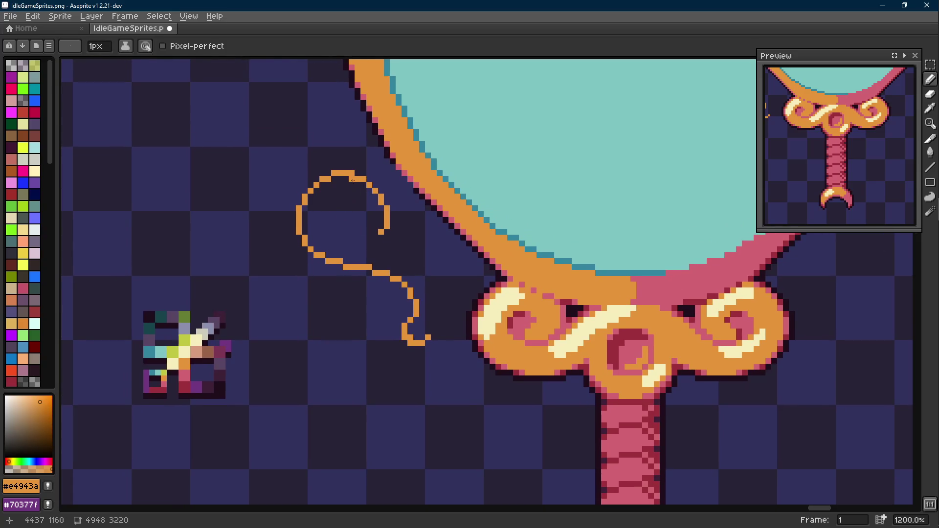
Erase the loop's top segment and part of its right side to open it, undoing and redoing to compare.
{"action": "key", "text": "b"}
{"action": "left_click_drag", "start_coordinate": [352, 174], "coordinate": [334, 174]}
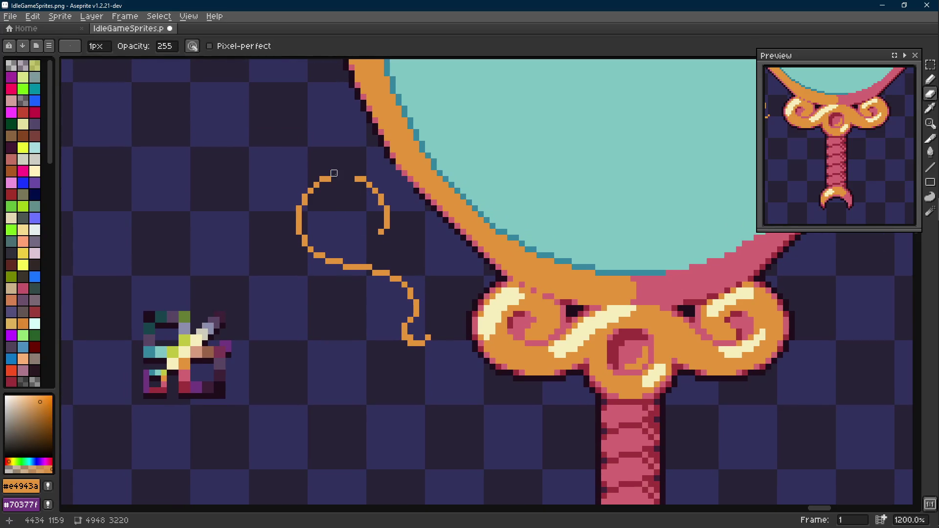
{"action": "left_click_drag", "start_coordinate": [298, 208], "coordinate": [320, 258]}
{"action": "key", "text": "m"}
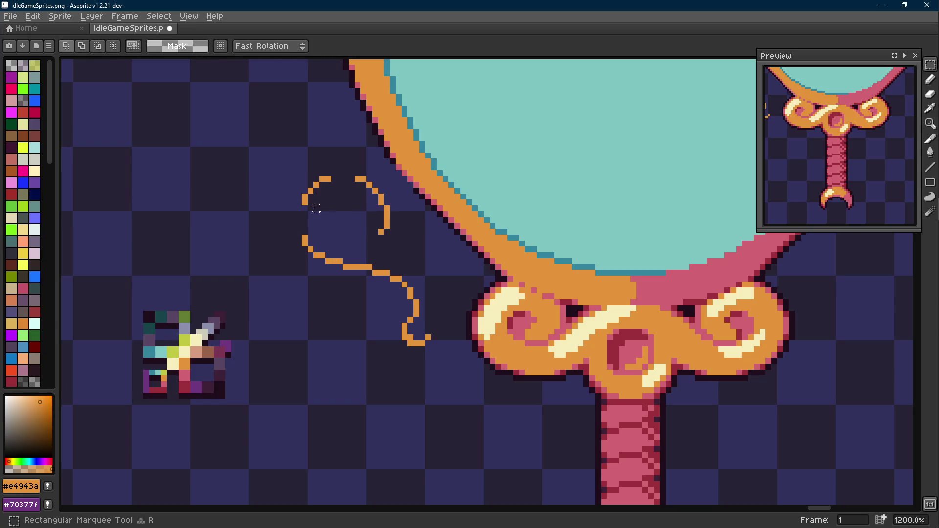
{"action": "mouse_move", "coordinate": [294, 174]}
{"action": "left_mouse_down"}
{"action": "mouse_move", "coordinate": [350, 219]}
{"action": "mouse_move", "coordinate": [341, 208]}
{"action": "left_mouse_up"}
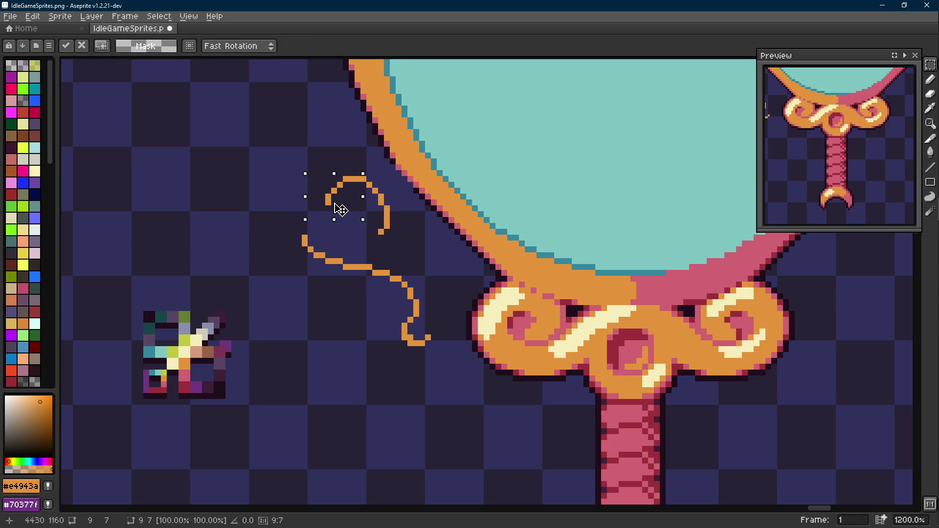
{"action": "key", "text": "ctrl+z"}
{"action": "key", "text": "ctrl+z"}
{"action": "key", "text": "ctrl+z"}
{"action": "key", "text": "ctrl+y"}
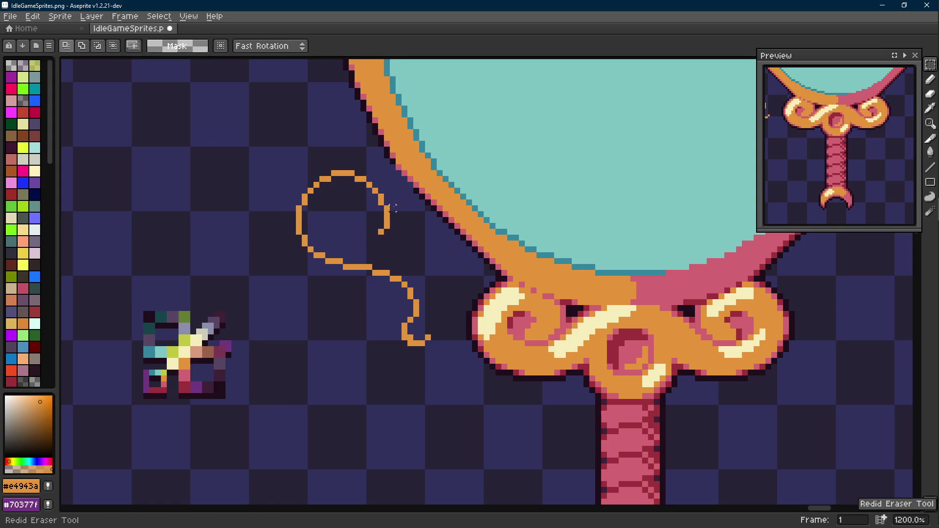
{"action": "scroll", "coordinate": [395, 210], "scroll_direction": "down", "scroll_amount": 2}
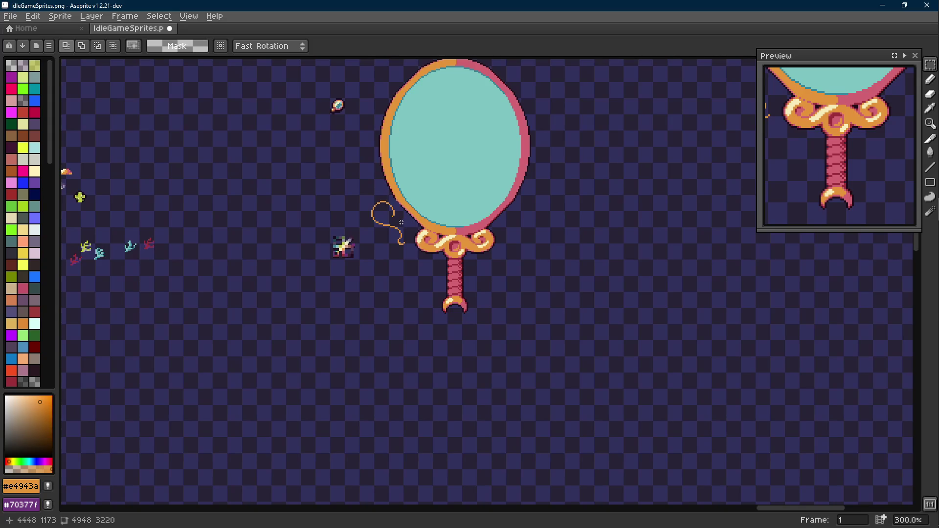
{"action": "scroll", "coordinate": [389, 217], "scroll_direction": "up", "scroll_amount": 3}
Curl the loop inward with orange strokes, then paint its interior into a solid orange disc with a larger brush.
{"action": "key", "text": "alt"}
{"action": "key", "text": "b"}
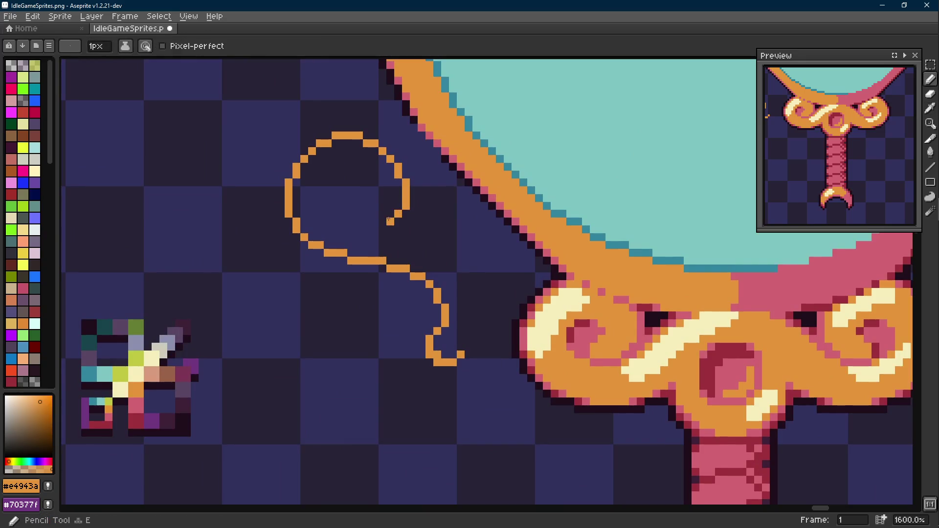
{"action": "left_click_drag", "start_coordinate": [382, 222], "coordinate": [359, 205]}
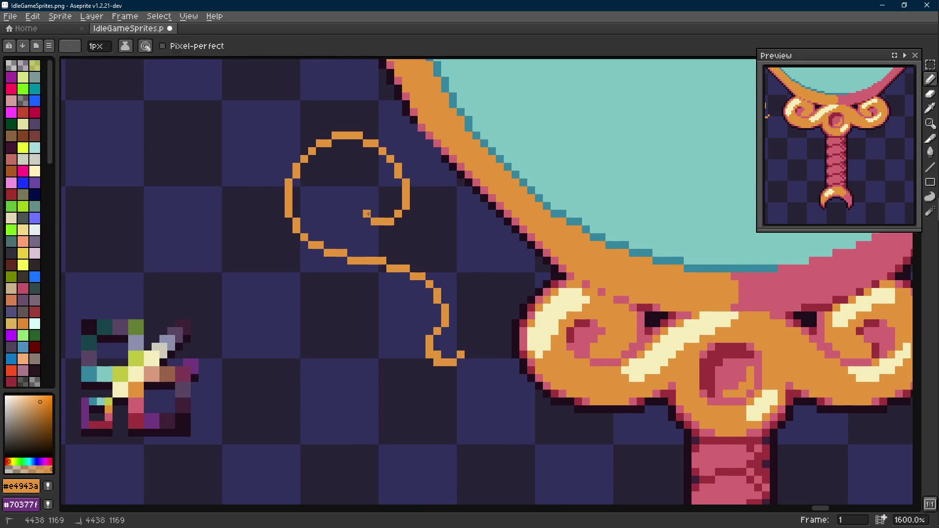
{"action": "left_click_drag", "start_coordinate": [359, 205], "coordinate": [375, 183]}
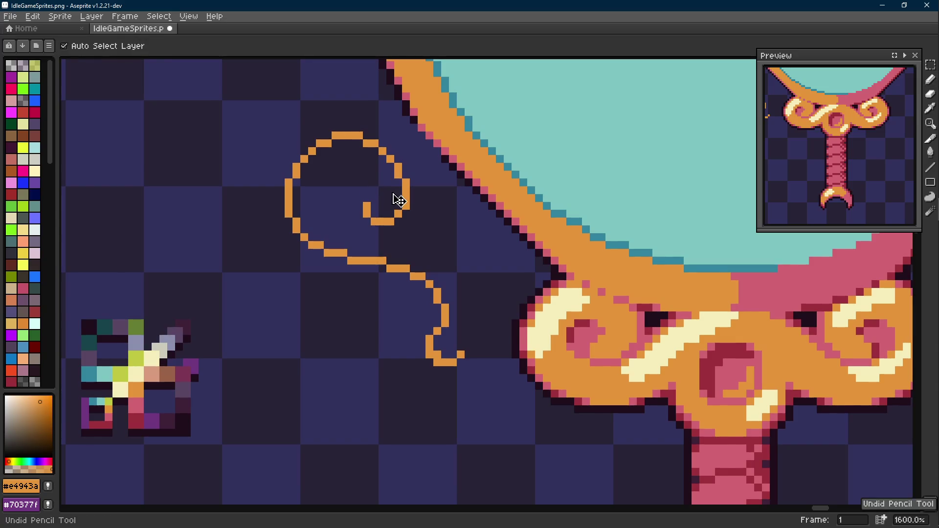
{"action": "scroll", "coordinate": [369, 221], "scroll_direction": "up", "scroll_amount": 1}
{"action": "key", "text": "ctrl+z"}
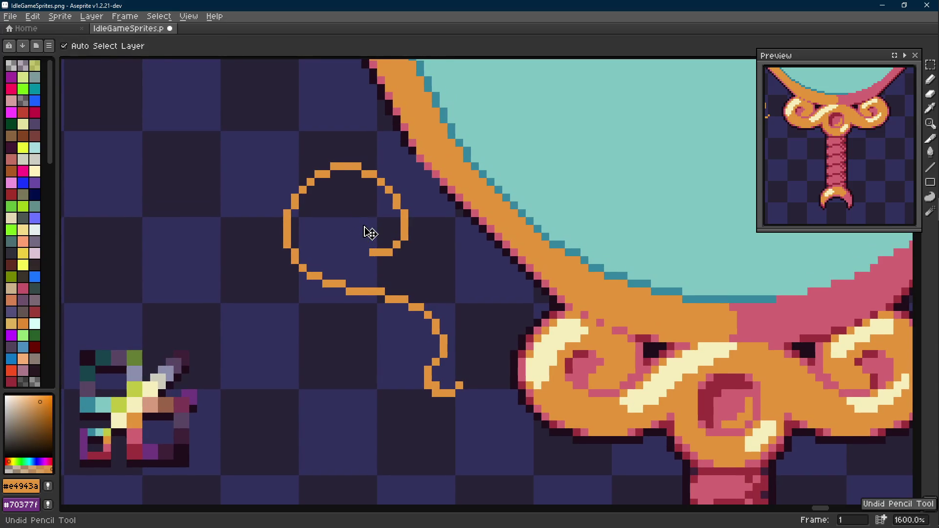
{"action": "key", "text": "ctrl+z"}
{"action": "left_click_drag", "start_coordinate": [352, 223], "coordinate": [348, 233]}
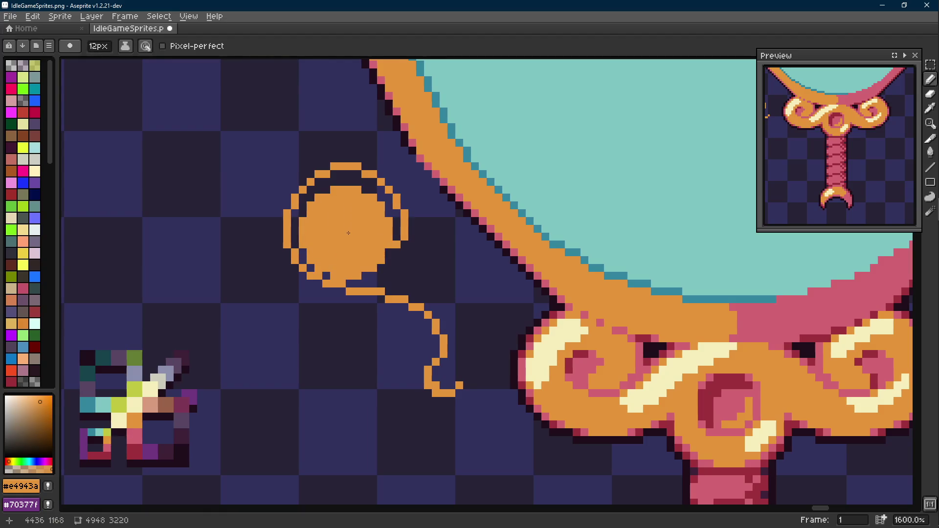
{"action": "key", "text": "plus"}
{"action": "key", "text": "plus"}
{"action": "key", "text": "plus"}
{"action": "left_click", "coordinate": [348, 230]}
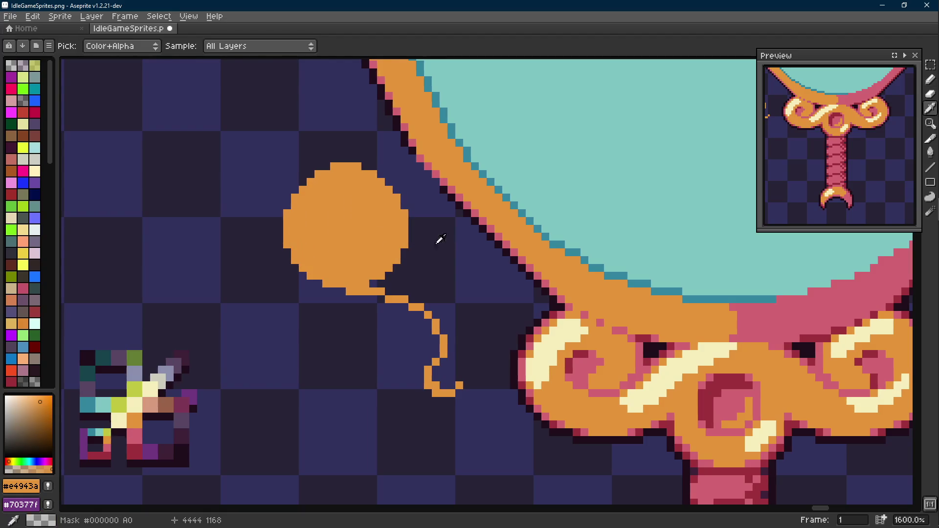
Hollow the disc's centre with the eraser, cut a diagonal gap through the ring and clear the curl's inner end.
{"action": "key", "text": "e"}
{"action": "key", "text": "minus"}
{"action": "key", "text": "minus"}
{"action": "key", "text": "minus"}
{"action": "key", "text": "minus"}
{"action": "key", "text": "minus"}
{"action": "key", "text": "minus"}
{"action": "key", "text": "minus"}
{"action": "key", "text": "minus"}
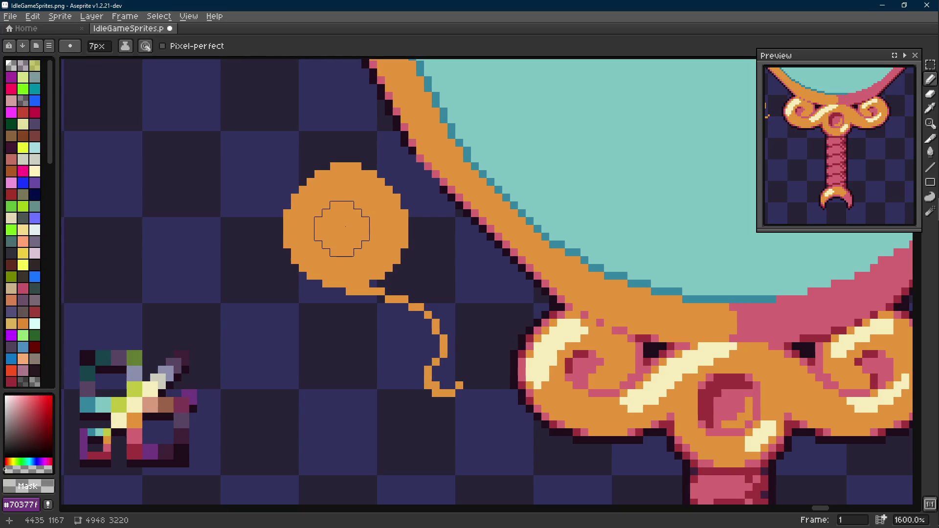
{"action": "left_click", "coordinate": [342, 227]}
{"action": "key", "text": "b"}
{"action": "scroll", "coordinate": [367, 283], "scroll_direction": "up", "scroll_amount": 1}
{"action": "mouse_move", "coordinate": [340, 246]}
{"action": "left_mouse_down"}
{"action": "mouse_move", "coordinate": [403, 278]}
{"action": "mouse_move", "coordinate": [356, 262]}
{"action": "left_mouse_up"}
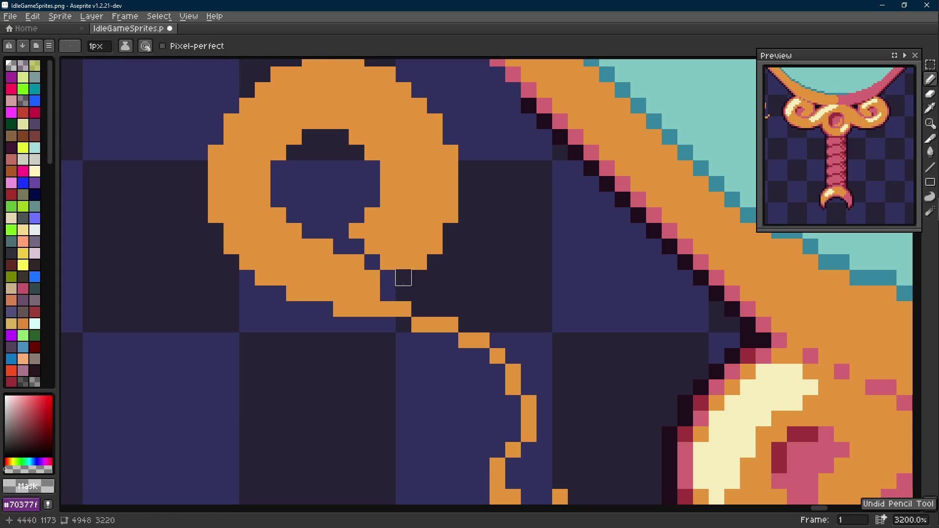
{"action": "scroll", "coordinate": [371, 292], "scroll_direction": "down", "scroll_amount": 5}
{"action": "scroll", "coordinate": [381, 282], "scroll_direction": "up", "scroll_amount": 4}
{"action": "mouse_move", "coordinate": [393, 273]}
{"action": "left_mouse_down"}
{"action": "mouse_move", "coordinate": [376, 262]}
{"action": "mouse_move", "coordinate": [409, 251]}
{"action": "left_mouse_up"}
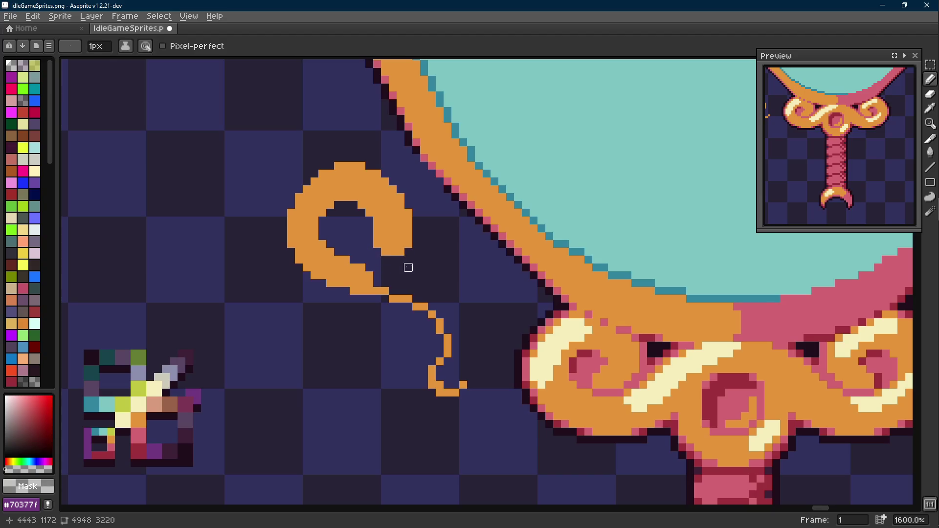
Trim the curl tip and inner curl region with marquee selections and Delete to slim the hook.
{"action": "left_click", "coordinate": [339, 260], "text": "alt"}
{"action": "key", "text": "m"}
{"action": "mouse_move", "coordinate": [363, 223]}
{"action": "left_mouse_down"}
{"action": "mouse_move", "coordinate": [423, 266]}
{"action": "mouse_move", "coordinate": [339, 198]}
{"action": "left_mouse_up"}
{"action": "key", "text": "Delete"}
{"action": "key", "text": "ctrl+d"}
{"action": "key", "text": "Delete"}
{"action": "key", "text": "ctrl+d"}
{"action": "key", "text": "b"}
{"action": "key", "text": "m"}
{"action": "mouse_move", "coordinate": [383, 199]}
{"action": "left_mouse_down"}
{"action": "mouse_move", "coordinate": [317, 242]}
{"action": "mouse_move", "coordinate": [350, 224]}
{"action": "left_mouse_up"}
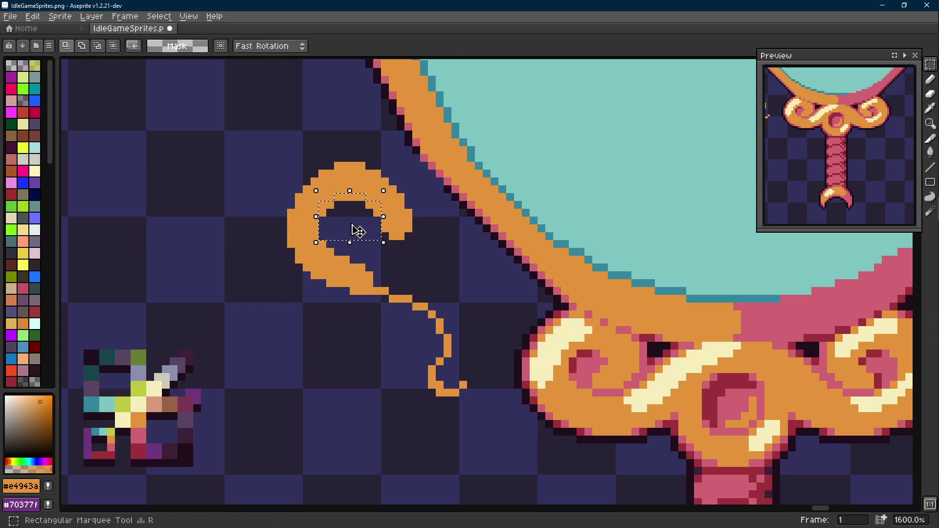
{"action": "key", "text": "ctrl+d"}
Sample the orange and thicken the join between the curl and its thin tail with extra pixels.
{"action": "key", "text": "b"}
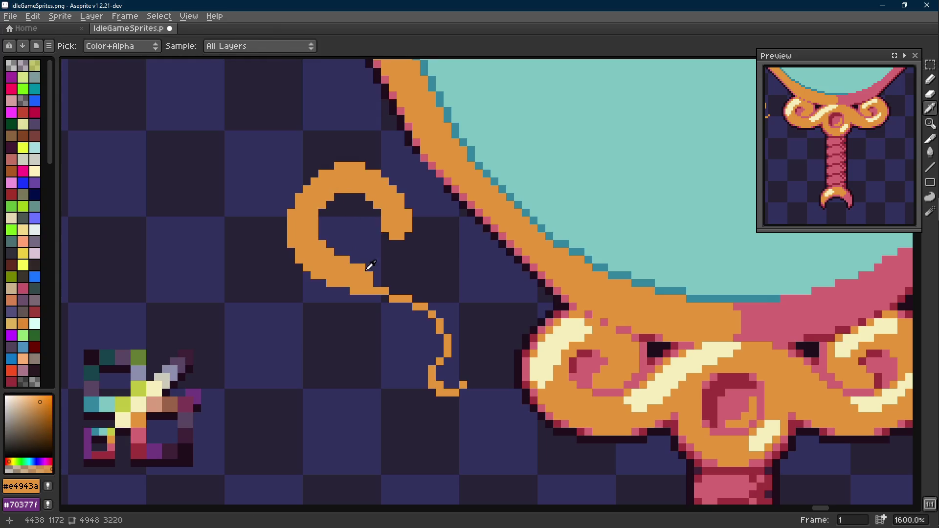
{"action": "key", "text": "alt"}
{"action": "scroll", "coordinate": [376, 245], "scroll_direction": "down", "scroll_amount": 1}
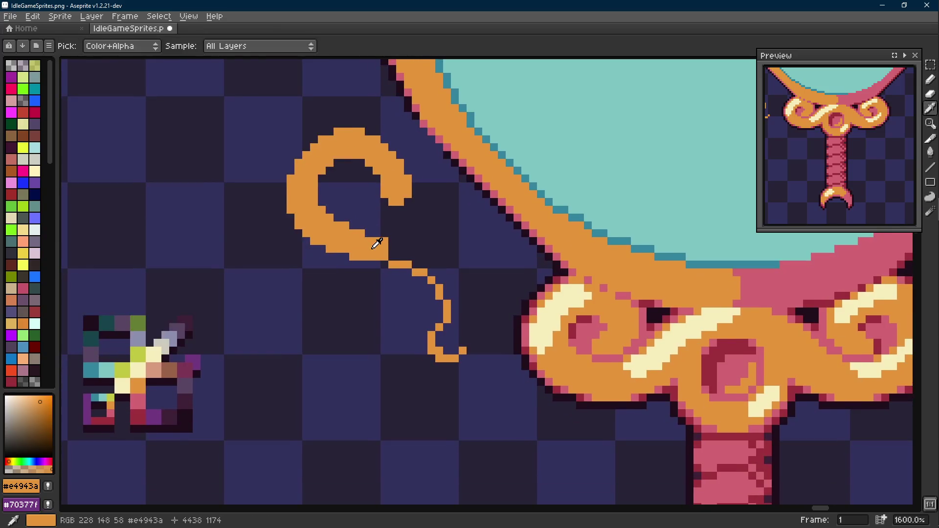
{"action": "mouse_move", "coordinate": [376, 245]}
{"action": "left_mouse_down"}
{"action": "mouse_move", "coordinate": [363, 255]}
{"action": "mouse_move", "coordinate": [389, 268]}
{"action": "left_mouse_up"}
{"action": "scroll", "coordinate": [370, 255], "scroll_direction": "up", "scroll_amount": 1}
{"action": "scroll", "coordinate": [358, 262], "scroll_direction": "up", "scroll_amount": 1}
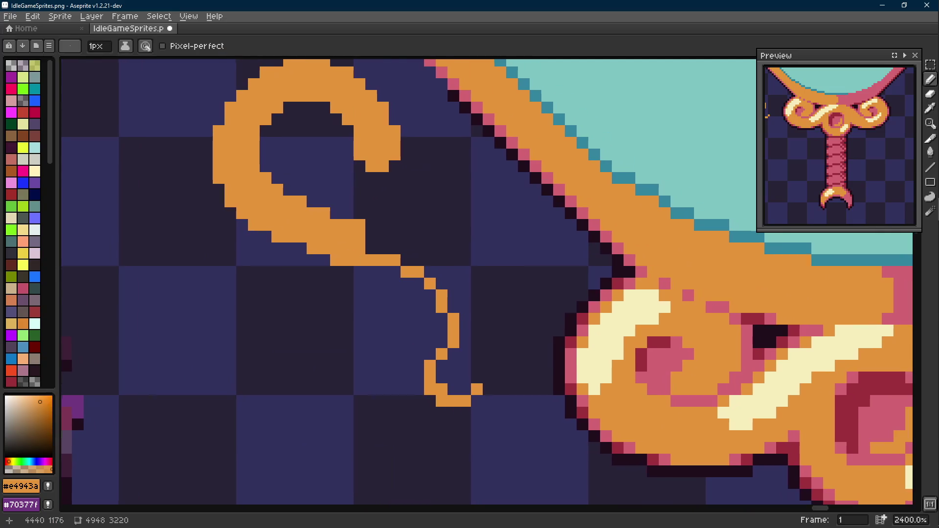
{"action": "left_click", "coordinate": [369, 270]}
{"action": "left_click", "coordinate": [388, 272]}
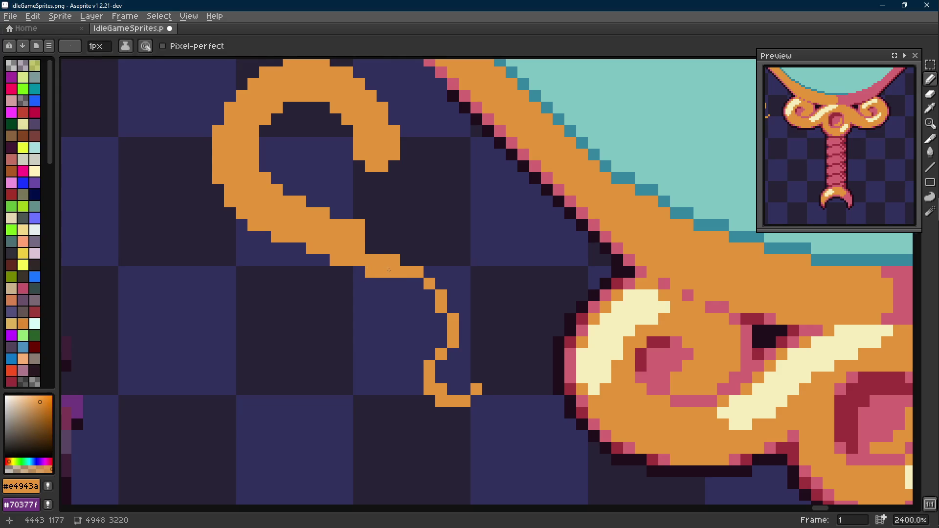
{"action": "left_click", "coordinate": [388, 238]}
{"action": "left_click_drag", "start_coordinate": [367, 248], "coordinate": [403, 251]}
{"action": "left_click", "coordinate": [407, 239]}
{"action": "left_click", "coordinate": [409, 266]}
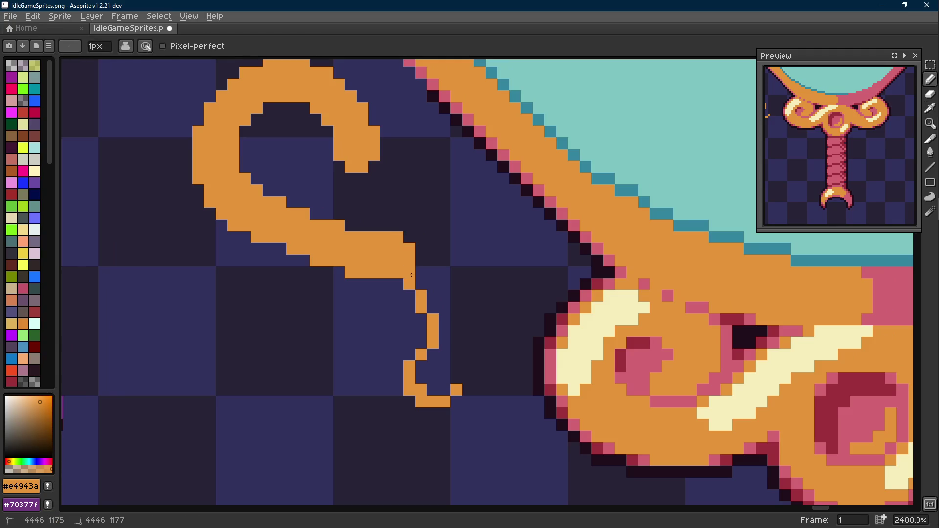
{"action": "left_click", "coordinate": [421, 279]}
{"action": "scroll", "coordinate": [427, 295], "scroll_direction": "down", "scroll_amount": 3}
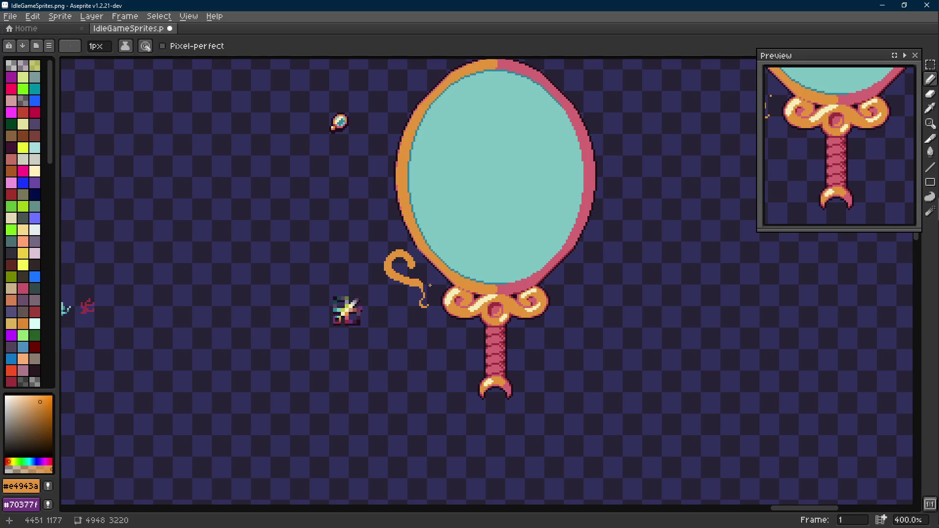
Step back through undo/redo history until the curl is a thin one-pixel loop again.
{"action": "key", "text": "v"}
{"action": "key", "text": "ctrl+z"}
{"action": "key", "text": "ctrl+z"}
{"action": "key", "text": "ctrl+y"}
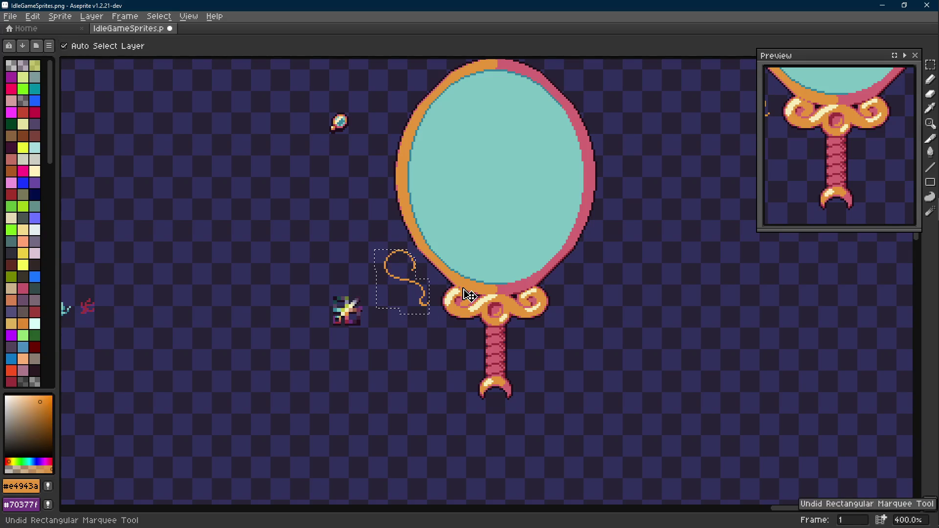
{"action": "key", "text": "ctrl+y"}
{"action": "key", "text": "ctrl+y"}
{"action": "key", "text": "ctrl+y"}
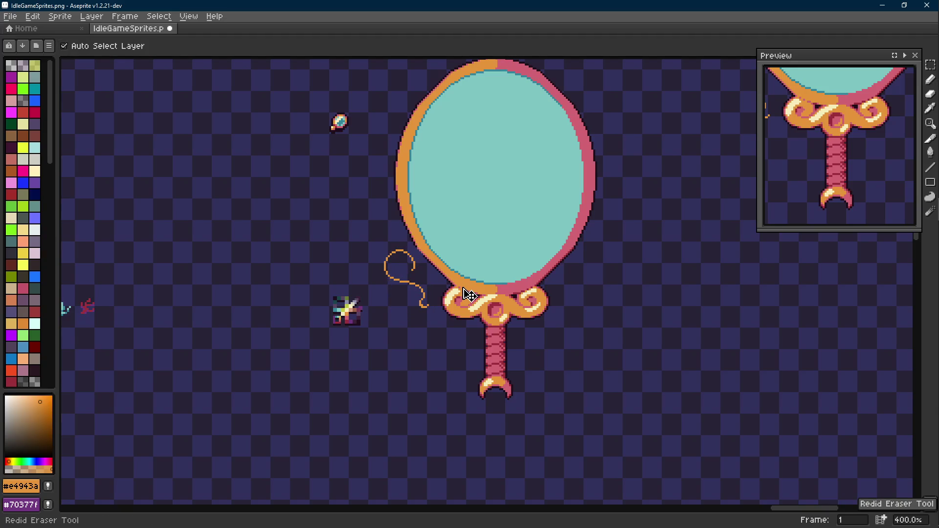
{"action": "key", "text": "b"}
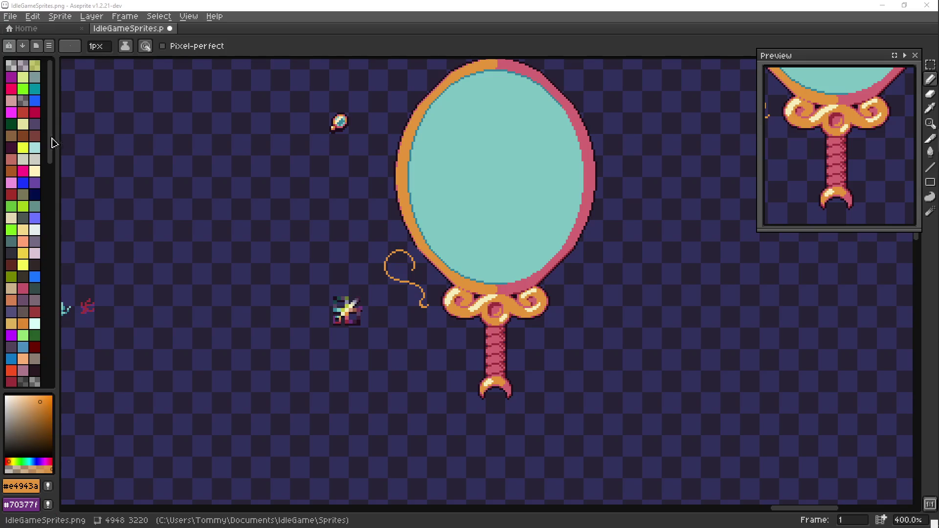
{"action": "scroll", "coordinate": [437, 231], "scroll_direction": "right", "scroll_amount": 1}
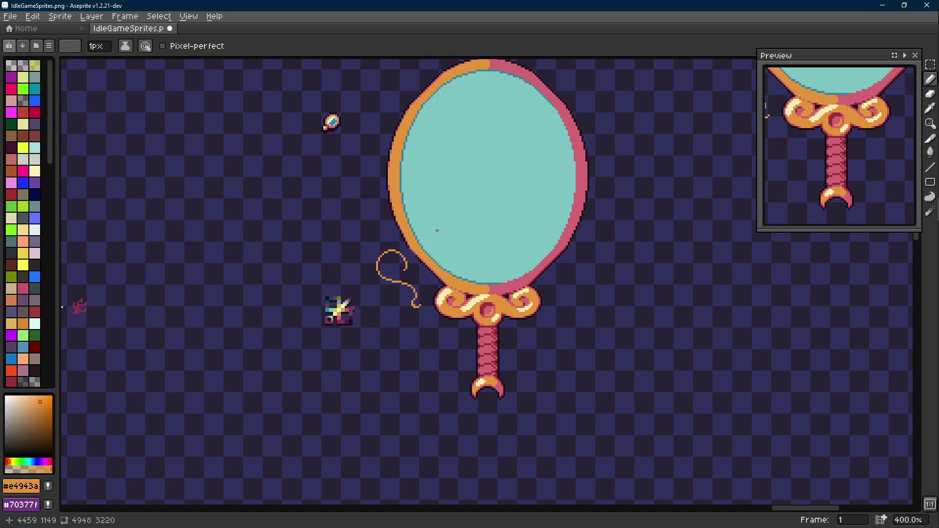
{"action": "left_click_drag", "start_coordinate": [437, 233], "coordinate": [417, 222]}
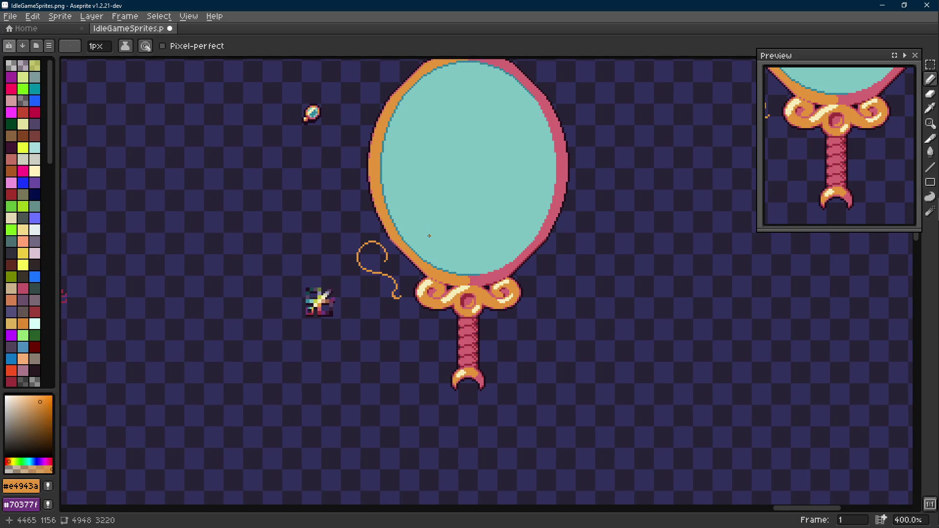
{"action": "scroll", "coordinate": [428, 236], "scroll_direction": "up", "scroll_amount": 1}
{"action": "scroll", "coordinate": [397, 234], "scroll_direction": "up", "scroll_amount": 1}
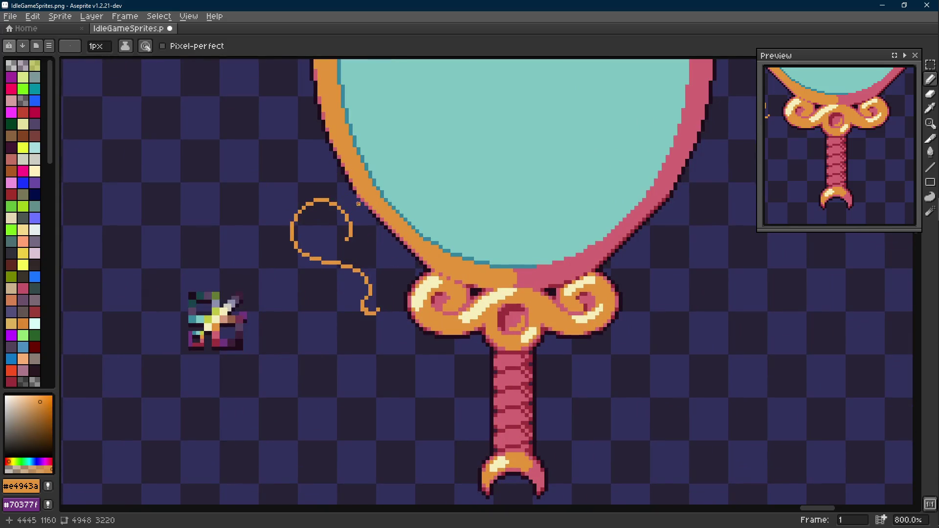
{"action": "scroll", "coordinate": [358, 205], "scroll_direction": "up", "scroll_amount": 1}
Save the sprite file and pick up the orange frame colour for further drawing.
{"action": "left_click", "coordinate": [372, 213], "text": "alt"}
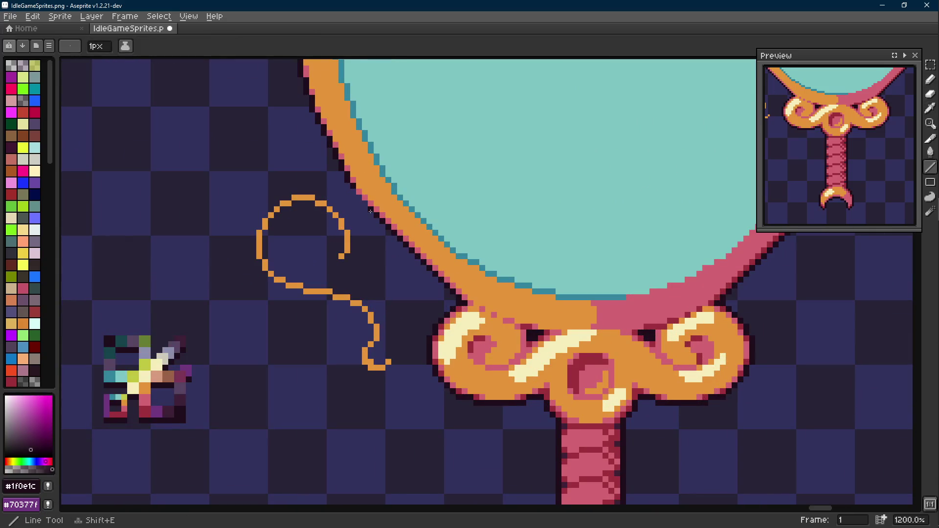
{"action": "scroll", "coordinate": [373, 213], "scroll_direction": "up", "scroll_amount": 2}
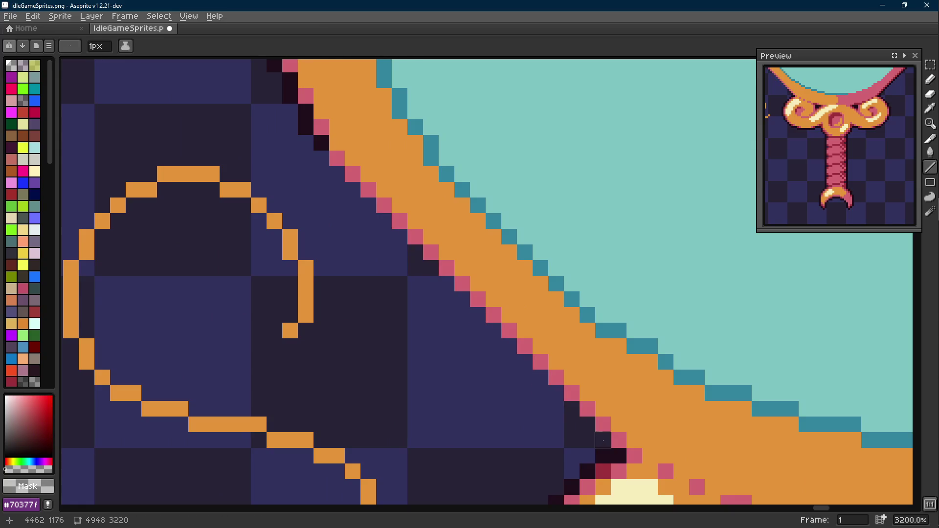
{"action": "scroll", "coordinate": [602, 441], "scroll_direction": "down", "scroll_amount": 1}
{"action": "scroll", "coordinate": [543, 381], "scroll_direction": "down", "scroll_amount": 2}
{"action": "key", "text": "v"}
{"action": "key", "text": "ctrl+s"}
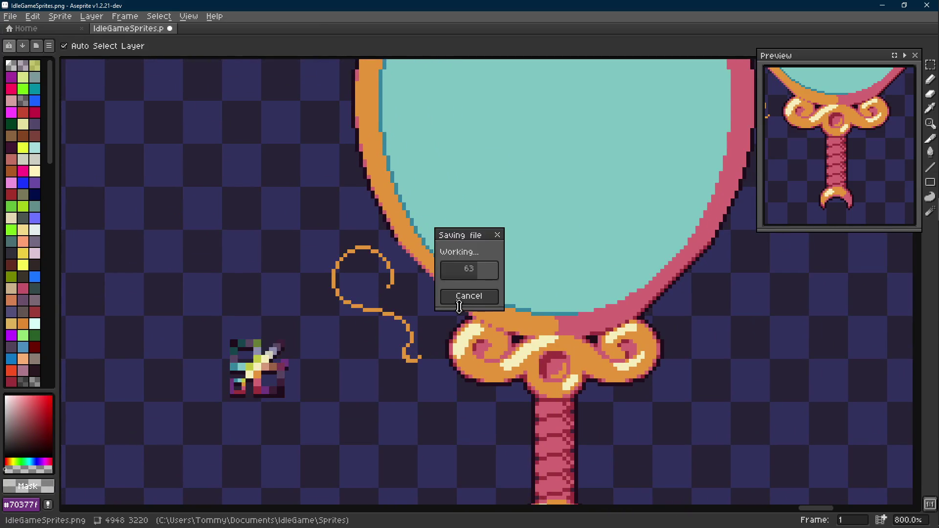
{"action": "scroll", "coordinate": [411, 308], "scroll_direction": "up", "scroll_amount": 1}
{"action": "left_click", "coordinate": [371, 237], "text": "alt"}
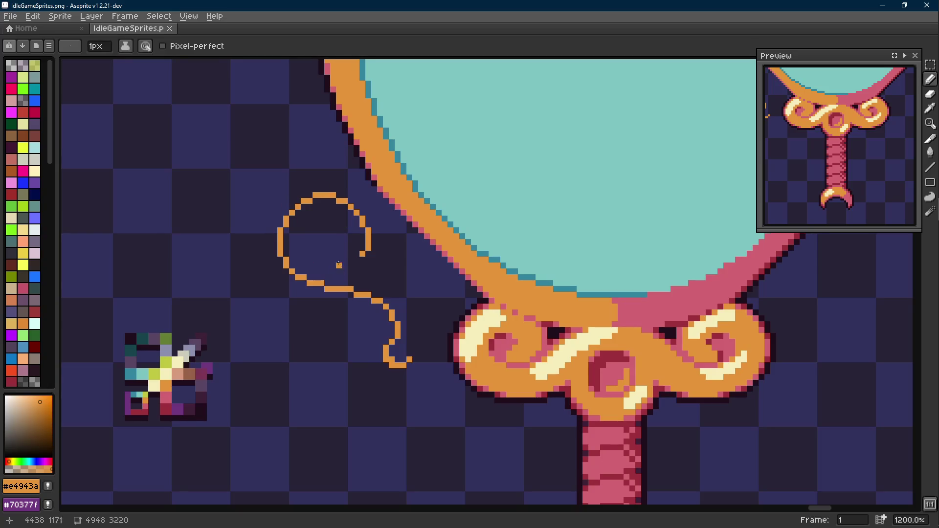
{"action": "key", "text": "alt+Tab"}
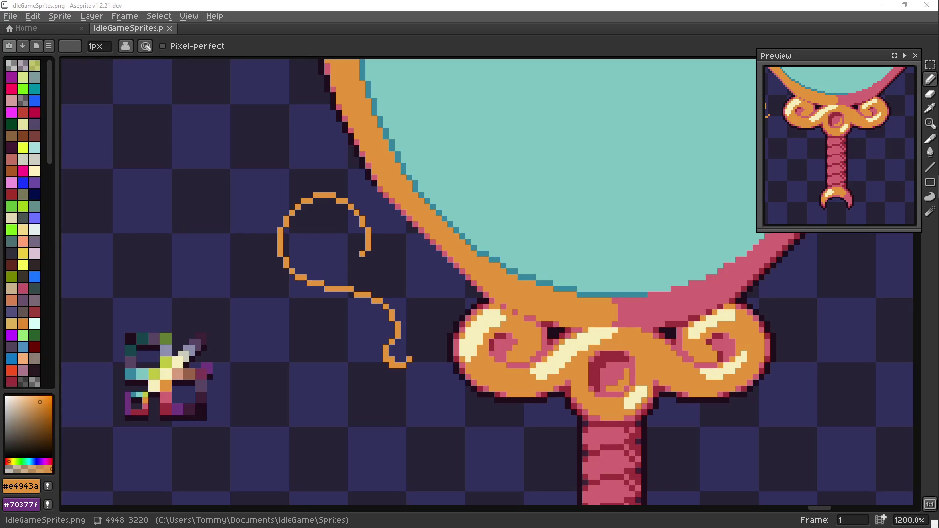
{"action": "key", "text": "alt+Tab"}
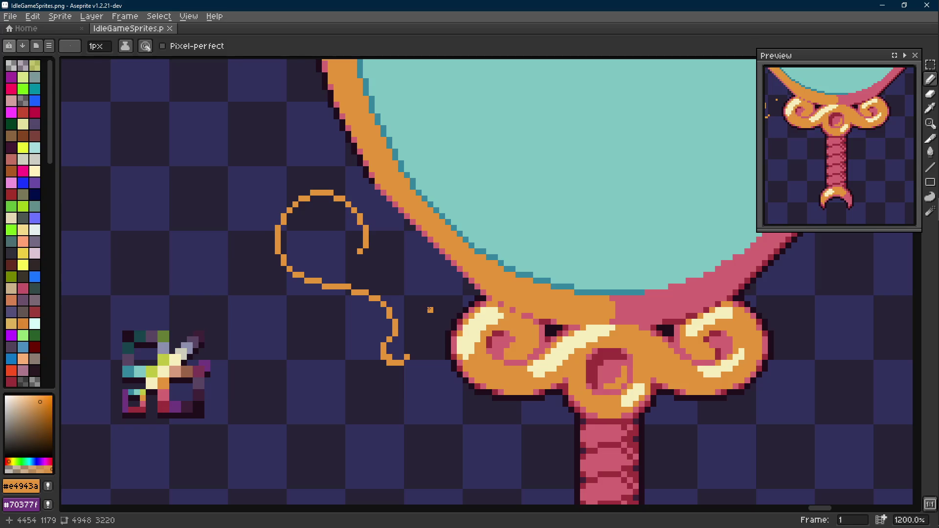
Select the thin curl with two marquee rectangles and move it up and left, away from the frame.
{"action": "key", "text": "m"}
{"action": "left_click_drag", "start_coordinate": [436, 278], "coordinate": [314, 381]}
{"action": "left_click_drag", "start_coordinate": [367, 187], "coordinate": [278, 297]}
{"action": "mouse_move", "coordinate": [367, 330]}
{"action": "left_mouse_down"}
{"action": "mouse_move", "coordinate": [260, 295]}
{"action": "mouse_move", "coordinate": [261, 281]}
{"action": "left_mouse_up"}
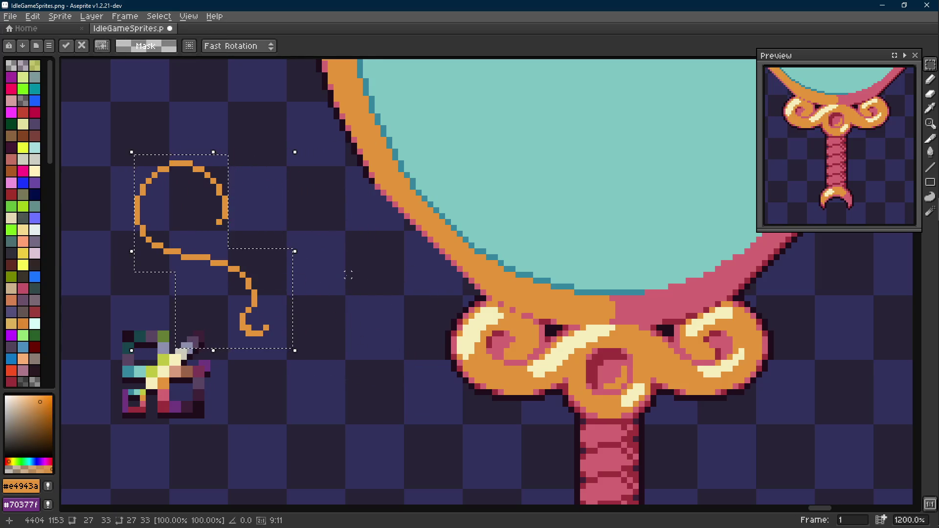
{"action": "key", "text": "ctrl+d"}
{"action": "scroll", "coordinate": [348, 274], "scroll_direction": "down", "scroll_amount": 1}
{"action": "scroll", "coordinate": [348, 275], "scroll_direction": "up", "scroll_amount": 1}
Sample the orange colour and ready a larger pencil brush.
{"action": "key", "text": "i"}
{"action": "left_click", "coordinate": [257, 323]}
{"action": "key", "text": "b"}
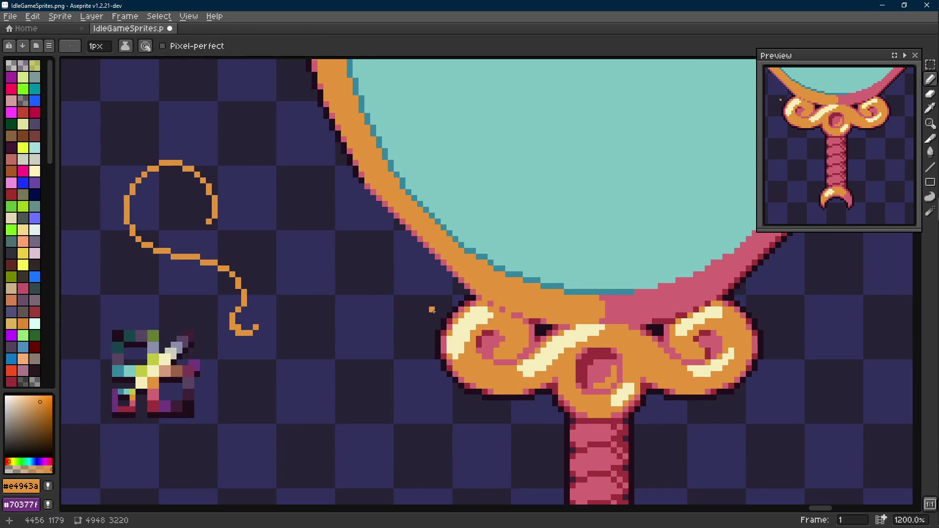
{"action": "scroll", "coordinate": [415, 308], "scroll_direction": "up", "scroll_amount": 1}
{"action": "key", "text": "plus"}
{"action": "key", "text": "plus"}
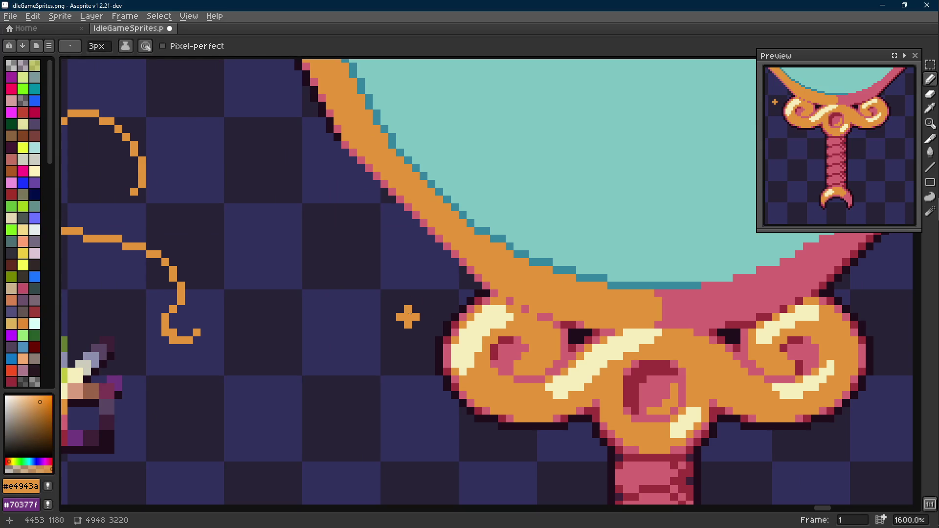
Paint a large orange disc beside the lower scroll with a stepped-up brush, after undoing a small dab.
{"action": "key", "text": "plus"}
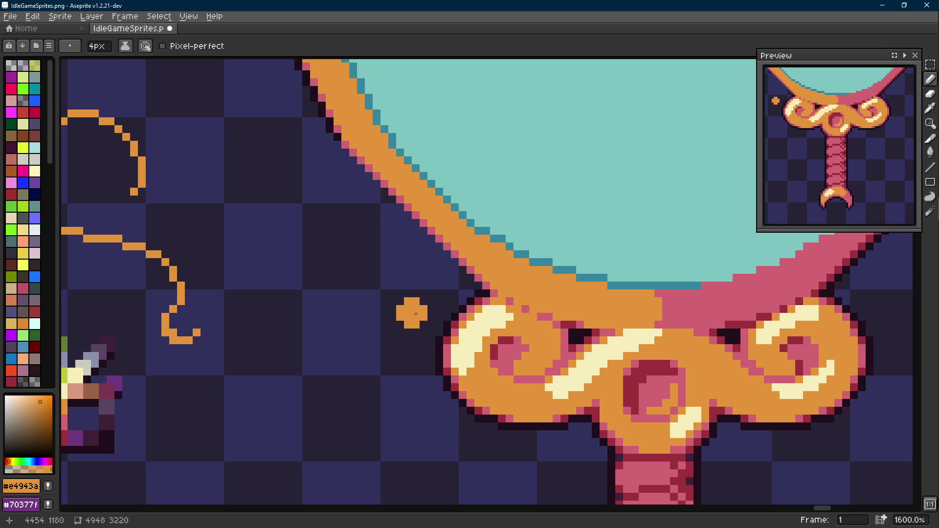
{"action": "left_click_drag", "start_coordinate": [415, 313], "coordinate": [454, 294]}
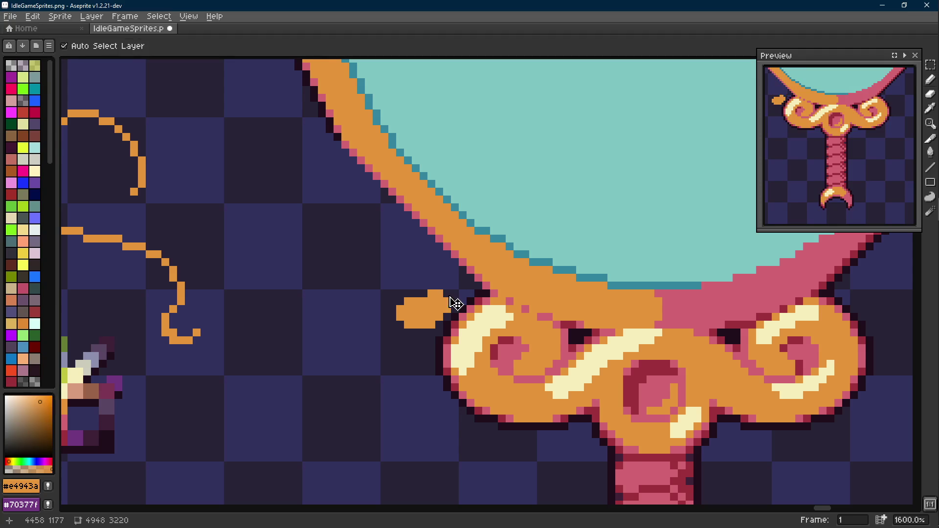
{"action": "key", "text": "ctrl+z"}
{"action": "key", "text": "plus"}
{"action": "key", "text": "plus"}
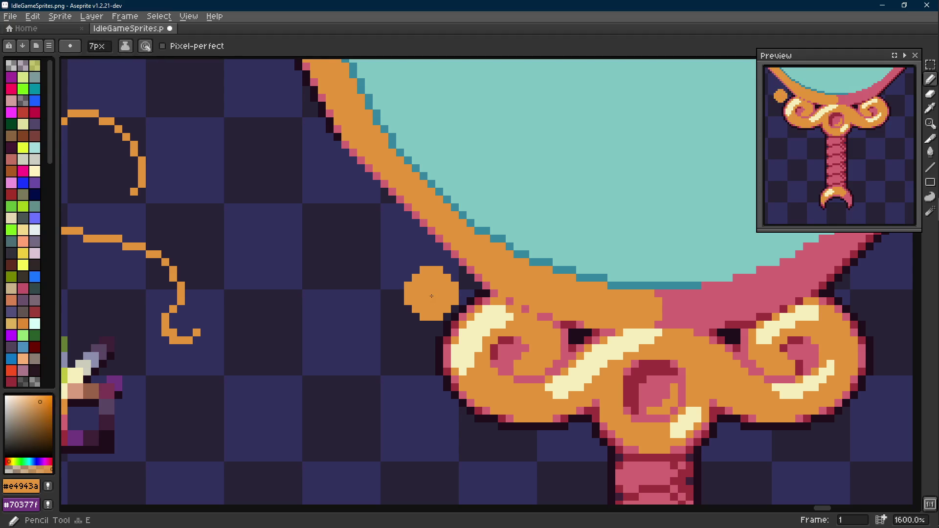
{"action": "key", "text": "plus"}
{"action": "key", "text": "plus"}
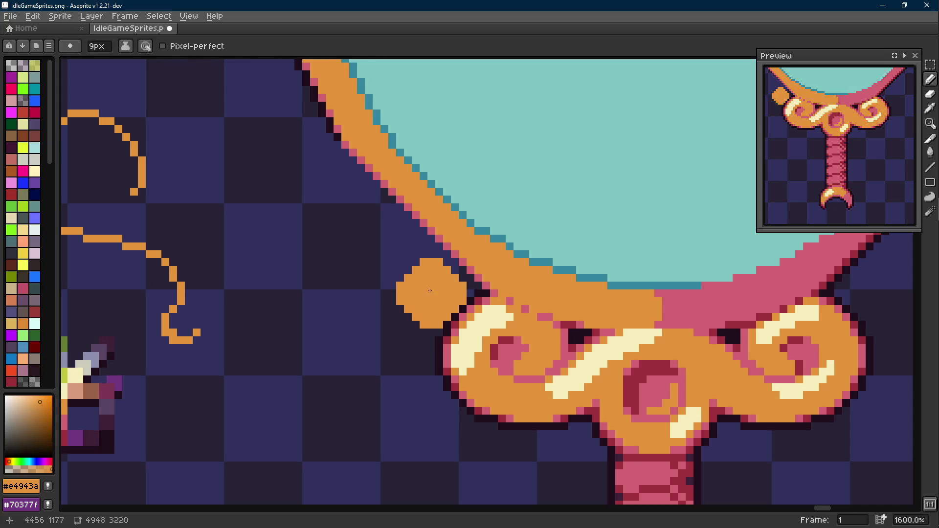
{"action": "key", "text": "plus"}
{"action": "key", "text": "plus"}
{"action": "key", "text": "plus"}
{"action": "key", "text": "plus"}
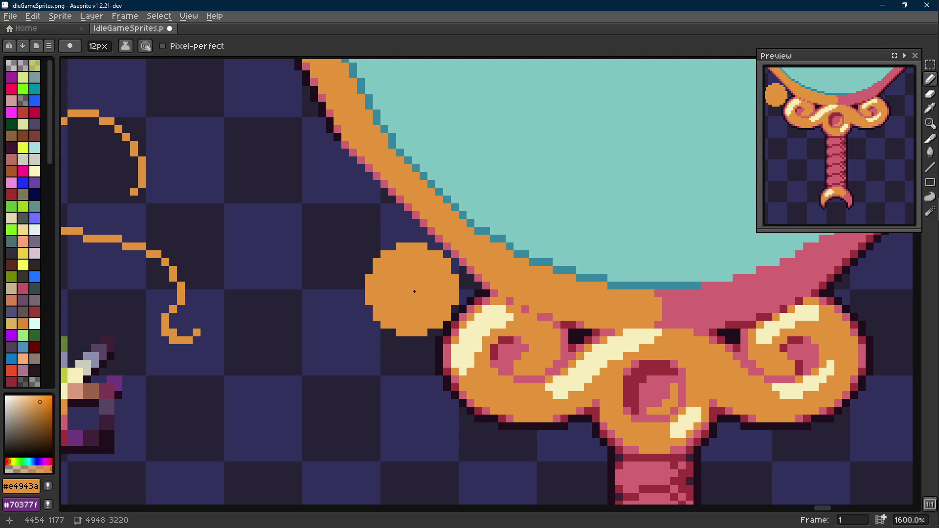
{"action": "key", "text": "plus"}
{"action": "key", "text": "plus"}
{"action": "scroll", "coordinate": [415, 292], "scroll_direction": "down", "scroll_amount": 1}
{"action": "left_click_drag", "start_coordinate": [415, 308], "coordinate": [333, 252]}
Extend the orange circle's right side with a slightly smaller brush so it bulges further.
{"action": "key", "text": "plus"}
{"action": "key", "text": "plus"}
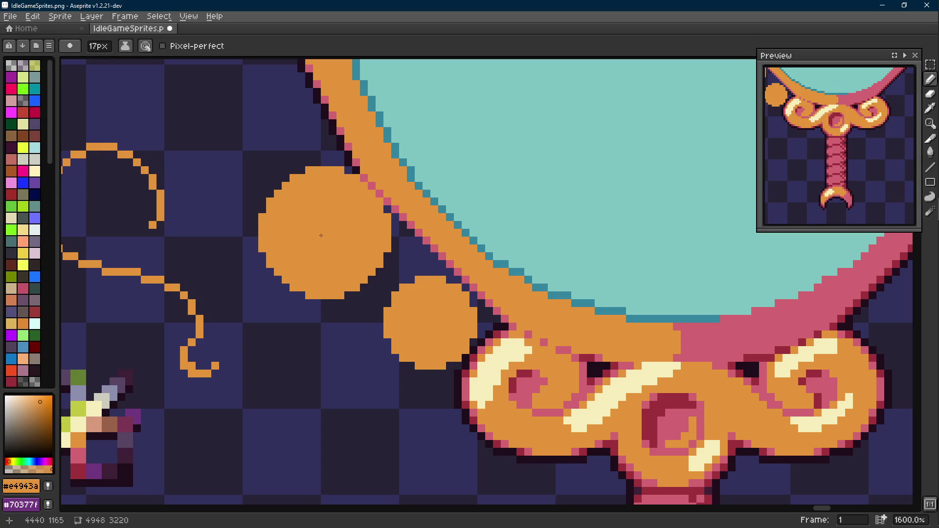
{"action": "key", "text": "plus"}
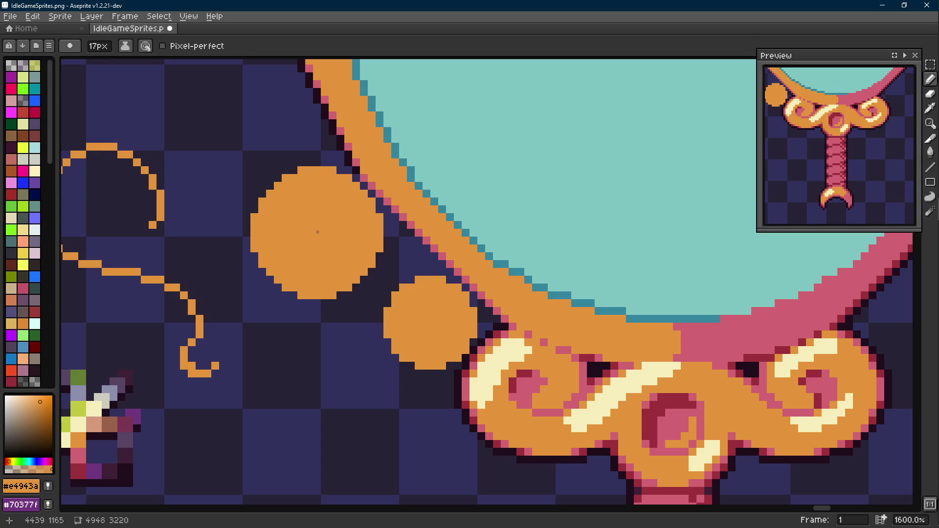
{"action": "key", "text": "minus"}
{"action": "key", "text": "minus"}
{"action": "key", "text": "minus"}
{"action": "left_click_drag", "start_coordinate": [367, 235], "coordinate": [396, 243]}
{"action": "key", "text": "minus"}
{"action": "key", "text": "minus"}
{"action": "key", "text": "minus"}
{"action": "left_click", "coordinate": [379, 252]}
{"action": "key", "text": "minus"}
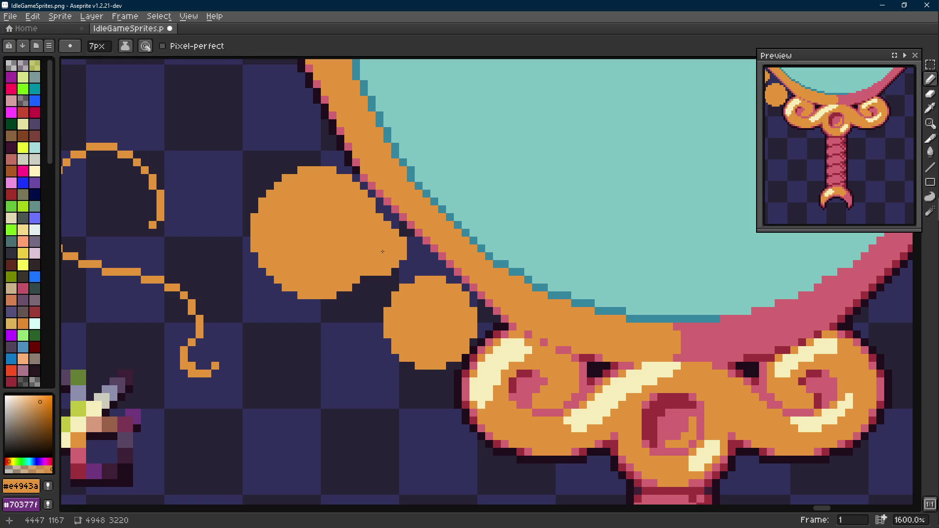
{"action": "left_click_drag", "start_coordinate": [382, 249], "coordinate": [425, 242]}
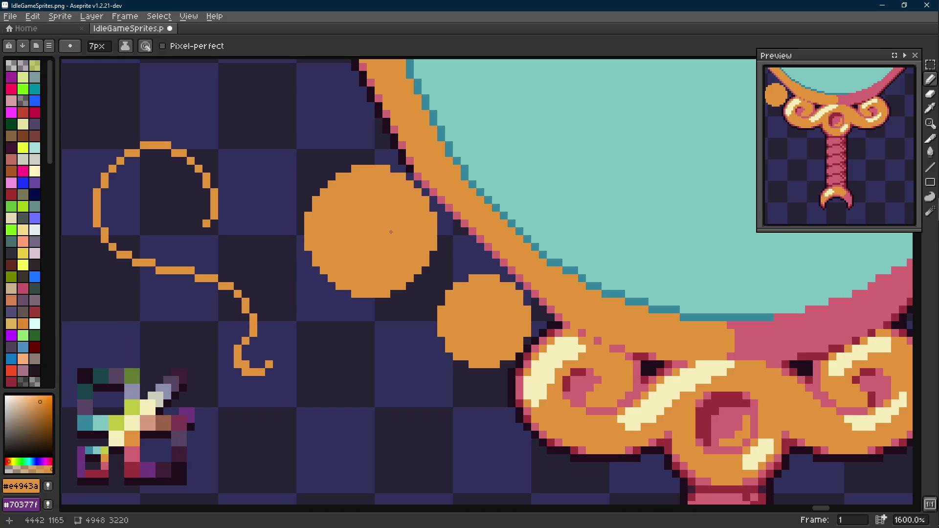
Sample the pink colour from the sprite for filling the circle.
{"action": "key", "text": "alt"}
{"action": "left_click", "coordinate": [160, 422]}
{"action": "key", "text": "g"}
{"action": "left_click", "coordinate": [370, 231]}
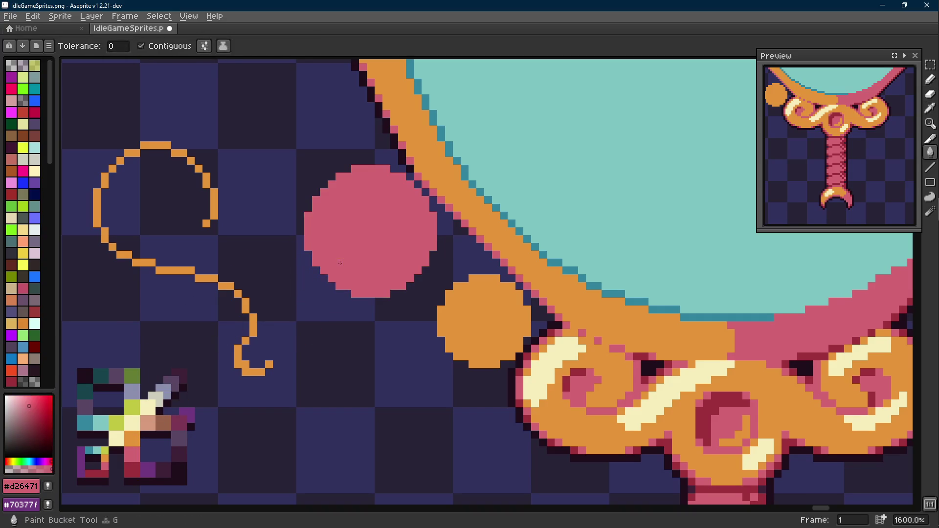
Fill the upper circle pink, try painting orange patches over it, then undo those strokes.
{"action": "left_click", "coordinate": [471, 303]}
{"action": "key", "text": "b"}
{"action": "key", "text": "alt"}
{"action": "left_click", "coordinate": [433, 212]}
{"action": "left_click_drag", "start_coordinate": [363, 198], "coordinate": [378, 213]}
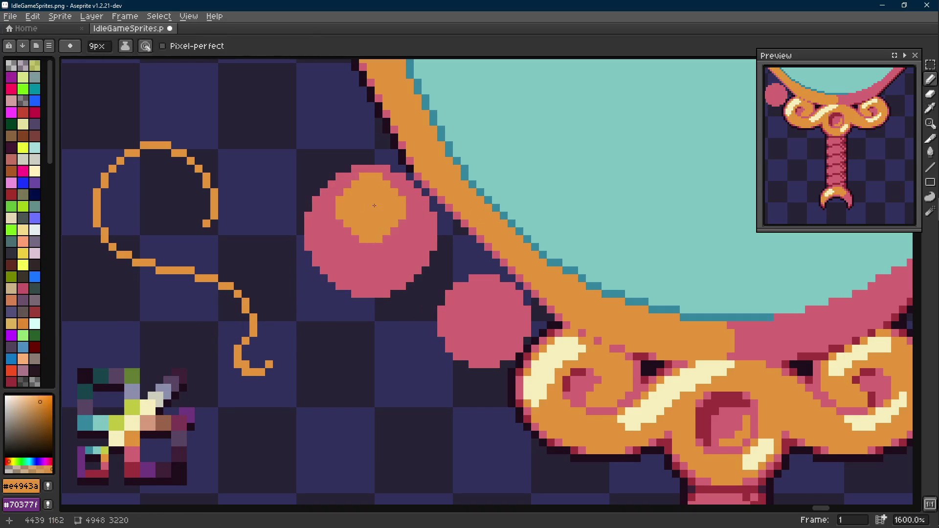
{"action": "key", "text": "v"}
{"action": "left_click_drag", "start_coordinate": [470, 308], "coordinate": [441, 279]}
{"action": "key", "text": "b"}
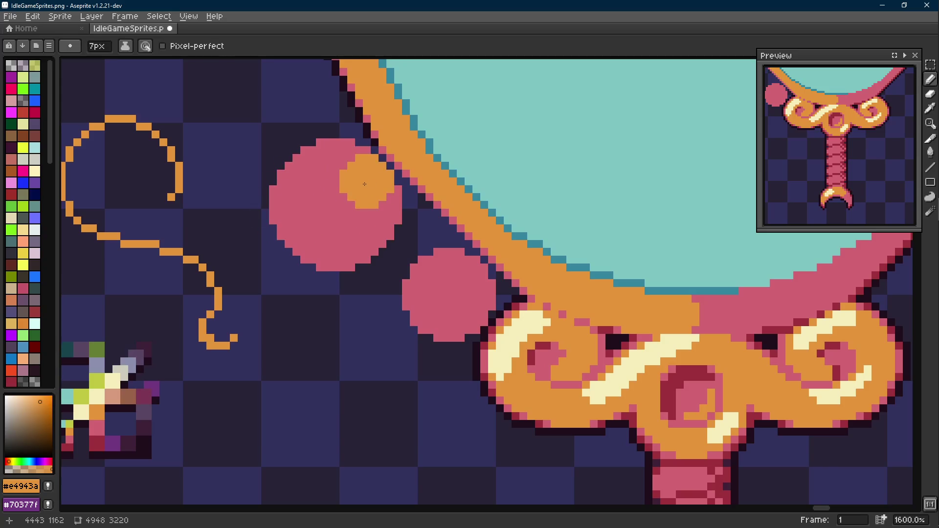
{"action": "mouse_move", "coordinate": [364, 183]}
{"action": "left_mouse_down"}
{"action": "mouse_move", "coordinate": [339, 166]}
{"action": "mouse_move", "coordinate": [299, 192]}
{"action": "mouse_move", "coordinate": [307, 230]}
{"action": "left_mouse_up"}
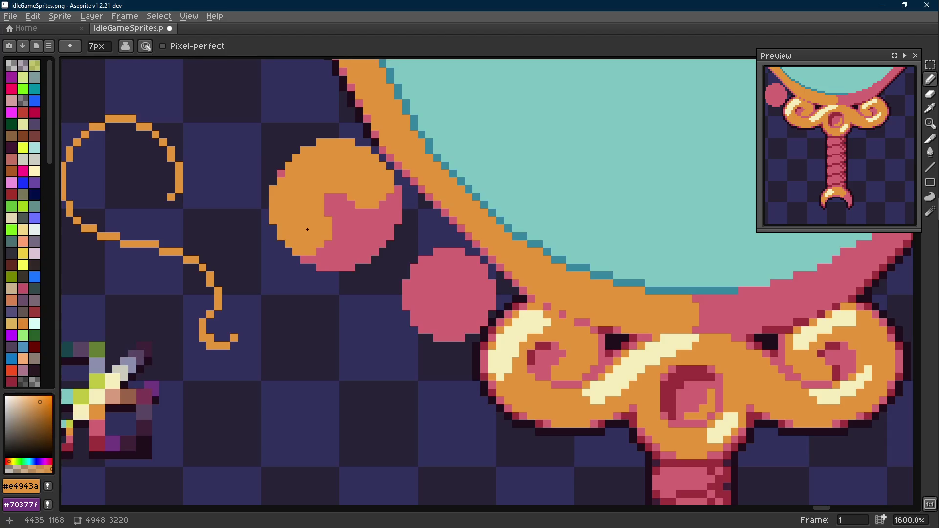
{"action": "key", "text": "ctrl+z"}
{"action": "key", "text": "ctrl+z"}
{"action": "key", "text": "ctrl+z"}
{"action": "key", "text": "ctrl+z"}
{"action": "key", "text": "ctrl+z"}
{"action": "key", "text": "ctrl+z"}
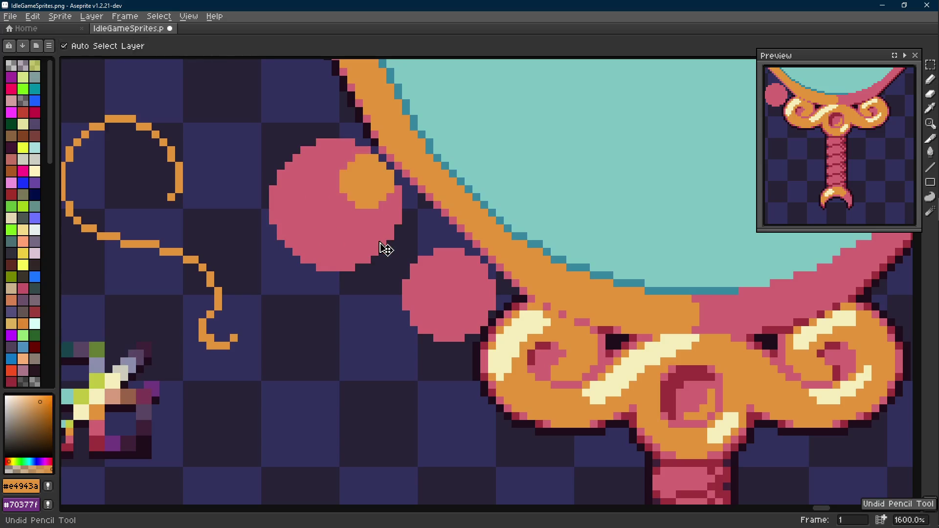
{"action": "key", "text": "ctrl+z"}
Bucket-fill the upper circle orange and dot a small pink spot at its centre.
{"action": "key", "text": "g"}
{"action": "left_click", "coordinate": [339, 207]}
{"action": "key", "text": "i"}
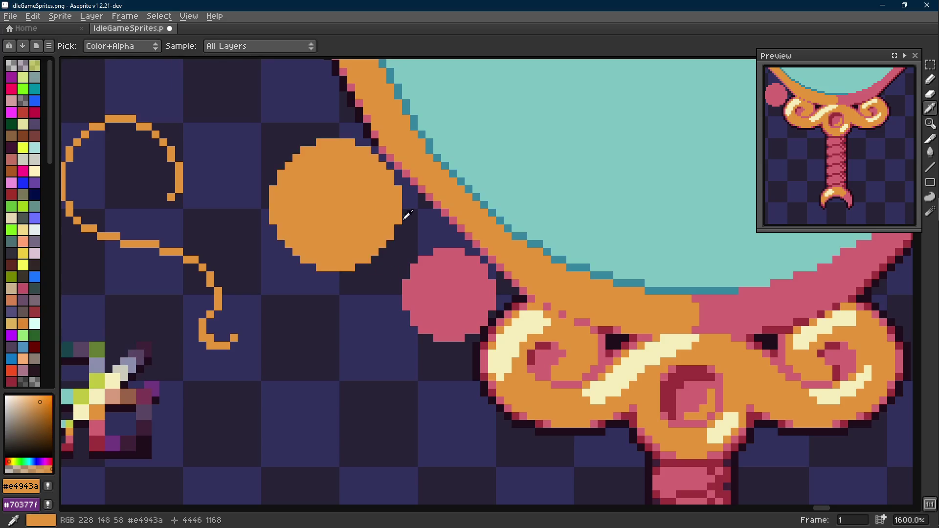
{"action": "left_click", "coordinate": [418, 179]}
{"action": "key", "text": "b"}
{"action": "left_click", "coordinate": [337, 205]}
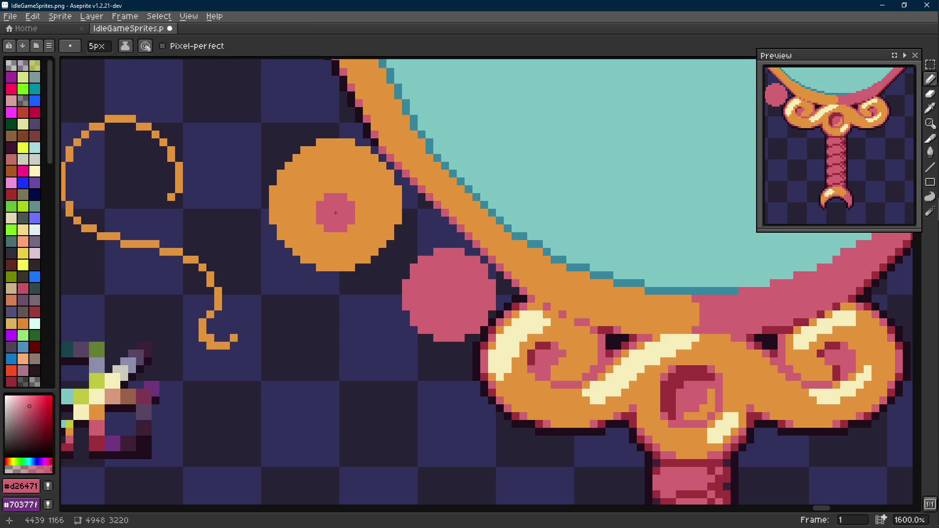
{"action": "left_click", "coordinate": [353, 212]}
{"action": "scroll", "coordinate": [352, 213], "scroll_direction": "down", "scroll_amount": 3}
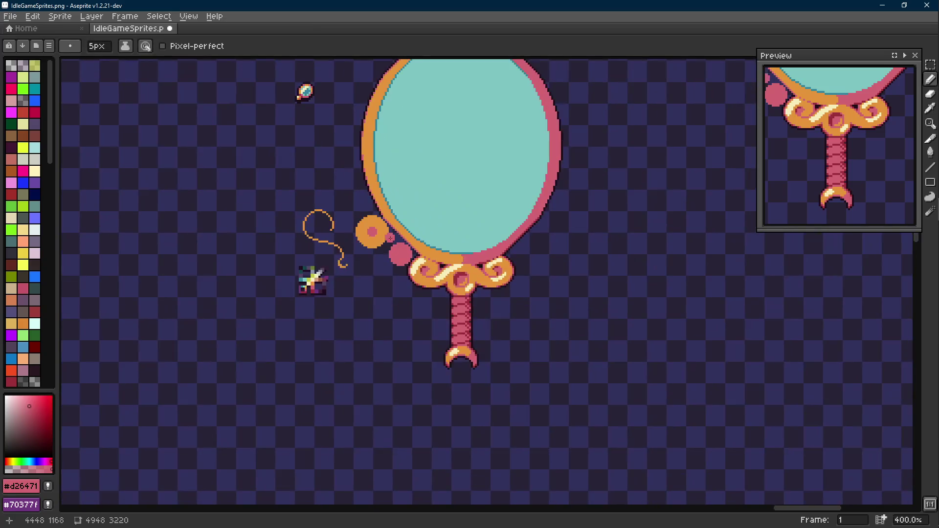
{"action": "scroll", "coordinate": [352, 214], "scroll_direction": "up", "scroll_amount": 2}
{"action": "scroll", "coordinate": [374, 235], "scroll_direction": "up", "scroll_amount": 1}
Enlarge the pink centre of the upper circle with bigger brush sizes, then drop back to 1px.
{"action": "left_click", "coordinate": [380, 232]}
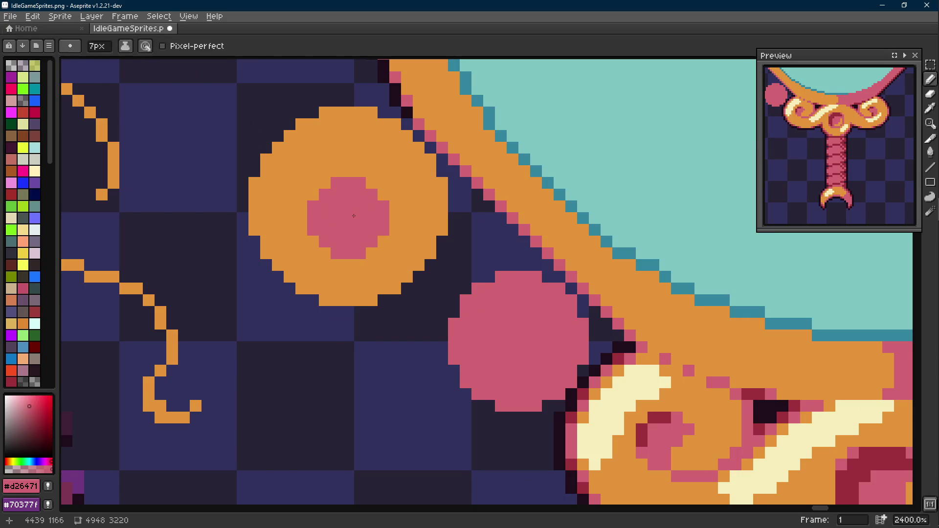
{"action": "key", "text": "plus"}
{"action": "key", "text": "plus"}
{"action": "key", "text": "plus"}
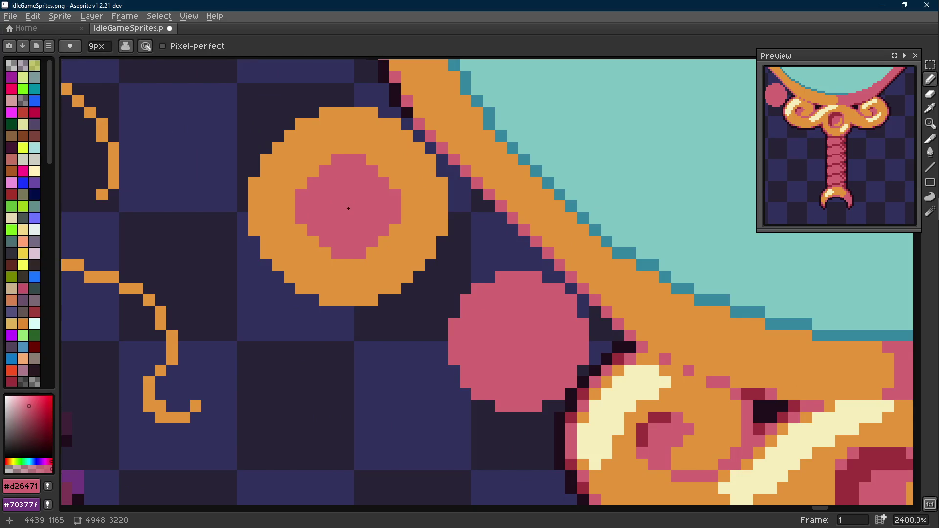
{"action": "key", "text": "plus"}
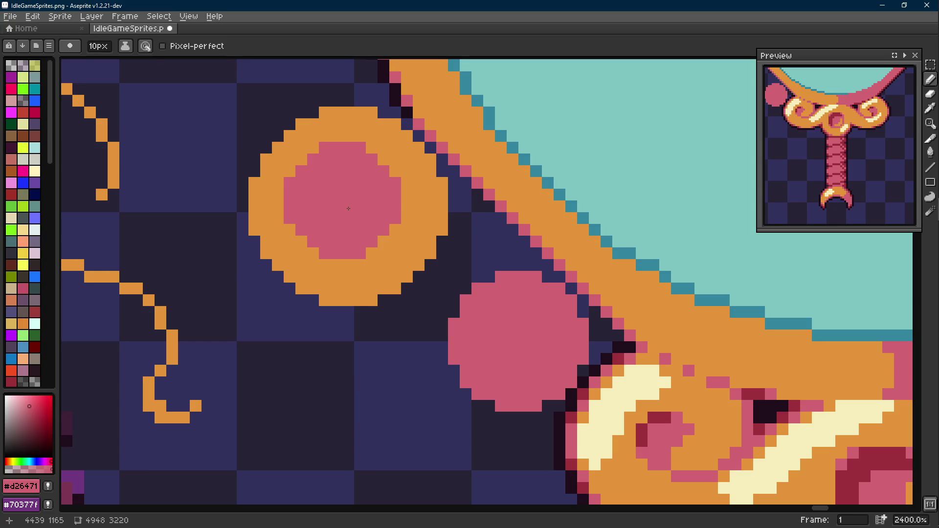
{"action": "key", "text": "minus"}
{"action": "scroll", "coordinate": [349, 209], "scroll_direction": "down", "scroll_amount": 5}
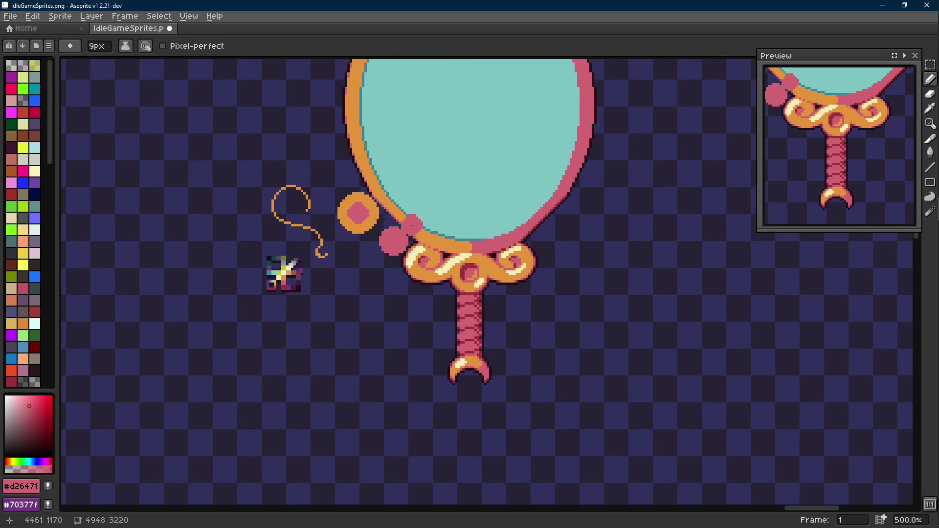
{"action": "left_click_drag", "start_coordinate": [411, 220], "coordinate": [454, 253]}
{"action": "key", "text": "minus"}
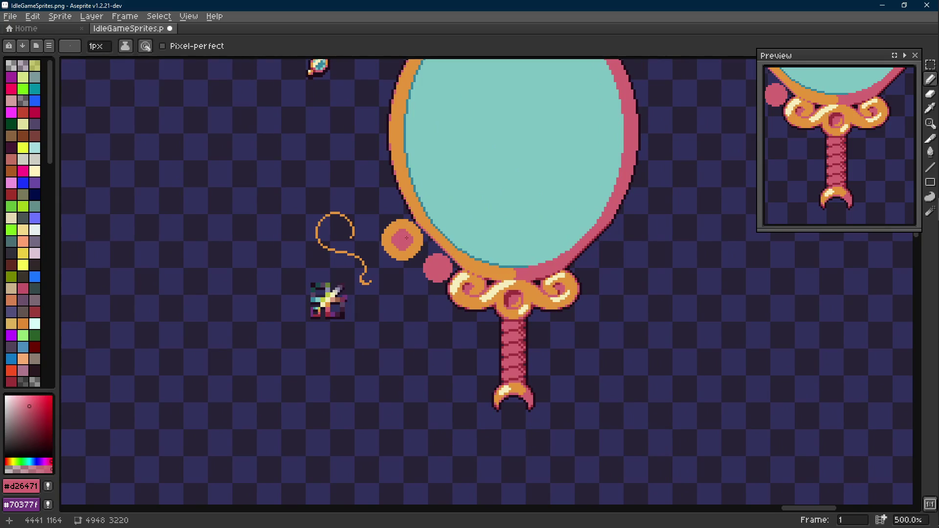
{"action": "scroll", "coordinate": [453, 252], "scroll_direction": "up", "scroll_amount": 2}
{"action": "scroll", "coordinate": [410, 236], "scroll_direction": "up", "scroll_amount": 2}
Sample orange from the circle and draw a tail from it down to meet the mirror frame.
{"action": "key", "text": "alt"}
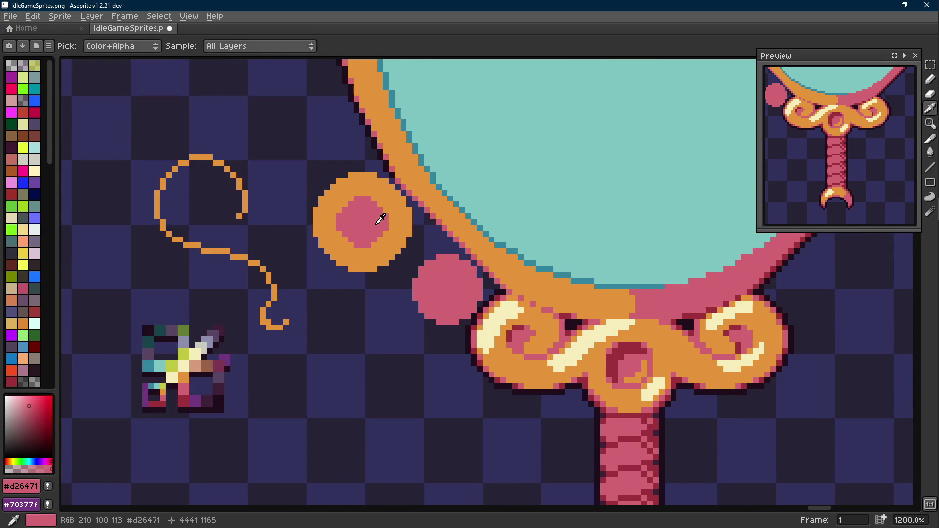
{"action": "left_click", "coordinate": [397, 243]}
{"action": "scroll", "coordinate": [400, 261], "scroll_direction": "up", "scroll_amount": 1}
{"action": "mouse_move", "coordinate": [390, 267]}
{"action": "left_mouse_down"}
{"action": "mouse_move", "coordinate": [469, 261]}
{"action": "mouse_move", "coordinate": [493, 250]}
{"action": "mouse_move", "coordinate": [414, 249]}
{"action": "mouse_move", "coordinate": [478, 234]}
{"action": "mouse_move", "coordinate": [422, 237]}
{"action": "mouse_move", "coordinate": [462, 237]}
{"action": "mouse_move", "coordinate": [470, 282]}
{"action": "left_mouse_up"}
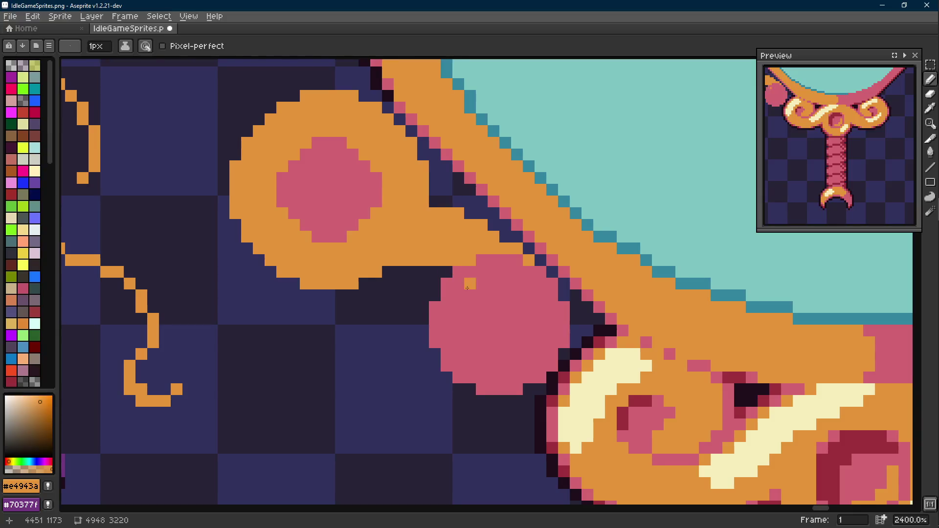
{"action": "scroll", "coordinate": [437, 273], "scroll_direction": "down", "scroll_amount": 1}
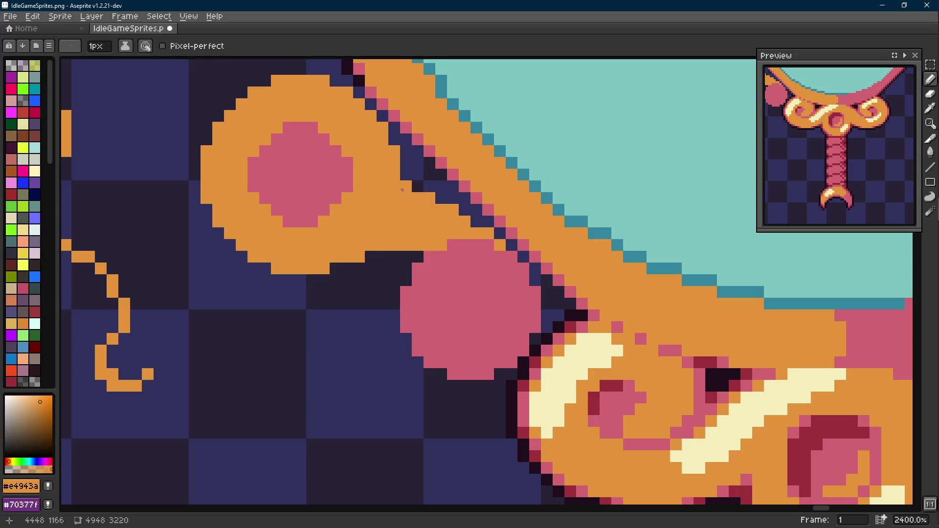
{"action": "scroll", "coordinate": [402, 220], "scroll_direction": "down", "scroll_amount": 2}
{"action": "scroll", "coordinate": [427, 243], "scroll_direction": "down", "scroll_amount": 2}
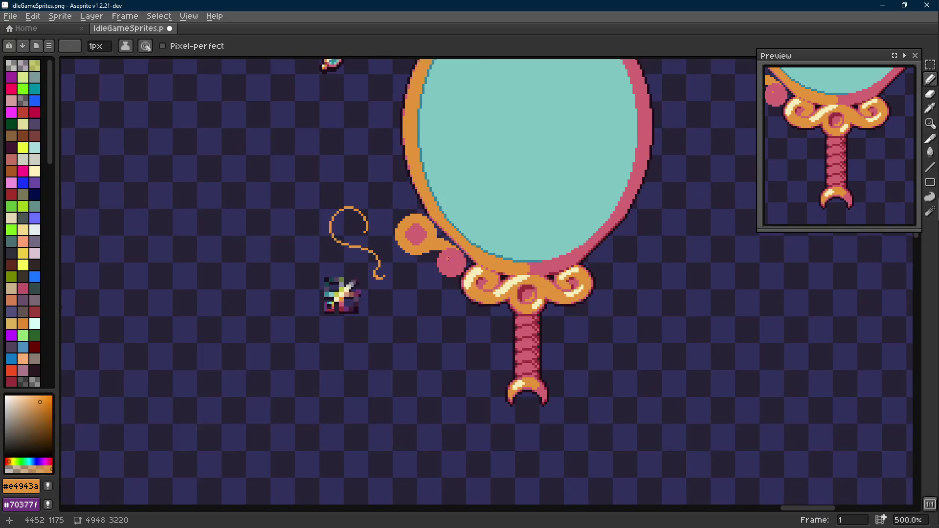
{"action": "scroll", "coordinate": [449, 260], "scroll_direction": "down", "scroll_amount": 1}
{"action": "scroll", "coordinate": [449, 260], "scroll_direction": "up", "scroll_amount": 1}
{"action": "scroll", "coordinate": [450, 258], "scroll_direction": "up", "scroll_amount": 2}
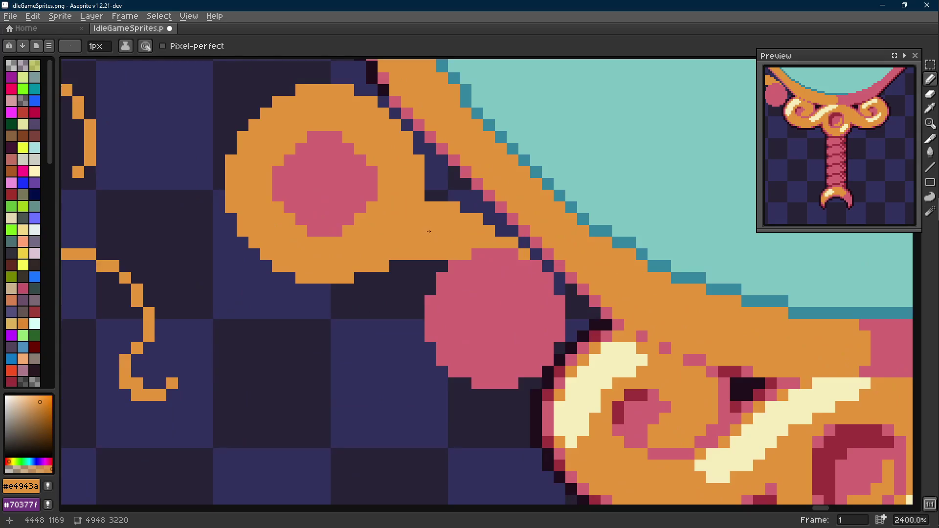
Tidy the pink circle's rim: replace stray pink pixels and add orange along its left and top edges.
{"action": "mouse_move", "coordinate": [414, 210]}
{"action": "left_mouse_down"}
{"action": "mouse_move", "coordinate": [406, 236]}
{"action": "mouse_move", "coordinate": [386, 220]}
{"action": "mouse_move", "coordinate": [451, 246]}
{"action": "mouse_move", "coordinate": [465, 207]}
{"action": "left_mouse_up"}
{"action": "left_click", "coordinate": [376, 220]}
{"action": "left_click", "coordinate": [452, 242], "text": "alt"}
{"action": "left_click", "coordinate": [453, 242]}
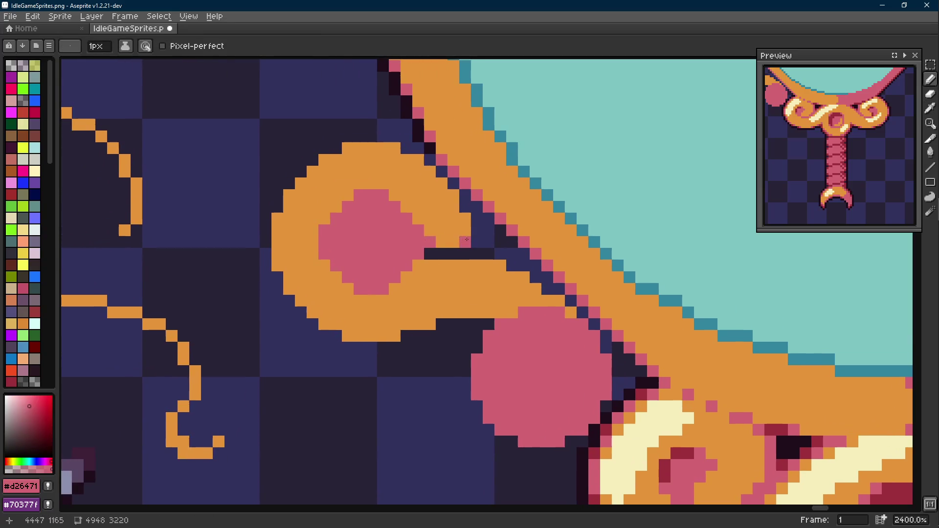
{"action": "left_click", "coordinate": [429, 241], "text": "alt"}
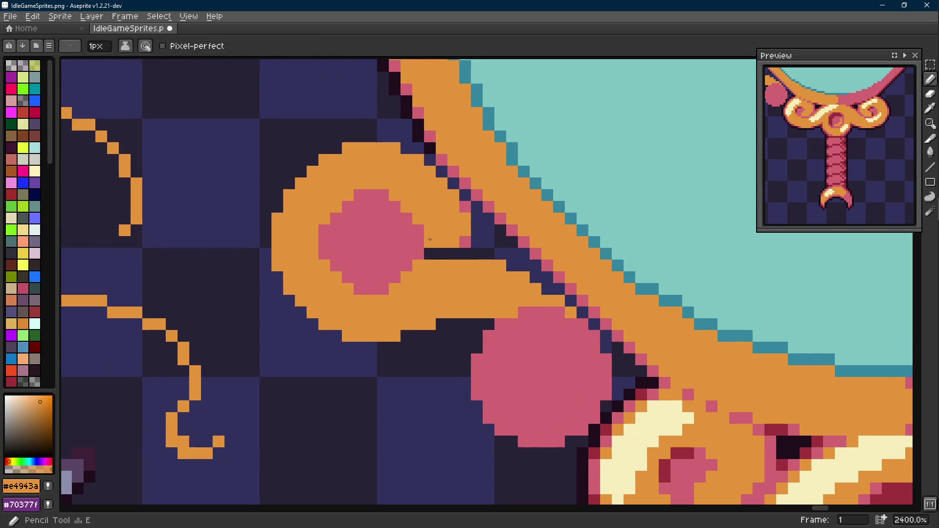
{"action": "scroll", "coordinate": [430, 241], "scroll_direction": "down", "scroll_amount": 3}
{"action": "scroll", "coordinate": [430, 241], "scroll_direction": "up", "scroll_amount": 2}
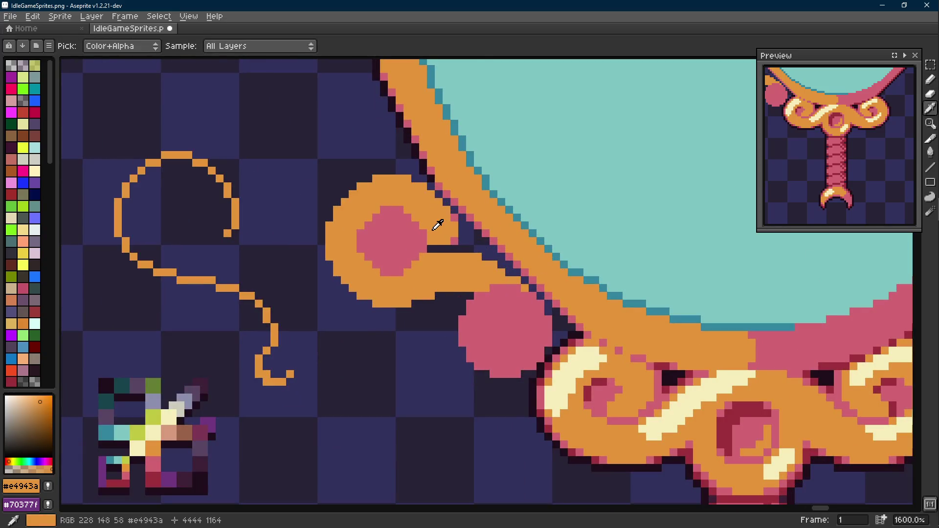
{"action": "left_click", "coordinate": [415, 234]}
{"action": "left_click_drag", "start_coordinate": [361, 233], "coordinate": [361, 249]}
{"action": "mouse_move", "coordinate": [381, 210]}
{"action": "left_mouse_down"}
{"action": "mouse_move", "coordinate": [397, 209]}
{"action": "mouse_move", "coordinate": [424, 249]}
{"action": "left_mouse_up"}
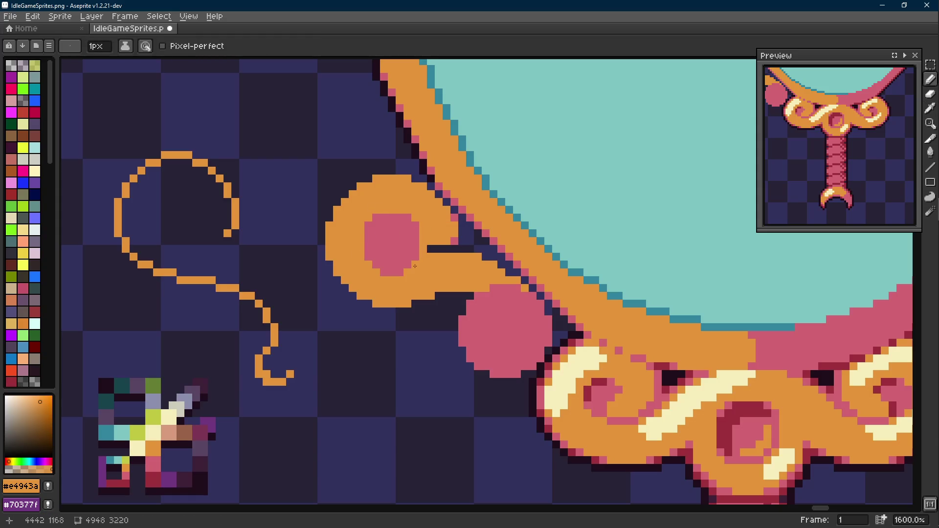
{"action": "scroll", "coordinate": [415, 266], "scroll_direction": "down", "scroll_amount": 3}
{"action": "scroll", "coordinate": [409, 274], "scroll_direction": "up", "scroll_amount": 1}
{"action": "scroll", "coordinate": [410, 275], "scroll_direction": "up", "scroll_amount": 2}
Briefly colour-select the pink circle, clear it, and sample orange and pink from the sprite.
{"action": "key", "text": "w"}
{"action": "left_click", "coordinate": [367, 249]}
{"action": "key", "text": "m"}
{"action": "key", "text": "ctrl+d"}
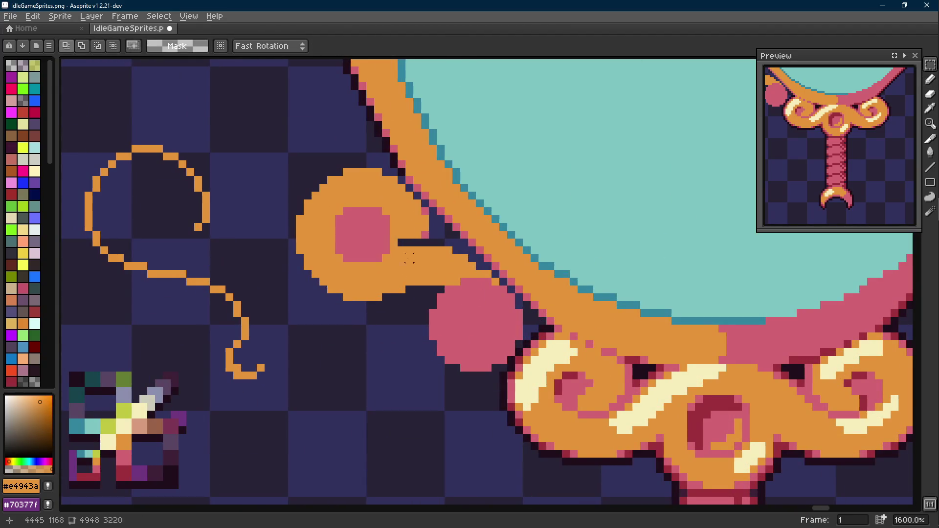
{"action": "scroll", "coordinate": [408, 256], "scroll_direction": "down", "scroll_amount": 2}
{"action": "scroll", "coordinate": [404, 256], "scroll_direction": "down", "scroll_amount": 2}
{"action": "scroll", "coordinate": [402, 256], "scroll_direction": "up", "scroll_amount": 4}
{"action": "key", "text": "i"}
{"action": "left_click", "coordinate": [396, 228]}
{"action": "key", "text": "b"}
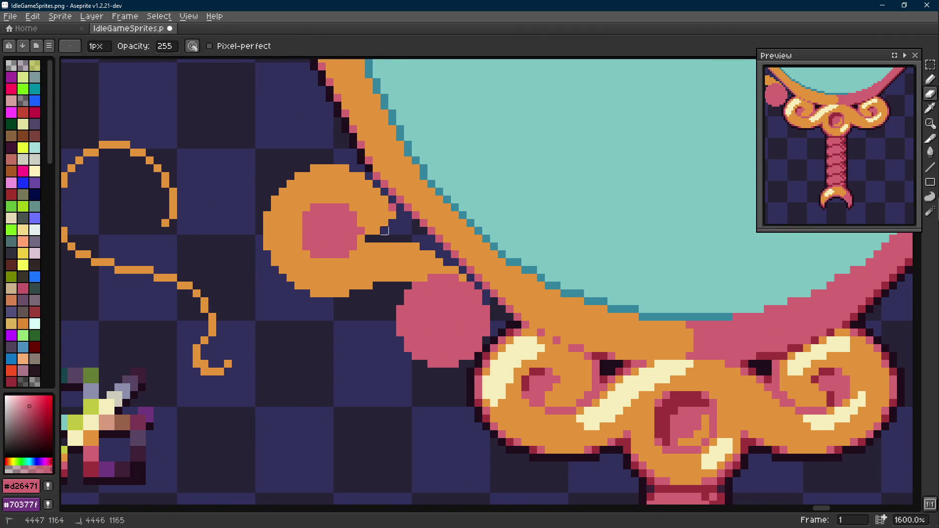
{"action": "scroll", "coordinate": [391, 229], "scroll_direction": "up", "scroll_amount": 1}
{"action": "key", "text": "i"}
{"action": "left_click", "coordinate": [387, 215]}
{"action": "left_click", "coordinate": [359, 232]}
{"action": "key", "text": "b"}
Settle on the pencil and add pink pixels onto the orange curl to round its centre.
{"action": "left_click", "coordinate": [345, 235], "text": "alt"}
{"action": "key", "text": "i"}
{"action": "key", "text": "b"}
{"action": "key", "text": "i"}
{"action": "key", "text": "b"}
{"action": "left_click_drag", "start_coordinate": [380, 213], "coordinate": [369, 219]}
{"action": "scroll", "coordinate": [384, 221], "scroll_direction": "down", "scroll_amount": 3}
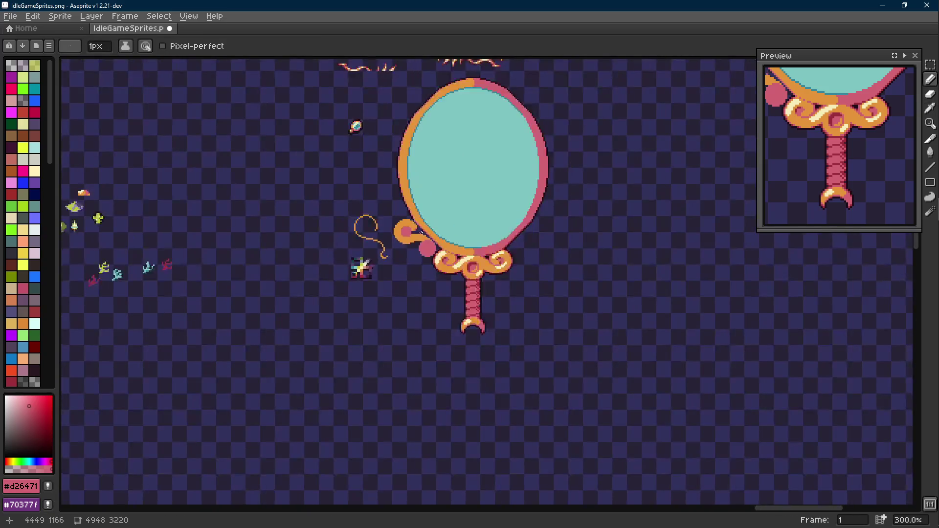
{"action": "scroll", "coordinate": [355, 126], "scroll_direction": "up", "scroll_amount": 4}
Touch up the curl's edge, then start pink outline pixels along its top rim with the line tool.
{"action": "key", "text": "i"}
{"action": "left_click", "coordinate": [380, 193]}
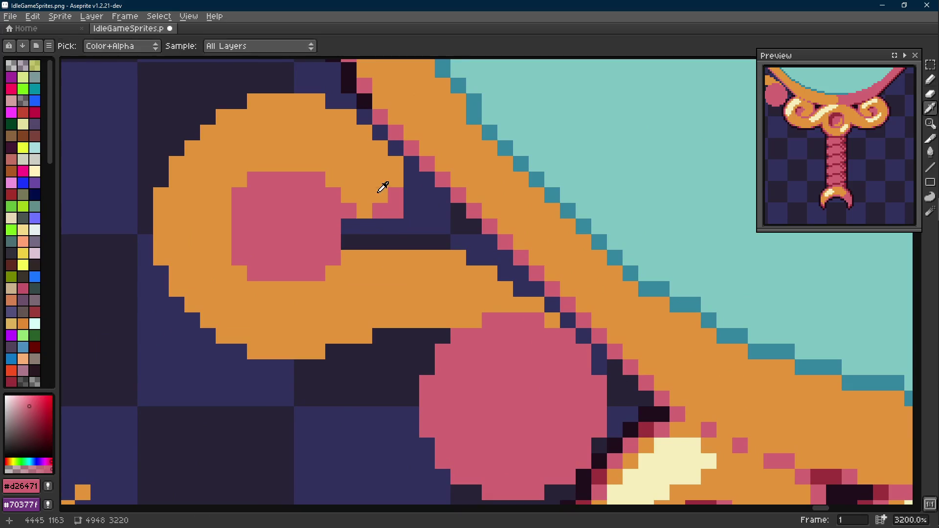
{"action": "left_click_drag", "start_coordinate": [380, 193], "coordinate": [395, 195]}
{"action": "scroll", "coordinate": [393, 193], "scroll_direction": "down", "scroll_amount": 3}
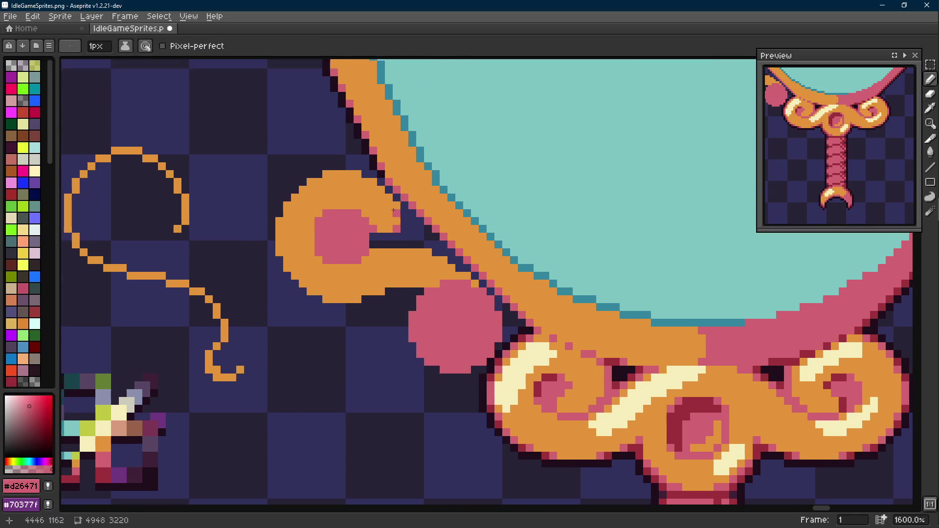
{"action": "scroll", "coordinate": [396, 198], "scroll_direction": "up", "scroll_amount": 3}
{"action": "key", "text": "shift+e"}
{"action": "left_click", "coordinate": [368, 170]}
{"action": "left_click", "coordinate": [352, 155]}
{"action": "left_click", "coordinate": [321, 138]}
Continue the pink outline pixels around the curl's upper-left rim and lower edge.
{"action": "left_click", "coordinate": [275, 139]}
{"action": "left_click", "coordinate": [260, 139]}
{"action": "left_click", "coordinate": [227, 154]}
{"action": "left_click", "coordinate": [195, 183]}
{"action": "key", "text": "b"}
{"action": "left_click", "coordinate": [165, 233]}
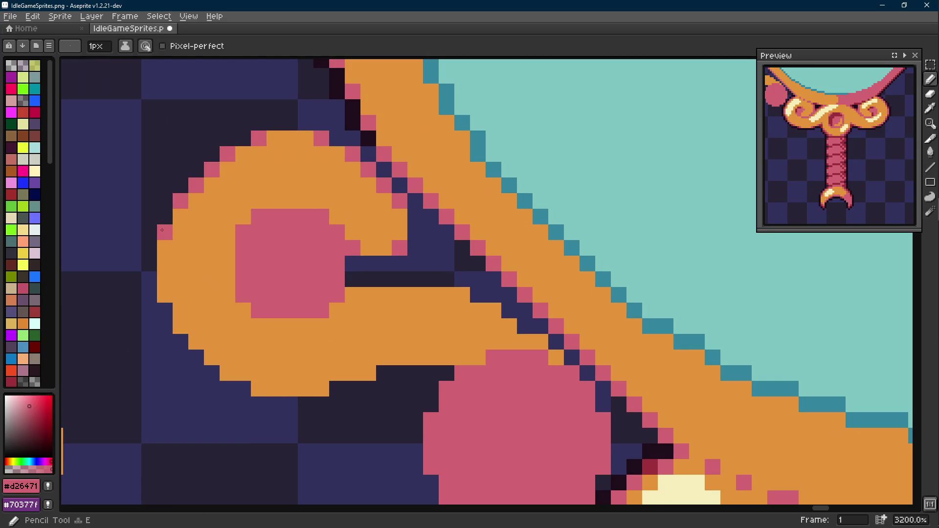
{"action": "scroll", "coordinate": [367, 264], "scroll_direction": "down", "scroll_amount": 4}
{"action": "left_click_drag", "start_coordinate": [352, 269], "coordinate": [367, 264]}
{"action": "scroll", "coordinate": [367, 264], "scroll_direction": "down", "scroll_amount": 2}
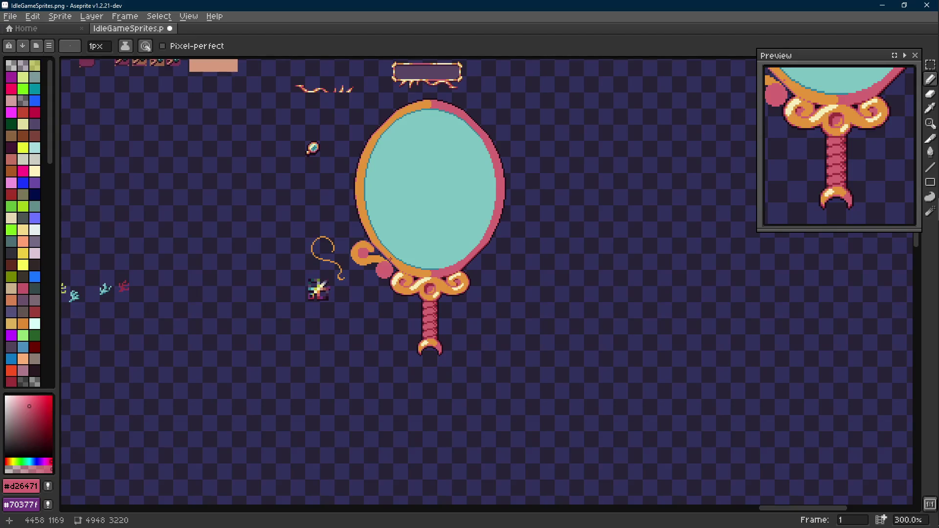
{"action": "scroll", "coordinate": [366, 264], "scroll_direction": "up", "scroll_amount": 6}
{"action": "scroll", "coordinate": [404, 220], "scroll_direction": "up", "scroll_amount": 3}
With the frame's orange, draw a curl stroke into the lower pink circle and across its bottom.
{"action": "left_click", "coordinate": [412, 187], "text": "alt"}
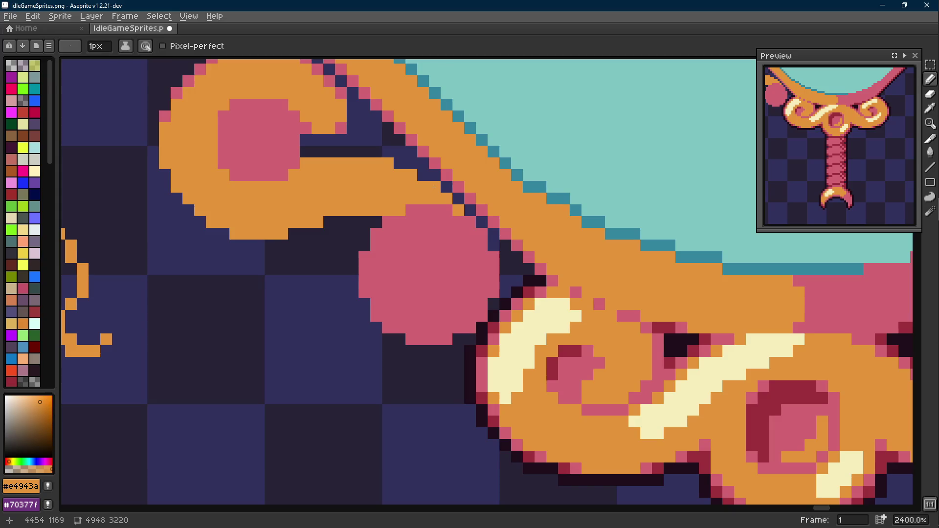
{"action": "left_click", "coordinate": [412, 222]}
{"action": "key", "text": "l"}
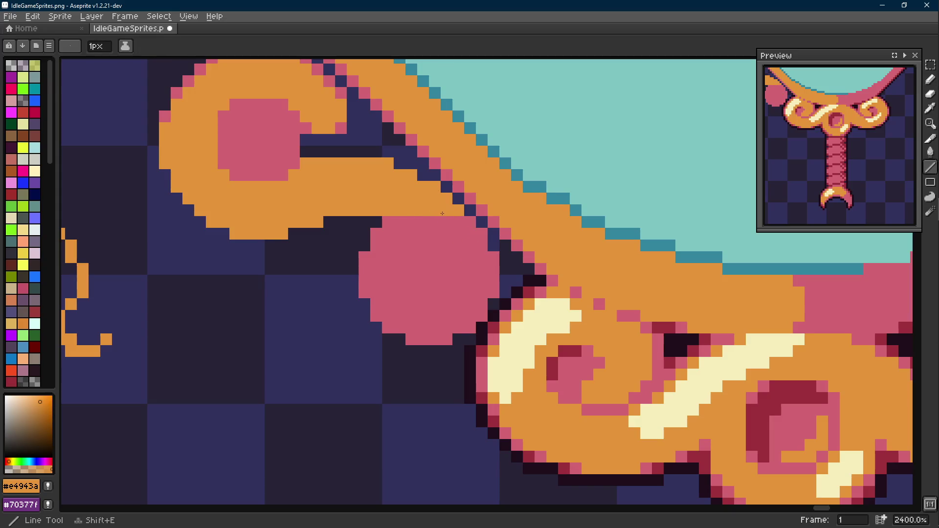
{"action": "scroll", "coordinate": [411, 226], "scroll_direction": "down", "scroll_amount": 1}
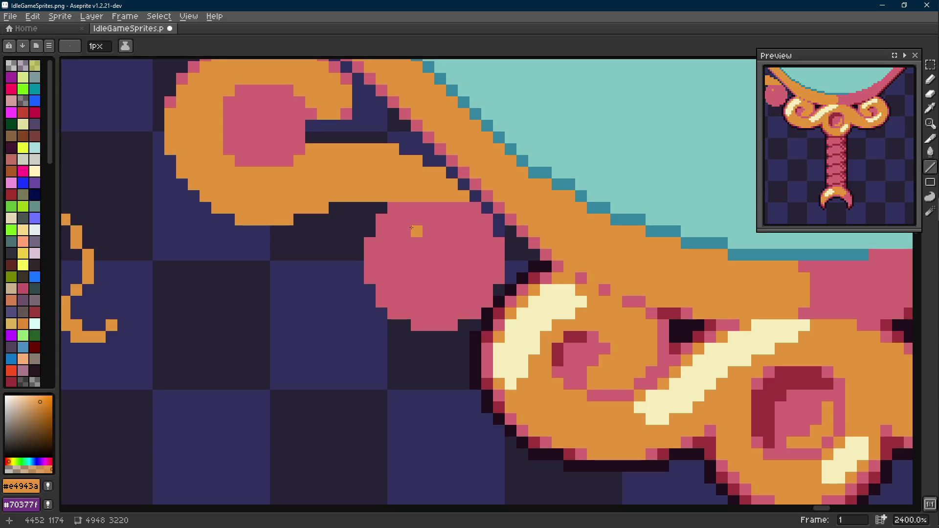
{"action": "key", "text": "b"}
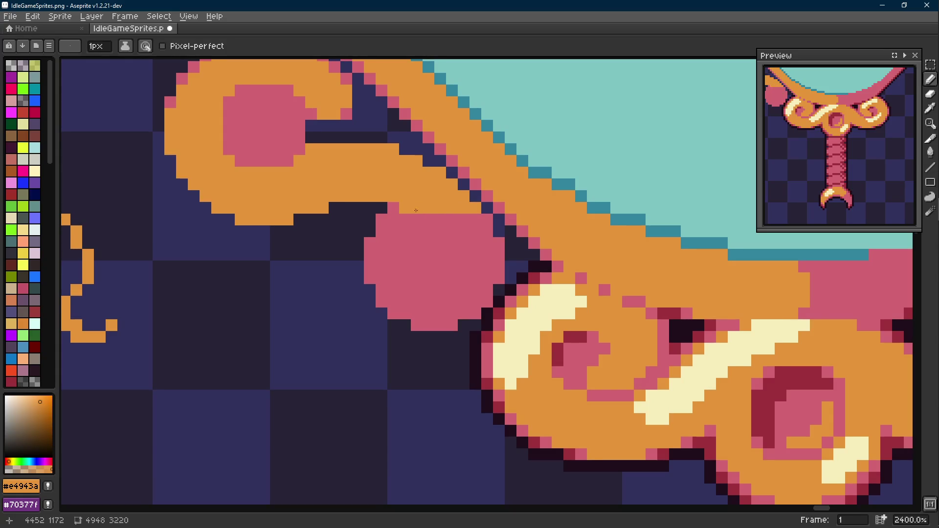
{"action": "key", "text": "l"}
{"action": "key", "text": "b"}
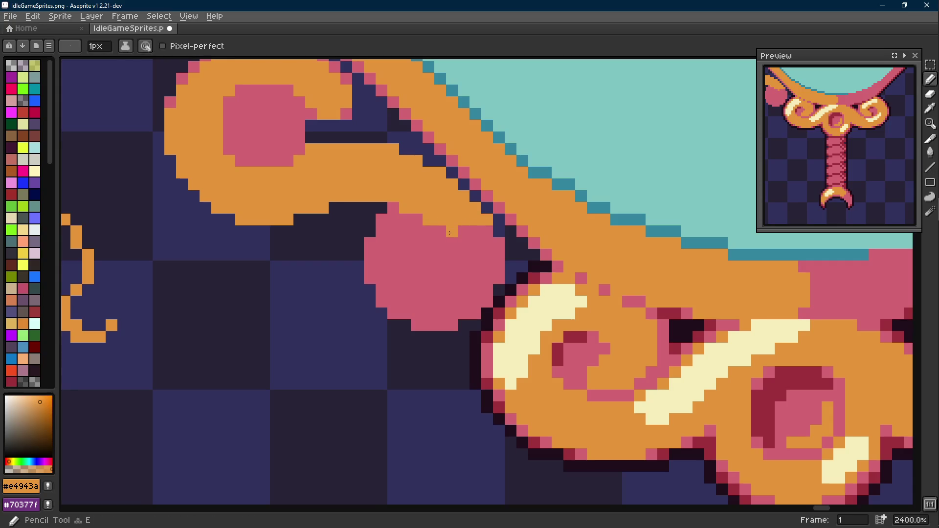
{"action": "left_click_drag", "start_coordinate": [449, 236], "coordinate": [462, 257]}
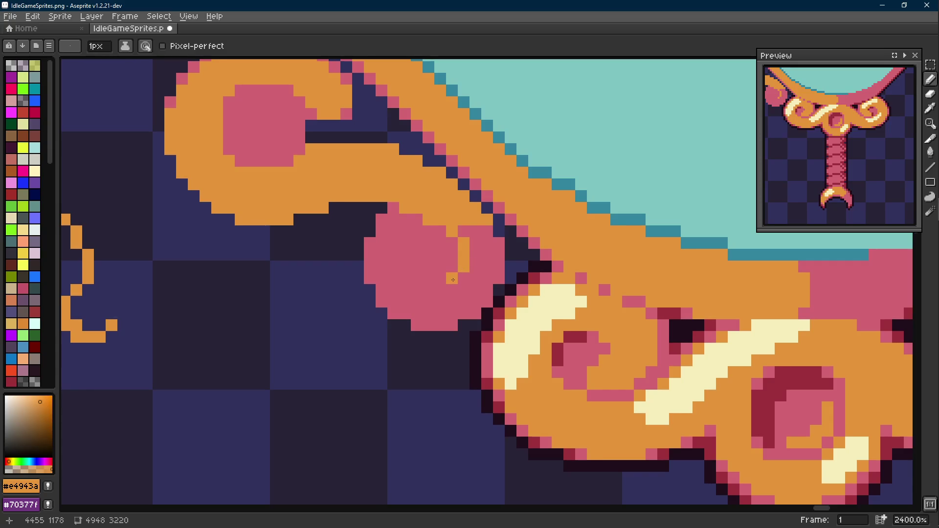
{"action": "mouse_move", "coordinate": [437, 292]}
{"action": "left_mouse_down"}
{"action": "mouse_move", "coordinate": [417, 292]}
{"action": "mouse_move", "coordinate": [405, 234]}
{"action": "left_mouse_up"}
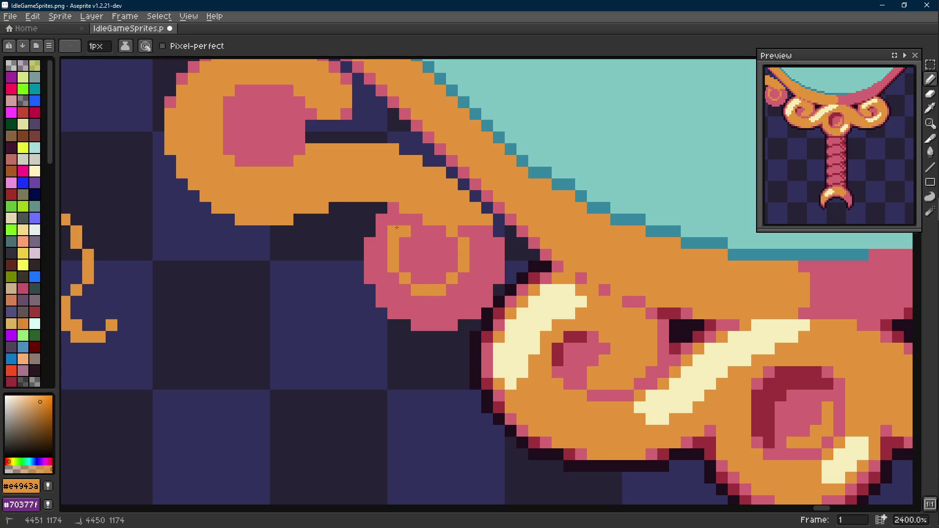
Fill the circle's remaining pink area orange, leaving a small pink centre.
{"action": "key", "text": "g"}
{"action": "left_click", "coordinate": [397, 234]}
{"action": "scroll", "coordinate": [418, 257], "scroll_direction": "down", "scroll_amount": 5}
{"action": "scroll", "coordinate": [419, 257], "scroll_direction": "up", "scroll_amount": 4}
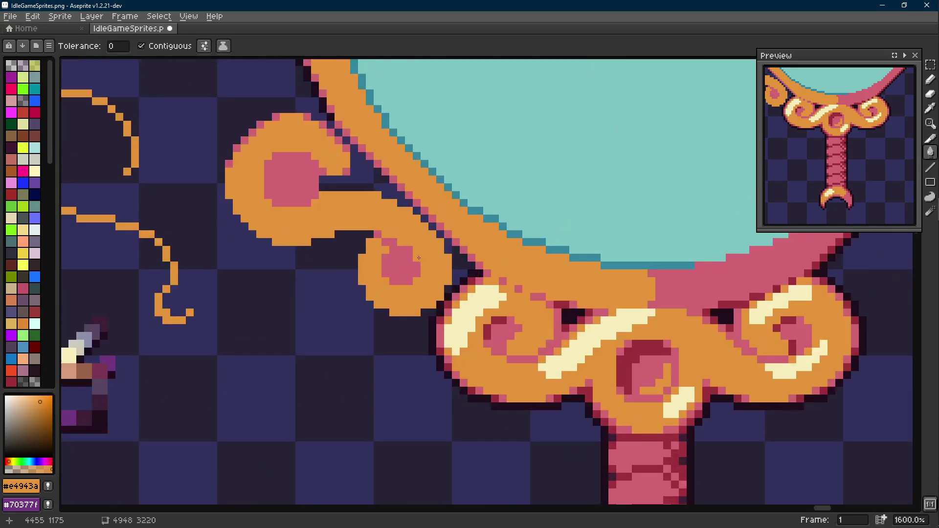
{"action": "scroll", "coordinate": [419, 257], "scroll_direction": "down", "scroll_amount": 3}
{"action": "scroll", "coordinate": [448, 263], "scroll_direction": "up", "scroll_amount": 5}
Sample dark red for the lower curl's centre shading, then pick the pink outline colour.
{"action": "key", "text": "i"}
{"action": "scroll", "coordinate": [507, 283], "scroll_direction": "down", "scroll_amount": 2}
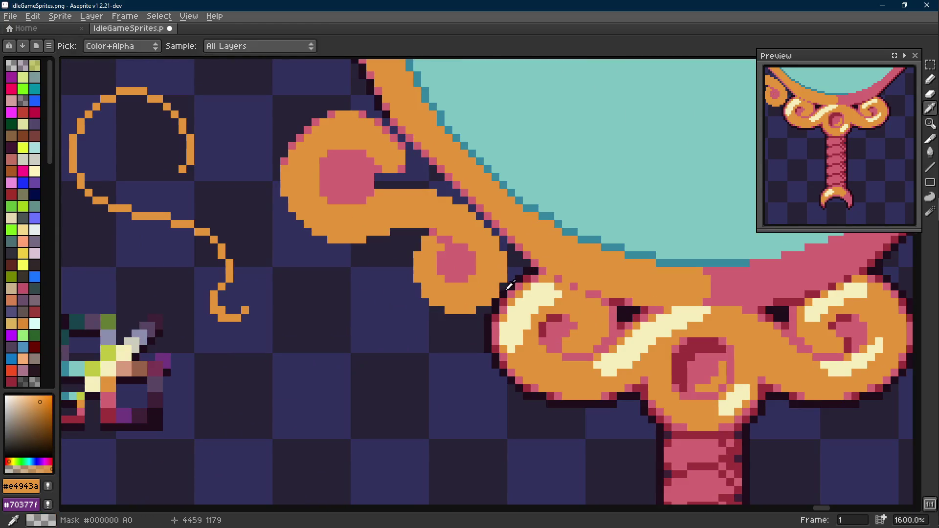
{"action": "left_click", "coordinate": [506, 285]}
{"action": "key", "text": "b"}
{"action": "scroll", "coordinate": [506, 285], "scroll_direction": "up", "scroll_amount": 1}
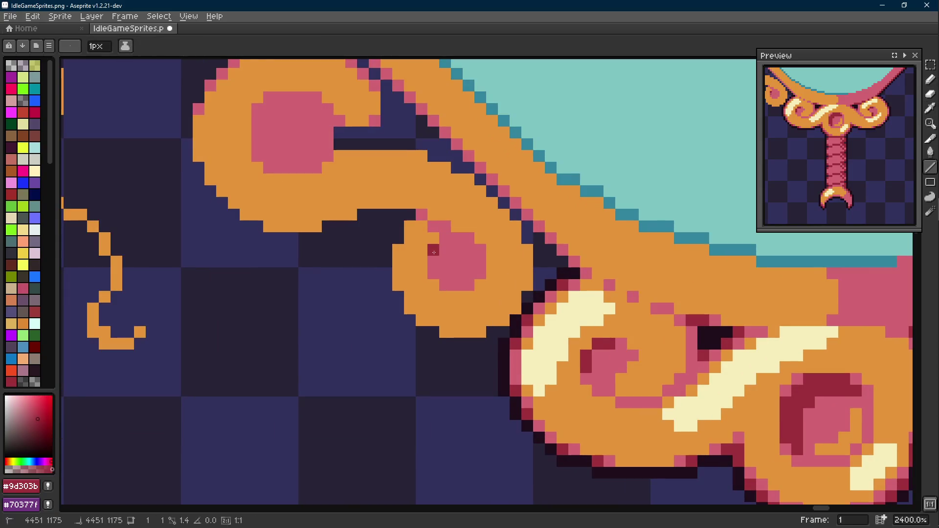
{"action": "scroll", "coordinate": [434, 251], "scroll_direction": "down", "scroll_amount": 2}
{"action": "scroll", "coordinate": [440, 253], "scroll_direction": "down", "scroll_amount": 4}
{"action": "scroll", "coordinate": [448, 255], "scroll_direction": "down", "scroll_amount": 2}
{"action": "scroll", "coordinate": [460, 257], "scroll_direction": "up", "scroll_amount": 2}
{"action": "scroll", "coordinate": [460, 257], "scroll_direction": "down", "scroll_amount": 1}
{"action": "scroll", "coordinate": [462, 264], "scroll_direction": "up", "scroll_amount": 1}
{"action": "scroll", "coordinate": [485, 301], "scroll_direction": "up", "scroll_amount": 3}
{"action": "scroll", "coordinate": [489, 306], "scroll_direction": "up", "scroll_amount": 2}
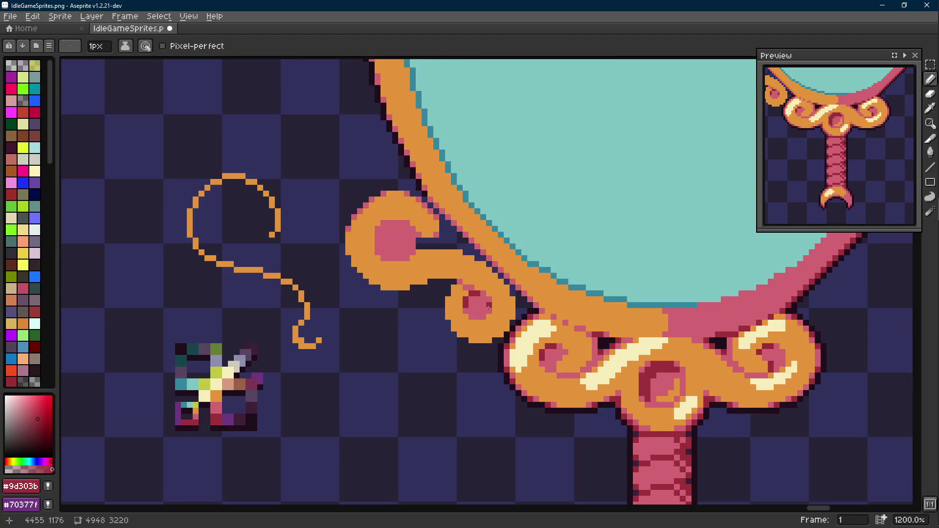
{"action": "left_click_drag", "start_coordinate": [492, 311], "coordinate": [488, 310]}
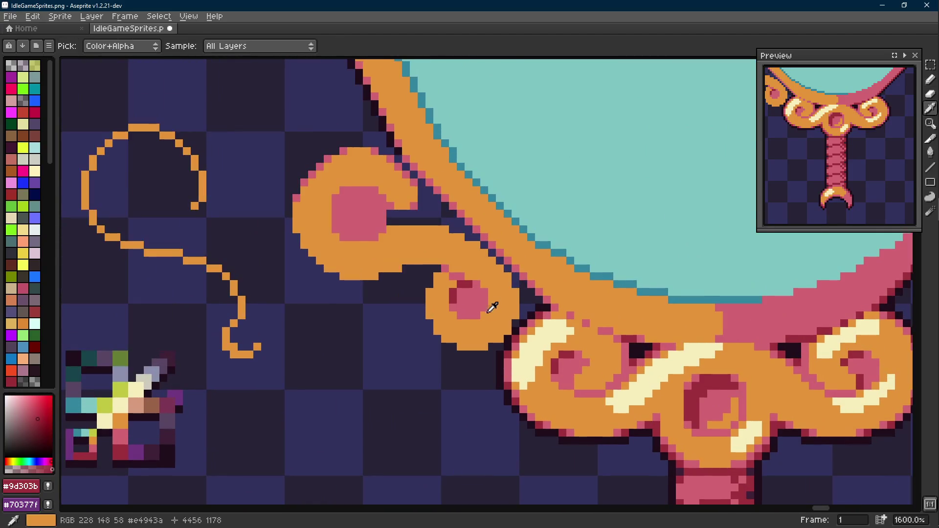
{"action": "left_click", "coordinate": [490, 314], "text": "alt"}
{"action": "scroll", "coordinate": [491, 316], "scroll_direction": "up", "scroll_amount": 1}
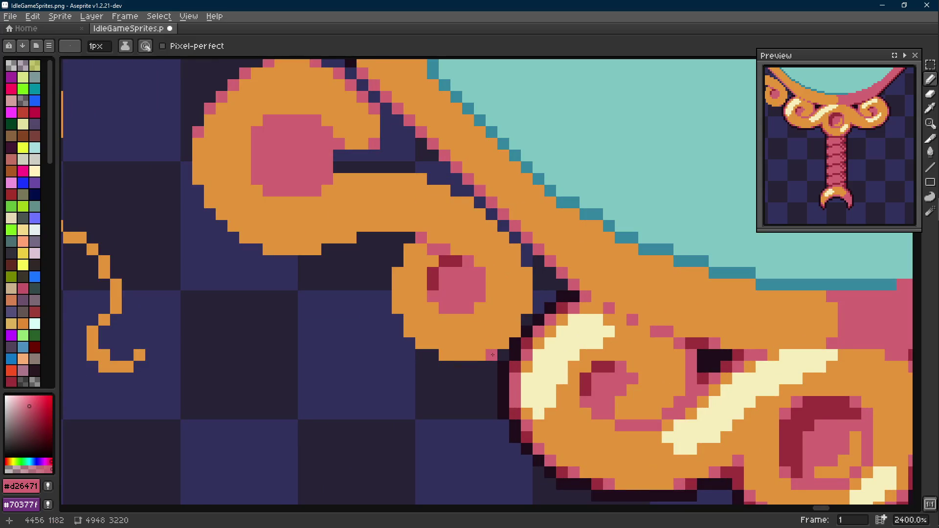
{"action": "key", "text": "l"}
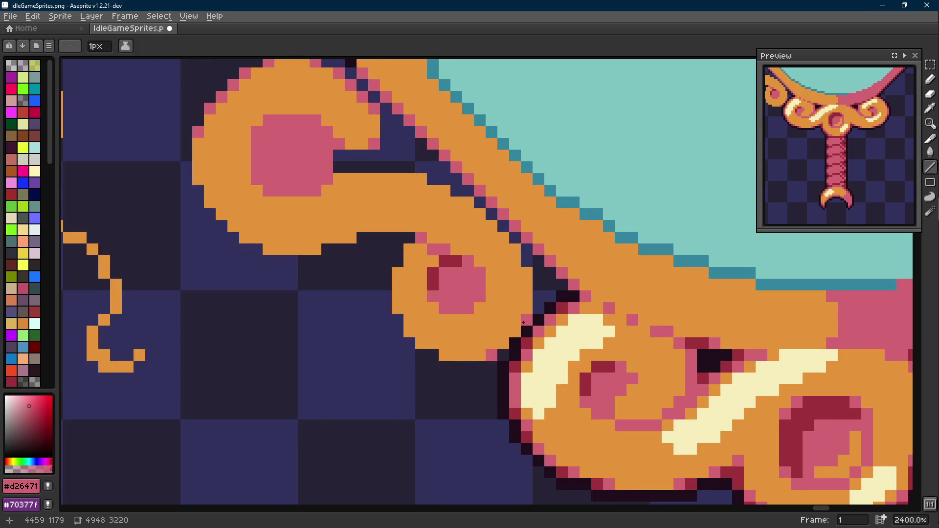
{"action": "key", "text": "b"}
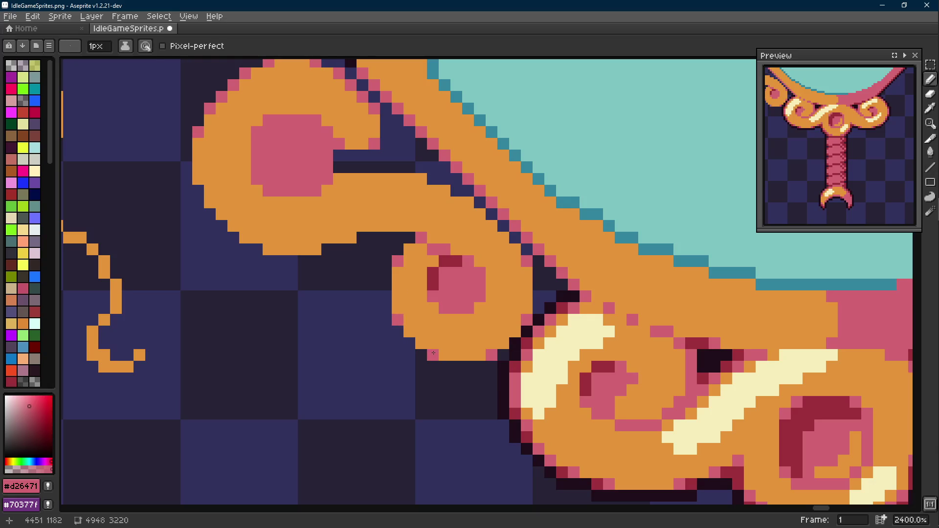
Outline the top of the small curl in pink and resample the dark red shade.
{"action": "left_click_drag", "start_coordinate": [404, 236], "coordinate": [364, 238]}
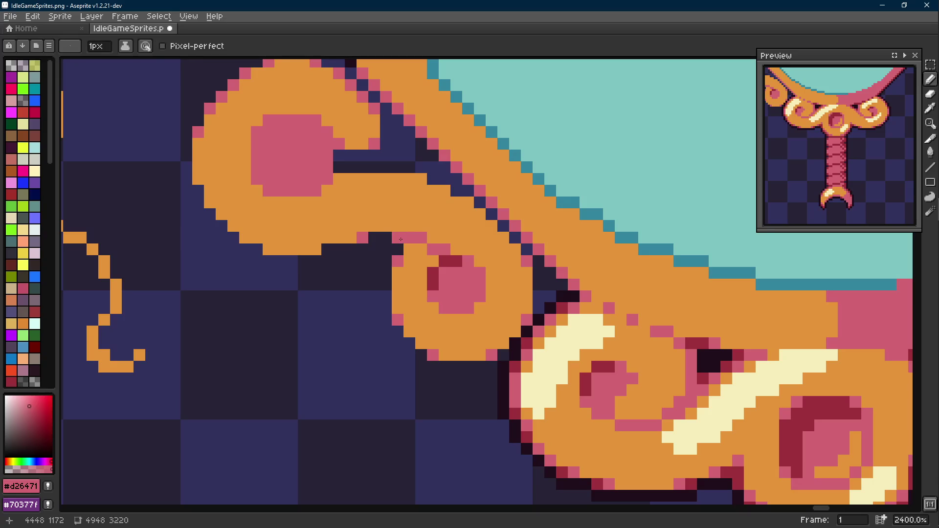
{"action": "left_click", "coordinate": [327, 249]}
{"action": "scroll", "coordinate": [258, 250], "scroll_direction": "down", "scroll_amount": 3}
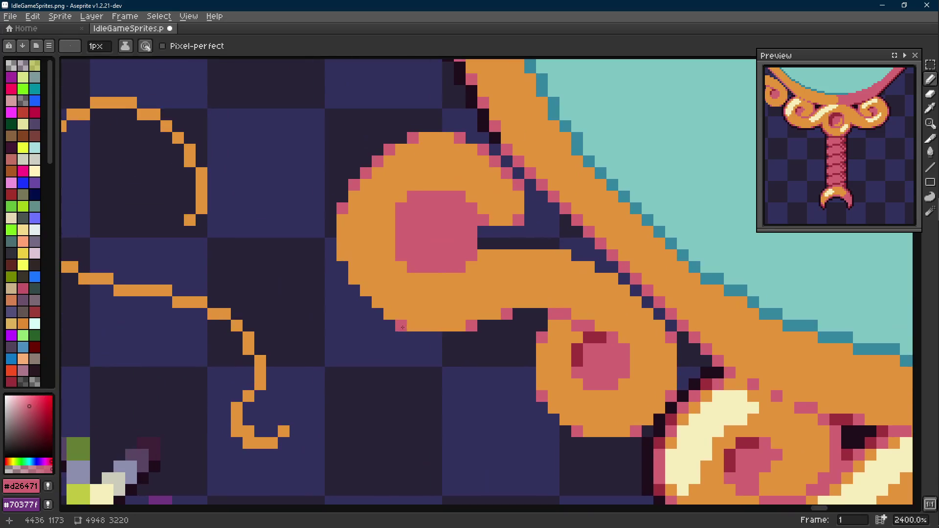
{"action": "scroll", "coordinate": [344, 268], "scroll_direction": "up", "scroll_amount": 3}
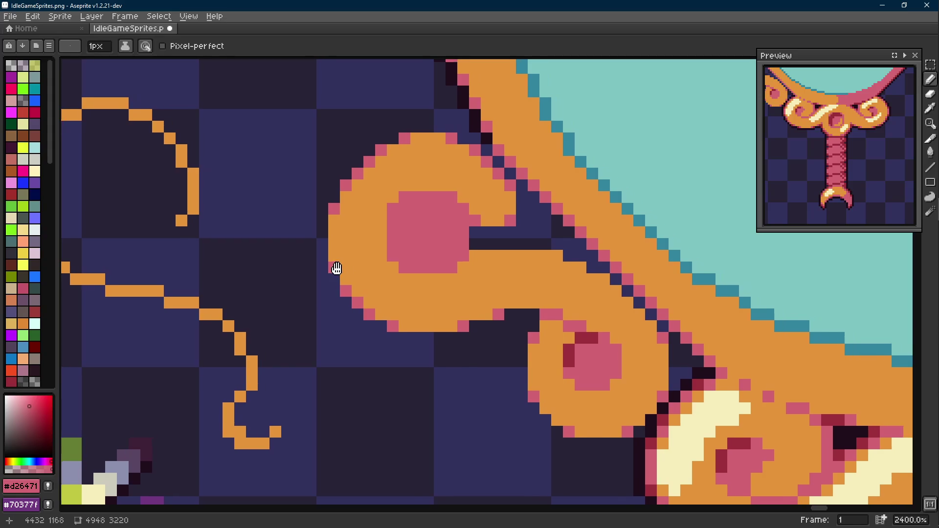
{"action": "scroll", "coordinate": [343, 268], "scroll_direction": "right", "scroll_amount": 1}
{"action": "key", "text": "i"}
{"action": "left_click", "coordinate": [560, 346]}
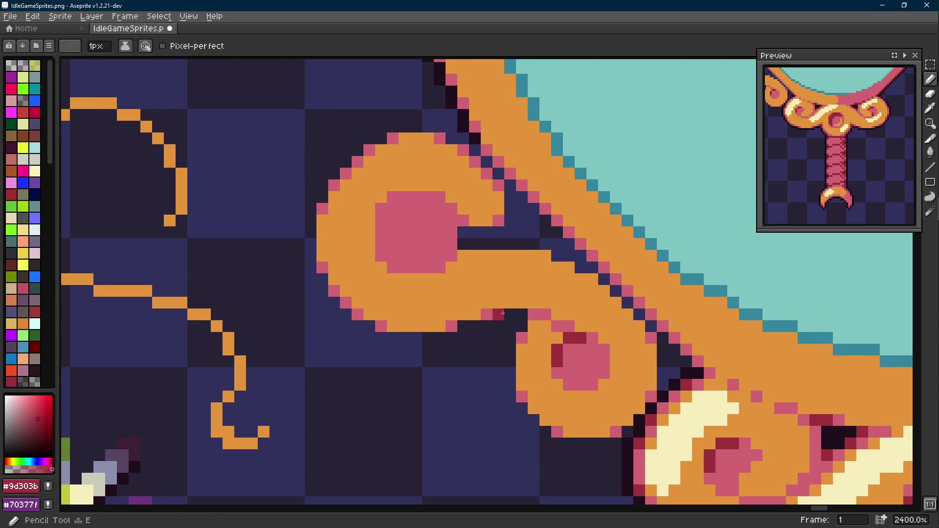
Paint dark red shading under the larger curl and a short diagonal dark red line on its left.
{"action": "mouse_move", "coordinate": [509, 314]}
{"action": "left_mouse_down"}
{"action": "mouse_move", "coordinate": [522, 322]}
{"action": "mouse_move", "coordinate": [507, 315]}
{"action": "left_mouse_up"}
{"action": "left_click", "coordinate": [461, 323]}
{"action": "left_click", "coordinate": [379, 325]}
{"action": "key", "text": "l"}
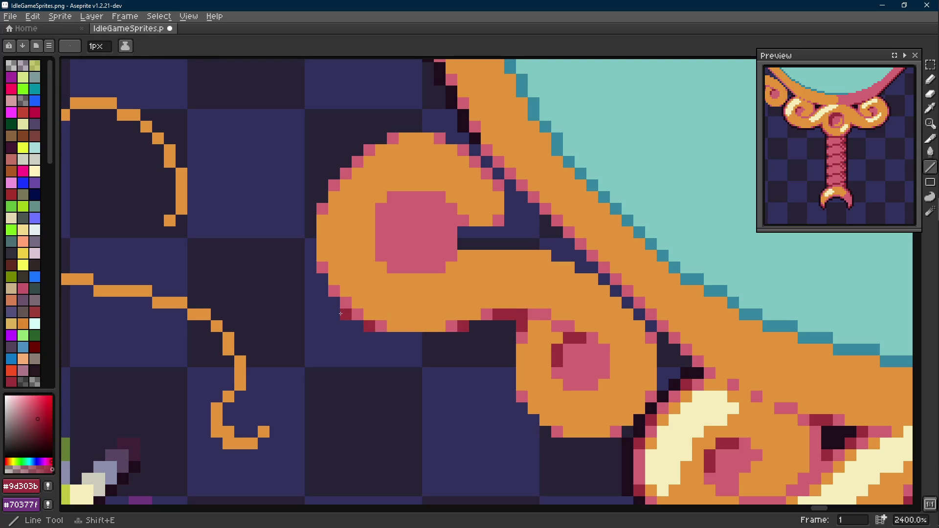
{"action": "scroll", "coordinate": [331, 308], "scroll_direction": "down", "scroll_amount": 5}
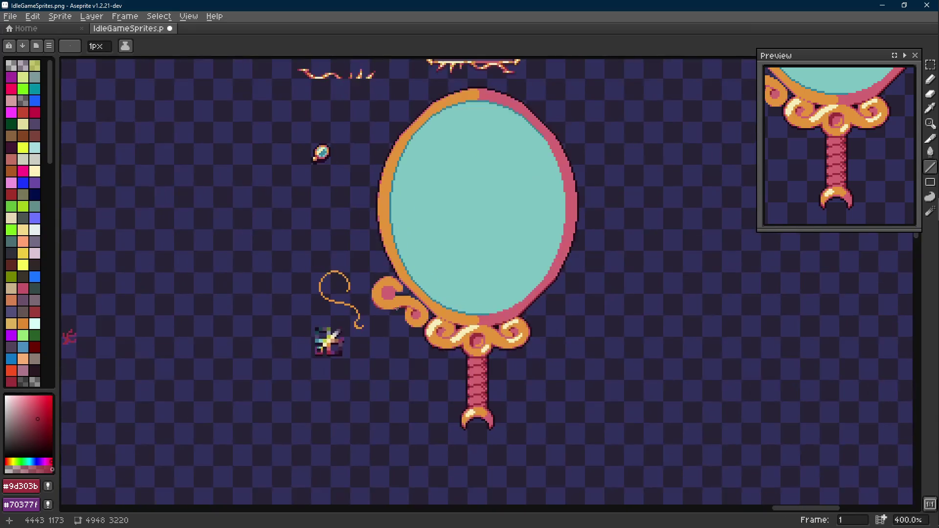
{"action": "scroll", "coordinate": [327, 338], "scroll_direction": "up", "scroll_amount": 5}
{"action": "left_click_drag", "start_coordinate": [327, 323], "coordinate": [330, 337]}
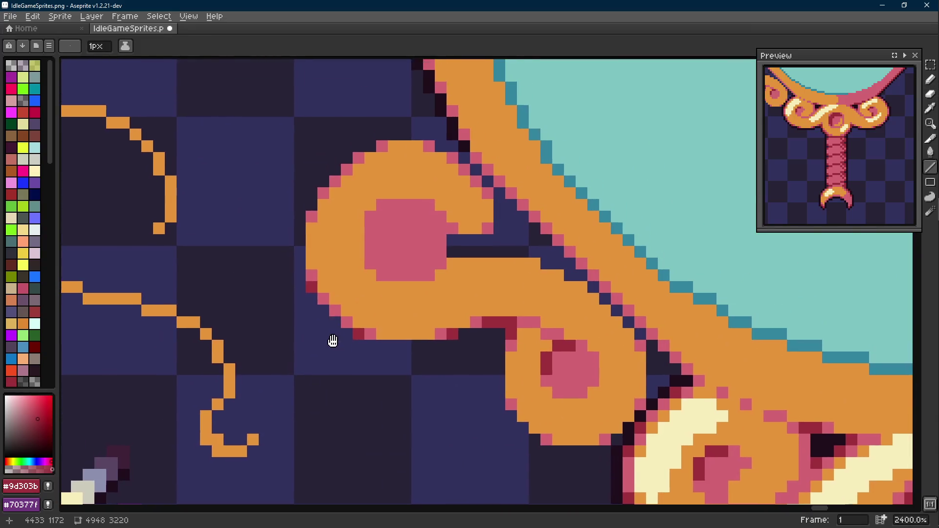
{"action": "left_click_drag", "start_coordinate": [461, 181], "coordinate": [472, 192]}
{"action": "scroll", "coordinate": [480, 205], "scroll_direction": "down", "scroll_amount": 5}
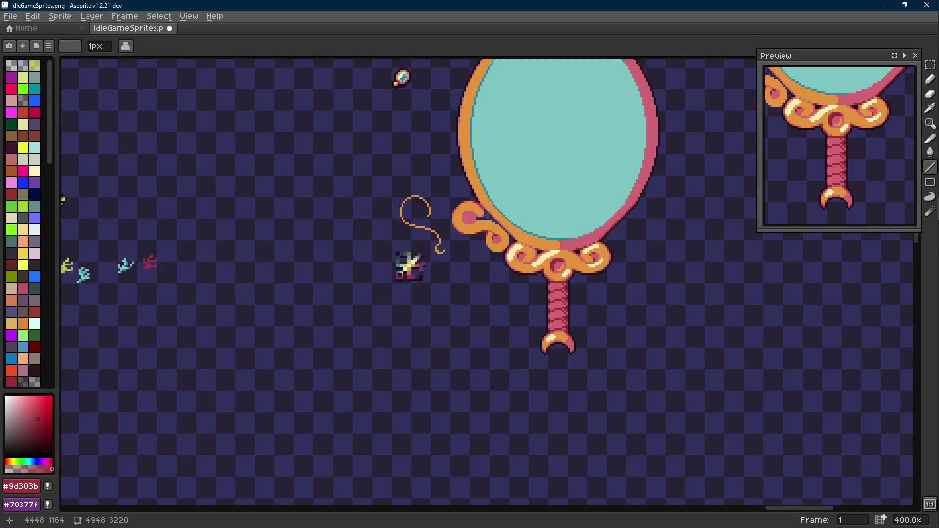
{"action": "scroll", "coordinate": [495, 220], "scroll_direction": "up", "scroll_amount": 5}
{"action": "scroll", "coordinate": [469, 221], "scroll_direction": "up", "scroll_amount": 2}
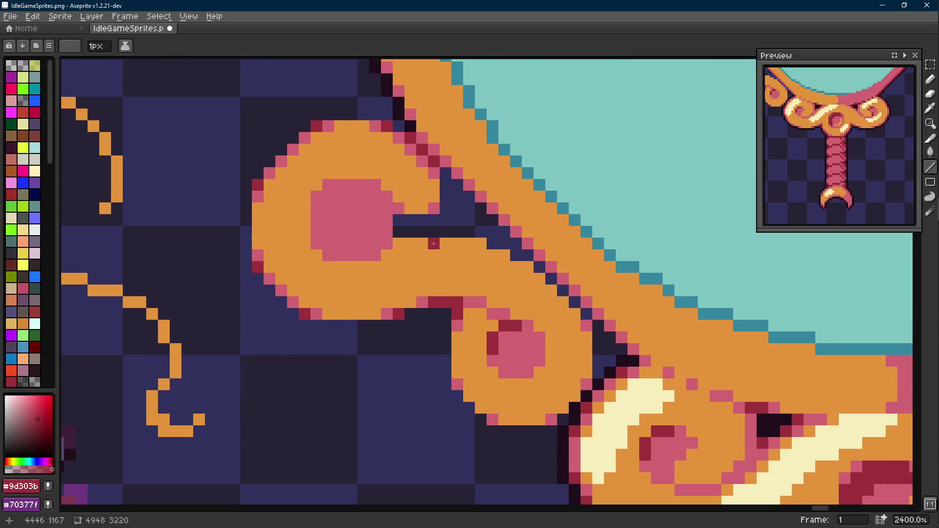
Sample the frame's orange, save IdleGameSprites.png with Ctrl+S, and repick dark red.
{"action": "left_click", "coordinate": [419, 189], "text": "alt"}
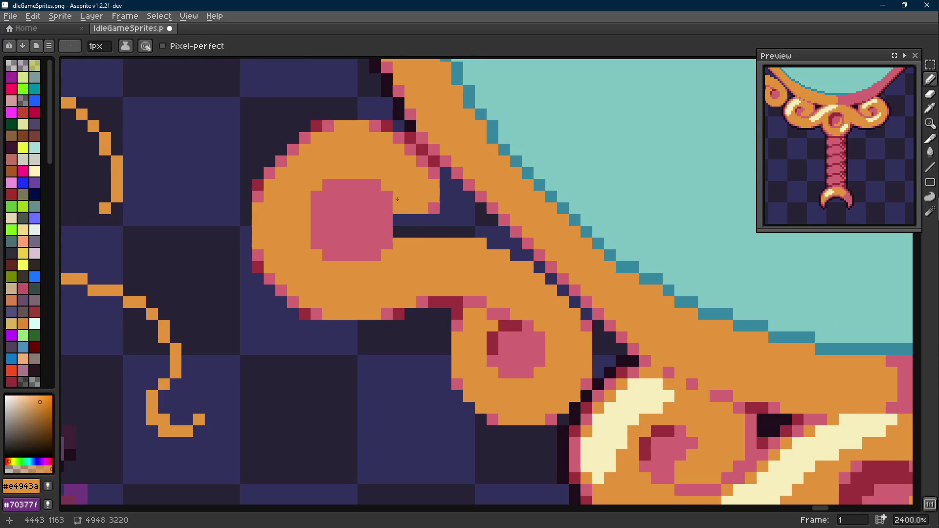
{"action": "left_click_drag", "start_coordinate": [402, 196], "coordinate": [375, 205]}
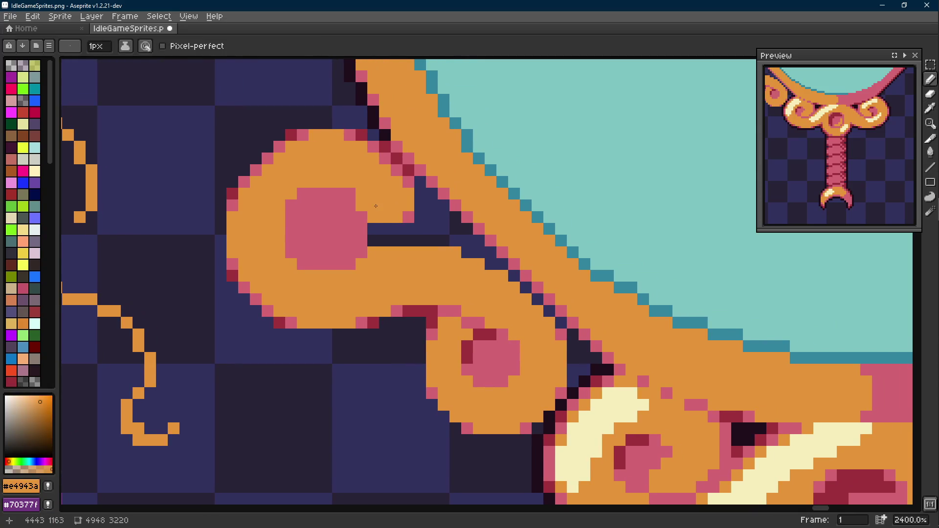
{"action": "key", "text": "ctrl+s"}
{"action": "left_click", "coordinate": [416, 165], "text": "alt"}
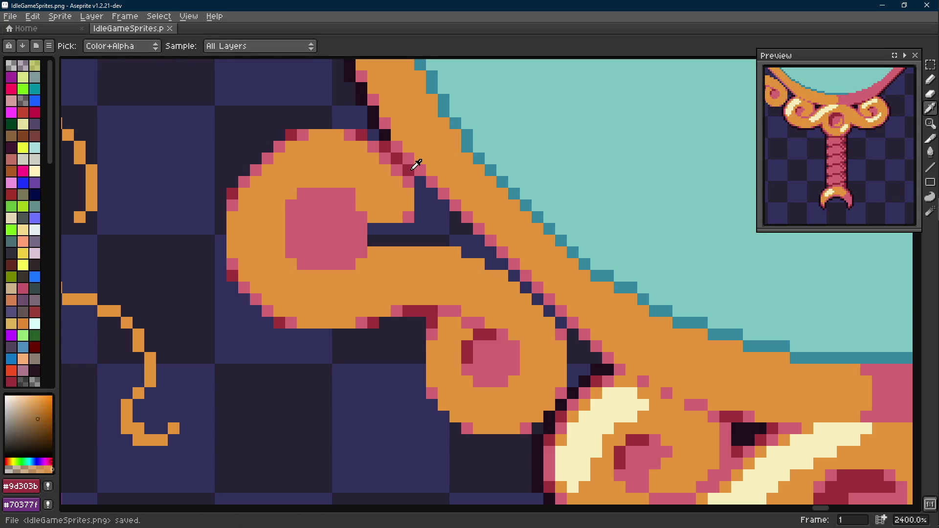
{"action": "scroll", "coordinate": [416, 164], "scroll_direction": "down", "scroll_amount": 2}
{"action": "key", "text": "Scroll_Lock"}
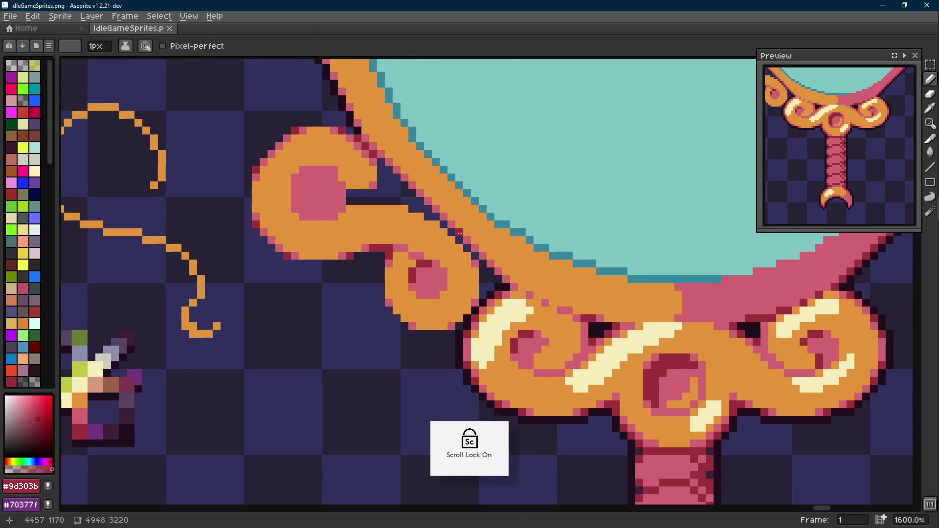
{"action": "scroll", "coordinate": [431, 215], "scroll_direction": "up", "scroll_amount": 1}
Add pink outline pixels on the curl and a dark red shading pixel below it.
{"action": "left_click", "coordinate": [431, 215], "text": "alt"}
{"action": "left_click_drag", "start_coordinate": [396, 212], "coordinate": [426, 217]}
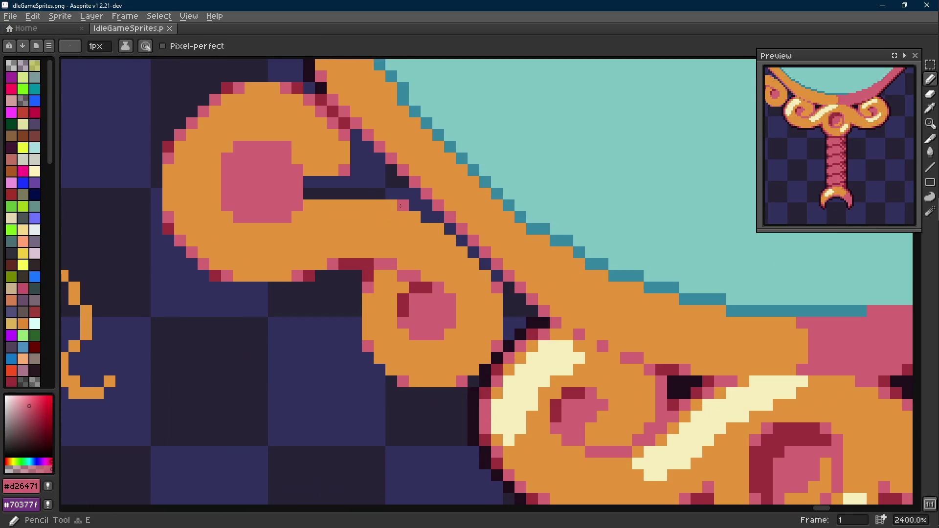
{"action": "left_click", "coordinate": [367, 261], "text": "alt"}
{"action": "left_click", "coordinate": [461, 275]}
Draw a dark-red diagonal outline along the small scroll's edge against the frame, then resample colours.
{"action": "key", "text": "l"}
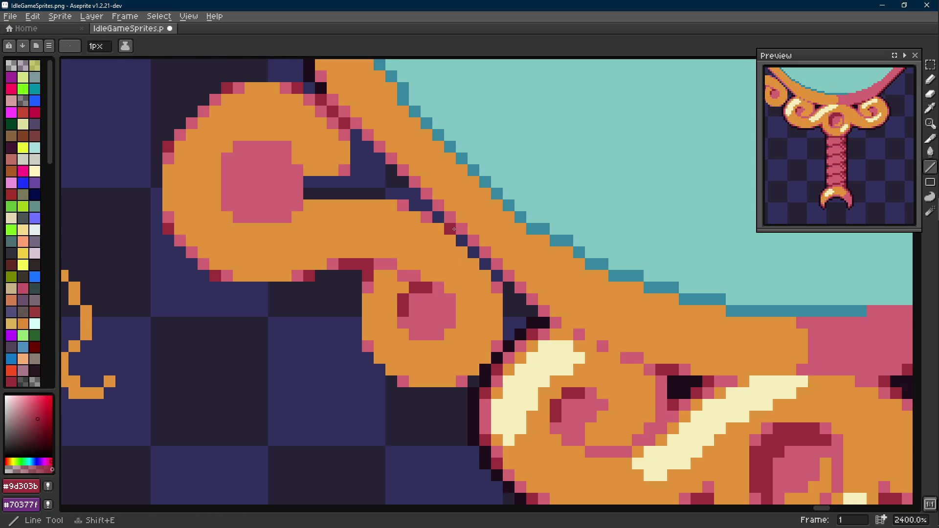
{"action": "left_click_drag", "start_coordinate": [454, 230], "coordinate": [496, 277]}
{"action": "left_click", "coordinate": [492, 275], "text": "alt"}
{"action": "key", "text": "b"}
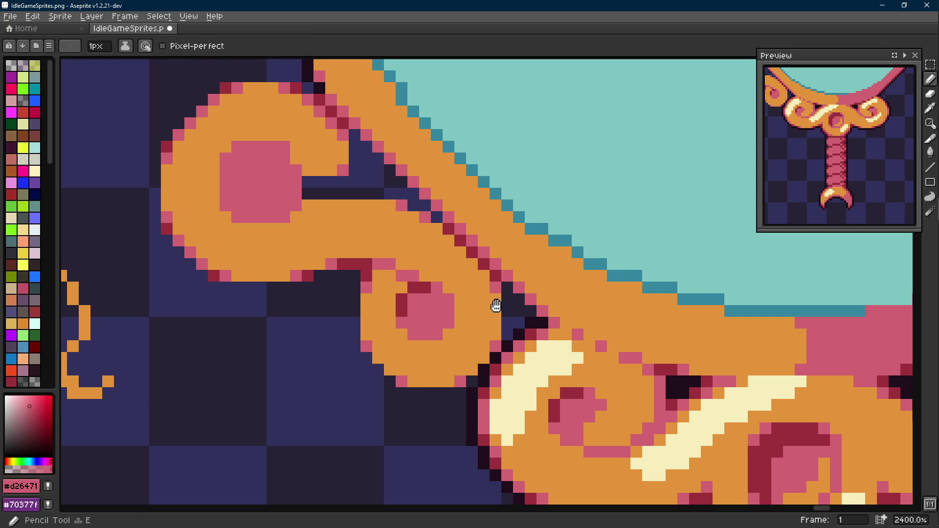
{"action": "scroll", "coordinate": [488, 275], "scroll_direction": "down", "scroll_amount": 1}
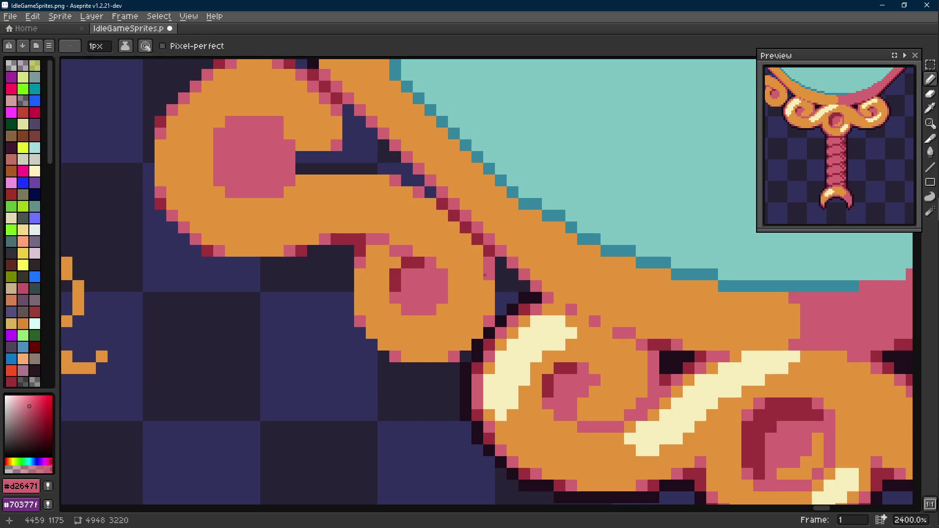
{"action": "scroll", "coordinate": [484, 275], "scroll_direction": "down", "scroll_amount": 1}
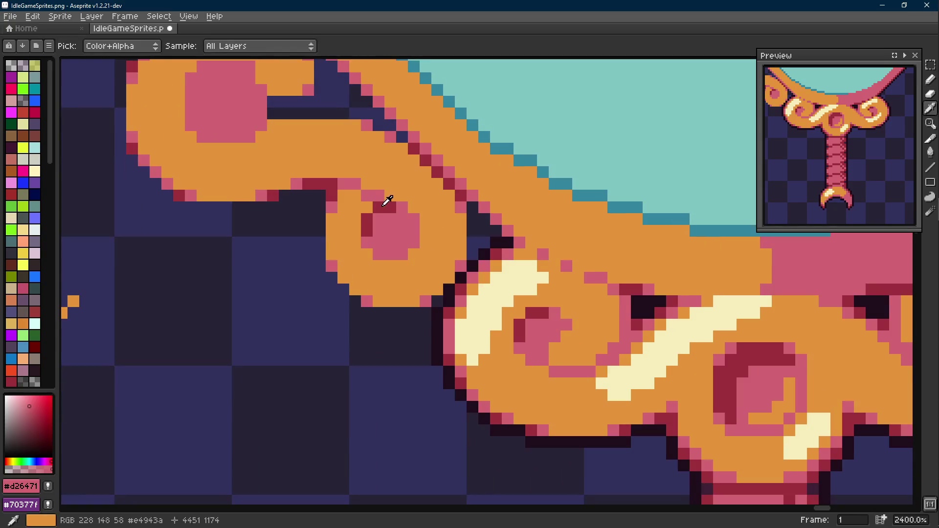
{"action": "left_click", "coordinate": [382, 198], "text": "alt"}
{"action": "scroll", "coordinate": [382, 198], "scroll_direction": "down", "scroll_amount": 1}
{"action": "scroll", "coordinate": [330, 242], "scroll_direction": "down", "scroll_amount": 1}
{"action": "scroll", "coordinate": [316, 242], "scroll_direction": "up", "scroll_amount": 1}
{"action": "scroll", "coordinate": [366, 220], "scroll_direction": "up", "scroll_amount": 1}
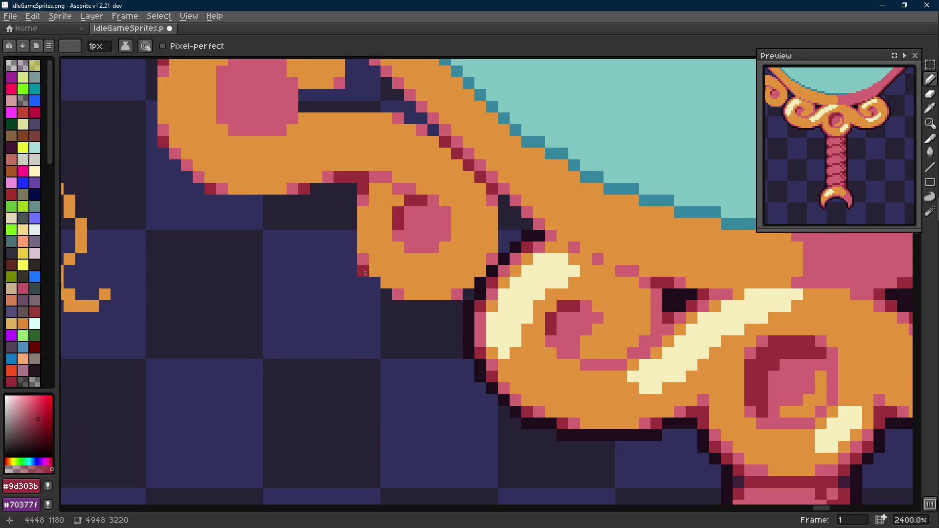
{"action": "scroll", "coordinate": [364, 273], "scroll_direction": "down", "scroll_amount": 1}
{"action": "scroll", "coordinate": [365, 264], "scroll_direction": "up", "scroll_amount": 1}
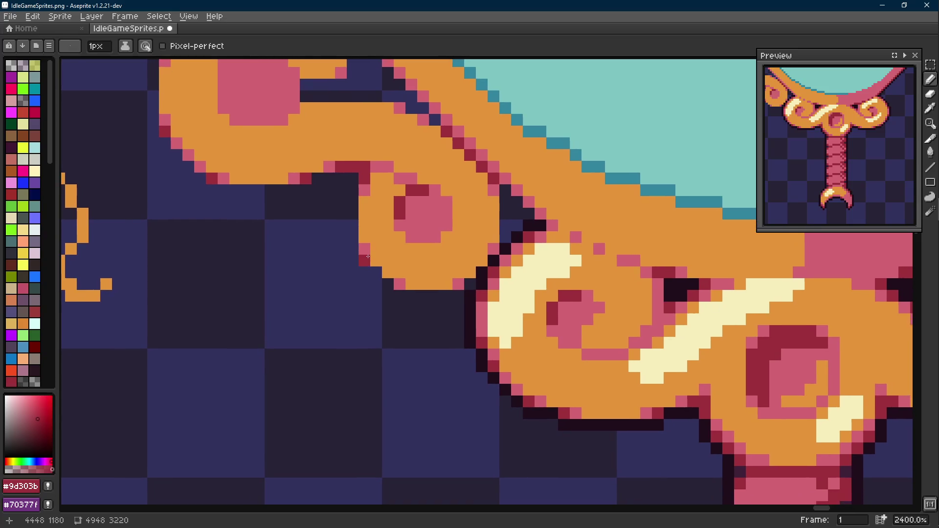
{"action": "scroll", "coordinate": [368, 255], "scroll_direction": "up", "scroll_amount": 1}
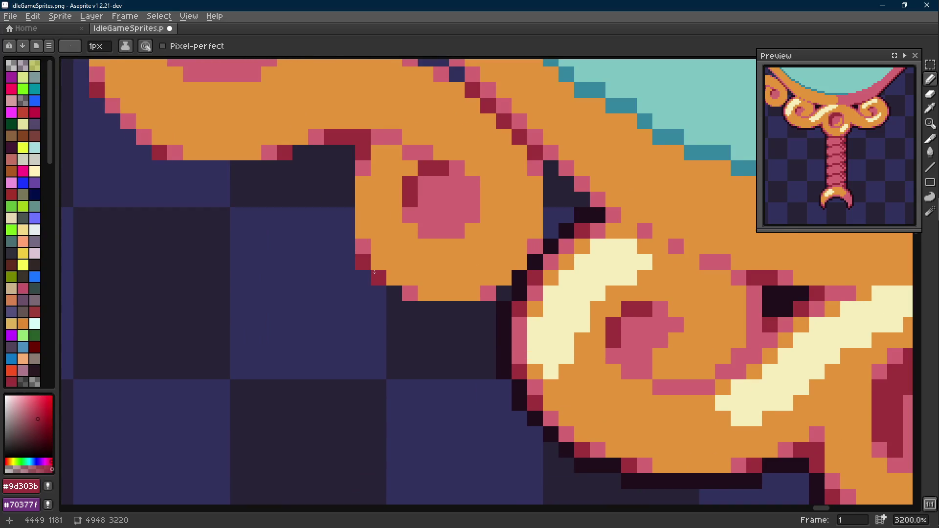
Extend the dark-red diagonal edge, sample pink and dark red, and add a dark pixel on the scroll's lower edge.
{"action": "left_click_drag", "start_coordinate": [374, 273], "coordinate": [395, 295]}
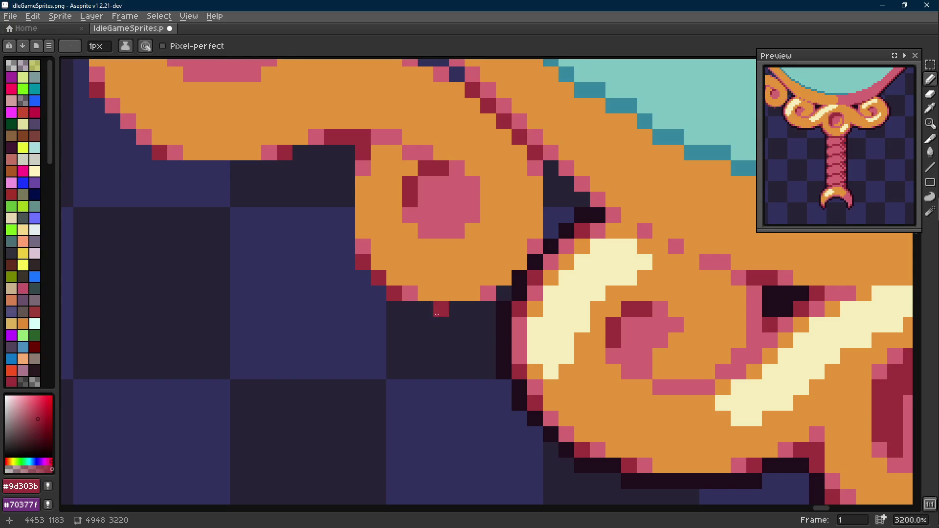
{"action": "scroll", "coordinate": [436, 314], "scroll_direction": "down", "scroll_amount": 3}
{"action": "left_click", "coordinate": [426, 287], "text": "alt"}
{"action": "scroll", "coordinate": [442, 297], "scroll_direction": "down", "scroll_amount": 3}
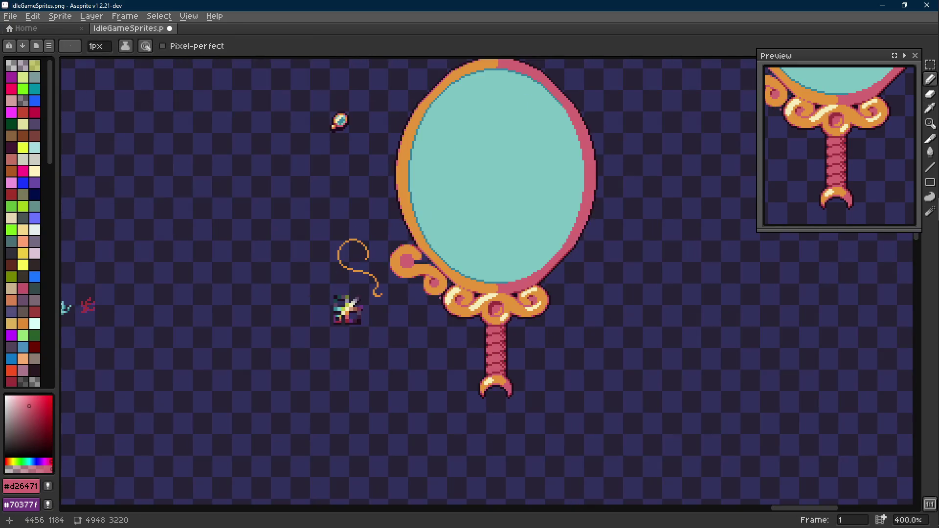
{"action": "scroll", "coordinate": [350, 308], "scroll_direction": "up", "scroll_amount": 2}
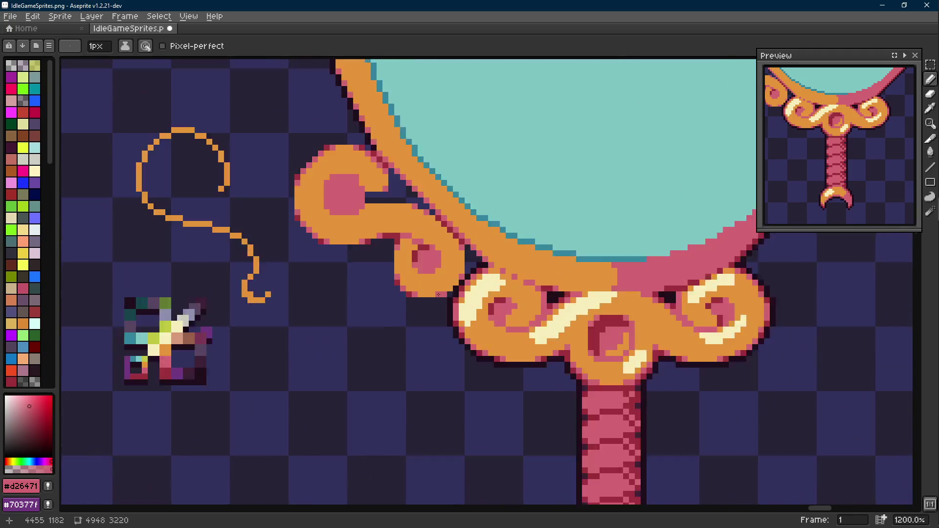
{"action": "scroll", "coordinate": [349, 308], "scroll_direction": "up", "scroll_amount": 1}
{"action": "scroll", "coordinate": [350, 308], "scroll_direction": "up", "scroll_amount": 2}
{"action": "left_click", "coordinate": [411, 220], "text": "alt"}
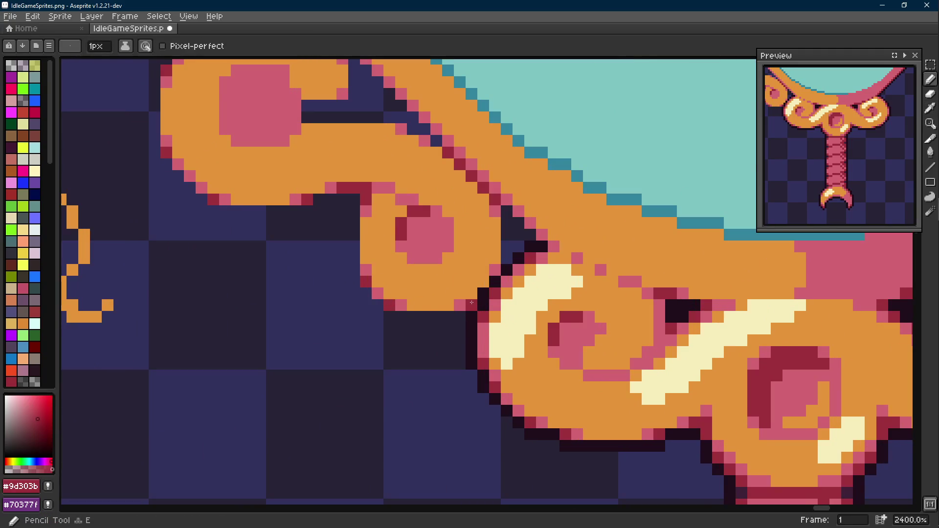
{"action": "left_click", "coordinate": [491, 285], "text": "alt"}
{"action": "scroll", "coordinate": [492, 285], "scroll_direction": "down", "scroll_amount": 3}
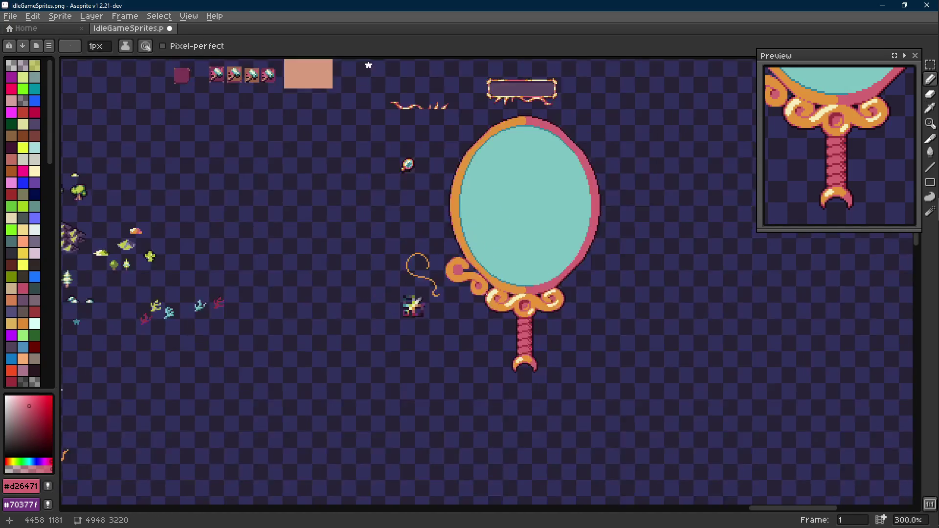
{"action": "scroll", "coordinate": [466, 323], "scroll_direction": "up", "scroll_amount": 2}
{"action": "scroll", "coordinate": [466, 323], "scroll_direction": "up", "scroll_amount": 1}
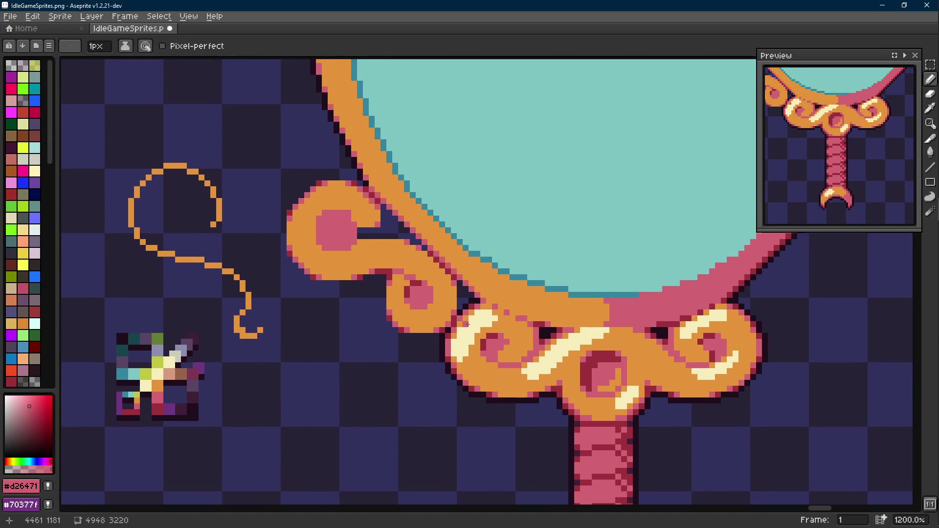
{"action": "scroll", "coordinate": [441, 309], "scroll_direction": "down", "scroll_amount": 1}
{"action": "scroll", "coordinate": [441, 309], "scroll_direction": "up", "scroll_amount": 2}
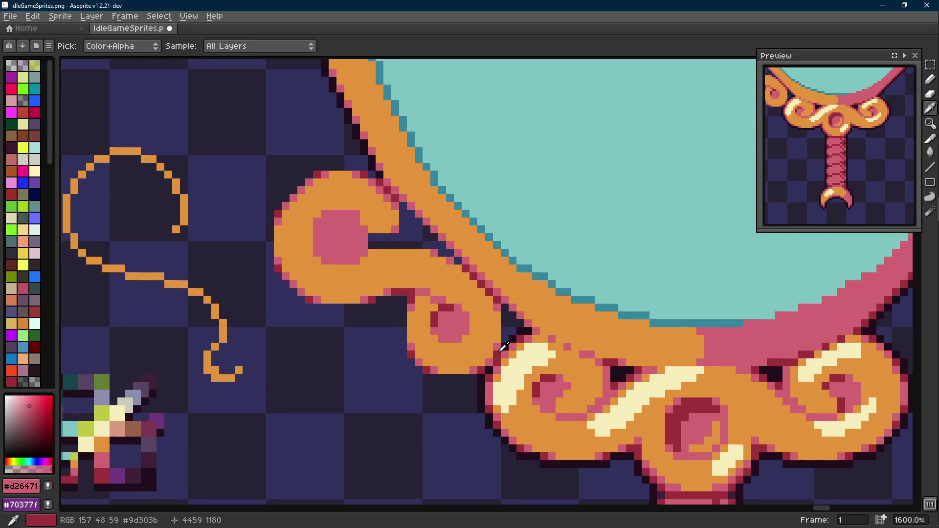
{"action": "left_click", "coordinate": [502, 348], "text": "alt"}
{"action": "scroll", "coordinate": [501, 348], "scroll_direction": "up", "scroll_amount": 1}
{"action": "left_click", "coordinate": [354, 311], "text": "alt"}
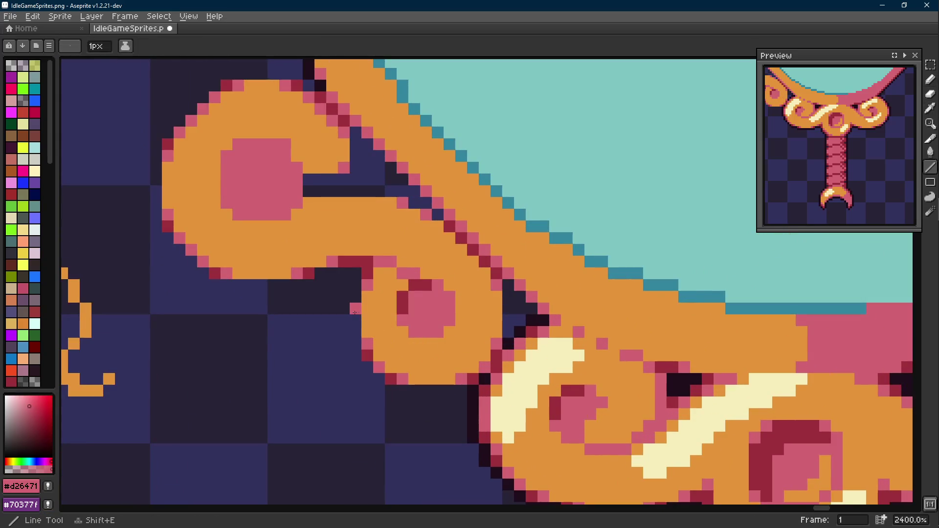
{"action": "key", "text": "alt"}
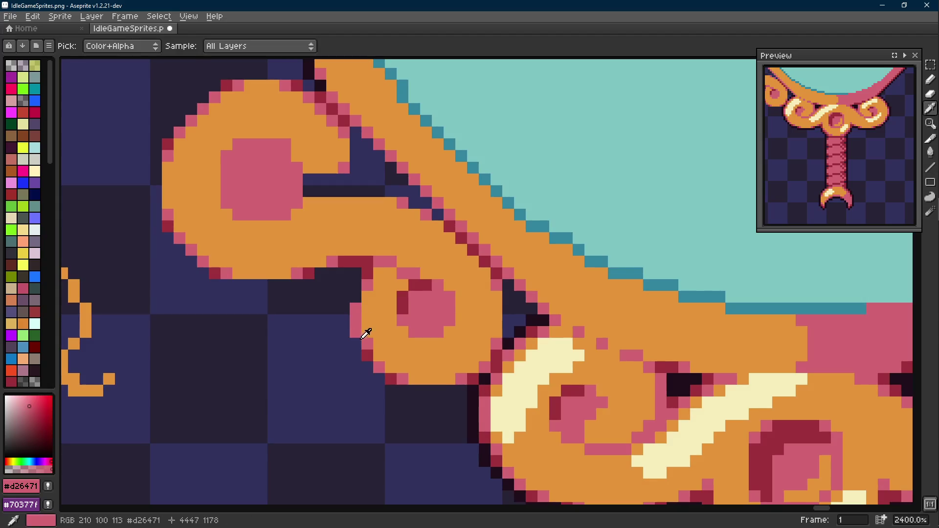
{"action": "left_click", "coordinate": [358, 328], "text": "alt"}
{"action": "key", "text": "b"}
{"action": "left_click", "coordinate": [358, 328]}
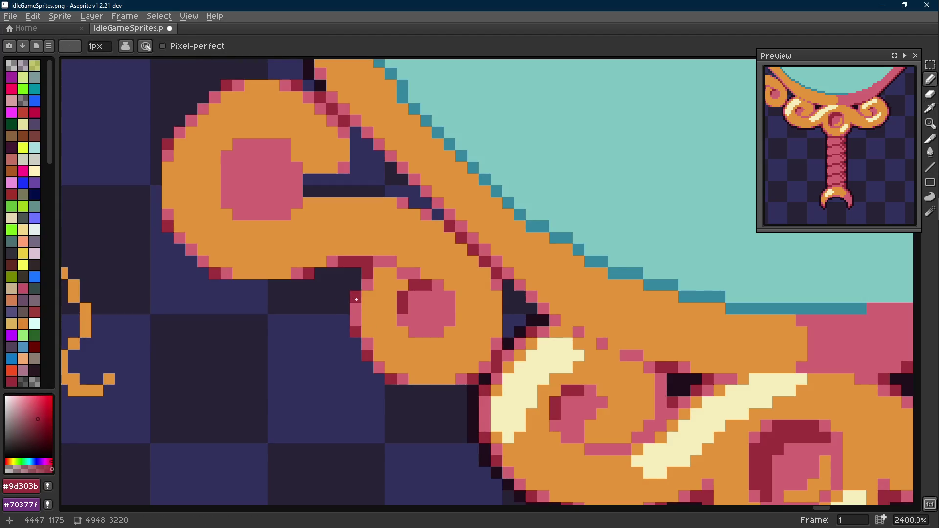
{"action": "scroll", "coordinate": [345, 297], "scroll_direction": "down", "scroll_amount": 3}
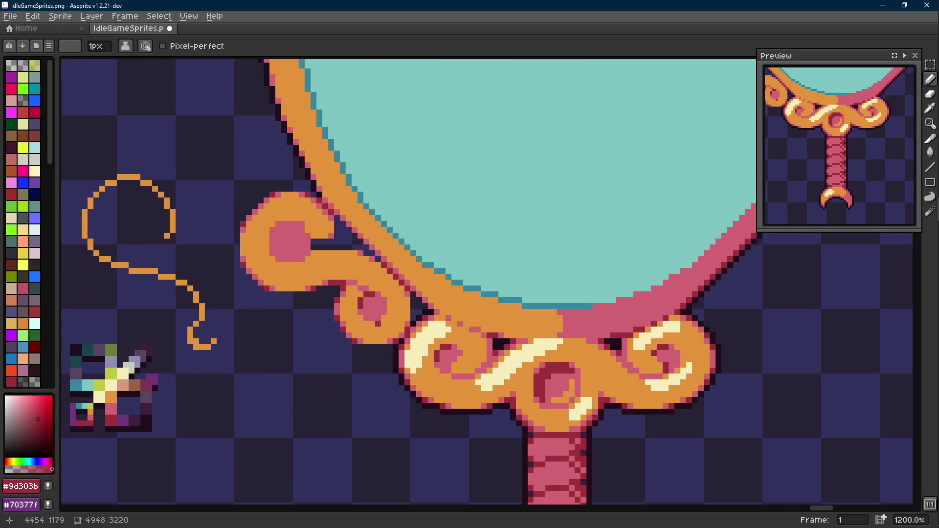
{"action": "scroll", "coordinate": [345, 309], "scroll_direction": "up", "scroll_amount": 3}
Nudge a small block of edge pixels beside the scroll and touch up a rim pixel.
{"action": "key", "text": "m"}
{"action": "mouse_move", "coordinate": [332, 292]}
{"action": "left_mouse_down"}
{"action": "mouse_move", "coordinate": [282, 342]}
{"action": "mouse_move", "coordinate": [316, 332]}
{"action": "left_mouse_up"}
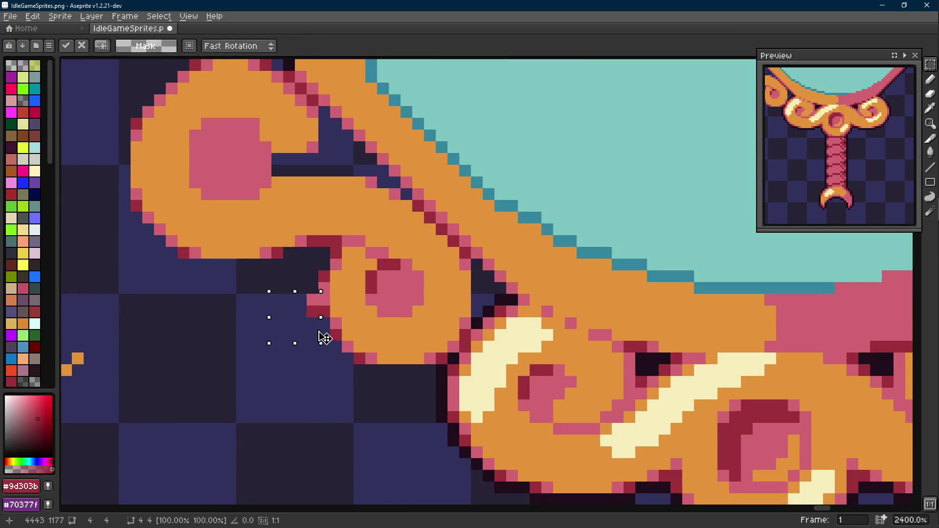
{"action": "key", "text": "ctrl+d"}
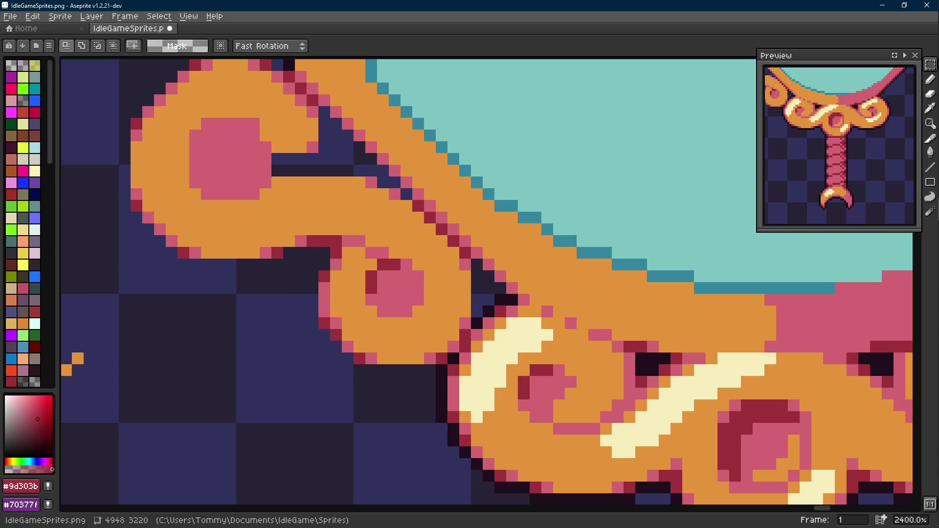
{"action": "scroll", "coordinate": [396, 308], "scroll_direction": "down", "scroll_amount": 1}
{"action": "scroll", "coordinate": [396, 308], "scroll_direction": "down", "scroll_amount": 3}
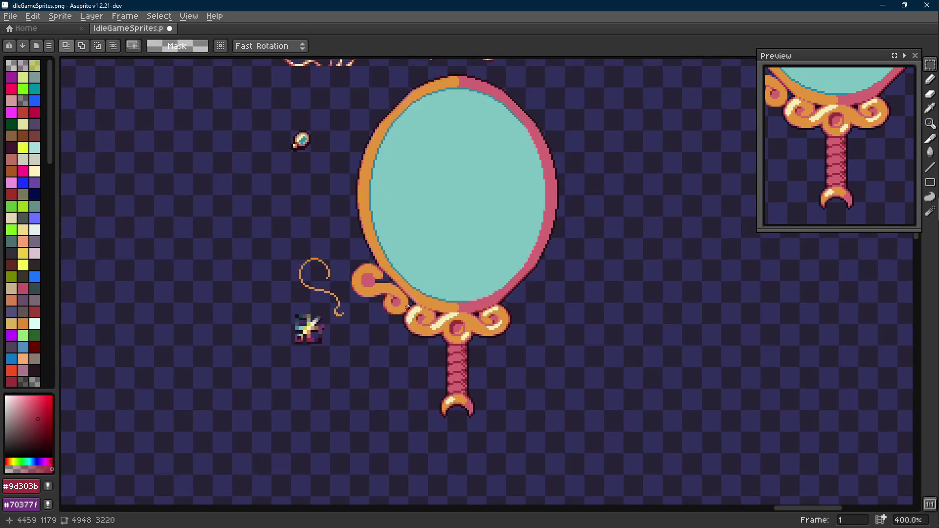
{"action": "scroll", "coordinate": [397, 309], "scroll_direction": "up", "scroll_amount": 2}
{"action": "scroll", "coordinate": [394, 310], "scroll_direction": "up", "scroll_amount": 1}
{"action": "left_click", "coordinate": [368, 289], "text": "alt"}
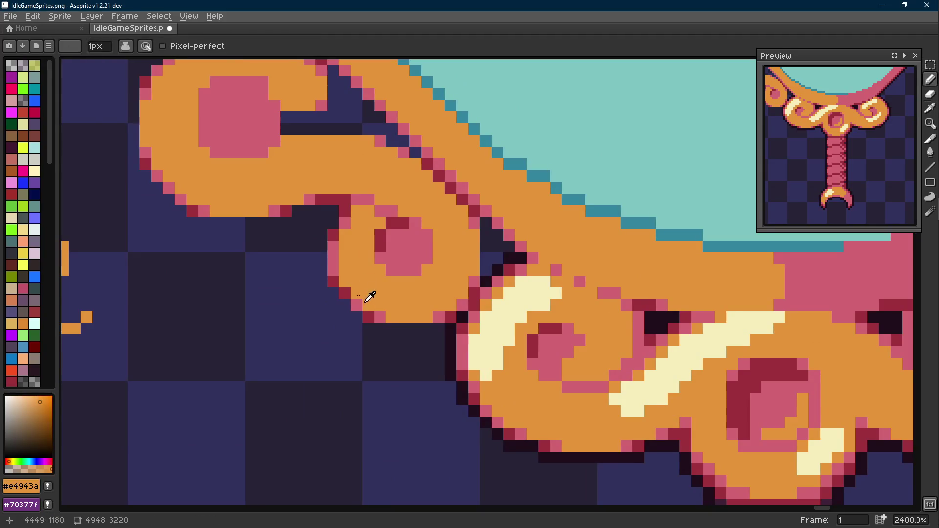
{"action": "left_click", "coordinate": [382, 314]}
{"action": "left_click", "coordinate": [352, 294]}
{"action": "scroll", "coordinate": [352, 294], "scroll_direction": "down", "scroll_amount": 4}
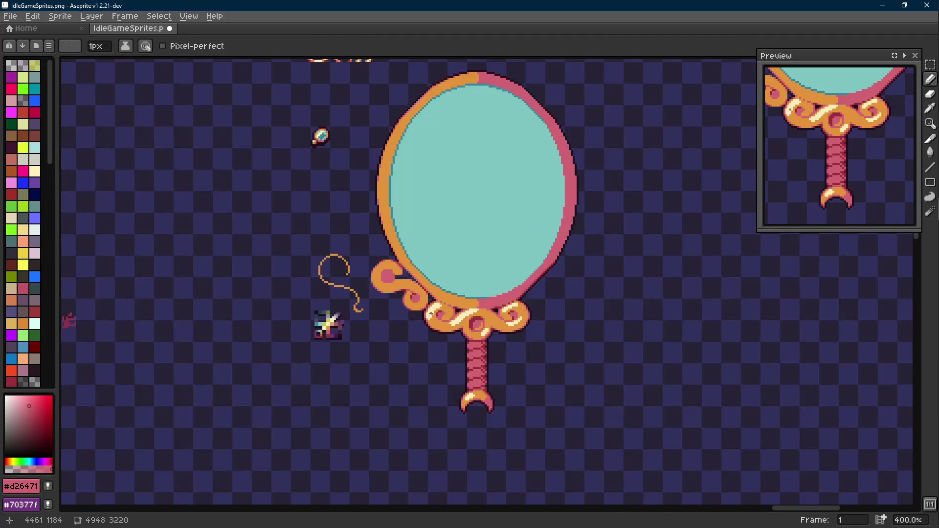
{"action": "scroll", "coordinate": [469, 294], "scroll_direction": "up", "scroll_amount": 1}
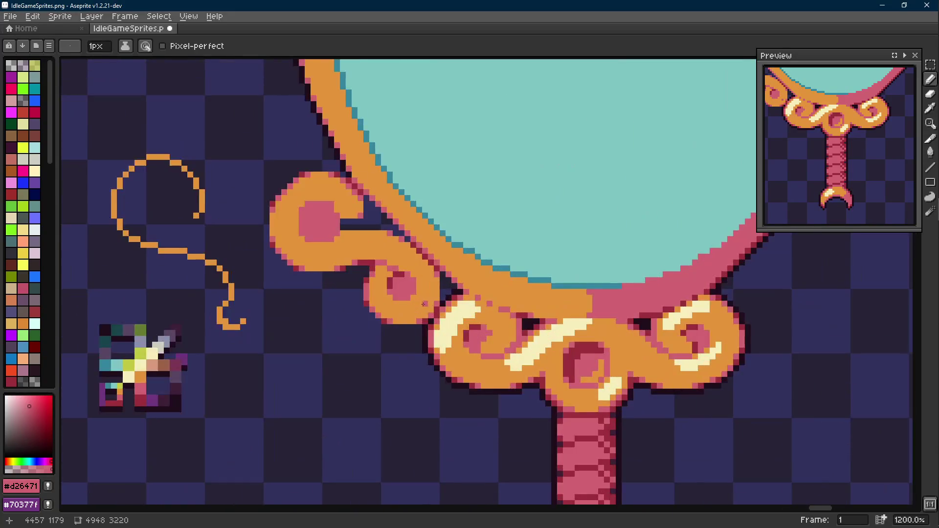
{"action": "scroll", "coordinate": [470, 294], "scroll_direction": "down", "scroll_amount": 1}
{"action": "scroll", "coordinate": [470, 294], "scroll_direction": "down", "scroll_amount": 1}
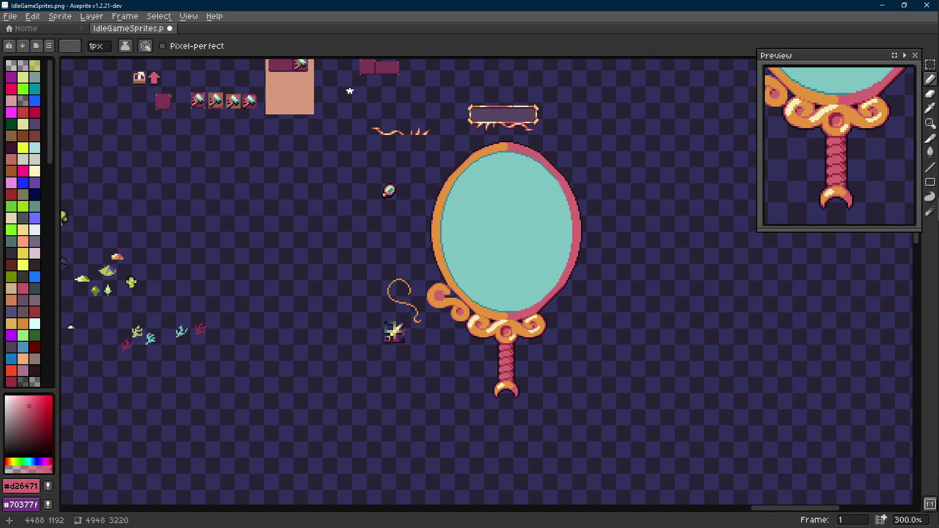
{"action": "scroll", "coordinate": [454, 322], "scroll_direction": "up", "scroll_amount": 2}
{"action": "scroll", "coordinate": [455, 323], "scroll_direction": "up", "scroll_amount": 2}
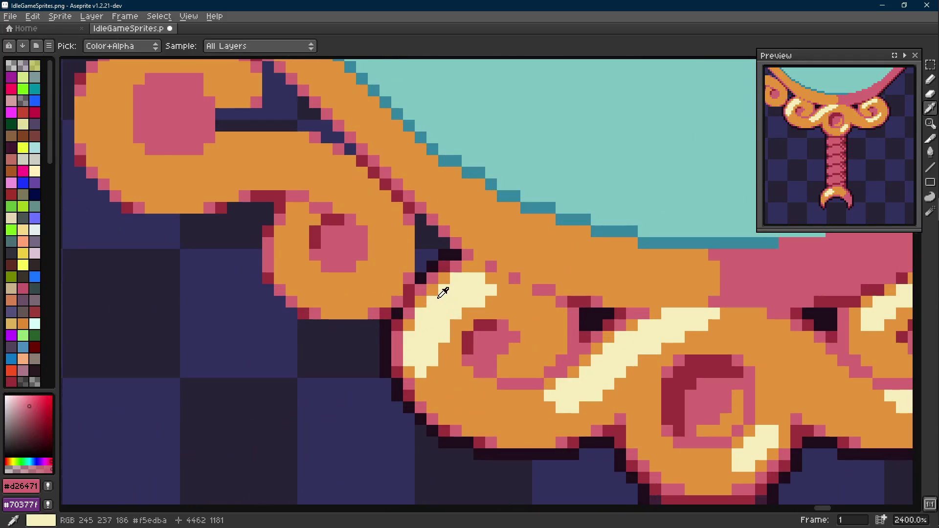
Paint near-black outline pixels between the scrolls and reposition a thin strip of dark pixels.
{"action": "left_click", "coordinate": [421, 263], "text": "alt"}
{"action": "mouse_move", "coordinate": [421, 263]}
{"action": "left_mouse_down"}
{"action": "mouse_move", "coordinate": [431, 230]}
{"action": "mouse_move", "coordinate": [434, 257]}
{"action": "left_mouse_up"}
{"action": "scroll", "coordinate": [440, 249], "scroll_direction": "down", "scroll_amount": 3}
{"action": "scroll", "coordinate": [441, 249], "scroll_direction": "up", "scroll_amount": 3}
{"action": "key", "text": "m"}
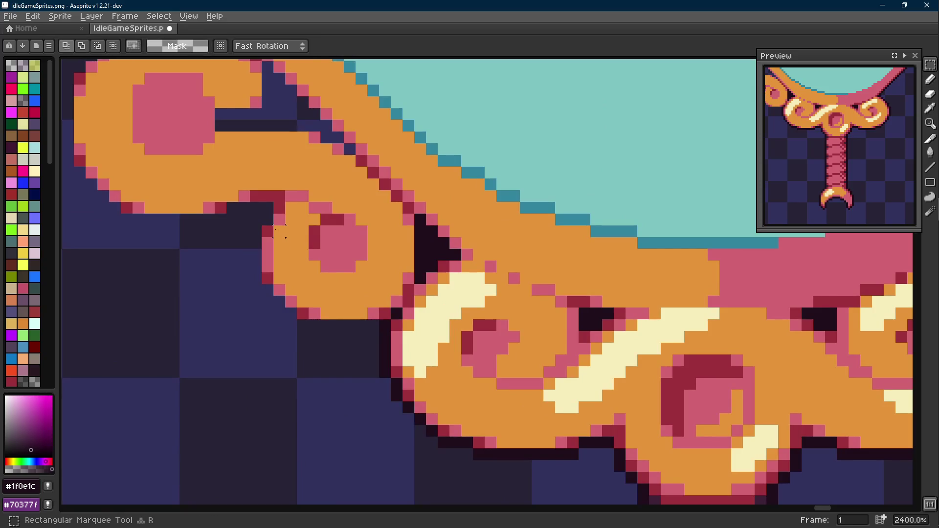
{"action": "left_click_drag", "start_coordinate": [253, 224], "coordinate": [280, 297]}
{"action": "left_click_drag", "start_coordinate": [334, 281], "coordinate": [430, 271]}
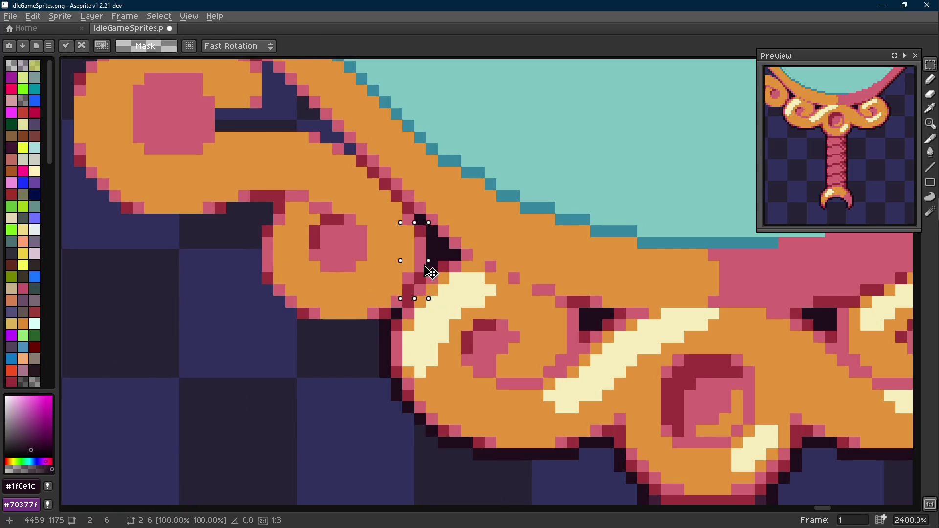
{"action": "key", "text": "ctrl+d"}
{"action": "scroll", "coordinate": [430, 271], "scroll_direction": "down", "scroll_amount": 5}
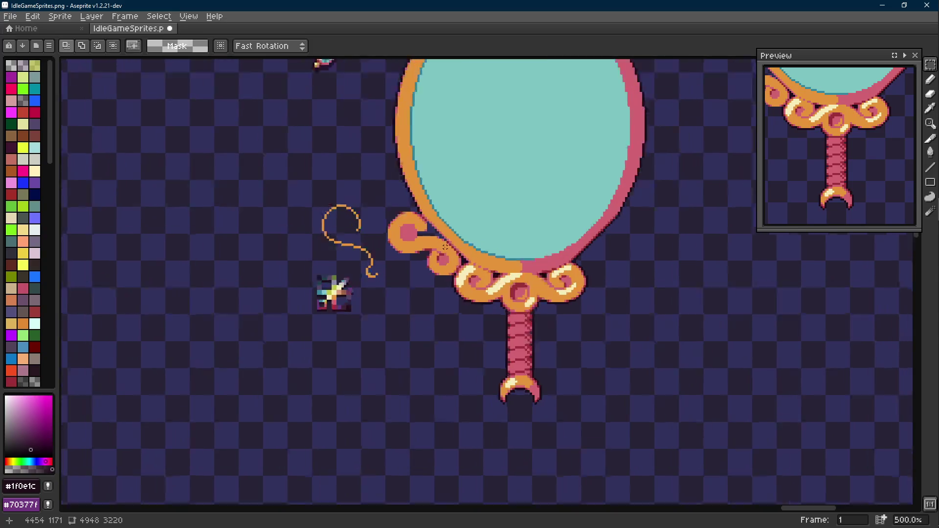
{"action": "scroll", "coordinate": [449, 266], "scroll_direction": "up", "scroll_amount": 5}
Place and undo a dark-red pixel on the small scroll, then sample the frame's orange and pink.
{"action": "left_click", "coordinate": [385, 233], "text": "alt"}
{"action": "left_click", "coordinate": [408, 245]}
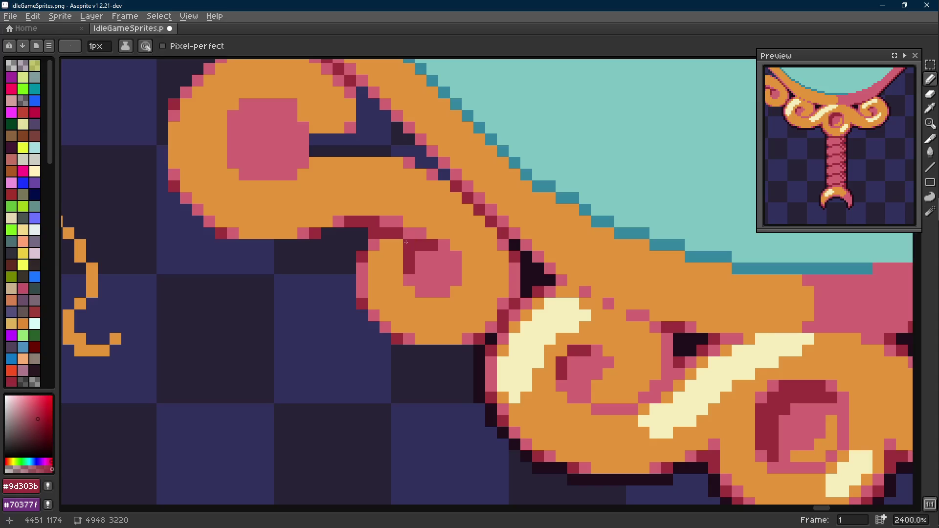
{"action": "scroll", "coordinate": [451, 272], "scroll_direction": "down", "scroll_amount": 6}
{"action": "key", "text": "v"}
{"action": "key", "text": "ctrl+z"}
{"action": "key", "text": "b"}
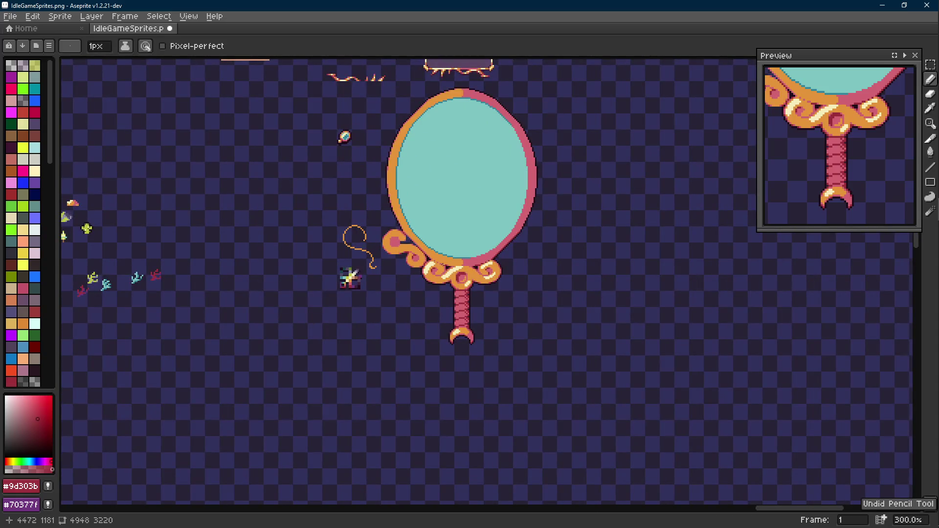
{"action": "scroll", "coordinate": [440, 264], "scroll_direction": "up", "scroll_amount": 4}
{"action": "left_click", "coordinate": [396, 225], "text": "alt"}
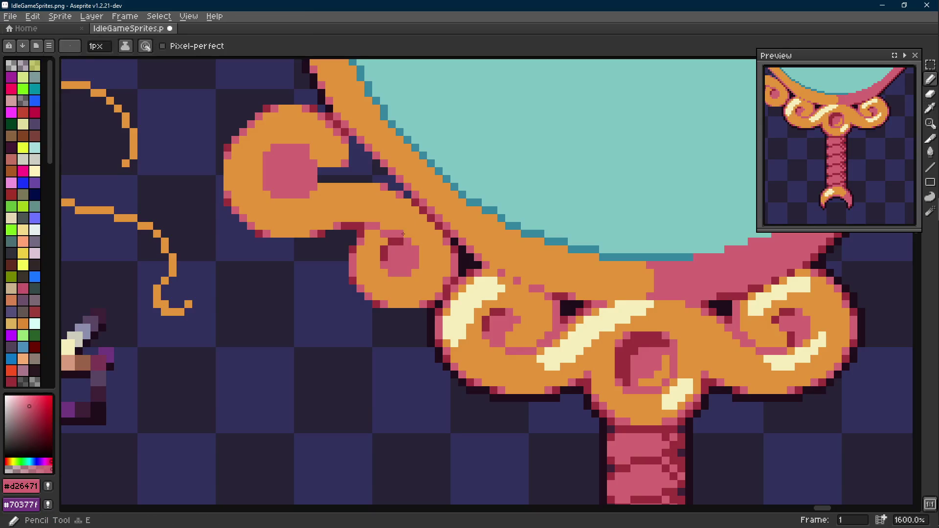
{"action": "left_click", "coordinate": [400, 242], "text": "alt"}
{"action": "left_click", "coordinate": [398, 234], "text": "alt"}
{"action": "scroll", "coordinate": [400, 243], "scroll_direction": "down", "scroll_amount": 3}
{"action": "scroll", "coordinate": [425, 246], "scroll_direction": "up", "scroll_amount": 3}
{"action": "scroll", "coordinate": [426, 246], "scroll_direction": "down", "scroll_amount": 5}
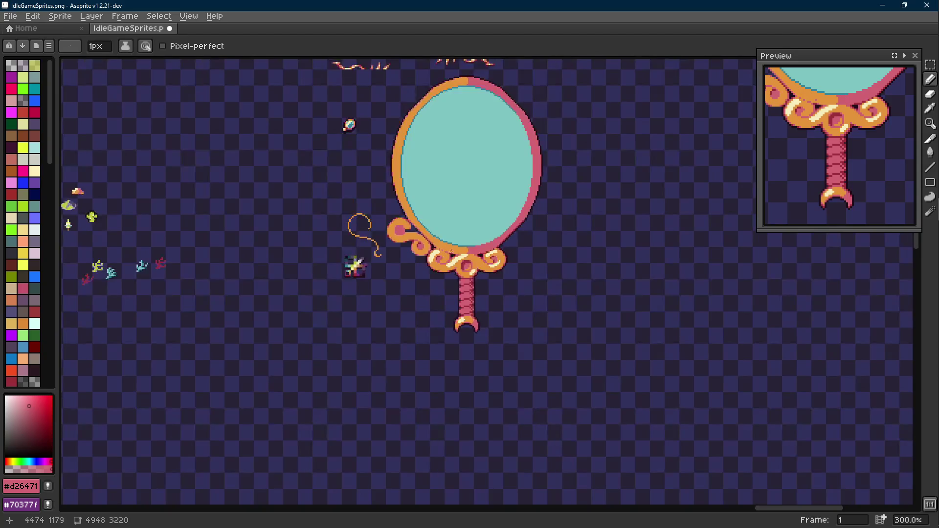
{"action": "scroll", "coordinate": [440, 248], "scroll_direction": "up", "scroll_amount": 1}
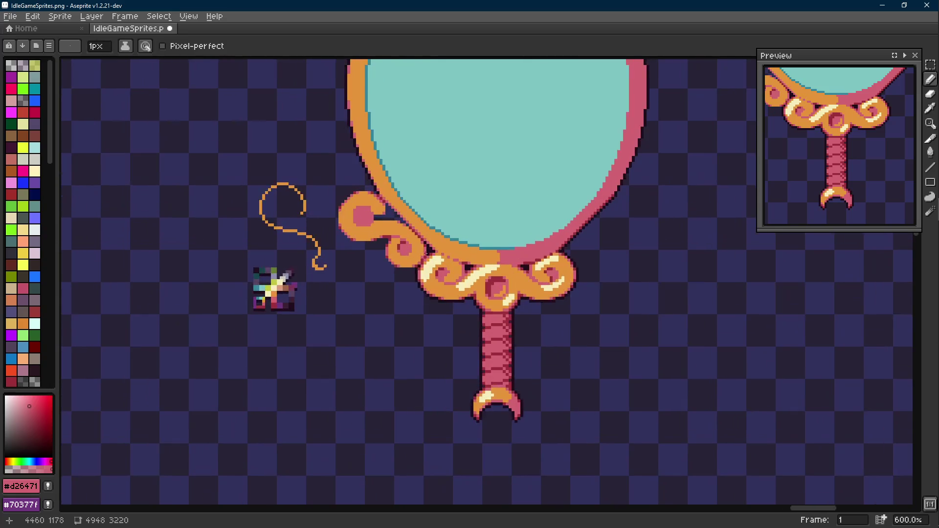
{"action": "scroll", "coordinate": [400, 275], "scroll_direction": "up", "scroll_amount": 5}
{"action": "scroll", "coordinate": [441, 316], "scroll_direction": "down", "scroll_amount": 2}
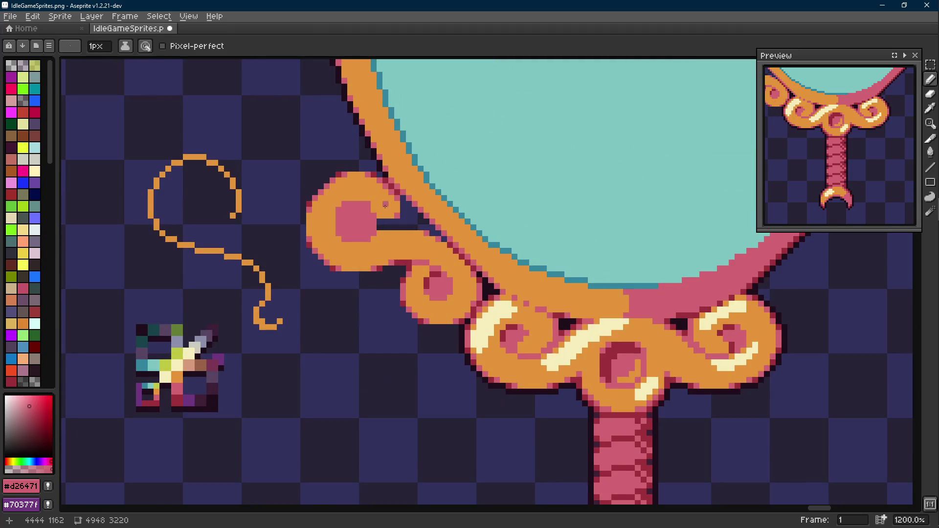
Marquee the leftmost scroll and apply the Outline FX (Shift+O) to give it a dark outline.
{"action": "key", "text": "m"}
{"action": "left_click_drag", "start_coordinate": [298, 163], "coordinate": [508, 367]}
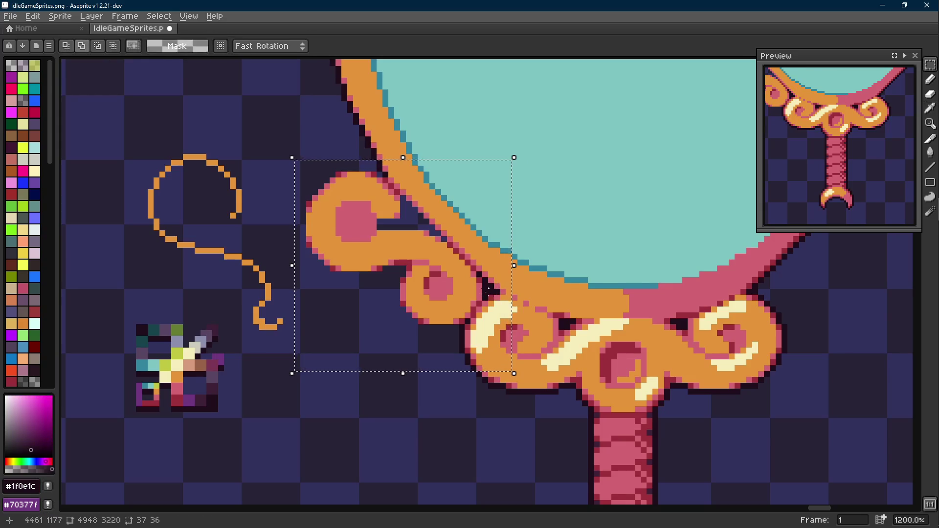
{"action": "key", "text": "shift+o"}
{"action": "left_click", "coordinate": [638, 203]}
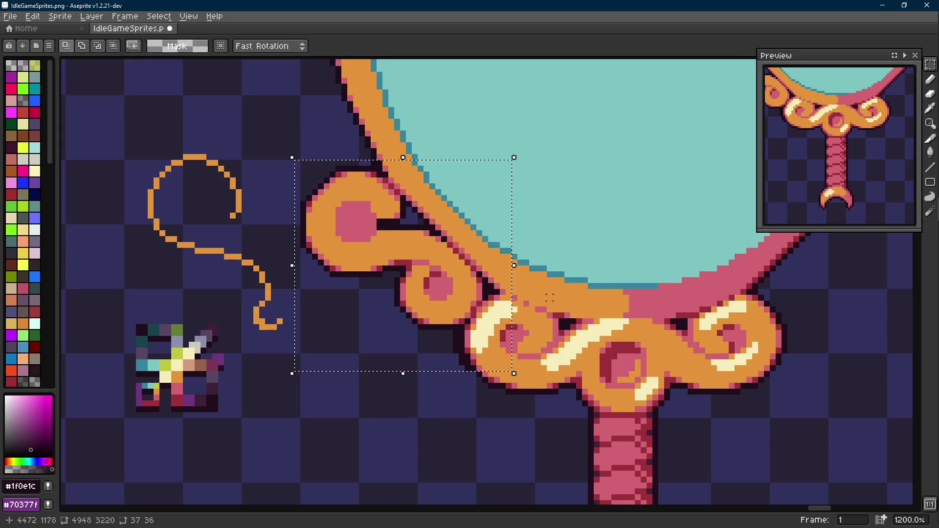
{"action": "scroll", "coordinate": [567, 256], "scroll_direction": "up", "scroll_amount": 1}
{"action": "key", "text": "ctrl+d"}
{"action": "scroll", "coordinate": [568, 256], "scroll_direction": "up", "scroll_amount": 1}
{"action": "key", "text": "b"}
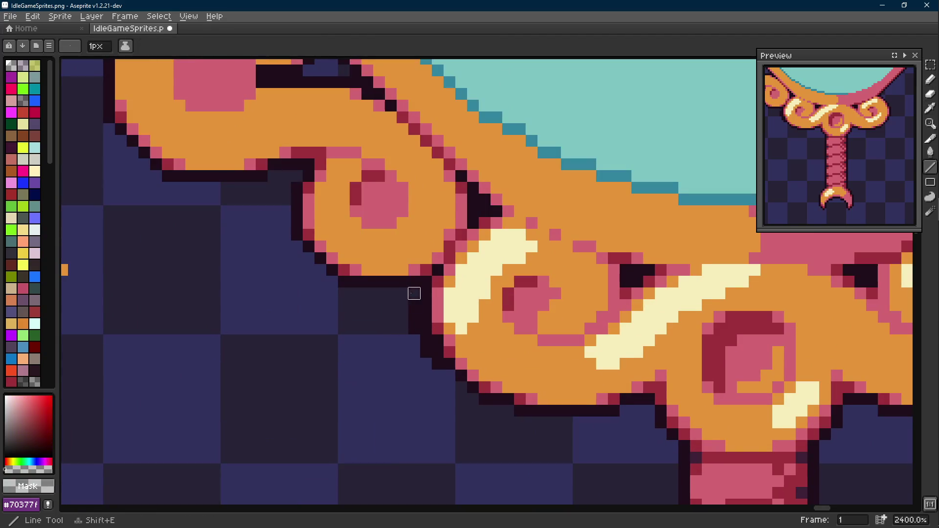
{"action": "scroll", "coordinate": [434, 352], "scroll_direction": "down", "scroll_amount": 2}
{"action": "scroll", "coordinate": [433, 353], "scroll_direction": "down", "scroll_amount": 1}
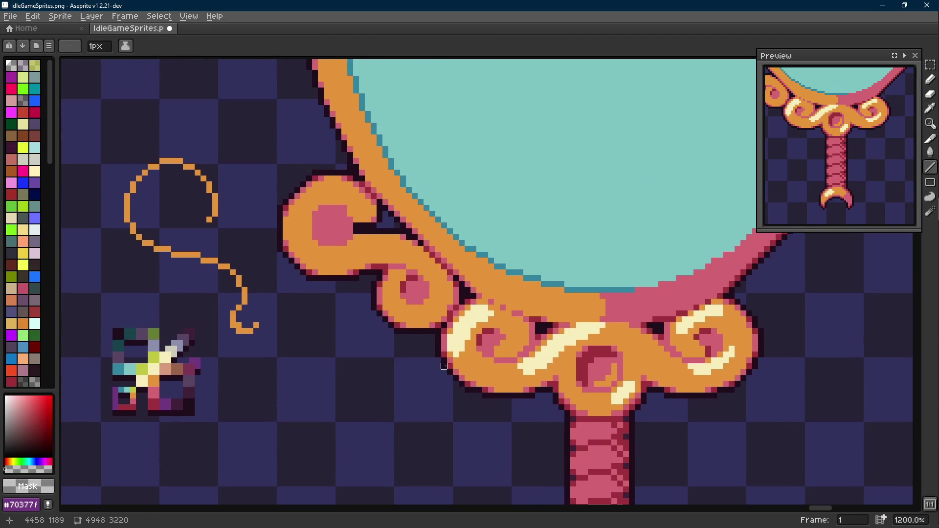
{"action": "scroll", "coordinate": [429, 356], "scroll_direction": "down", "scroll_amount": 2}
{"action": "scroll", "coordinate": [429, 356], "scroll_direction": "up", "scroll_amount": 1}
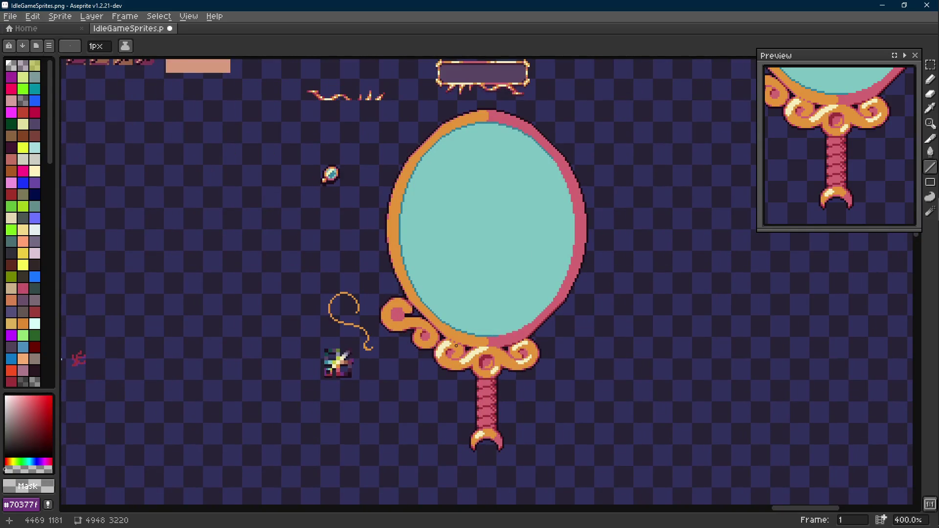
{"action": "scroll", "coordinate": [420, 351], "scroll_direction": "up", "scroll_amount": 3}
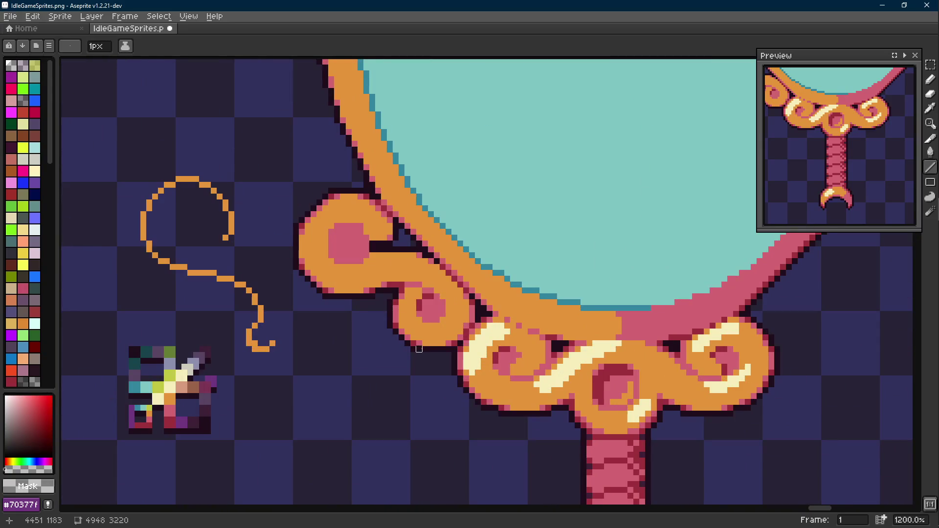
{"action": "scroll", "coordinate": [336, 297], "scroll_direction": "up", "scroll_amount": 1}
{"action": "key", "text": "m"}
Select and release small patches of outline under the left scroll to tidy its curve.
{"action": "left_click_drag", "start_coordinate": [285, 276], "coordinate": [358, 326]}
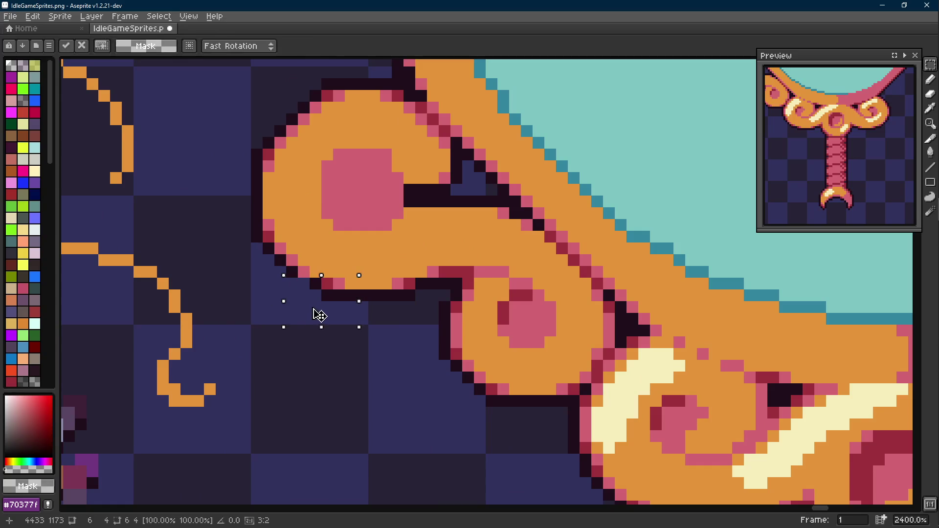
{"action": "key", "text": "ctrl+d"}
{"action": "key", "text": "b"}
{"action": "key", "text": "m"}
{"action": "left_click_drag", "start_coordinate": [237, 206], "coordinate": [276, 279]}
{"action": "key", "text": "ctrl+d"}
Sample the dark red outline and pink colours from the scroll for further touch-ups.
{"action": "key", "text": "b"}
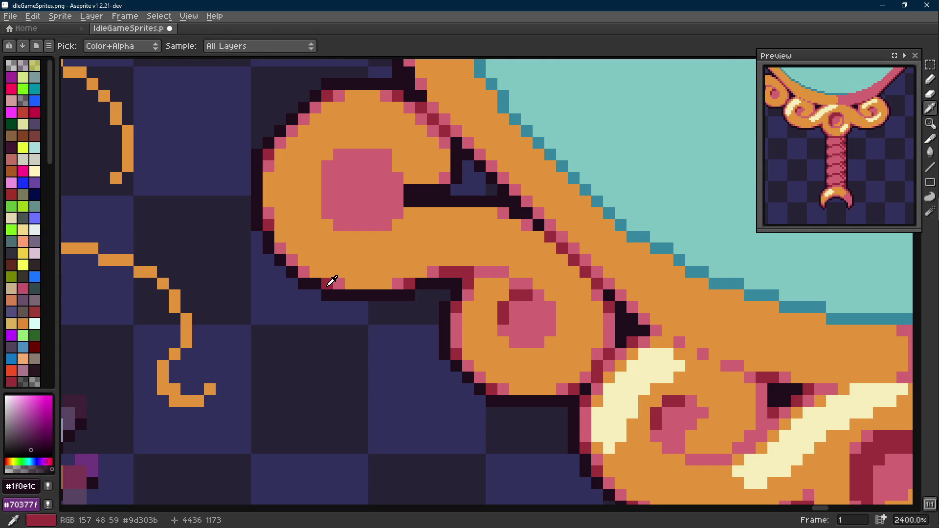
{"action": "left_click", "coordinate": [312, 269]}
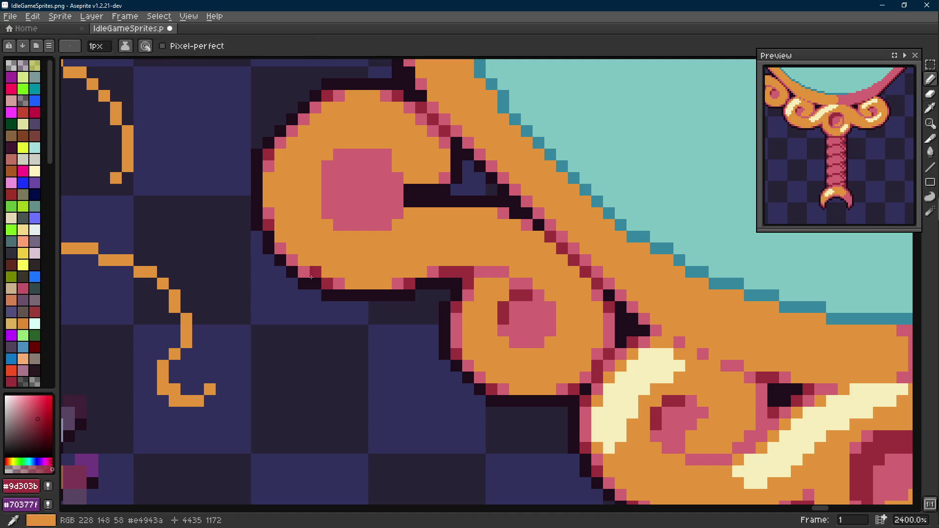
{"action": "left_click", "coordinate": [272, 217], "text": "alt"}
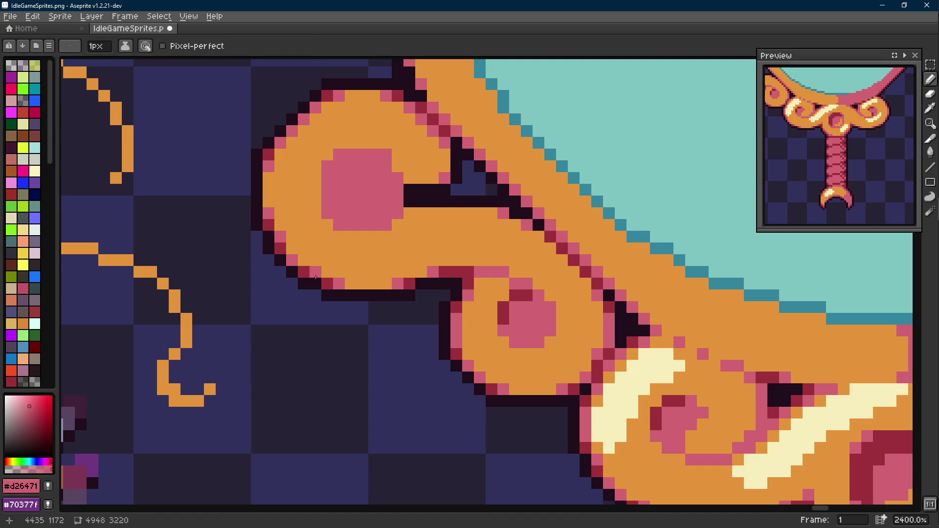
{"action": "scroll", "coordinate": [318, 273], "scroll_direction": "down", "scroll_amount": 3}
{"action": "scroll", "coordinate": [317, 273], "scroll_direction": "down", "scroll_amount": 3}
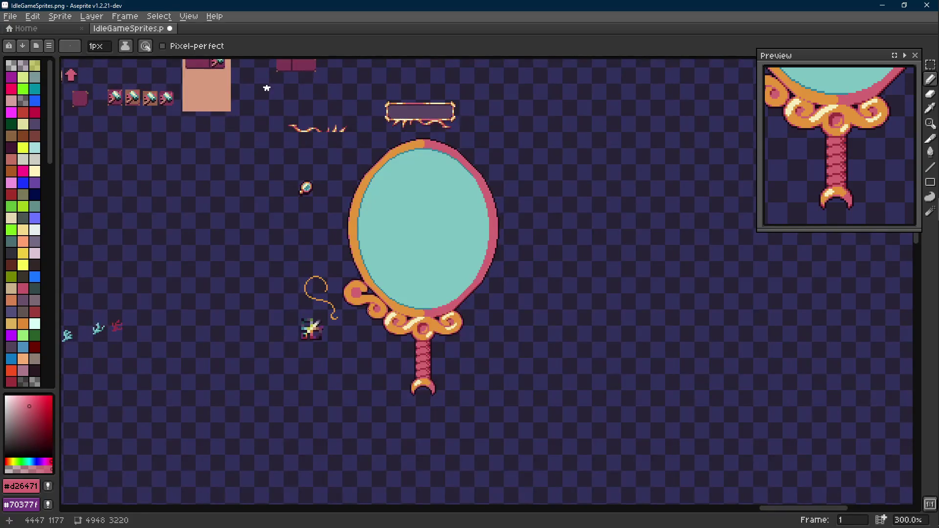
{"action": "scroll", "coordinate": [317, 283], "scroll_direction": "up", "scroll_amount": 2}
{"action": "scroll", "coordinate": [317, 283], "scroll_direction": "up", "scroll_amount": 1}
{"action": "left_click", "coordinate": [305, 269], "text": "alt"}
{"action": "scroll", "coordinate": [303, 269], "scroll_direction": "down", "scroll_amount": 2}
{"action": "scroll", "coordinate": [353, 300], "scroll_direction": "down", "scroll_amount": 2}
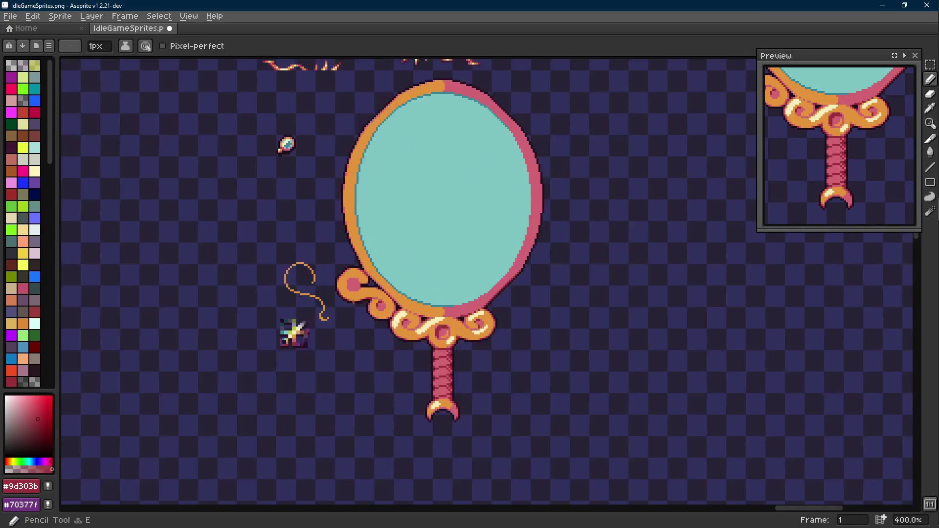
{"action": "scroll", "coordinate": [354, 299], "scroll_direction": "up", "scroll_amount": 1}
{"action": "scroll", "coordinate": [360, 305], "scroll_direction": "up", "scroll_amount": 2}
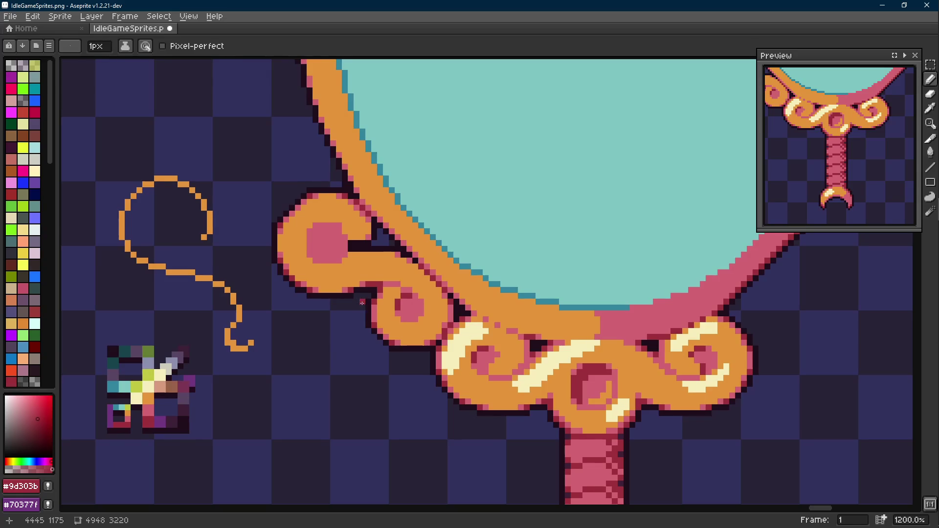
{"action": "scroll", "coordinate": [361, 303], "scroll_direction": "down", "scroll_amount": 2}
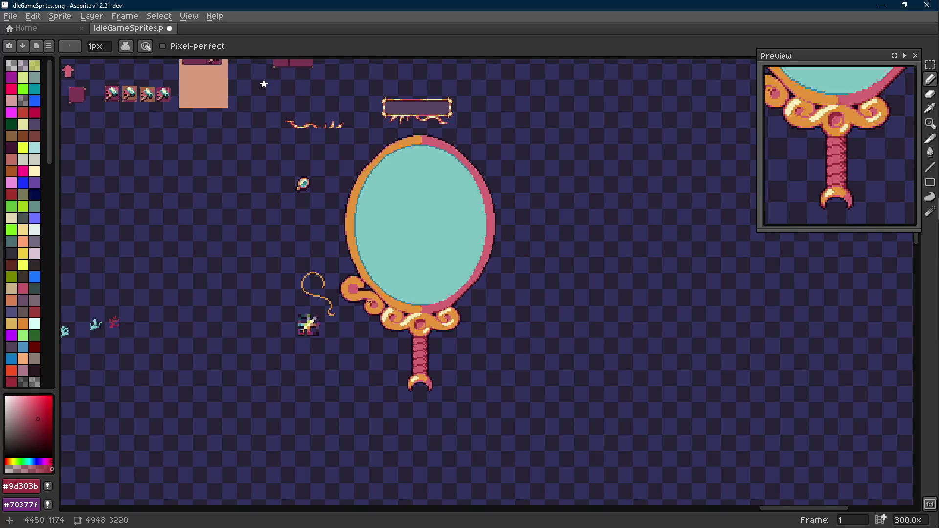
{"action": "scroll", "coordinate": [360, 294], "scroll_direction": "up", "scroll_amount": 2}
{"action": "scroll", "coordinate": [307, 290], "scroll_direction": "up", "scroll_amount": 1}
{"action": "key", "text": "m"}
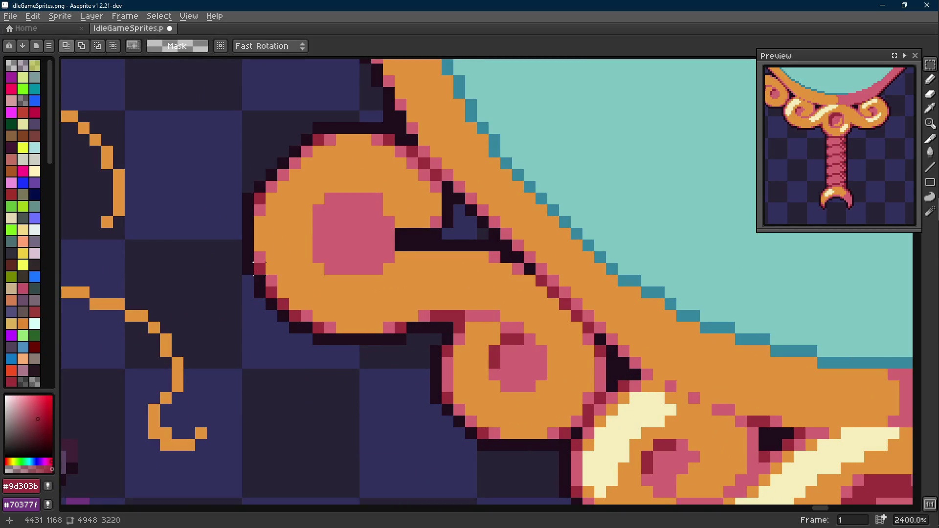
Nudge the scroll's upper-left edge pixels into place and commit the move.
{"action": "mouse_move", "coordinate": [243, 251]}
{"action": "left_mouse_down"}
{"action": "mouse_move", "coordinate": [289, 312]}
{"action": "mouse_move", "coordinate": [301, 345]}
{"action": "mouse_move", "coordinate": [353, 352]}
{"action": "mouse_move", "coordinate": [334, 243]}
{"action": "left_mouse_up"}
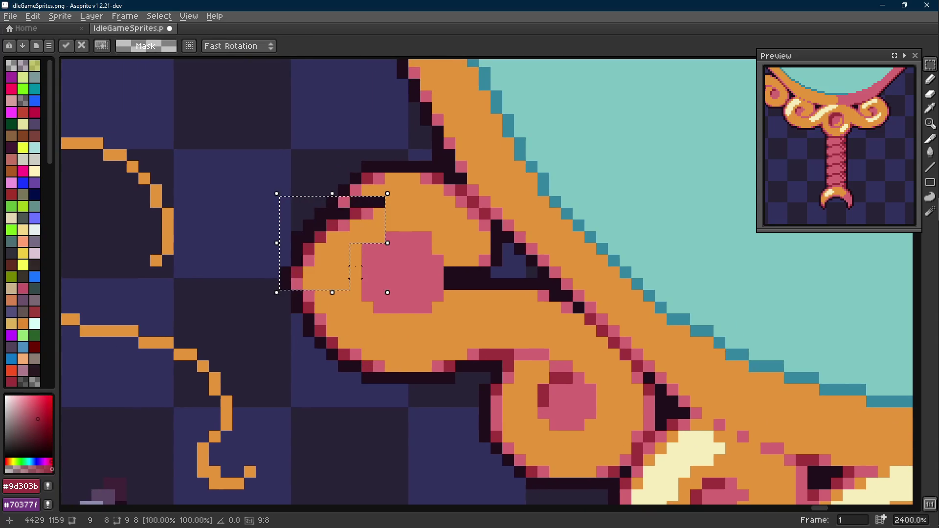
{"action": "key", "text": "Scroll_Lock"}
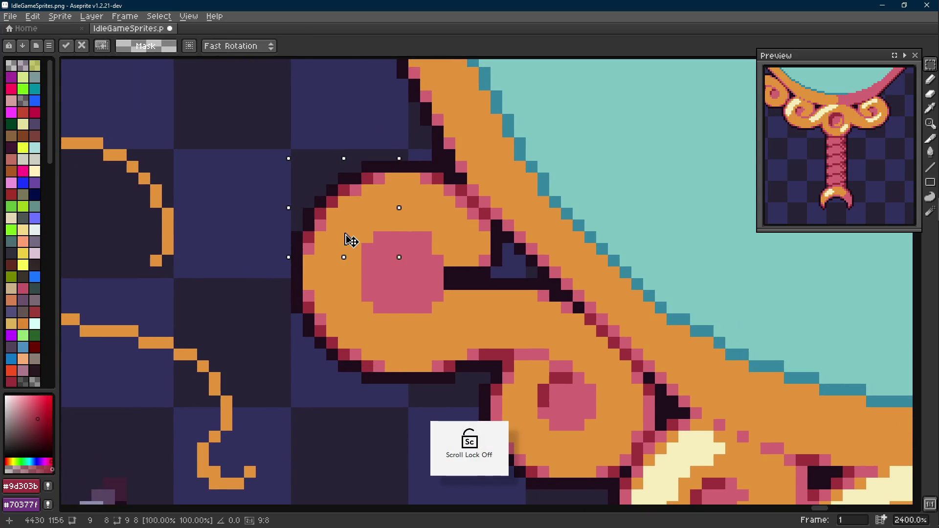
{"action": "key", "text": "Escape"}
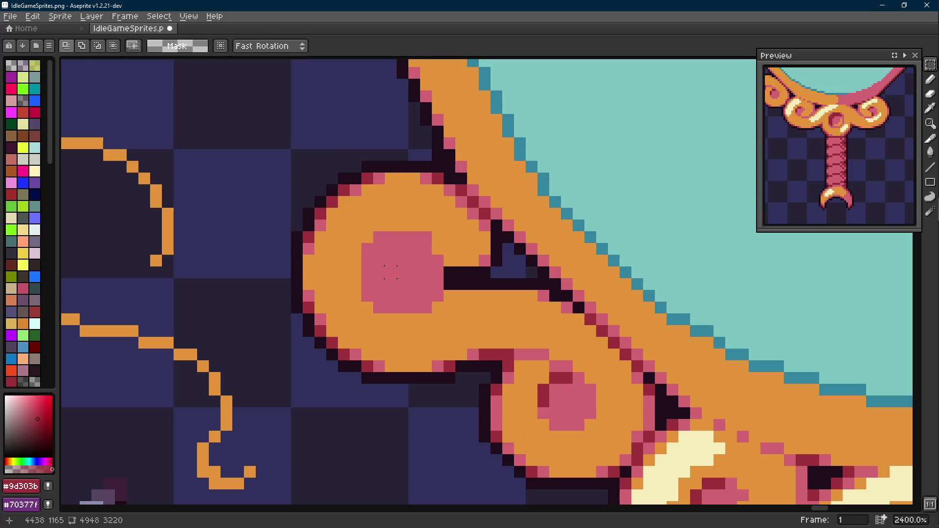
{"action": "scroll", "coordinate": [391, 270], "scroll_direction": "down", "scroll_amount": 2}
{"action": "scroll", "coordinate": [391, 270], "scroll_direction": "down", "scroll_amount": 1}
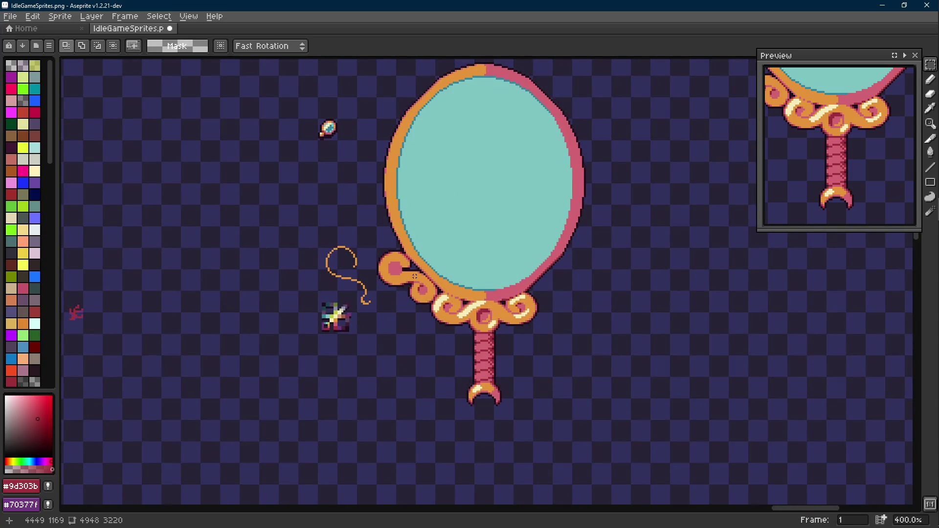
{"action": "scroll", "coordinate": [411, 271], "scroll_direction": "up", "scroll_amount": 2}
{"action": "scroll", "coordinate": [390, 264], "scroll_direction": "up", "scroll_amount": 1}
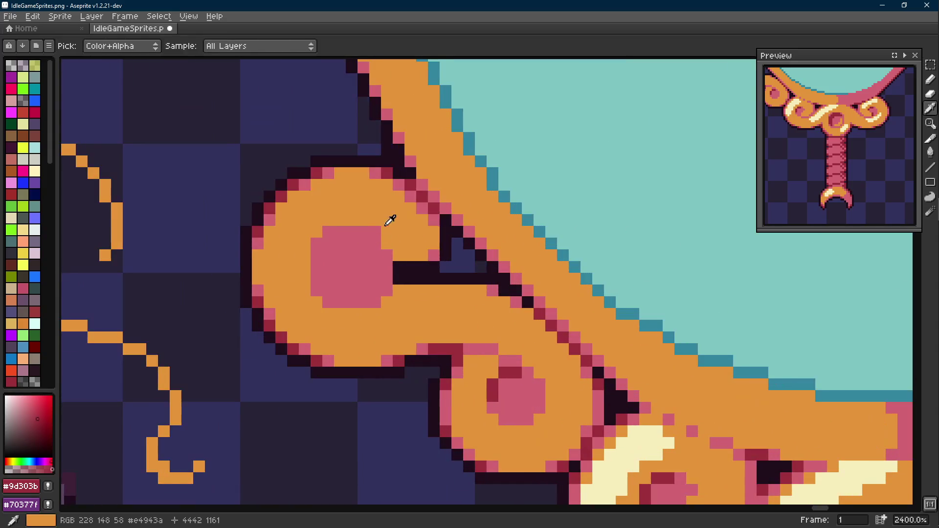
{"action": "key", "text": "alt"}
{"action": "left_click", "coordinate": [389, 221]}
{"action": "key", "text": "b"}
Reshape the pink dot with orange over its left edge and new pink pixels rounding its top.
{"action": "left_click_drag", "start_coordinate": [317, 251], "coordinate": [317, 295]}
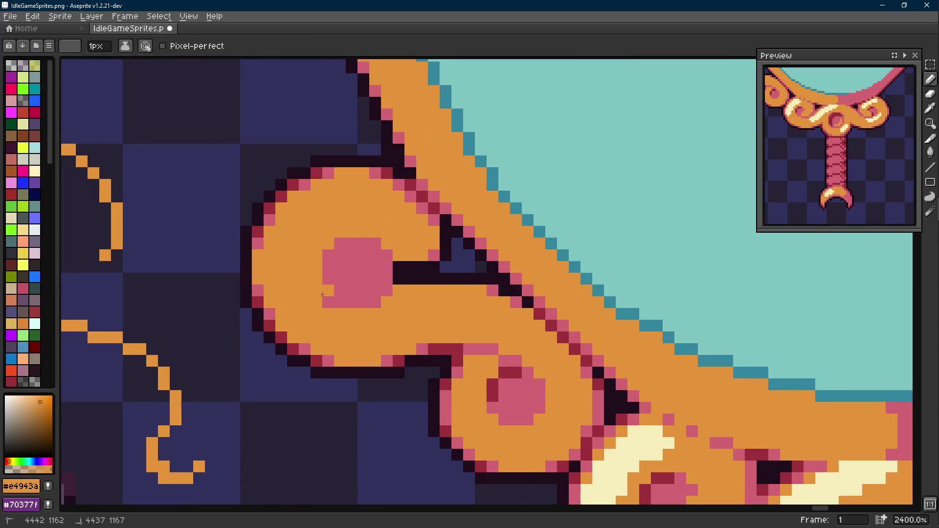
{"action": "left_click", "coordinate": [349, 266], "text": "alt"}
{"action": "left_click", "coordinate": [334, 297]}
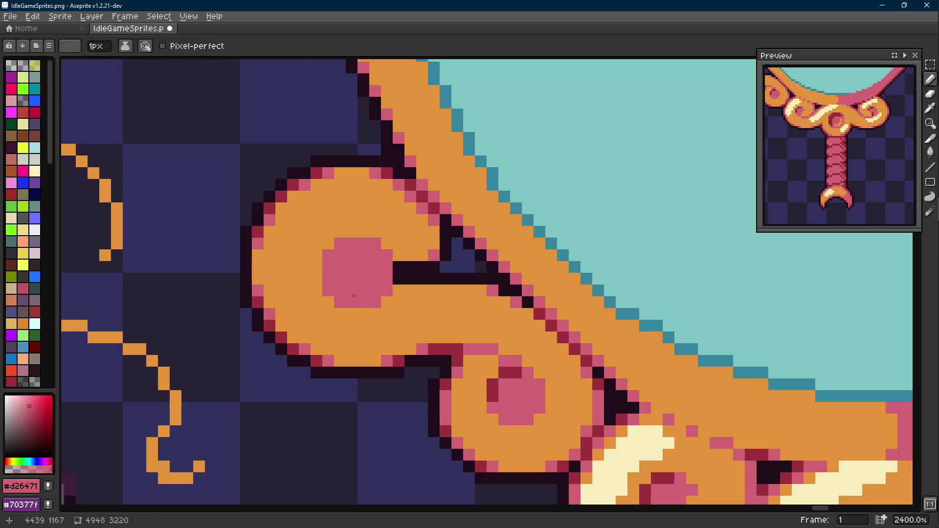
{"action": "left_click", "coordinate": [331, 245]}
{"action": "mouse_move", "coordinate": [316, 265]}
{"action": "left_mouse_down"}
{"action": "mouse_move", "coordinate": [316, 291]}
{"action": "mouse_move", "coordinate": [328, 303]}
{"action": "left_mouse_up"}
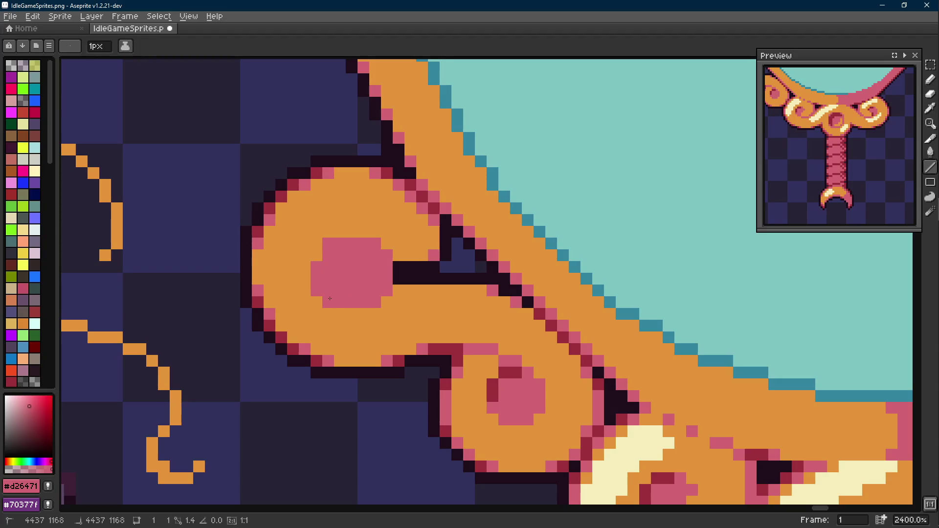
{"action": "left_click", "coordinate": [365, 272], "text": "alt"}
{"action": "left_click", "coordinate": [317, 245]}
{"action": "left_click_drag", "start_coordinate": [340, 232], "coordinate": [364, 232]}
{"action": "left_click", "coordinate": [378, 238]}
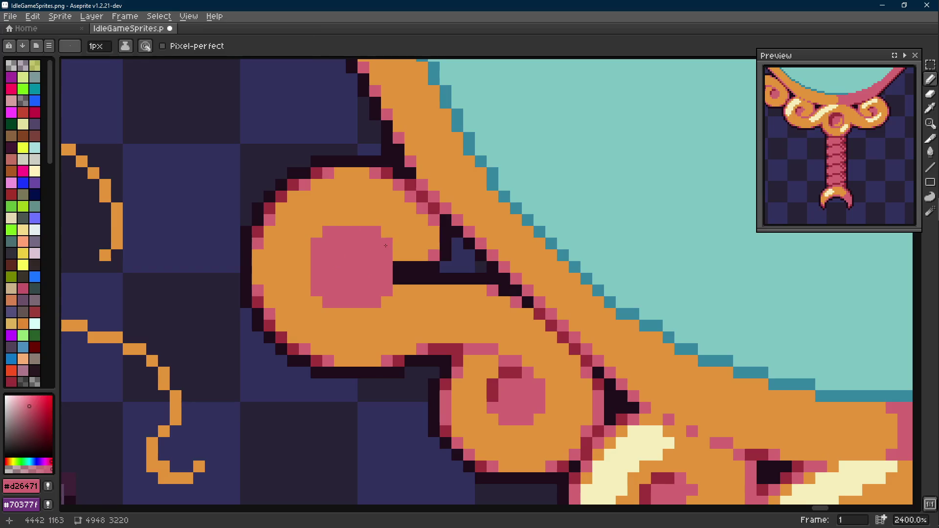
{"action": "scroll", "coordinate": [426, 287], "scroll_direction": "down", "scroll_amount": 2}
{"action": "scroll", "coordinate": [485, 331], "scroll_direction": "up", "scroll_amount": 2}
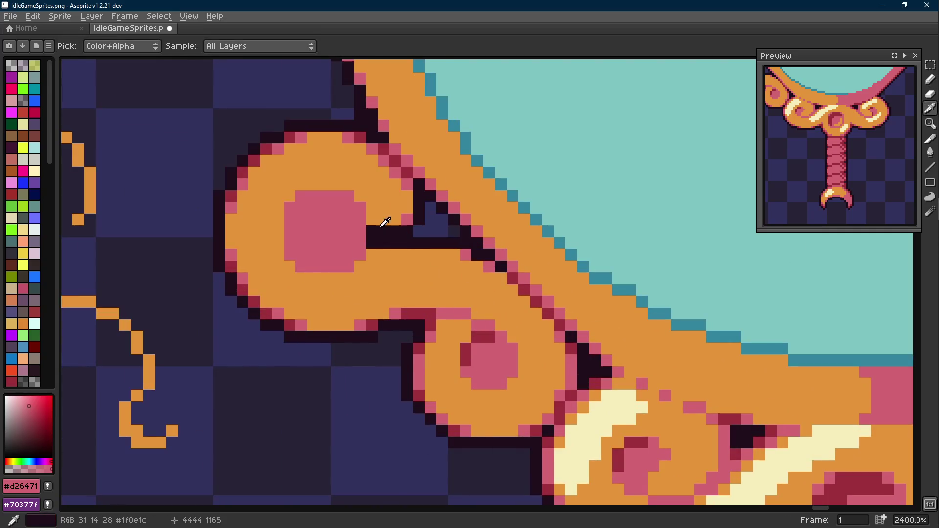
Extend the dark inner gap of the curl upward with a few dark pixels.
{"action": "left_click_drag", "start_coordinate": [382, 224], "coordinate": [408, 224]}
{"action": "left_click", "coordinate": [414, 213]}
{"action": "left_click", "coordinate": [373, 252]}
{"action": "key", "text": "alt"}
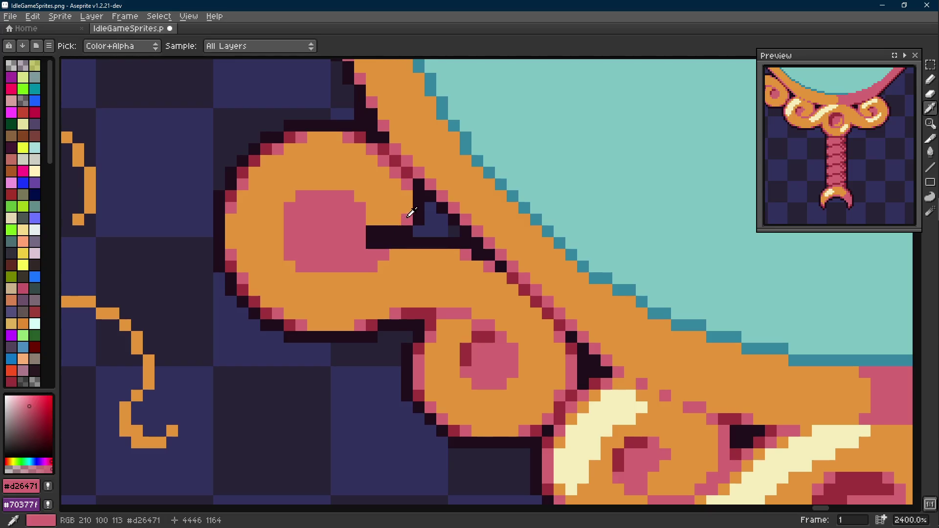
{"action": "scroll", "coordinate": [410, 214], "scroll_direction": "down", "scroll_amount": 2}
{"action": "scroll", "coordinate": [410, 213], "scroll_direction": "up", "scroll_amount": 2}
{"action": "key", "text": "m"}
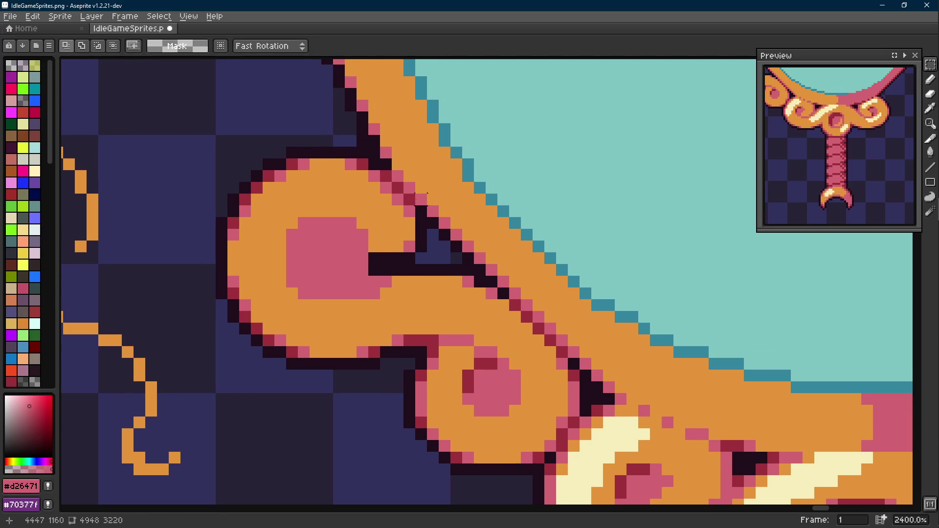
Shift an orange block of the curl up and left and drop it in place.
{"action": "left_click_drag", "start_coordinate": [426, 208], "coordinate": [374, 264]}
{"action": "left_click_drag", "start_coordinate": [396, 235], "coordinate": [367, 192]}
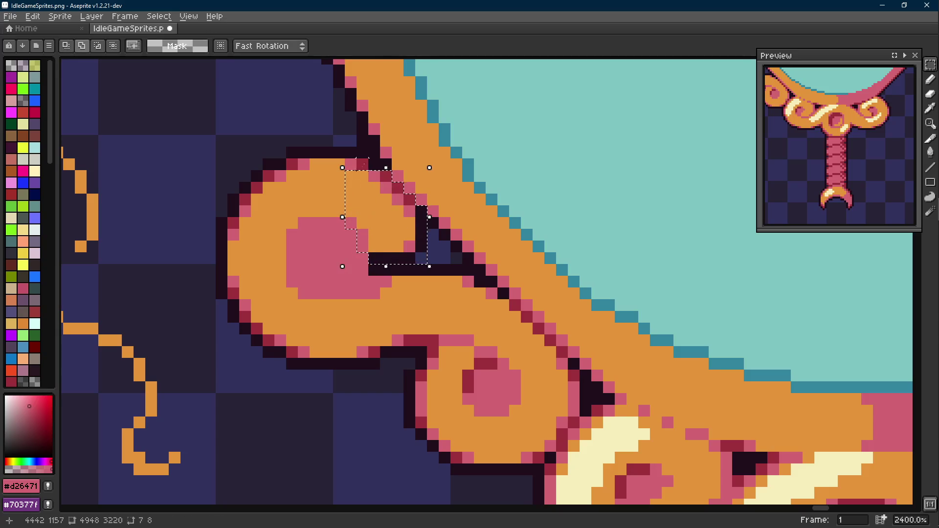
{"action": "left_click_drag", "start_coordinate": [401, 249], "coordinate": [382, 240]}
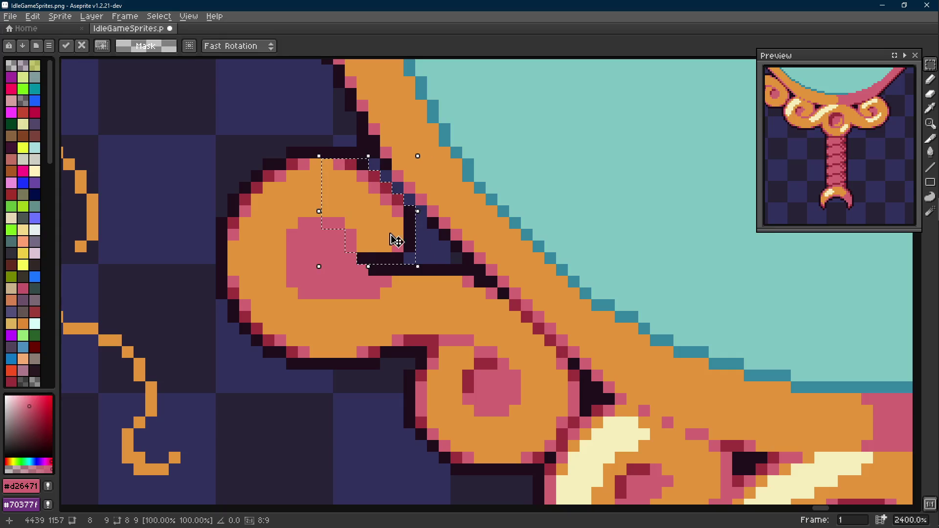
{"action": "key", "text": "ctrl+d"}
{"action": "key", "text": "b"}
Repaint the pink blob's edges in orange and pink and add a dark red pixel below the spiral.
{"action": "left_click", "coordinate": [397, 247], "text": "alt"}
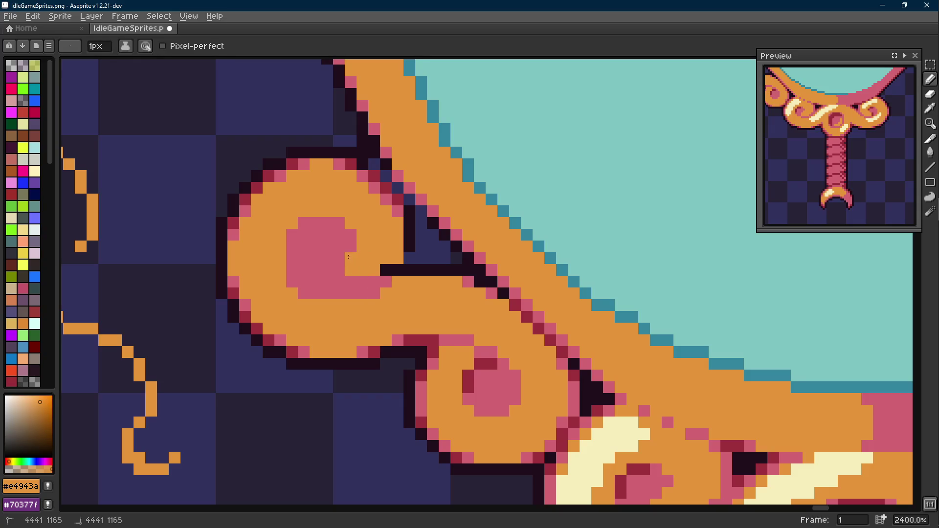
{"action": "left_click", "coordinate": [351, 248]}
{"action": "left_click_drag", "start_coordinate": [372, 280], "coordinate": [338, 282]}
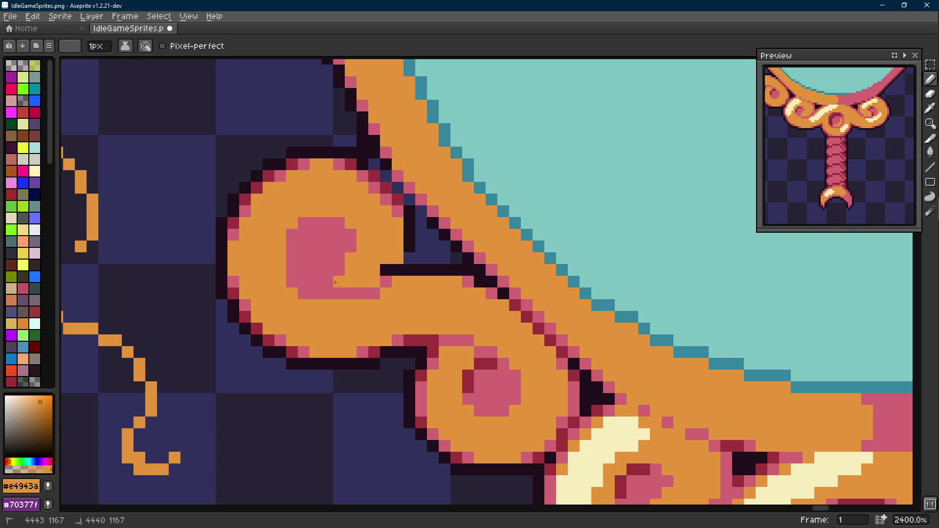
{"action": "left_click", "coordinate": [338, 273], "text": "alt"}
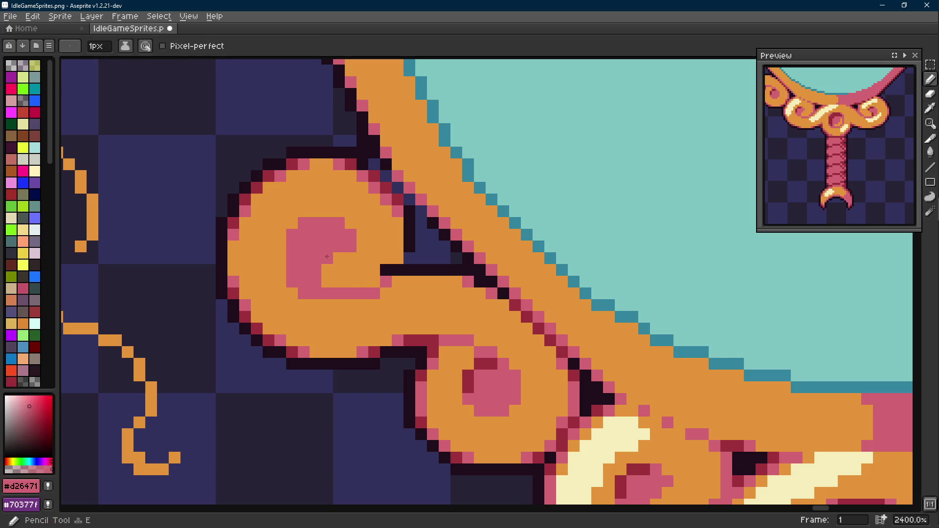
{"action": "left_click", "coordinate": [346, 245]}
{"action": "left_click", "coordinate": [328, 276]}
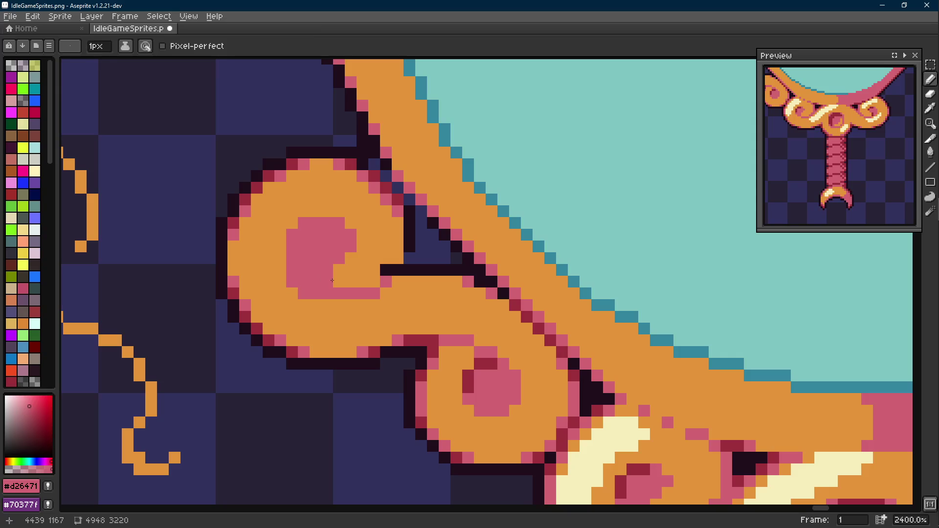
{"action": "left_click", "coordinate": [367, 286], "text": "alt"}
{"action": "left_click", "coordinate": [387, 270]}
{"action": "left_click", "coordinate": [400, 271]}
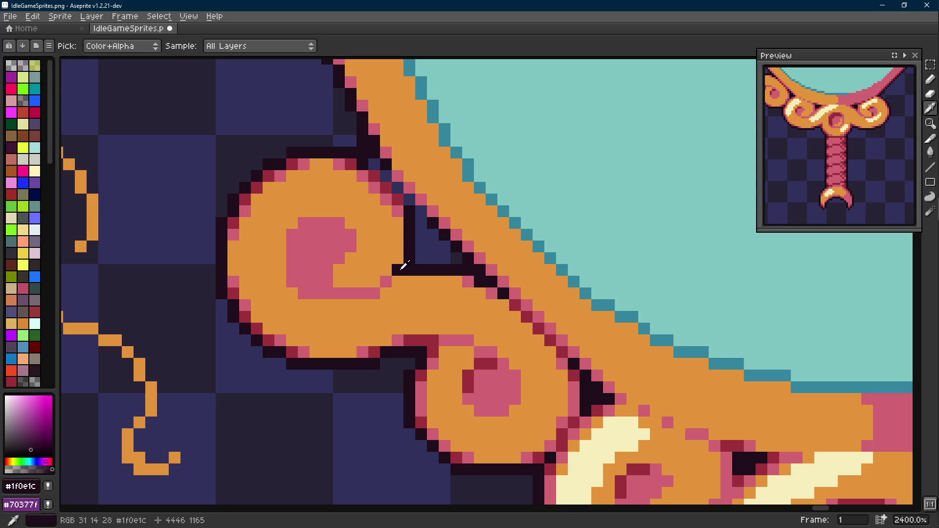
{"action": "left_click", "coordinate": [410, 250]}
{"action": "left_click", "coordinate": [400, 205], "text": "alt"}
{"action": "left_click", "coordinate": [372, 294]}
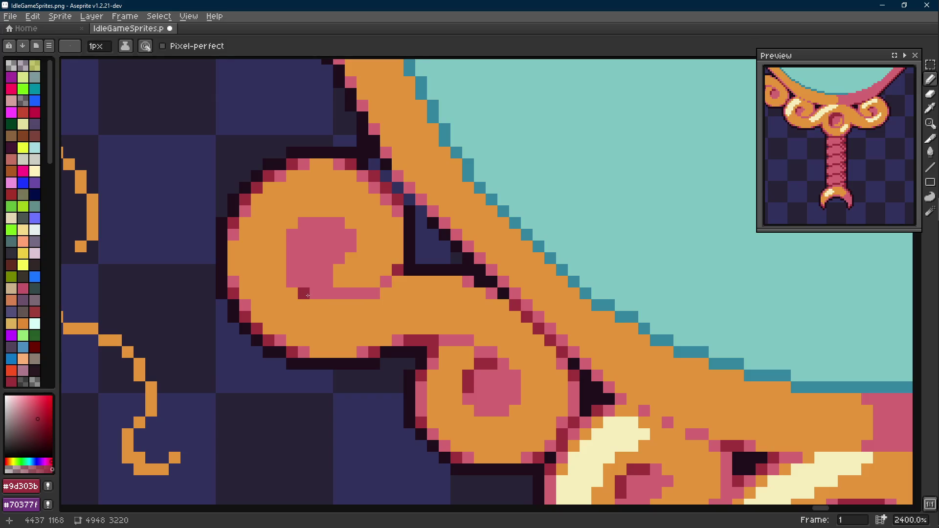
{"action": "scroll", "coordinate": [352, 282], "scroll_direction": "down", "scroll_amount": 3}
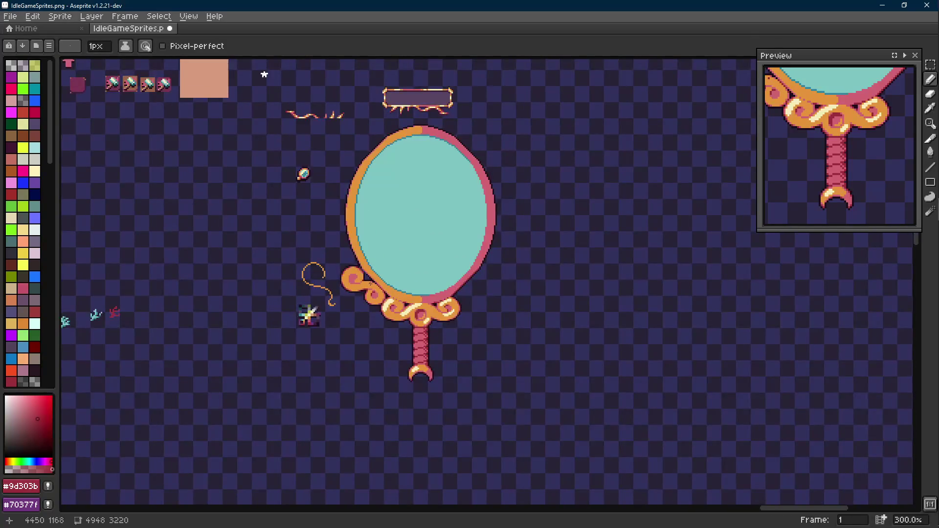
{"action": "scroll", "coordinate": [365, 282], "scroll_direction": "up", "scroll_amount": 3}
{"action": "scroll", "coordinate": [365, 282], "scroll_direction": "up", "scroll_amount": 1}
Add dark red shading and dark outline pixels along the curl's inner edge.
{"action": "key", "text": "alt"}
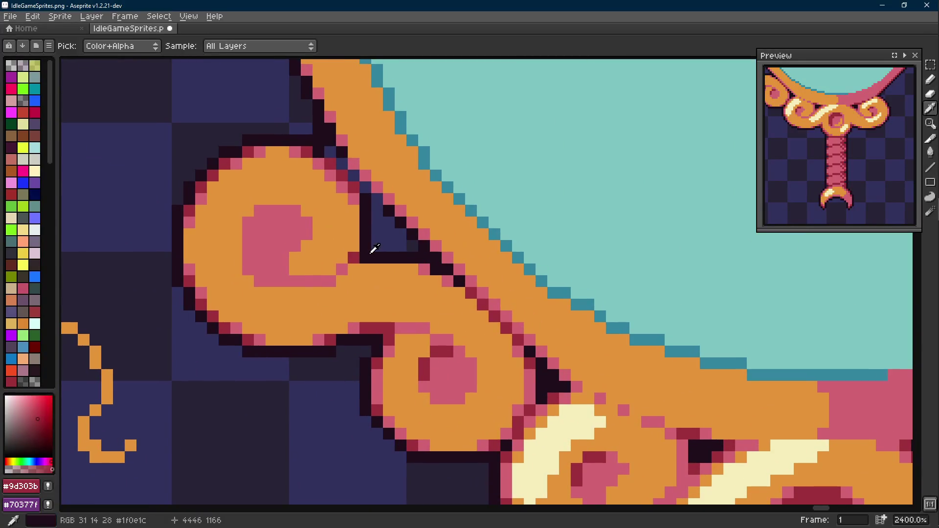
{"action": "left_click", "coordinate": [361, 250], "text": "alt"}
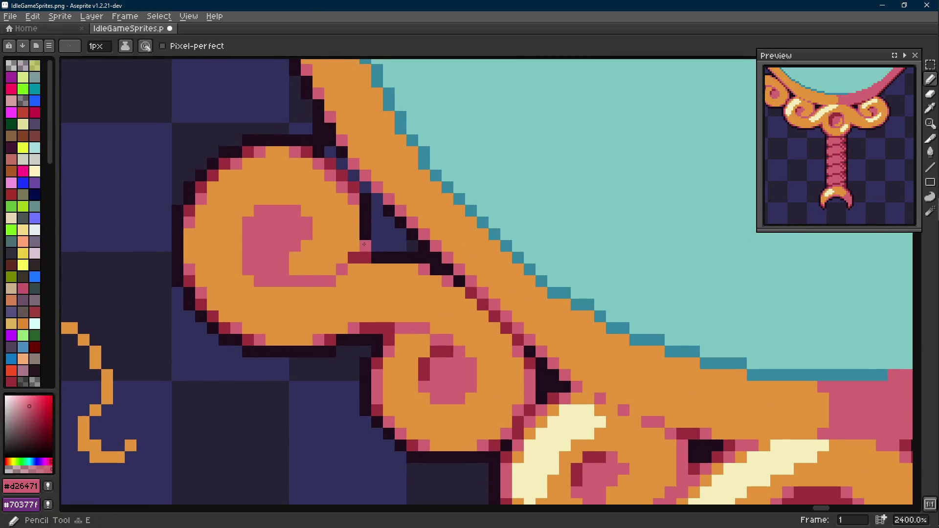
{"action": "left_click", "coordinate": [364, 257]}
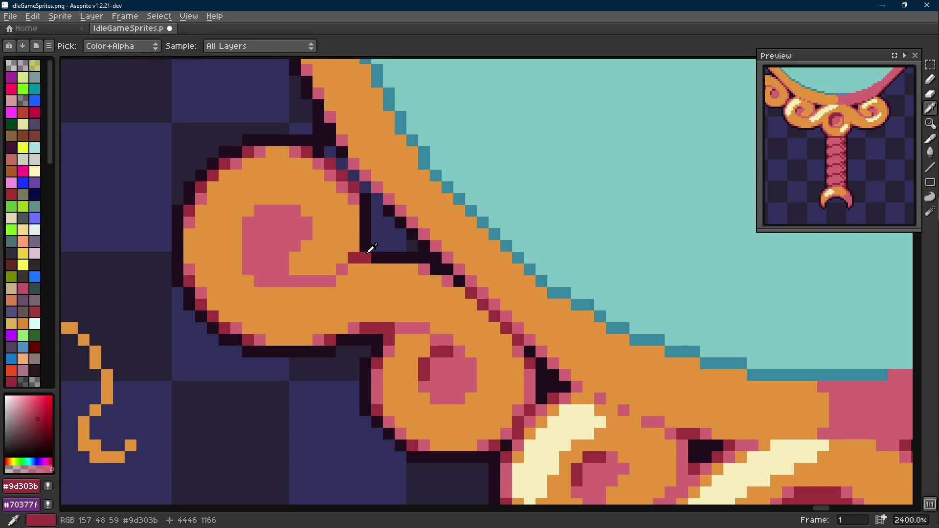
{"action": "left_click", "coordinate": [376, 257], "text": "alt"}
{"action": "scroll", "coordinate": [376, 257], "scroll_direction": "down", "scroll_amount": 2}
{"action": "scroll", "coordinate": [376, 256], "scroll_direction": "down", "scroll_amount": 1}
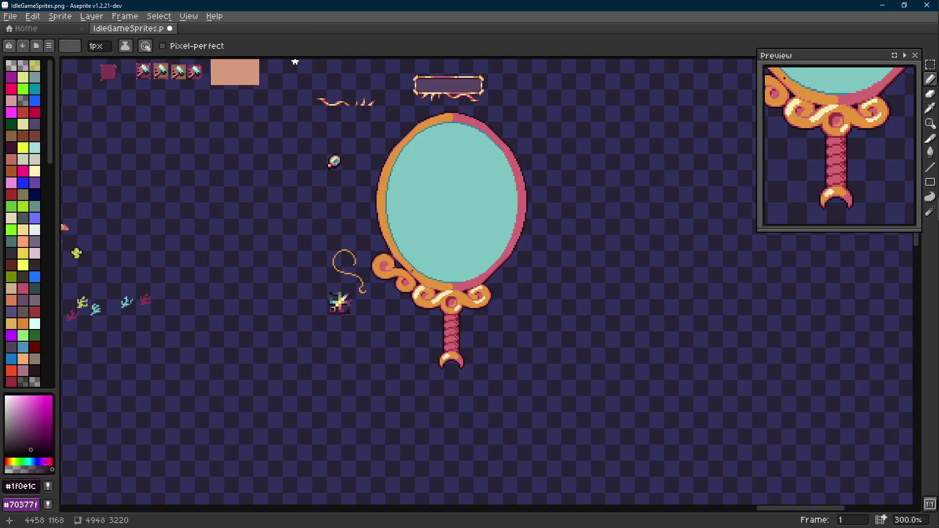
{"action": "scroll", "coordinate": [410, 272], "scroll_direction": "up", "scroll_amount": 3}
{"action": "scroll", "coordinate": [407, 272], "scroll_direction": "down", "scroll_amount": 3}
{"action": "scroll", "coordinate": [404, 274], "scroll_direction": "up", "scroll_amount": 1}
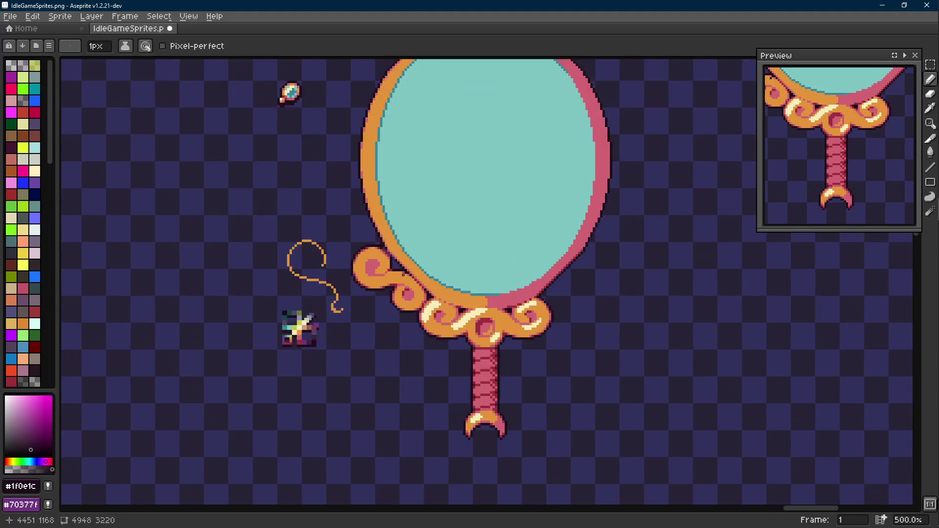
{"action": "scroll", "coordinate": [404, 273], "scroll_direction": "up", "scroll_amount": 3}
{"action": "left_click", "coordinate": [407, 274], "text": "alt"}
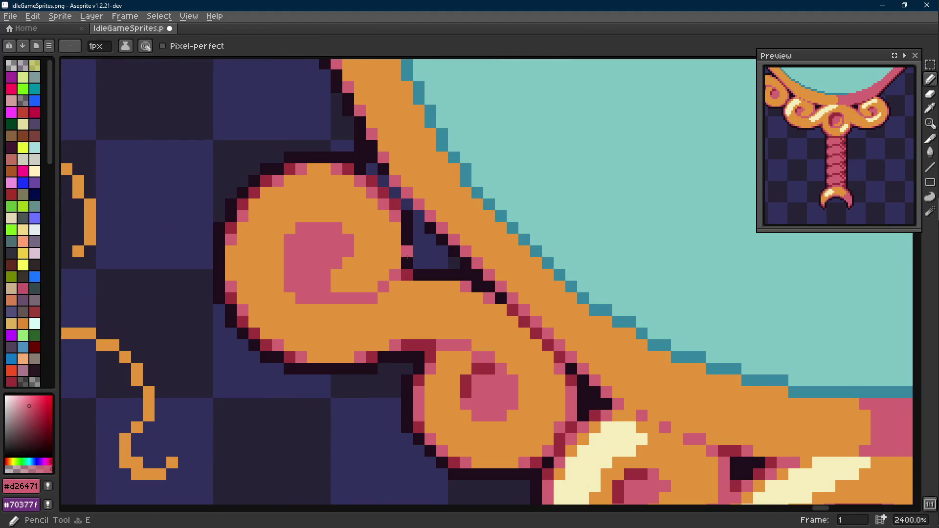
{"action": "left_click", "coordinate": [410, 250], "text": "alt"}
{"action": "left_click", "coordinate": [419, 275]}
{"action": "left_click", "coordinate": [419, 251], "text": "alt"}
{"action": "left_click", "coordinate": [419, 252]}
{"action": "left_click", "coordinate": [431, 263]}
{"action": "scroll", "coordinate": [431, 264], "scroll_direction": "down", "scroll_amount": 4}
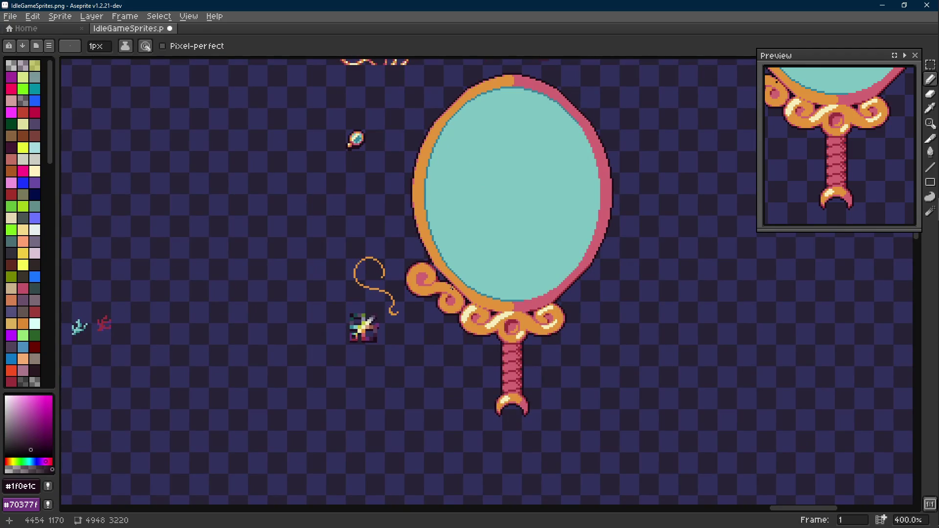
{"action": "scroll", "coordinate": [452, 285], "scroll_direction": "up", "scroll_amount": 3}
Undo one stroke and add dark outline pixels along the curl's diagonal edge.
{"action": "key", "text": "ctrl+z"}
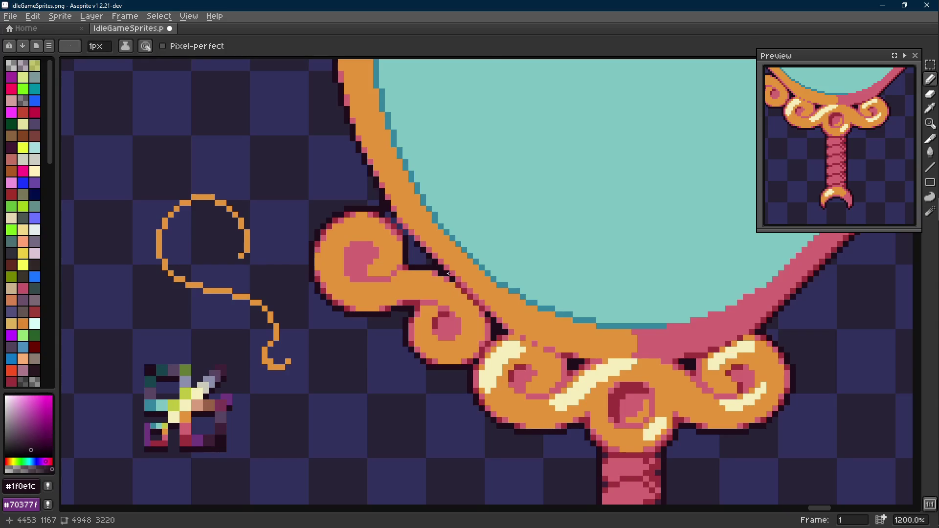
{"action": "scroll", "coordinate": [451, 285], "scroll_direction": "up", "scroll_amount": 4}
{"action": "left_click", "coordinate": [411, 199]}
{"action": "left_click", "coordinate": [376, 164]}
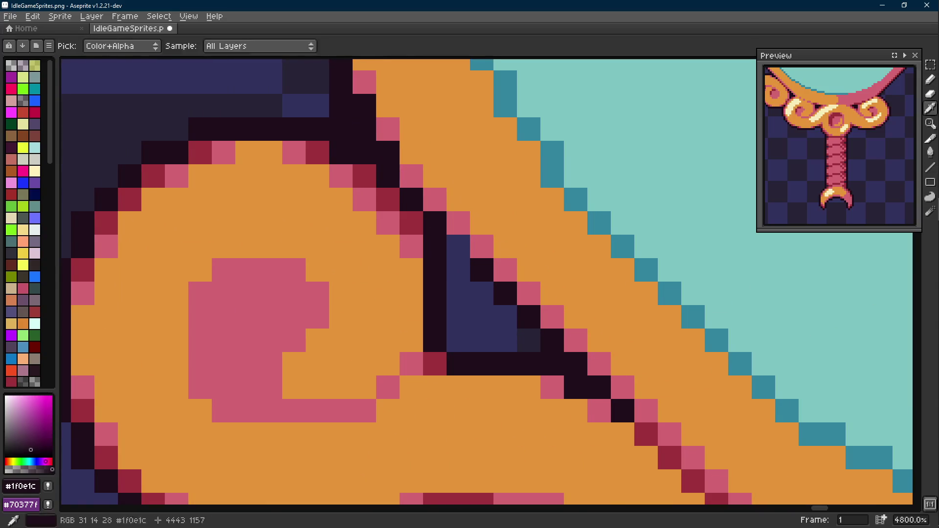
{"action": "scroll", "coordinate": [372, 154], "scroll_direction": "down", "scroll_amount": 5}
{"action": "scroll", "coordinate": [363, 175], "scroll_direction": "up", "scroll_amount": 3}
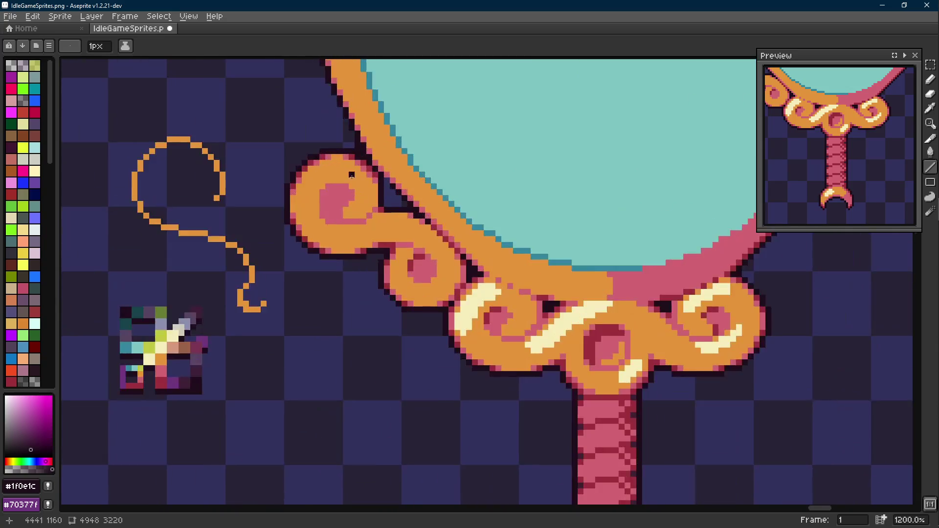
{"action": "scroll", "coordinate": [363, 174], "scroll_direction": "up", "scroll_amount": 1}
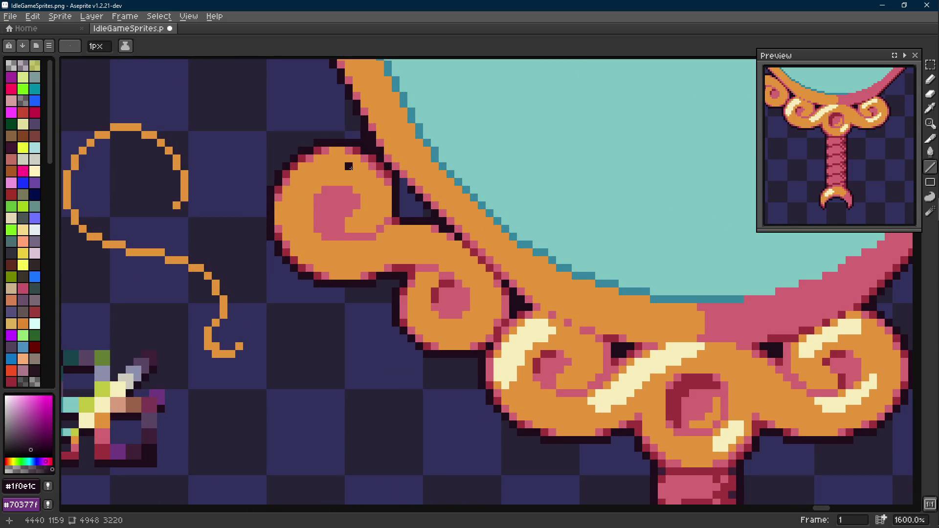
{"action": "scroll", "coordinate": [348, 166], "scroll_direction": "up", "scroll_amount": 1}
{"action": "key", "text": "m"}
Select an L-shaped top part of the curl, shift it and drop it in place.
{"action": "left_click_drag", "start_coordinate": [329, 126], "coordinate": [366, 197]}
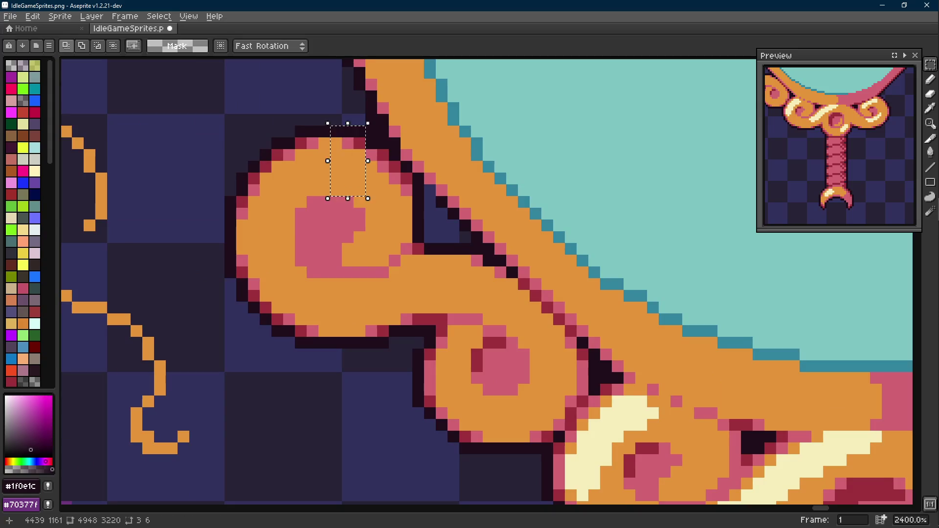
{"action": "mouse_move", "coordinate": [360, 154]}
{"action": "left_mouse_down"}
{"action": "mouse_move", "coordinate": [402, 210]}
{"action": "mouse_move", "coordinate": [415, 246]}
{"action": "mouse_move", "coordinate": [405, 226]}
{"action": "left_mouse_up"}
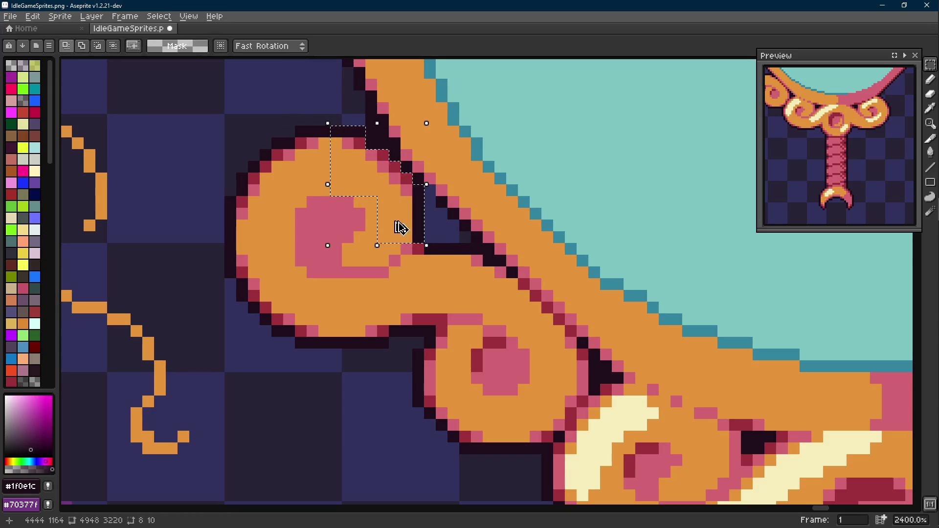
{"action": "key", "text": "ctrl+d"}
{"action": "key", "text": "b"}
{"action": "left_click", "coordinate": [418, 239], "text": "alt"}
{"action": "scroll", "coordinate": [419, 238], "scroll_direction": "down", "scroll_amount": 2}
{"action": "scroll", "coordinate": [419, 239], "scroll_direction": "down", "scroll_amount": 4}
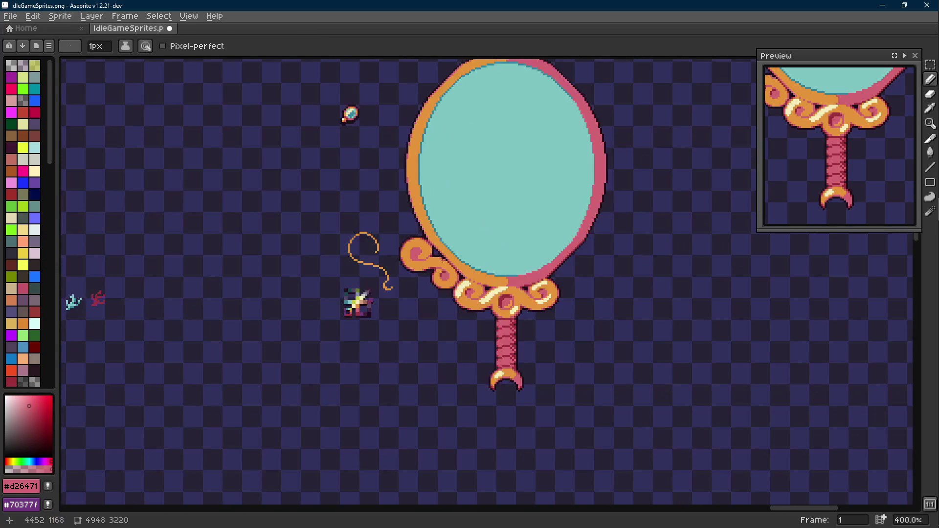
{"action": "scroll", "coordinate": [418, 238], "scroll_direction": "down", "scroll_amount": 1}
{"action": "scroll", "coordinate": [424, 245], "scroll_direction": "up", "scroll_amount": 6}
{"action": "scroll", "coordinate": [423, 245], "scroll_direction": "up", "scroll_amount": 1}
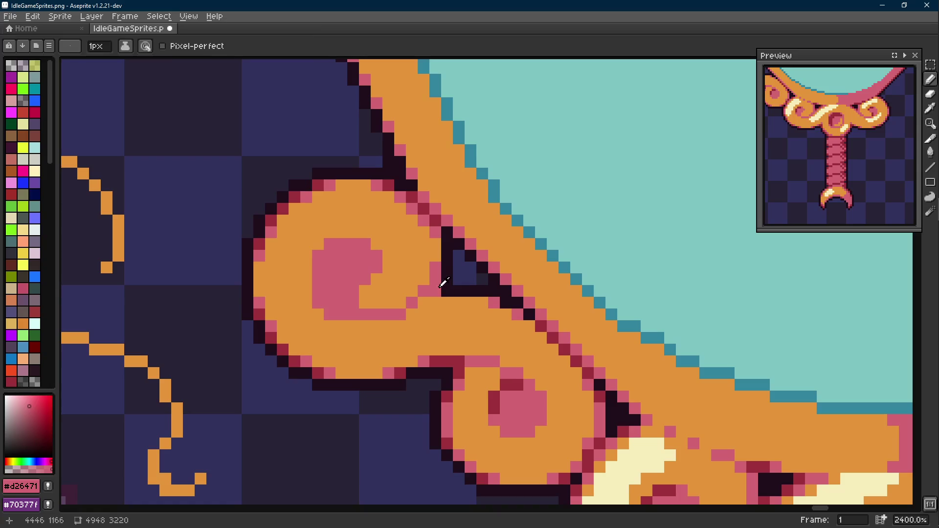
{"action": "scroll", "coordinate": [470, 278], "scroll_direction": "down", "scroll_amount": 2}
{"action": "scroll", "coordinate": [470, 279], "scroll_direction": "down", "scroll_amount": 4}
{"action": "scroll", "coordinate": [470, 280], "scroll_direction": "up", "scroll_amount": 1}
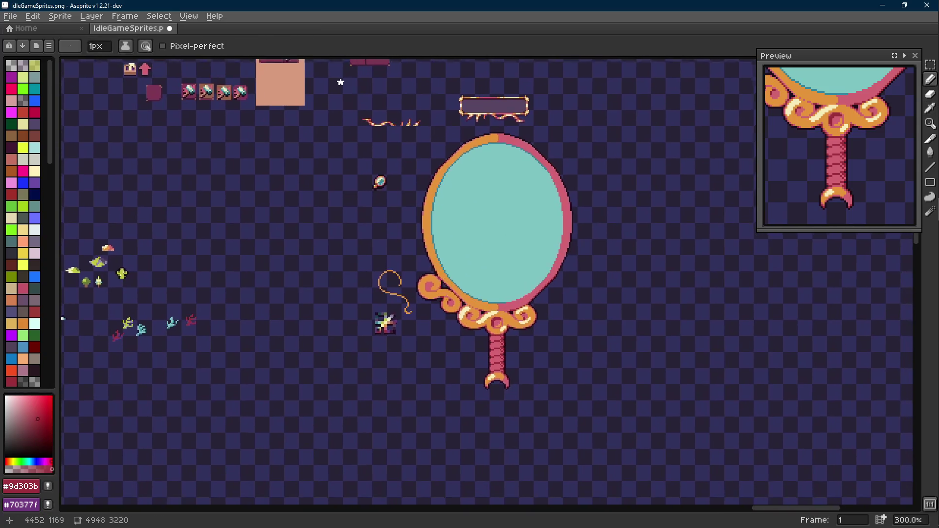
Close gaps in the spiral's pink line with pink pixels on its interior and left side.
{"action": "left_click_drag", "start_coordinate": [470, 279], "coordinate": [465, 268]}
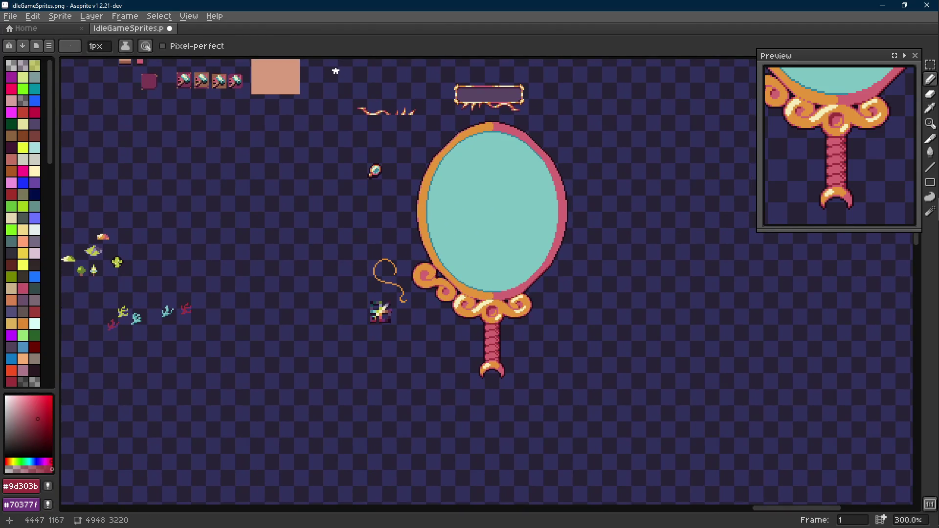
{"action": "scroll", "coordinate": [426, 279], "scroll_direction": "up", "scroll_amount": 4}
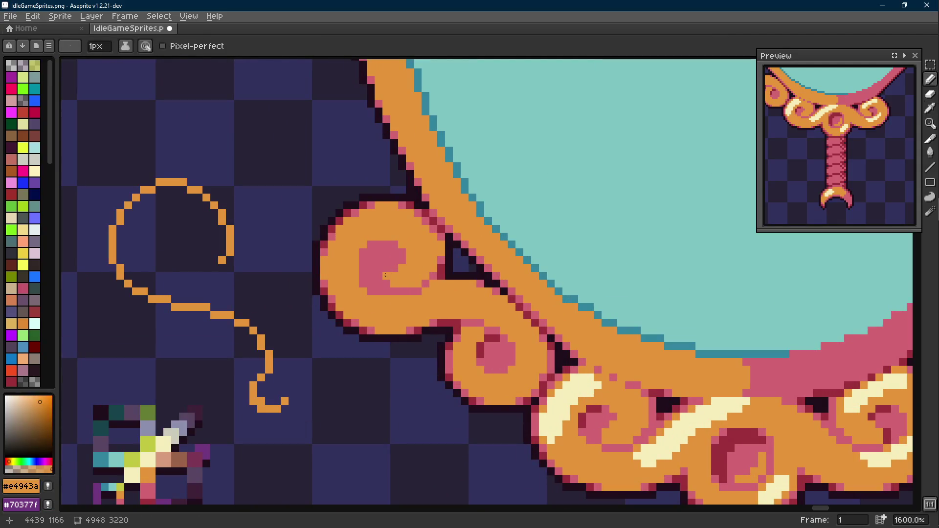
{"action": "left_click_drag", "start_coordinate": [389, 287], "coordinate": [370, 285]}
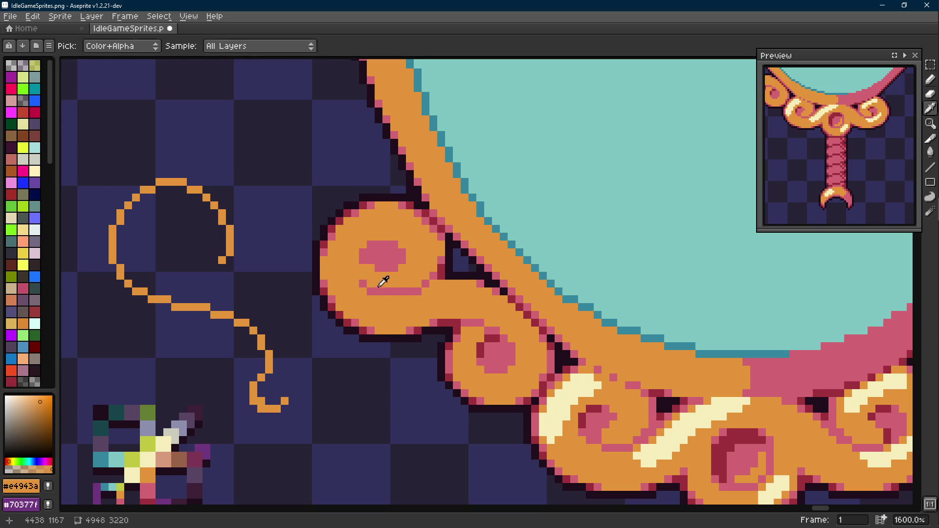
{"action": "left_click", "coordinate": [382, 285], "text": "alt"}
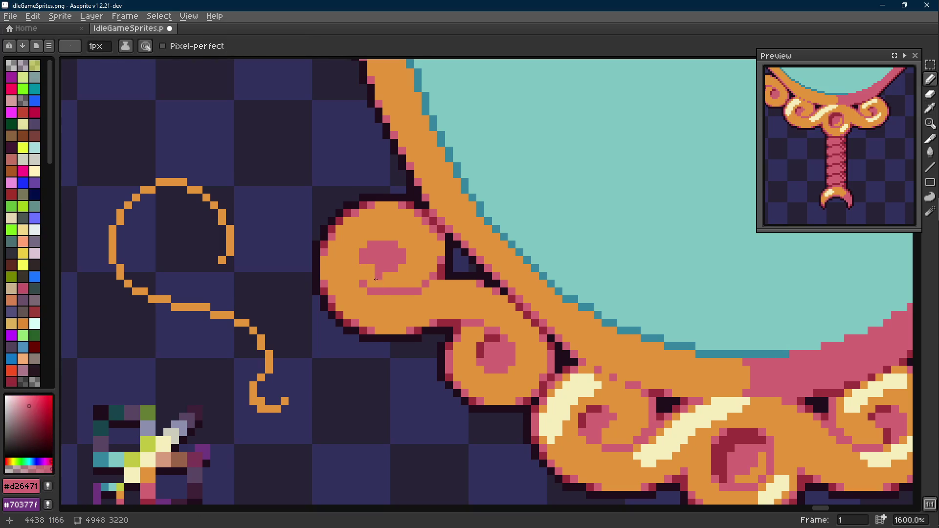
{"action": "left_click", "coordinate": [363, 272]}
{"action": "left_click", "coordinate": [372, 280], "text": "alt"}
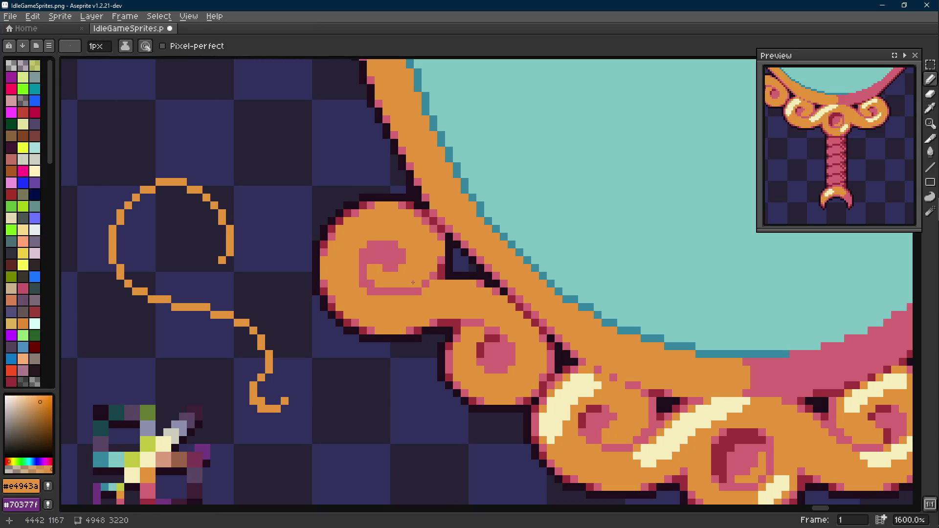
{"action": "scroll", "coordinate": [372, 280], "scroll_direction": "down", "scroll_amount": 5}
{"action": "scroll", "coordinate": [417, 287], "scroll_direction": "up", "scroll_amount": 2}
{"action": "scroll", "coordinate": [416, 286], "scroll_direction": "up", "scroll_amount": 2}
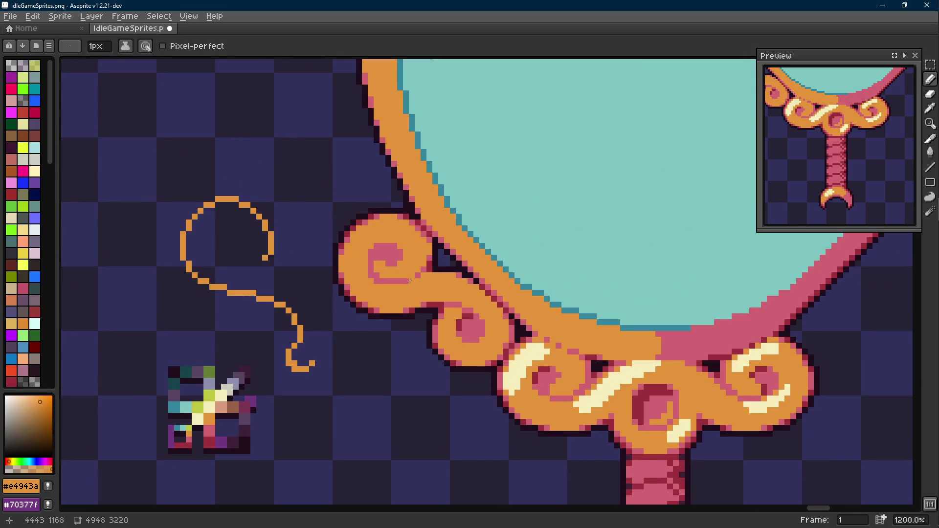
{"action": "key", "text": "m"}
Reposition the left spiral curl slightly and add pink pixels to its inner curl.
{"action": "left_click_drag", "start_coordinate": [388, 200], "coordinate": [336, 357]}
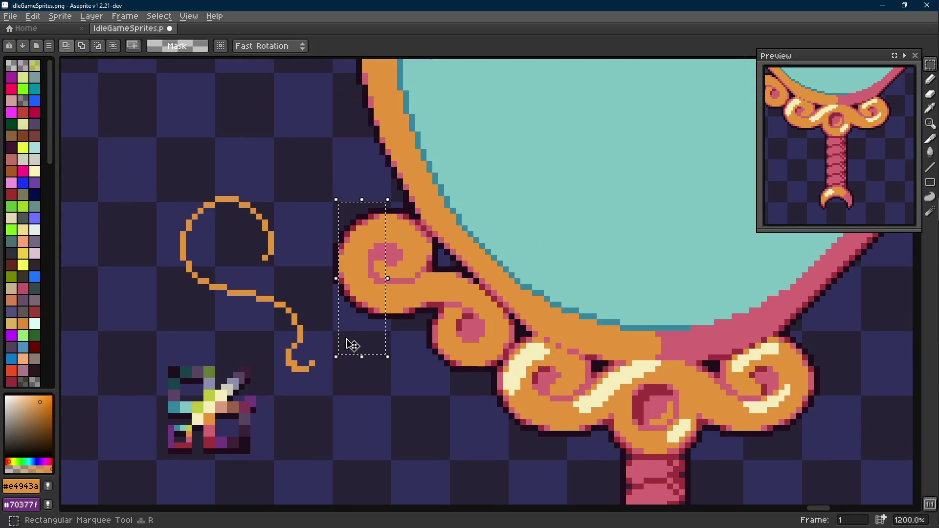
{"action": "left_click_drag", "start_coordinate": [359, 294], "coordinate": [364, 309]}
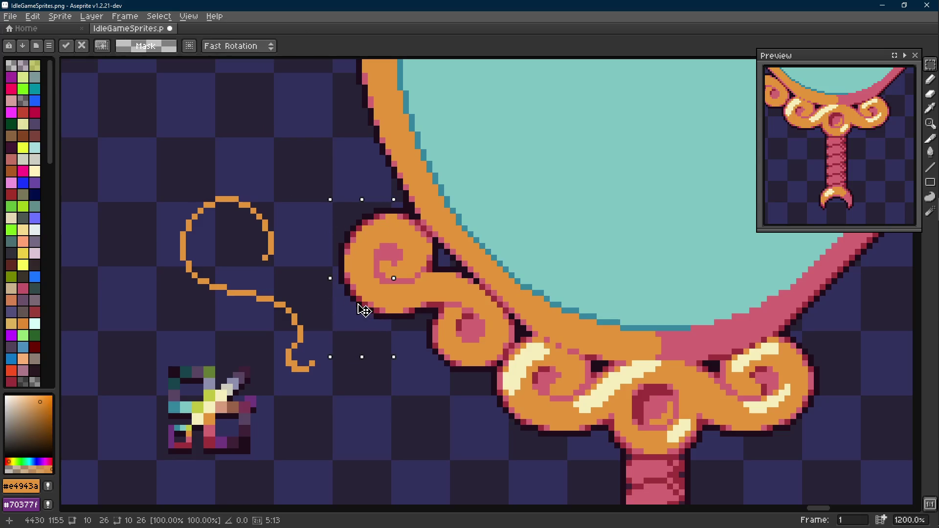
{"action": "key", "text": "ctrl+d"}
{"action": "left_click", "coordinate": [406, 256], "text": "alt"}
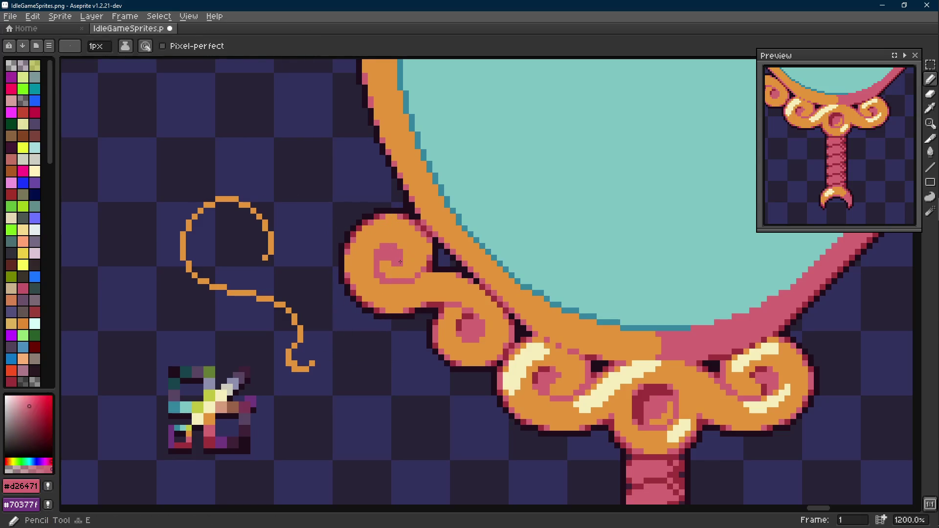
{"action": "scroll", "coordinate": [417, 259], "scroll_direction": "up", "scroll_amount": 1}
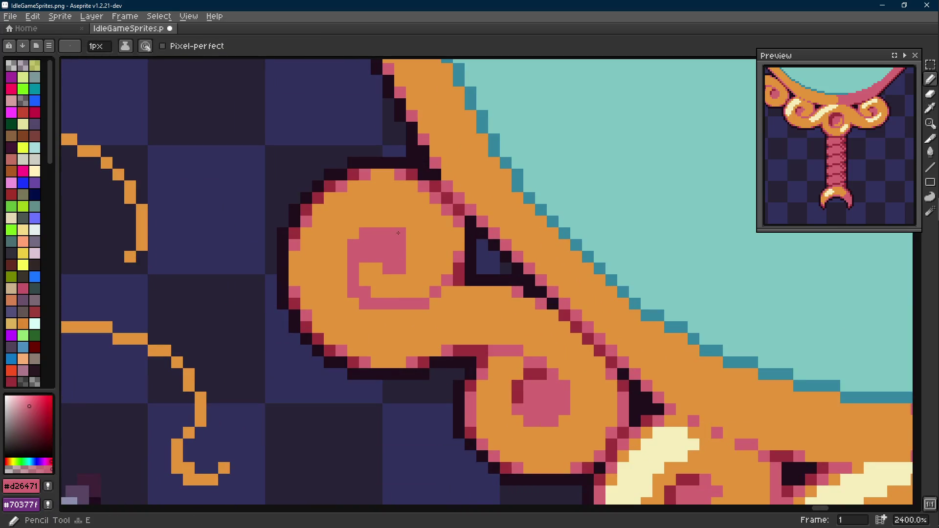
{"action": "left_click_drag", "start_coordinate": [411, 245], "coordinate": [413, 258]}
{"action": "scroll", "coordinate": [413, 258], "scroll_direction": "down", "scroll_amount": 3}
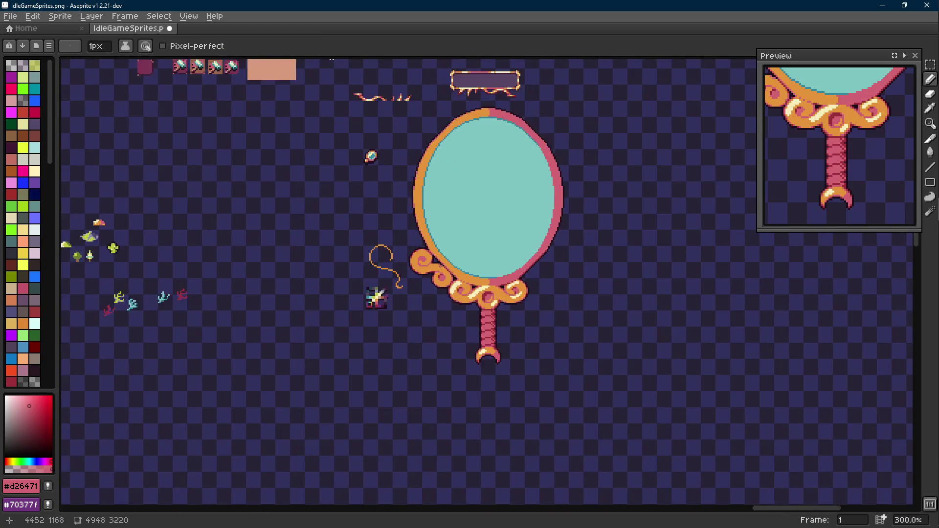
{"action": "scroll", "coordinate": [445, 262], "scroll_direction": "up", "scroll_amount": 2}
{"action": "scroll", "coordinate": [426, 265], "scroll_direction": "up", "scroll_amount": 1}
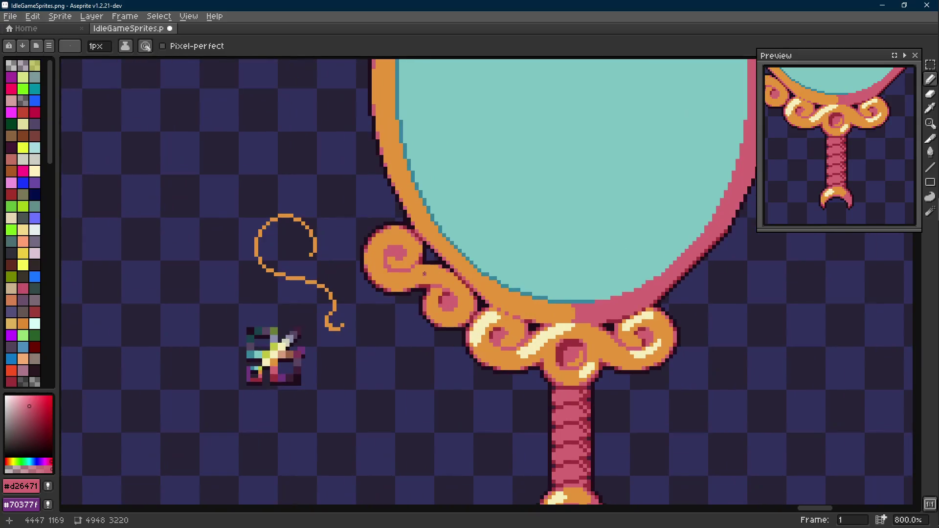
{"action": "scroll", "coordinate": [411, 266], "scroll_direction": "up", "scroll_amount": 1}
Try painting part of the pink curl orange, then undo the repaint.
{"action": "left_click", "coordinate": [397, 267], "text": "alt"}
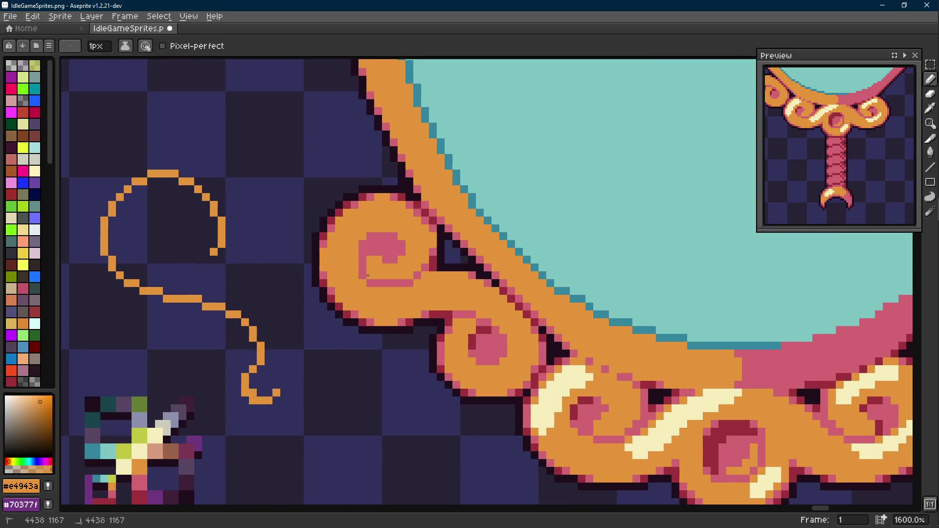
{"action": "left_click_drag", "start_coordinate": [363, 263], "coordinate": [373, 252]}
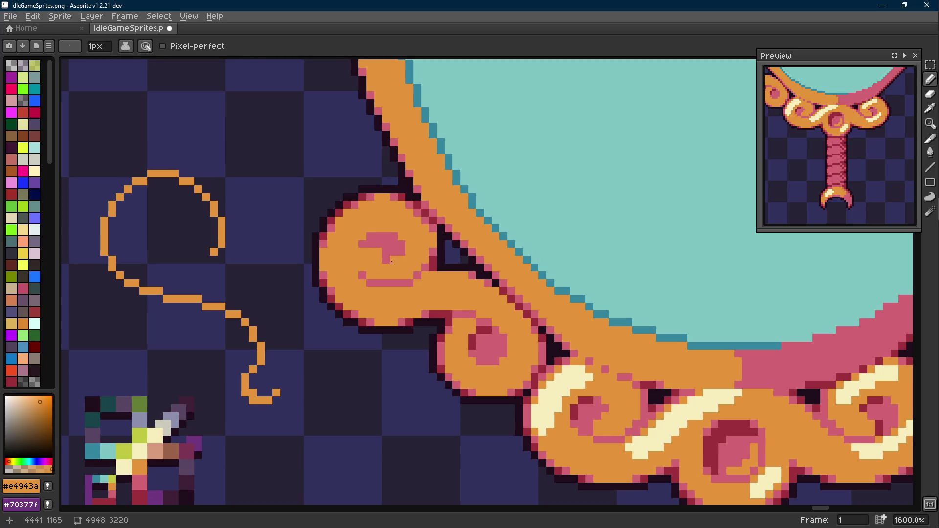
{"action": "scroll", "coordinate": [372, 251], "scroll_direction": "down", "scroll_amount": 4}
{"action": "key", "text": "v"}
{"action": "key", "text": "ctrl+z"}
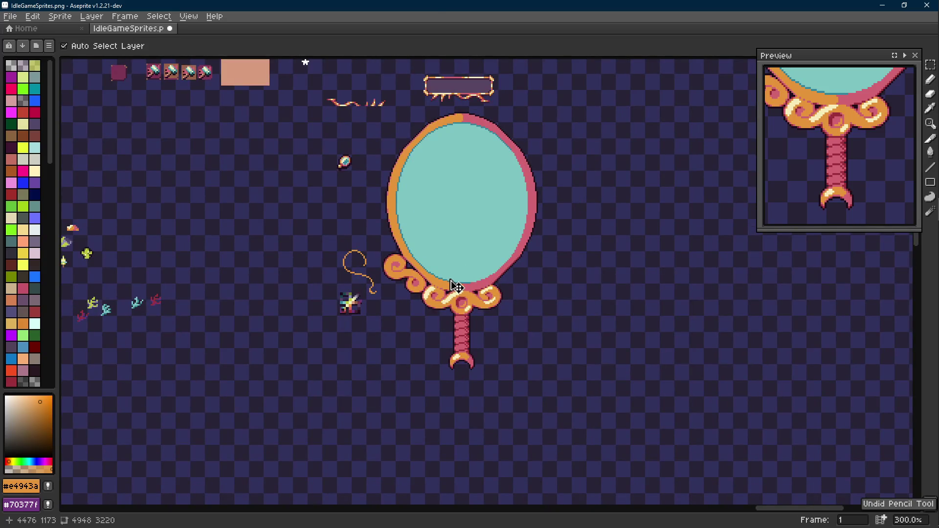
{"action": "scroll", "coordinate": [454, 286], "scroll_direction": "up", "scroll_amount": 4}
{"action": "key", "text": "alt"}
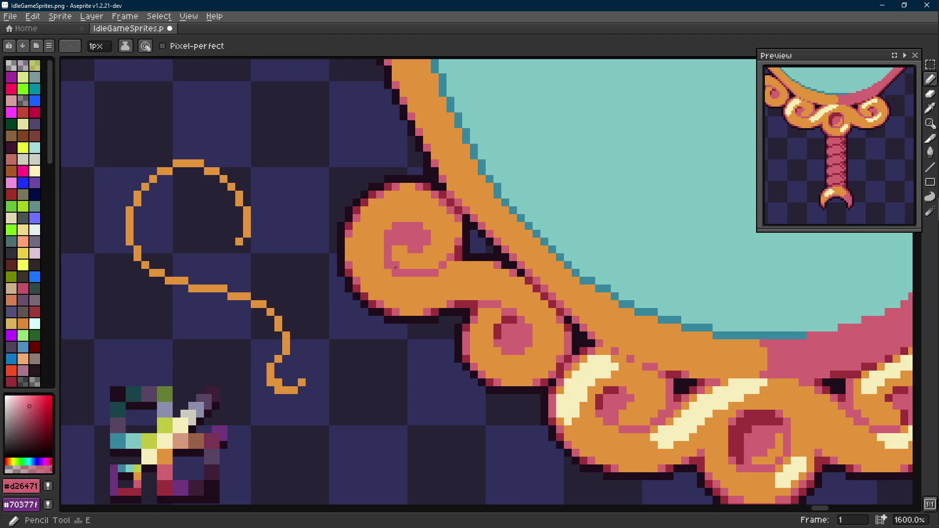
{"action": "scroll", "coordinate": [402, 270], "scroll_direction": "down", "scroll_amount": 2}
{"action": "scroll", "coordinate": [429, 284], "scroll_direction": "down", "scroll_amount": 1}
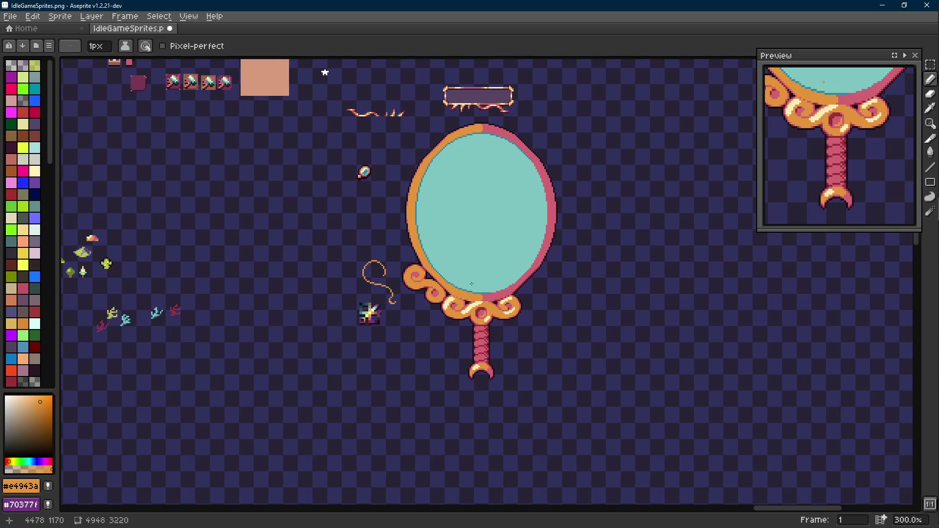
{"action": "scroll", "coordinate": [486, 288], "scroll_direction": "up", "scroll_amount": 3}
Paint a 2px cream highlight along the scroll's upper edge.
{"action": "left_click", "coordinate": [332, 205], "text": "alt"}
{"action": "scroll", "coordinate": [331, 204], "scroll_direction": "up", "scroll_amount": 2}
{"action": "key", "text": "plus"}
{"action": "mouse_move", "coordinate": [337, 198]}
{"action": "left_mouse_down"}
{"action": "mouse_move", "coordinate": [297, 213]}
{"action": "mouse_move", "coordinate": [272, 249]}
{"action": "left_mouse_up"}
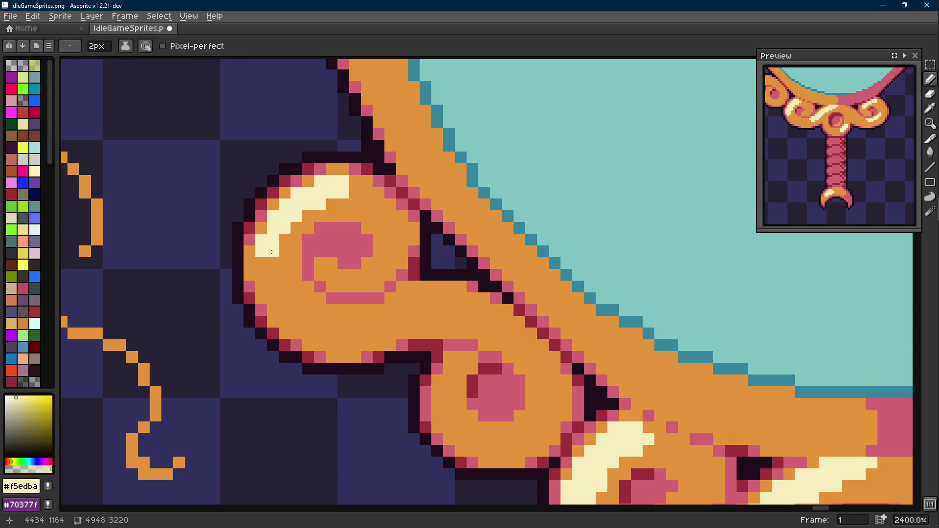
{"action": "scroll", "coordinate": [301, 242], "scroll_direction": "down", "scroll_amount": 2}
{"action": "scroll", "coordinate": [308, 238], "scroll_direction": "up", "scroll_amount": 1}
Return to the Pencil after the cream highlight on the left scroll.
{"action": "key", "text": "i"}
{"action": "key", "text": "b"}
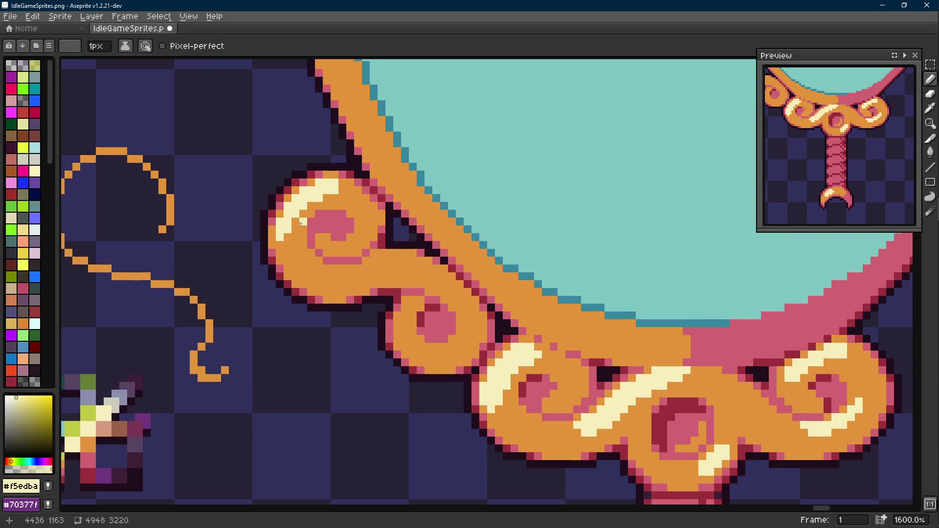
{"action": "scroll", "coordinate": [293, 229], "scroll_direction": "down", "scroll_amount": 3}
{"action": "scroll", "coordinate": [301, 147], "scroll_direction": "down", "scroll_amount": 2}
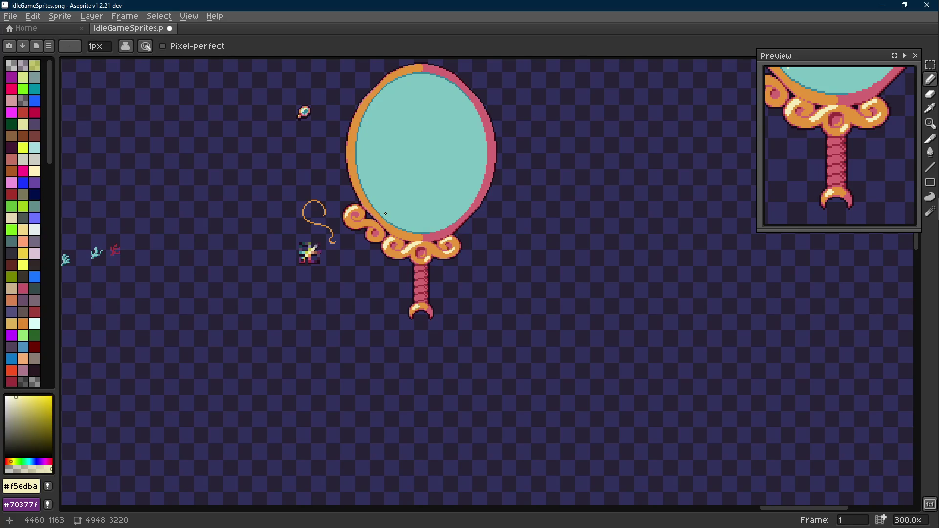
{"action": "scroll", "coordinate": [385, 212], "scroll_direction": "up", "scroll_amount": 3}
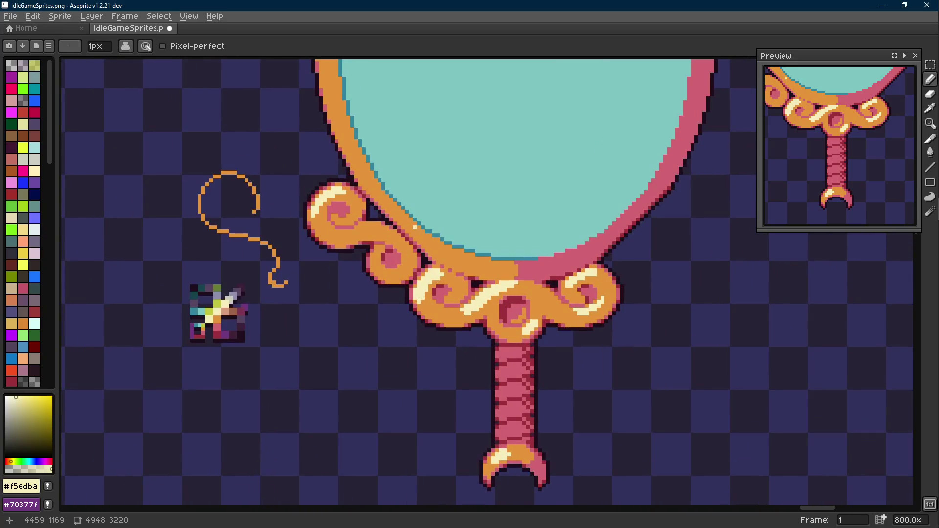
{"action": "scroll", "coordinate": [415, 230], "scroll_direction": "up", "scroll_amount": 2}
Fill the blue gap beside the scroll with the dark outline colour using the bucket.
{"action": "key", "text": "alt"}
{"action": "left_click", "coordinate": [417, 224]}
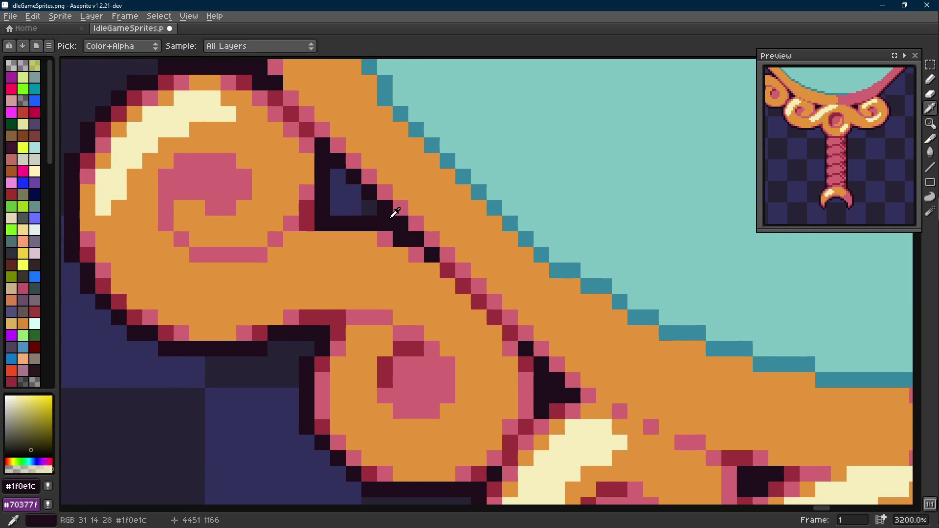
{"action": "key", "text": "g"}
{"action": "left_click", "coordinate": [348, 193]}
{"action": "key", "text": "b"}
Touch up edge pixels by the curl in dark red and pink, undoing one.
{"action": "left_click", "coordinate": [376, 250]}
{"action": "left_click", "coordinate": [328, 234]}
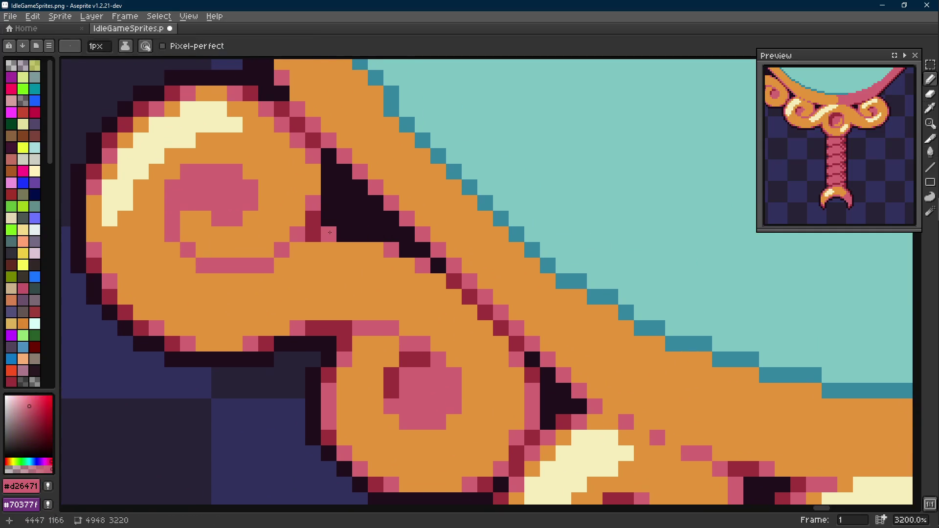
{"action": "key", "text": "alt"}
{"action": "left_click", "coordinate": [308, 234]}
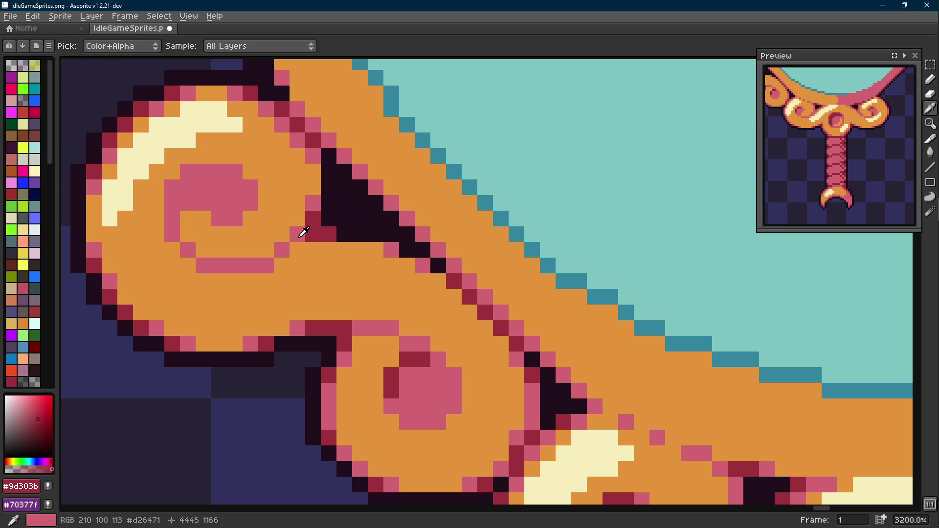
{"action": "key", "text": "alt"}
{"action": "left_click", "coordinate": [348, 327]}
{"action": "left_click", "coordinate": [343, 219]}
{"action": "key", "text": "ctrl+z"}
{"action": "scroll", "coordinate": [309, 304], "scroll_direction": "down", "scroll_amount": 3}
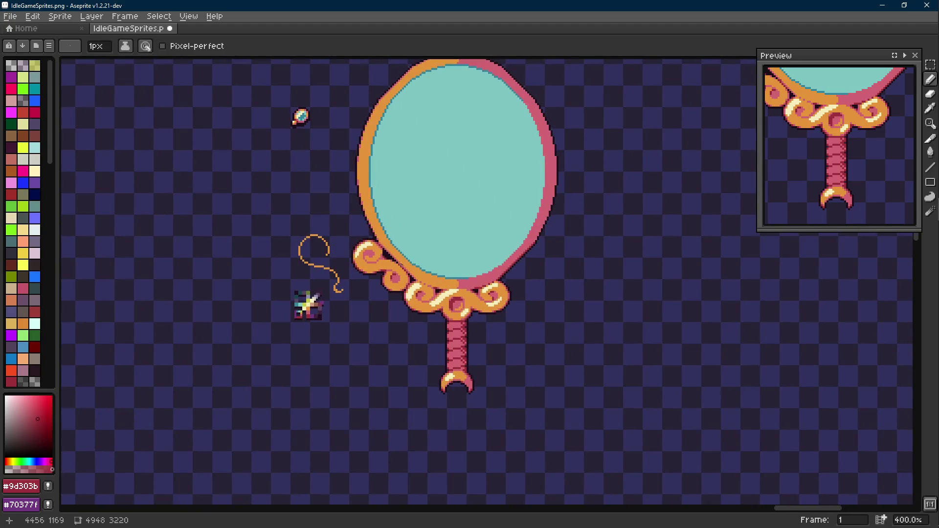
{"action": "scroll", "coordinate": [309, 304], "scroll_direction": "up", "scroll_amount": 3}
Sample pink and orange and paint an orange pixel on the scroll.
{"action": "key", "text": "alt"}
{"action": "left_click", "coordinate": [350, 248]}
{"action": "key", "text": "alt"}
{"action": "scroll", "coordinate": [350, 249], "scroll_direction": "down", "scroll_amount": 4}
{"action": "scroll", "coordinate": [373, 245], "scroll_direction": "up", "scroll_amount": 3}
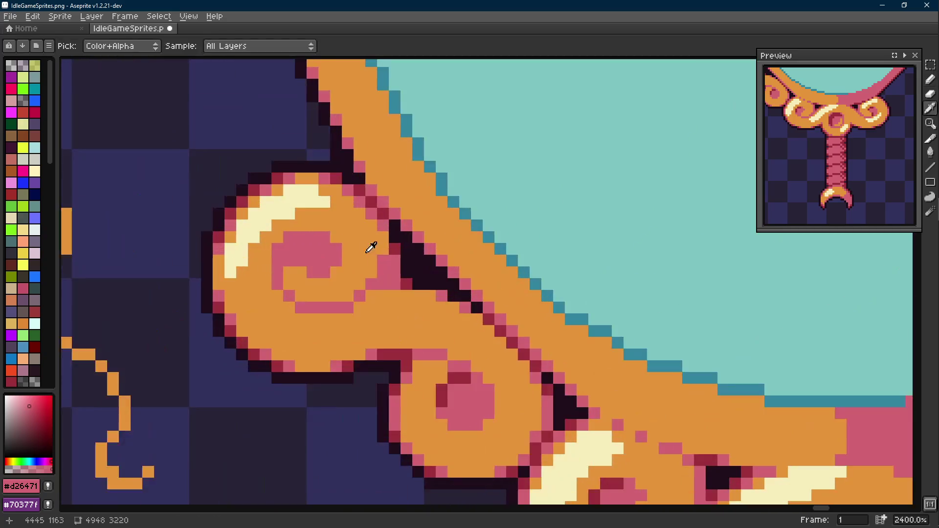
{"action": "left_click", "coordinate": [373, 245], "text": "alt"}
{"action": "left_click", "coordinate": [373, 283]}
{"action": "scroll", "coordinate": [381, 284], "scroll_direction": "down", "scroll_amount": 1}
{"action": "scroll", "coordinate": [393, 289], "scroll_direction": "up", "scroll_amount": 1}
{"action": "key", "text": "alt"}
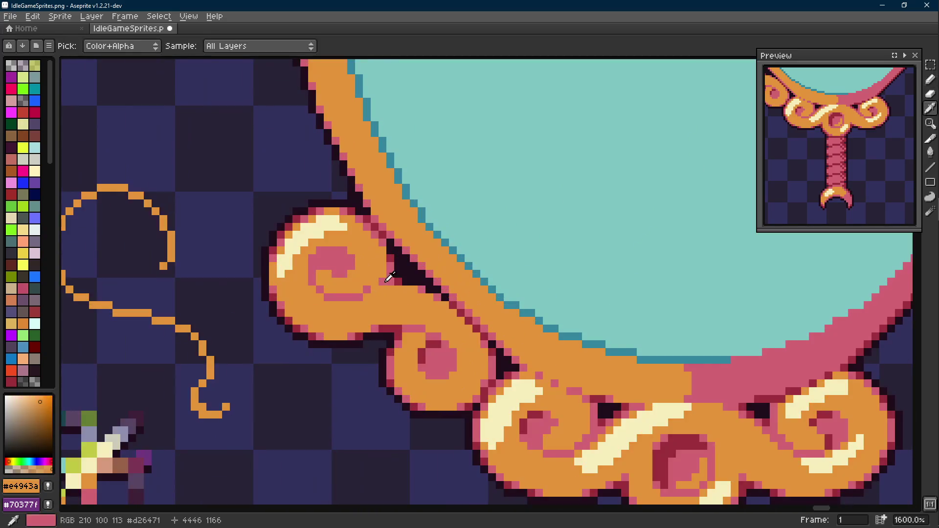
{"action": "key", "text": "alt"}
{"action": "key", "text": "alt"}
{"action": "left_click", "coordinate": [378, 286], "text": "alt"}
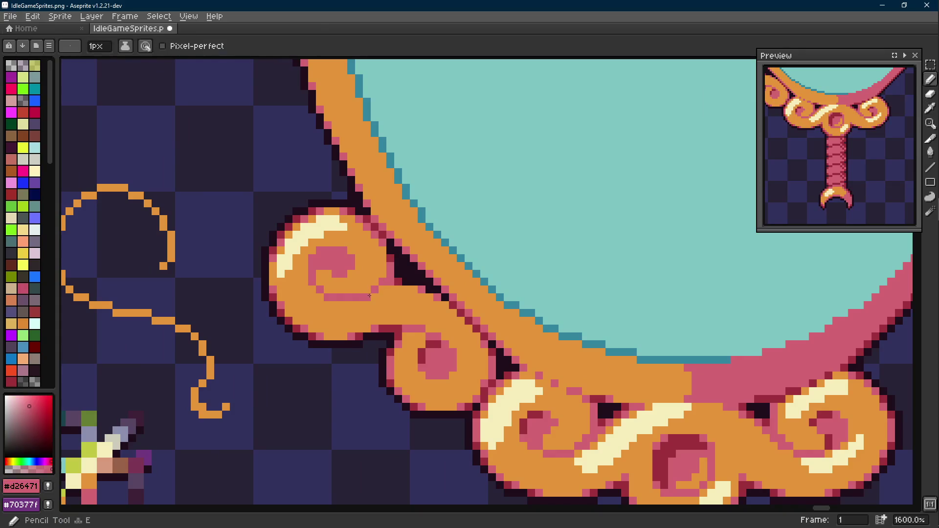
{"action": "scroll", "coordinate": [397, 297], "scroll_direction": "down", "scroll_amount": 3}
{"action": "scroll", "coordinate": [396, 298], "scroll_direction": "up", "scroll_amount": 1}
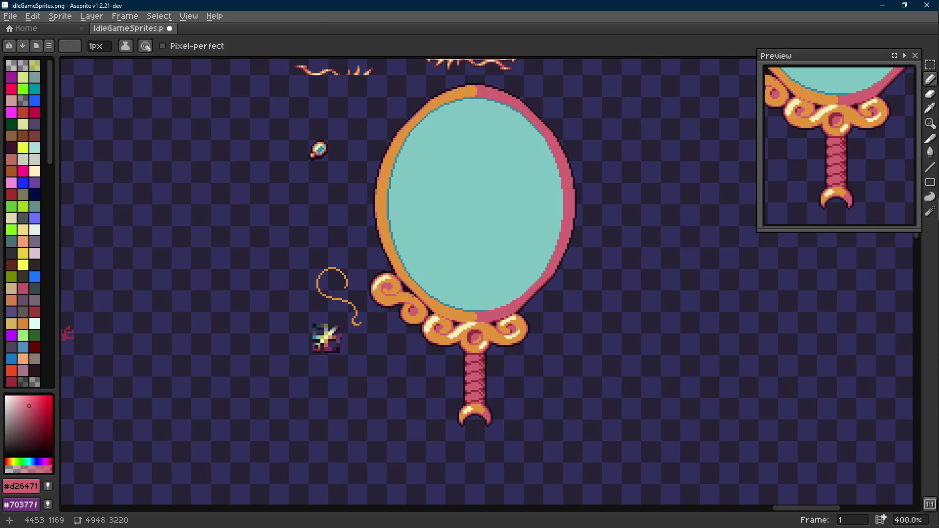
{"action": "scroll", "coordinate": [396, 297], "scroll_direction": "down", "scroll_amount": 1}
{"action": "scroll", "coordinate": [396, 298], "scroll_direction": "down", "scroll_amount": 1}
{"action": "scroll", "coordinate": [396, 297], "scroll_direction": "up", "scroll_amount": 2}
{"action": "scroll", "coordinate": [396, 297], "scroll_direction": "up", "scroll_amount": 4}
{"action": "scroll", "coordinate": [396, 297], "scroll_direction": "up", "scroll_amount": 2}
Sample the dark outline shade and recentre the view on the lower scrolls.
{"action": "left_click", "coordinate": [397, 298], "text": "alt"}
{"action": "left_click", "coordinate": [393, 242], "text": "alt"}
{"action": "scroll", "coordinate": [393, 242], "scroll_direction": "down", "scroll_amount": 3}
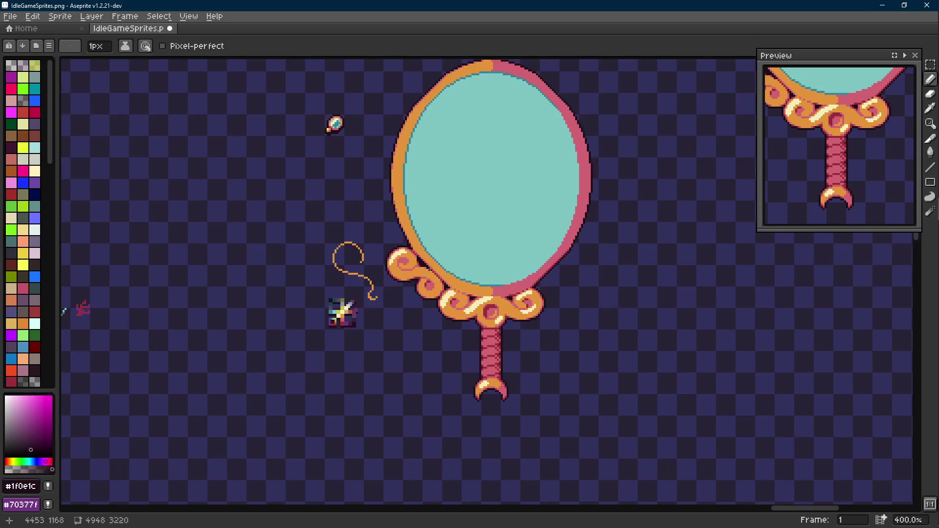
{"action": "scroll", "coordinate": [393, 242], "scroll_direction": "down", "scroll_amount": 1}
{"action": "left_click_drag", "start_coordinate": [477, 272], "coordinate": [467, 245]}
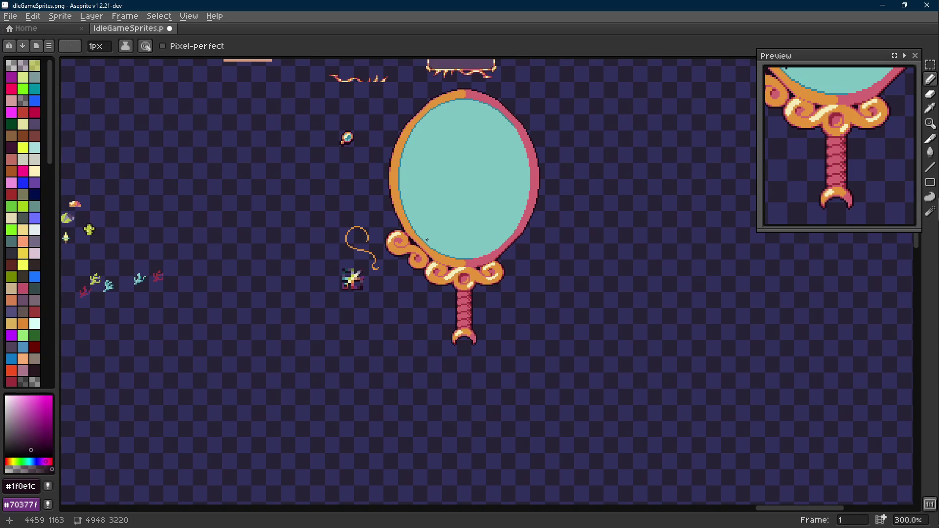
{"action": "scroll", "coordinate": [438, 241], "scroll_direction": "up", "scroll_amount": 2}
{"action": "left_click_drag", "start_coordinate": [413, 255], "coordinate": [406, 273]}
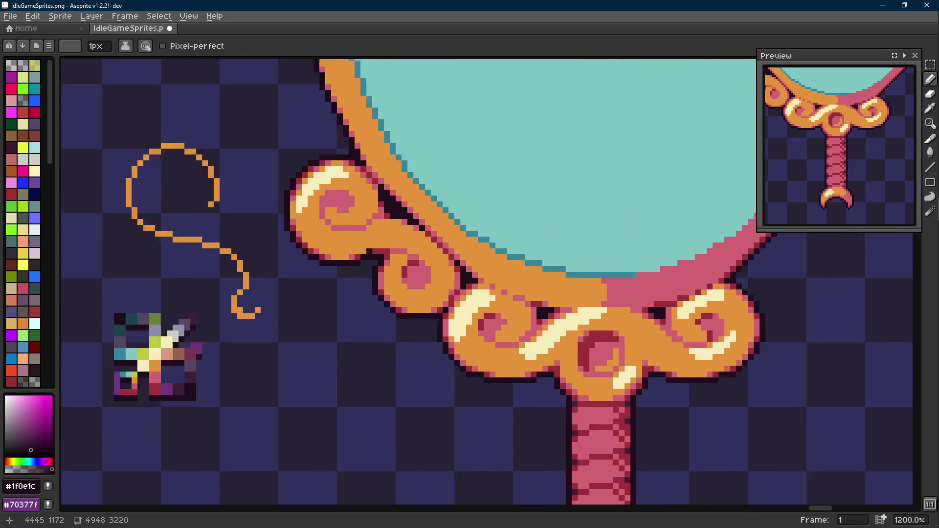
{"action": "scroll", "coordinate": [411, 271], "scroll_direction": "up", "scroll_amount": 1}
Paint a slim cream highlight stroke onto the small lower-left scroll.
{"action": "left_click", "coordinate": [465, 299], "text": "alt"}
{"action": "left_click_drag", "start_coordinate": [464, 299], "coordinate": [401, 279]}
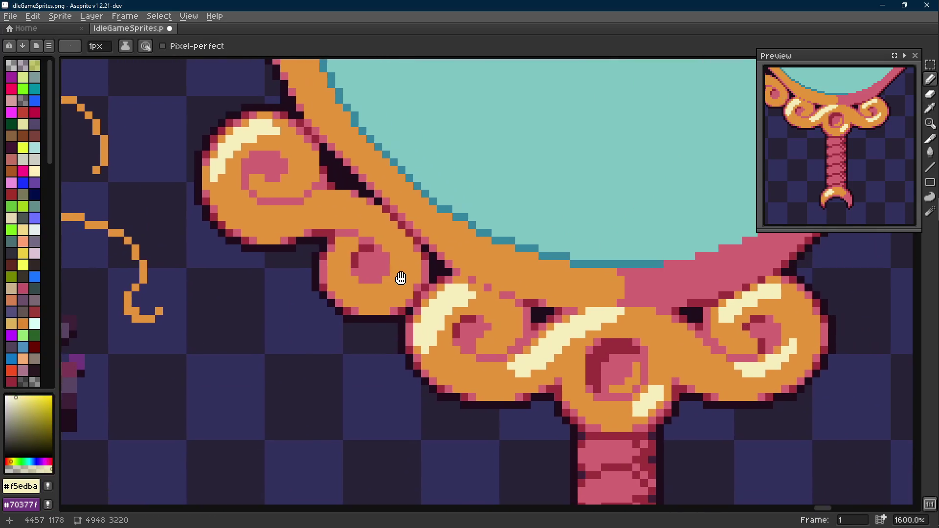
{"action": "scroll", "coordinate": [401, 280], "scroll_direction": "up", "scroll_amount": 1}
{"action": "left_click", "coordinate": [371, 293]}
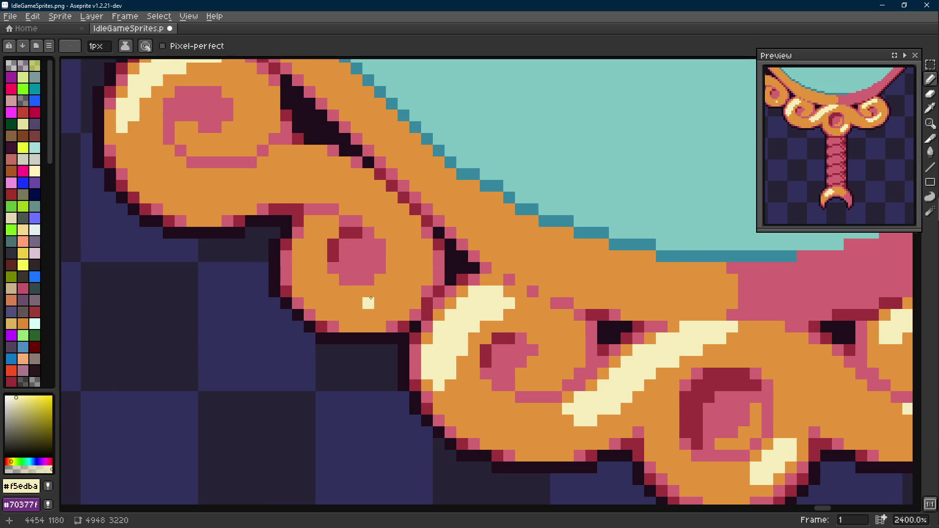
{"action": "mouse_move", "coordinate": [370, 302]}
{"action": "left_mouse_down"}
{"action": "mouse_move", "coordinate": [394, 319]}
{"action": "mouse_move", "coordinate": [411, 311]}
{"action": "left_mouse_up"}
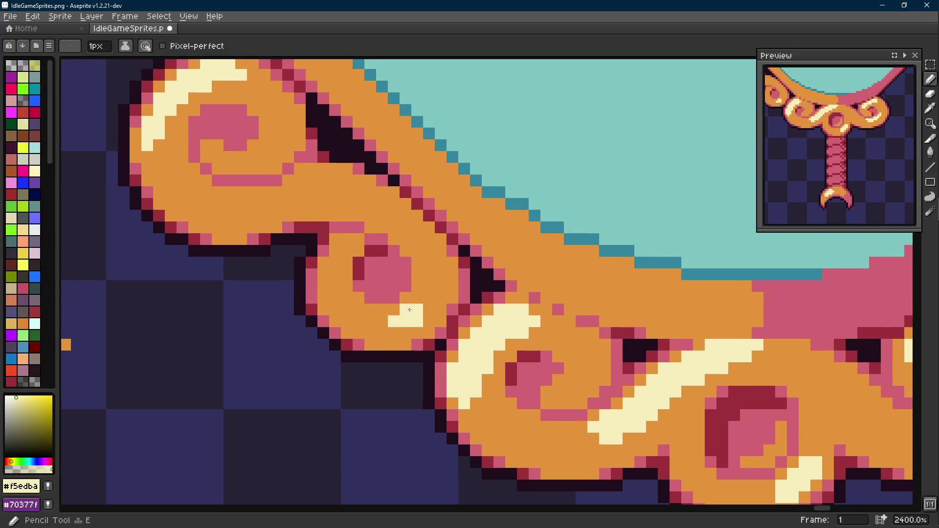
{"action": "key", "text": "Scroll_Lock"}
{"action": "left_click", "coordinate": [426, 298]}
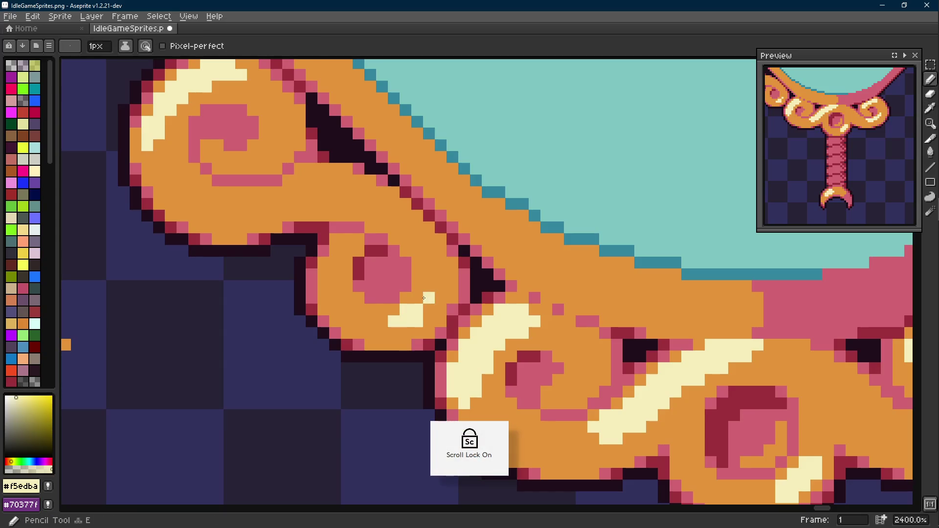
{"action": "left_click_drag", "start_coordinate": [427, 298], "coordinate": [430, 308]}
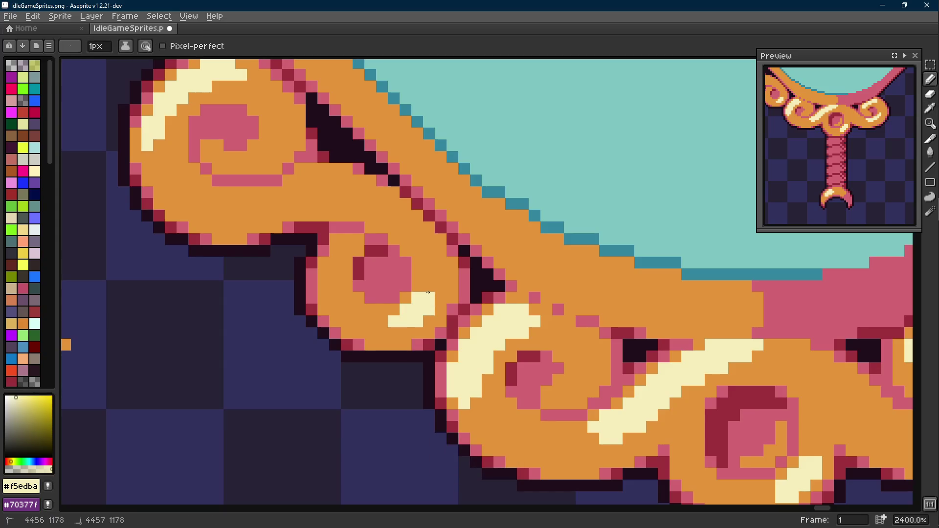
{"action": "scroll", "coordinate": [428, 293], "scroll_direction": "down", "scroll_amount": 3}
{"action": "scroll", "coordinate": [427, 293], "scroll_direction": "up", "scroll_amount": 2}
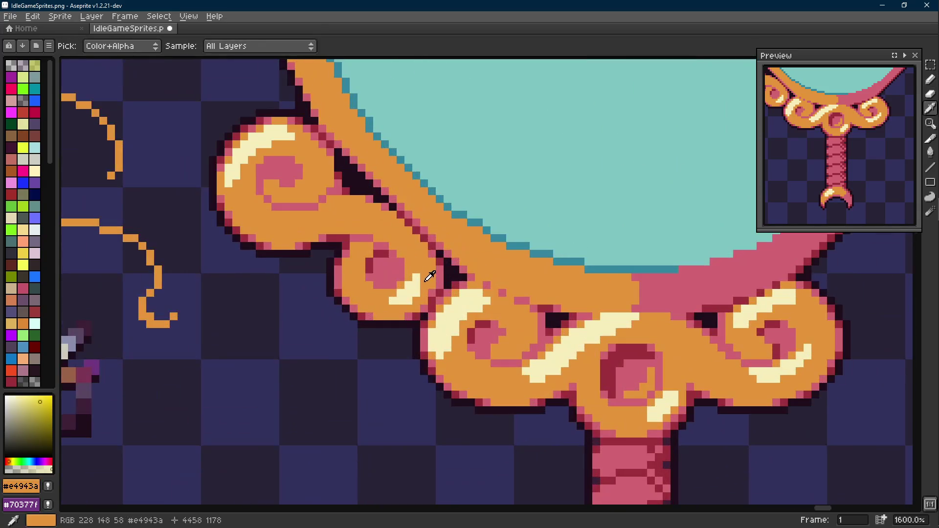
Add a cream pixel beside the highlight and resample orange and cream.
{"action": "left_click_drag", "start_coordinate": [417, 277], "coordinate": [422, 278]}
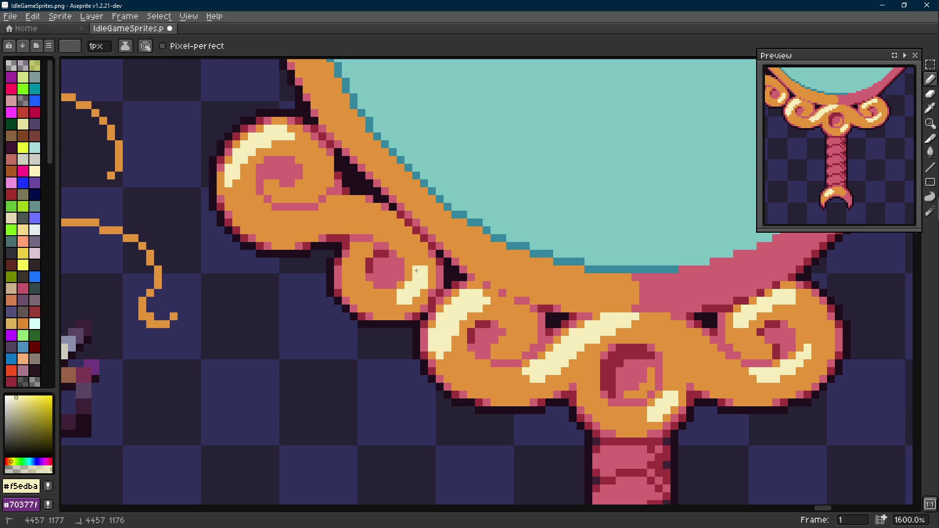
{"action": "scroll", "coordinate": [423, 281], "scroll_direction": "down", "scroll_amount": 2}
{"action": "scroll", "coordinate": [424, 280], "scroll_direction": "down", "scroll_amount": 1}
{"action": "scroll", "coordinate": [433, 287], "scroll_direction": "up", "scroll_amount": 2}
{"action": "scroll", "coordinate": [433, 286], "scroll_direction": "up", "scroll_amount": 1}
{"action": "left_click", "coordinate": [417, 285], "text": "alt"}
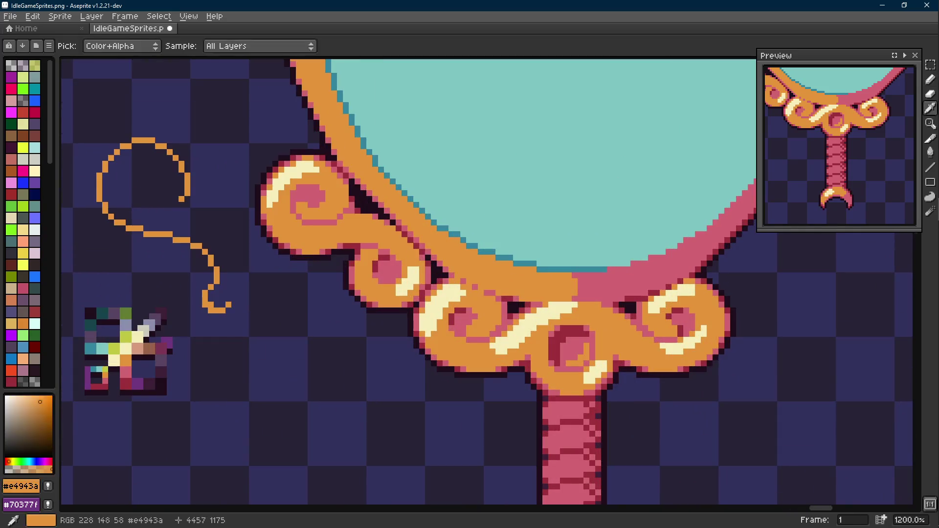
{"action": "left_click", "coordinate": [408, 284], "text": "alt"}
{"action": "scroll", "coordinate": [405, 292], "scroll_direction": "down", "scroll_amount": 2}
{"action": "scroll", "coordinate": [404, 292], "scroll_direction": "up", "scroll_amount": 2}
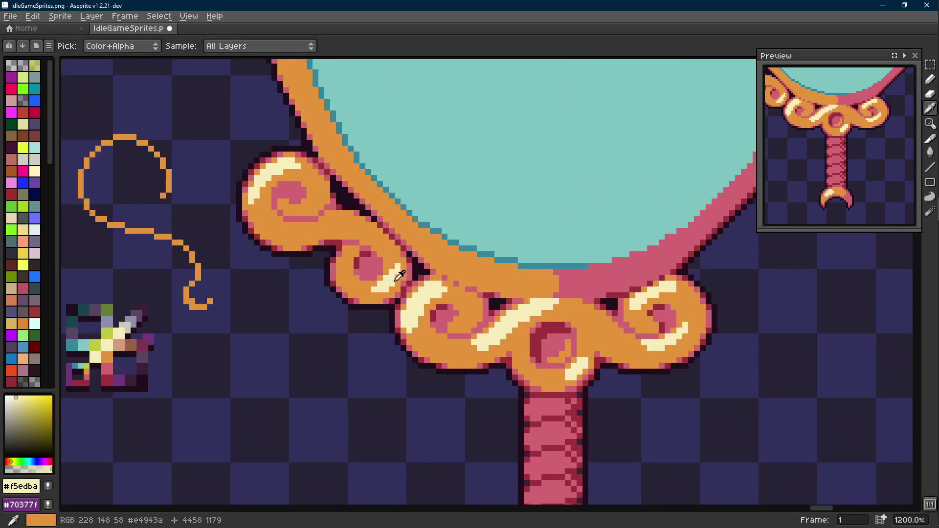
{"action": "left_click", "coordinate": [389, 286], "text": "alt"}
{"action": "scroll", "coordinate": [433, 286], "scroll_direction": "down", "scroll_amount": 2}
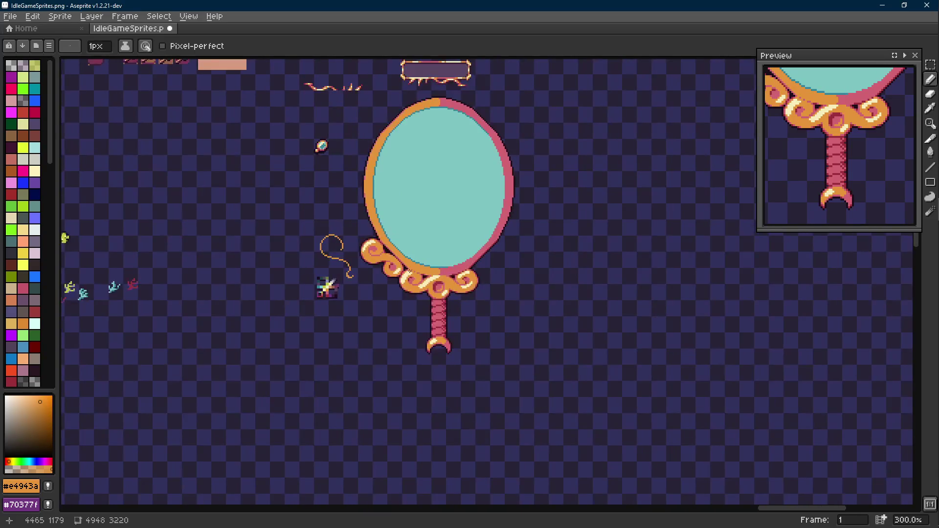
{"action": "scroll", "coordinate": [379, 249], "scroll_direction": "up", "scroll_amount": 3}
Add cream highlight pixels to the small curl, save the sheet and pick the scroll's pink.
{"action": "left_click", "coordinate": [379, 248], "text": "alt"}
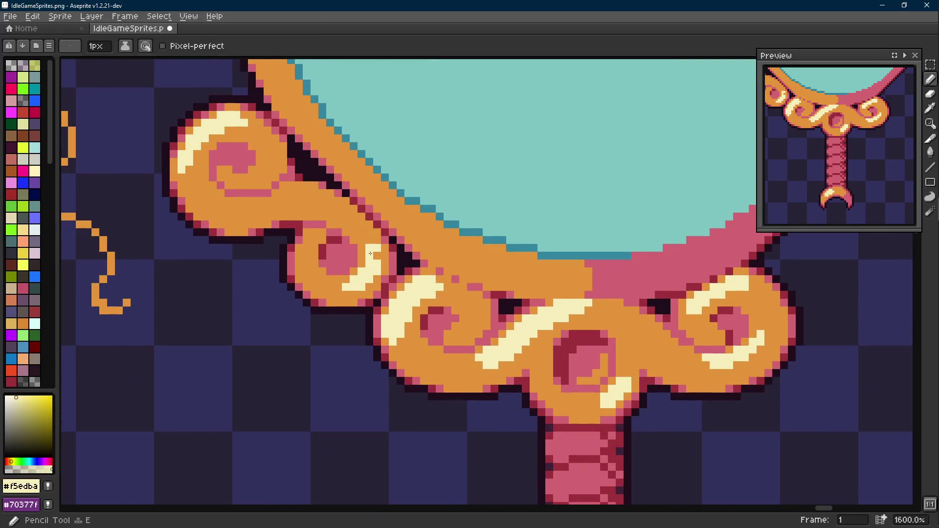
{"action": "left_click", "coordinate": [379, 248], "text": "alt"}
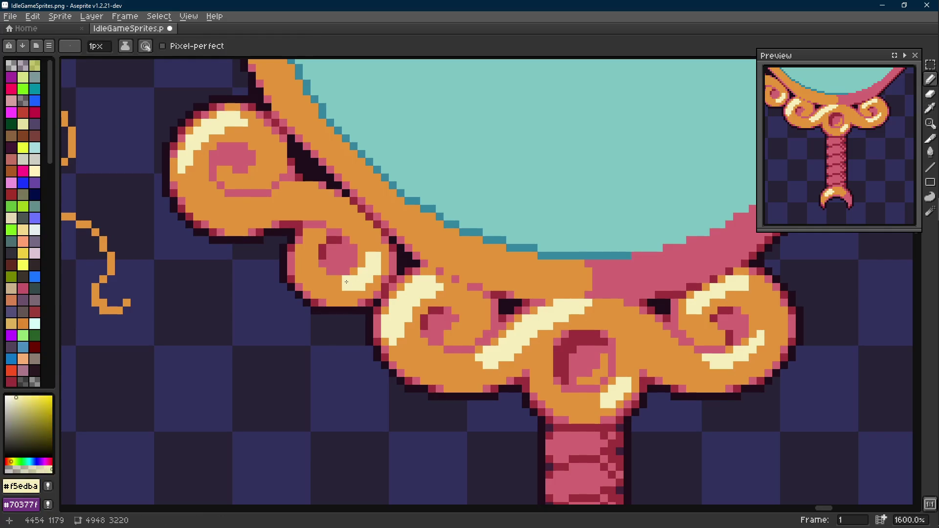
{"action": "scroll", "coordinate": [347, 283], "scroll_direction": "up", "scroll_amount": 1}
{"action": "key", "text": "ctrl+s"}
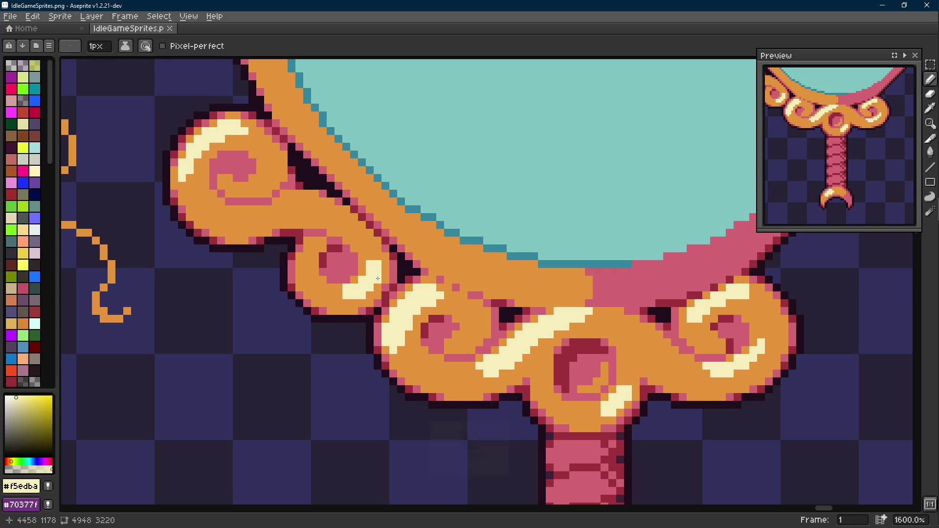
{"action": "key", "text": "Scroll_Lock"}
{"action": "left_click_drag", "start_coordinate": [337, 257], "coordinate": [380, 273]}
{"action": "scroll", "coordinate": [379, 273], "scroll_direction": "up", "scroll_amount": 2}
{"action": "left_click", "coordinate": [359, 243], "text": "alt"}
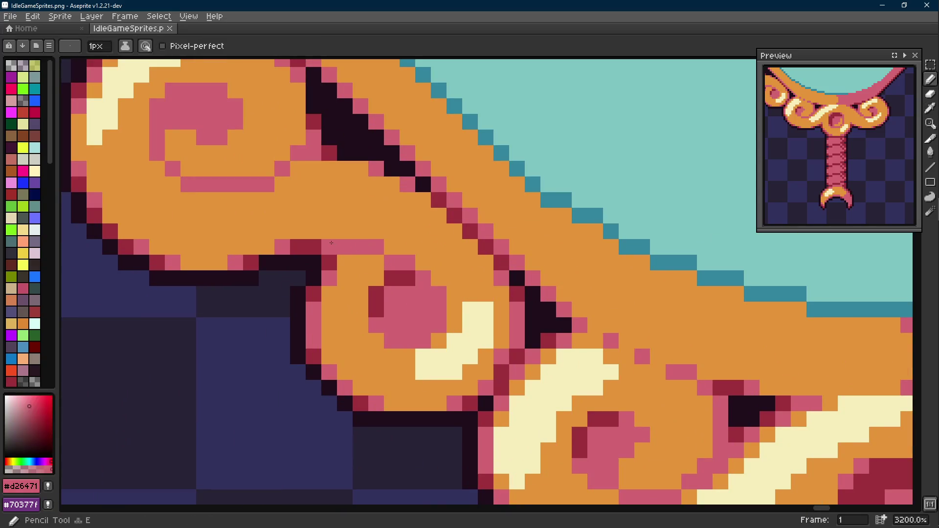
{"action": "scroll", "coordinate": [300, 276], "scroll_direction": "down", "scroll_amount": 5}
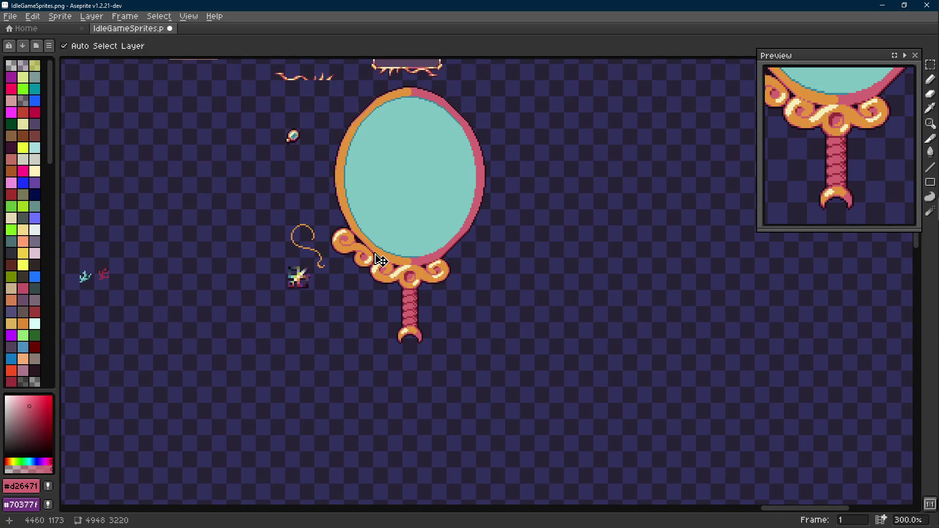
Save the sheet, then place and undo a stray pink pixel on the scroll.
{"action": "key", "text": "ctrl+s"}
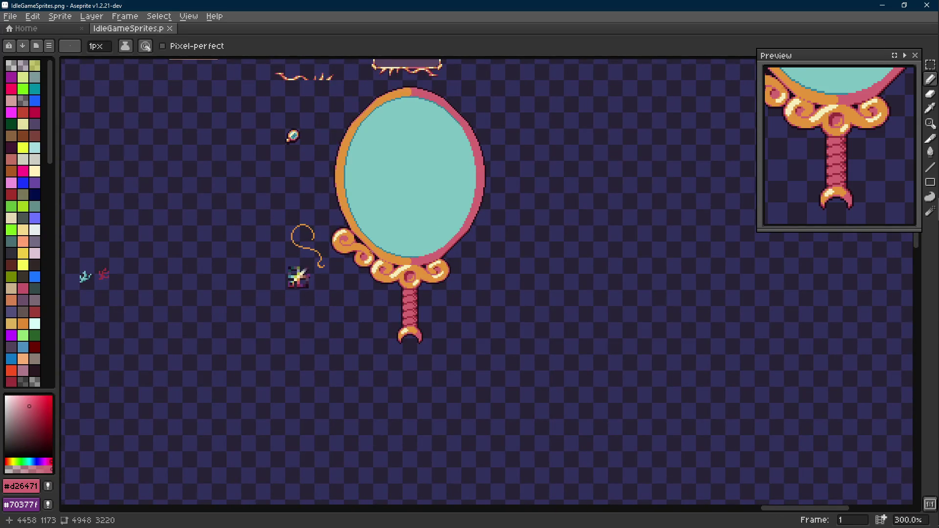
{"action": "scroll", "coordinate": [300, 276], "scroll_direction": "up", "scroll_amount": 2}
{"action": "key", "text": "ctrl+s"}
{"action": "scroll", "coordinate": [336, 277], "scroll_direction": "up", "scroll_amount": 3}
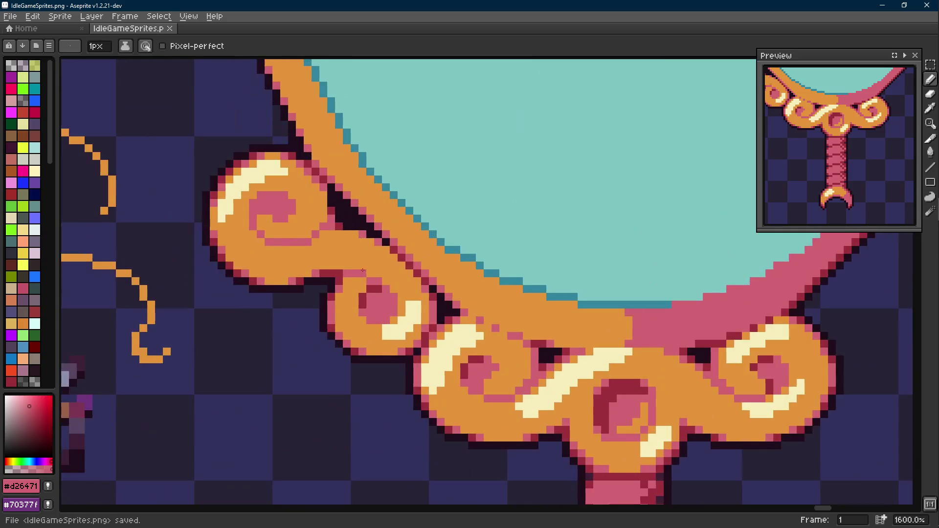
{"action": "scroll", "coordinate": [336, 277], "scroll_direction": "down", "scroll_amount": 3}
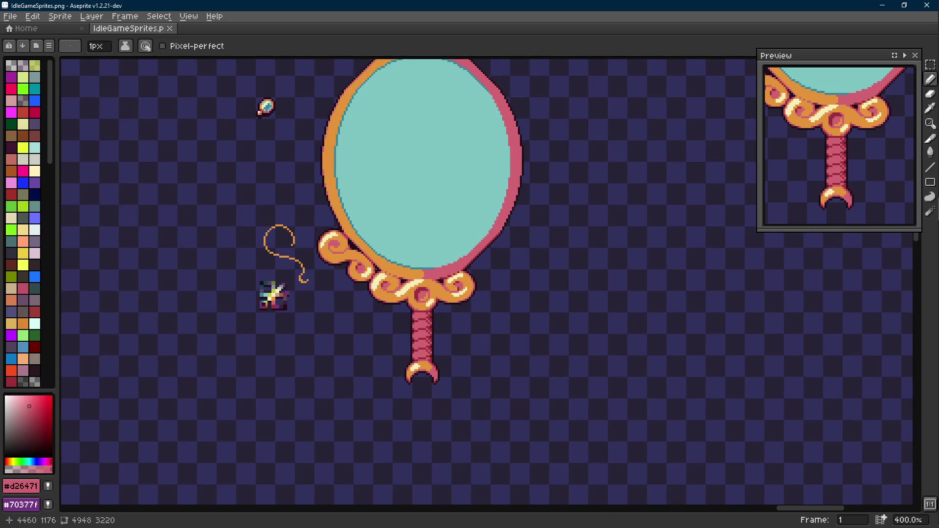
{"action": "scroll", "coordinate": [344, 250], "scroll_direction": "up", "scroll_amount": 2}
{"action": "scroll", "coordinate": [345, 249], "scroll_direction": "up", "scroll_amount": 1}
{"action": "left_click", "coordinate": [345, 250], "text": "alt"}
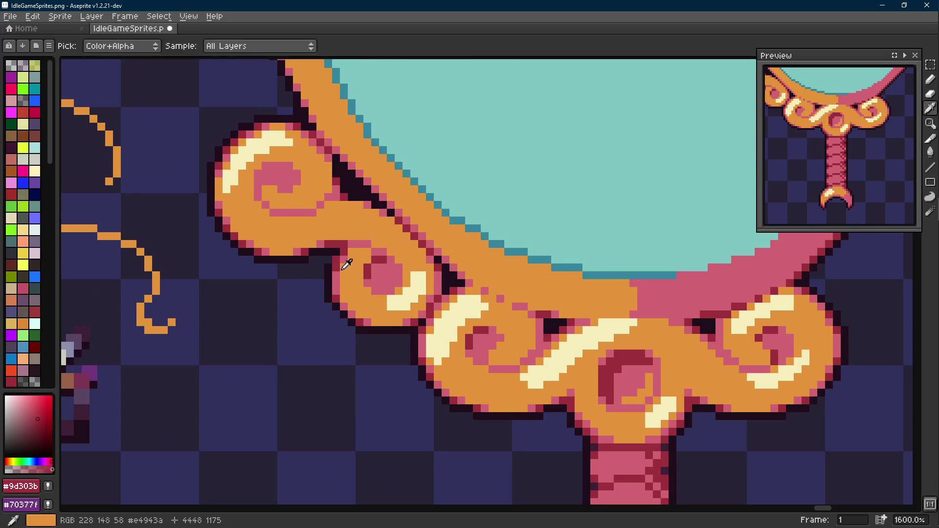
{"action": "left_click", "coordinate": [370, 264], "text": "alt"}
{"action": "scroll", "coordinate": [360, 267], "scroll_direction": "down", "scroll_amount": 3}
{"action": "key", "text": "ctrl+z"}
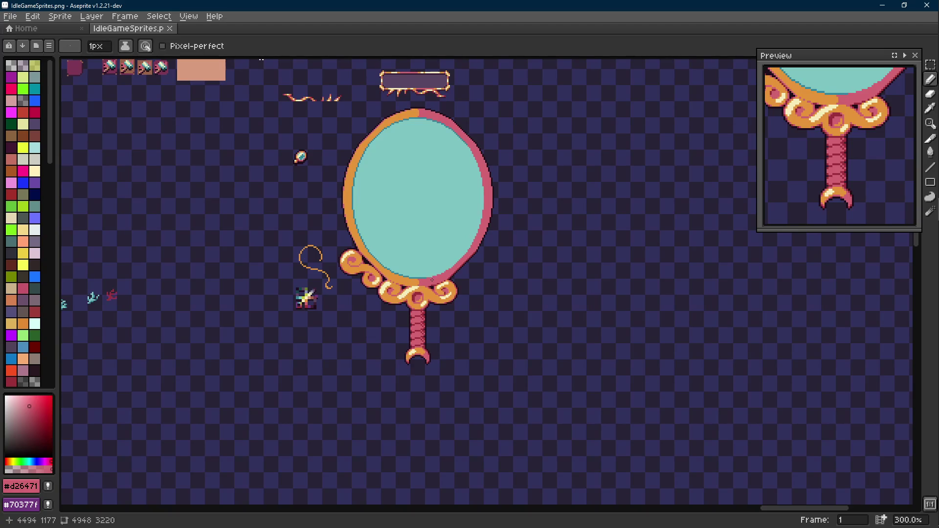
{"action": "scroll", "coordinate": [418, 274], "scroll_direction": "up", "scroll_amount": 3}
{"action": "scroll", "coordinate": [367, 279], "scroll_direction": "up", "scroll_amount": 1}
Shade the top of the scroll's pink centre with a row of dark red pixels, undoing a stray line.
{"action": "left_click", "coordinate": [379, 273], "text": "alt"}
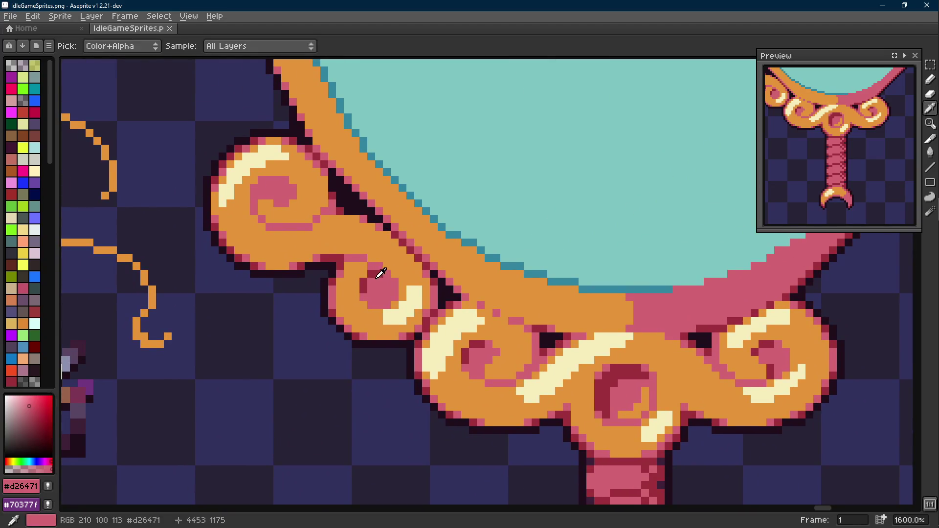
{"action": "scroll", "coordinate": [308, 242], "scroll_direction": "up", "scroll_amount": 1}
{"action": "left_click", "coordinate": [260, 190]}
{"action": "key", "text": "ctrl+z"}
{"action": "key", "text": "v"}
{"action": "key", "text": "b"}
{"action": "left_click_drag", "start_coordinate": [268, 168], "coordinate": [294, 192]}
{"action": "scroll", "coordinate": [294, 192], "scroll_direction": "down", "scroll_amount": 5}
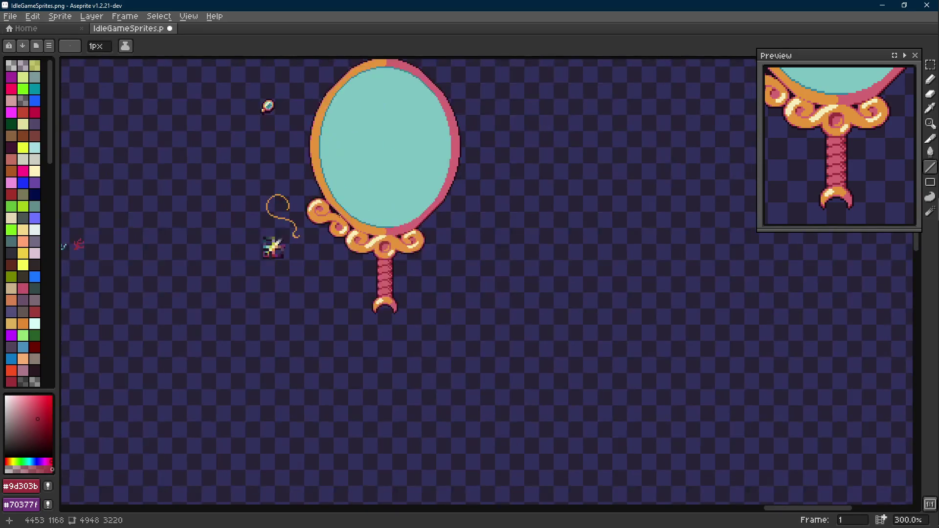
{"action": "scroll", "coordinate": [407, 236], "scroll_direction": "up", "scroll_amount": 1}
{"action": "scroll", "coordinate": [378, 242], "scroll_direction": "up", "scroll_amount": 3}
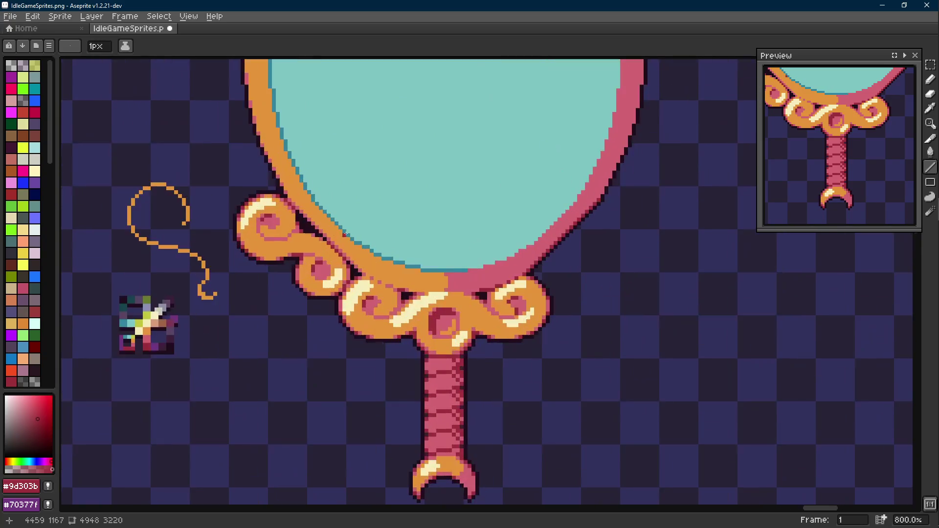
{"action": "scroll", "coordinate": [345, 235], "scroll_direction": "up", "scroll_amount": 3}
{"action": "left_click_drag", "start_coordinate": [224, 208], "coordinate": [161, 207]}
{"action": "scroll", "coordinate": [220, 205], "scroll_direction": "down", "scroll_amount": 3}
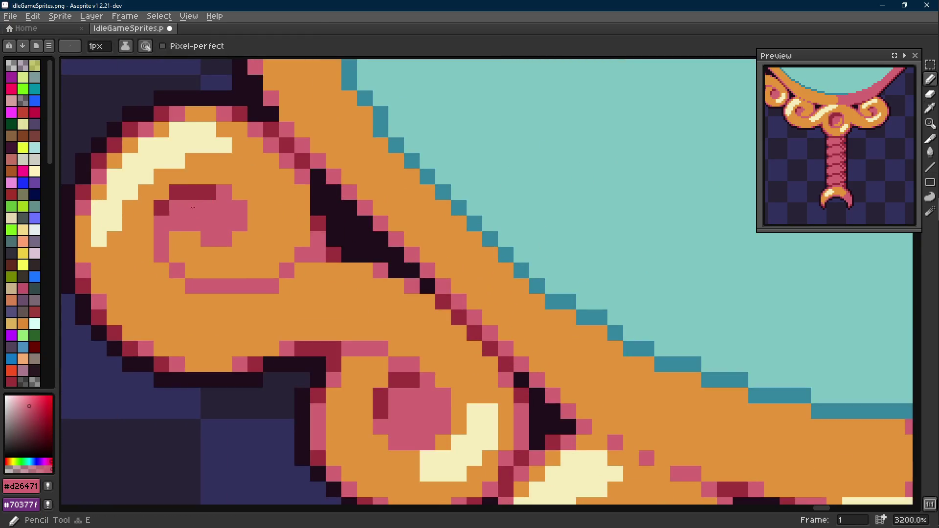
{"action": "scroll", "coordinate": [221, 184], "scroll_direction": "down", "scroll_amount": 4}
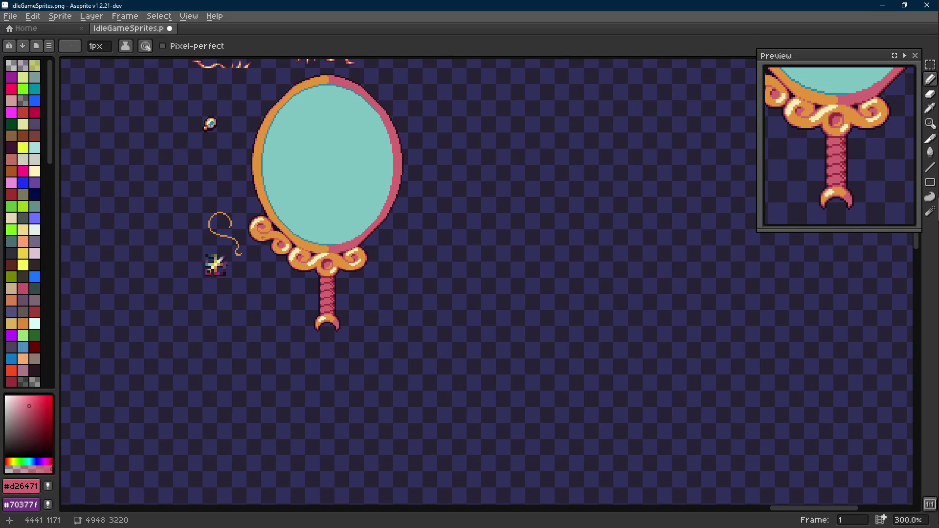
{"action": "scroll", "coordinate": [293, 249], "scroll_direction": "up", "scroll_amount": 3}
Repaint the pixels where the left scroll joins the frame.
{"action": "key", "text": "m"}
{"action": "left_click_drag", "start_coordinate": [251, 226], "coordinate": [278, 267]}
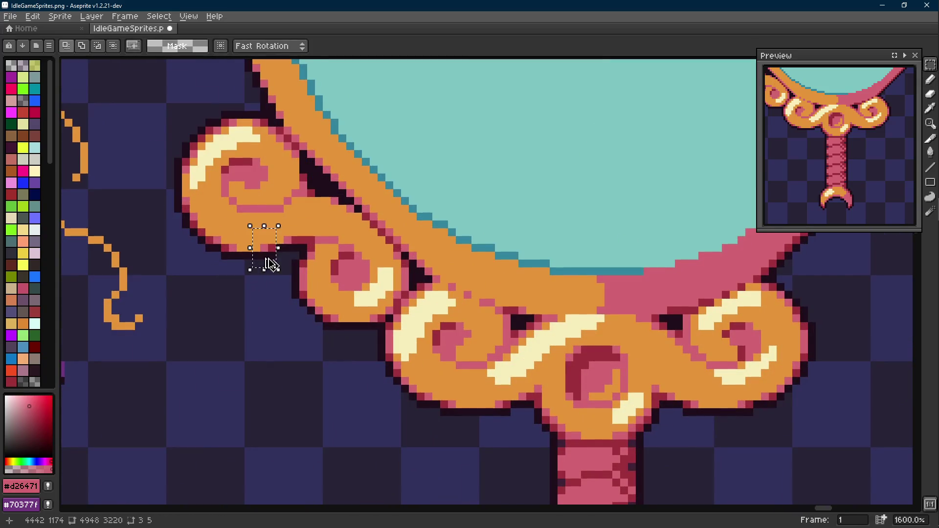
{"action": "key", "text": "ctrl+d"}
{"action": "scroll", "coordinate": [309, 241], "scroll_direction": "down", "scroll_amount": 3}
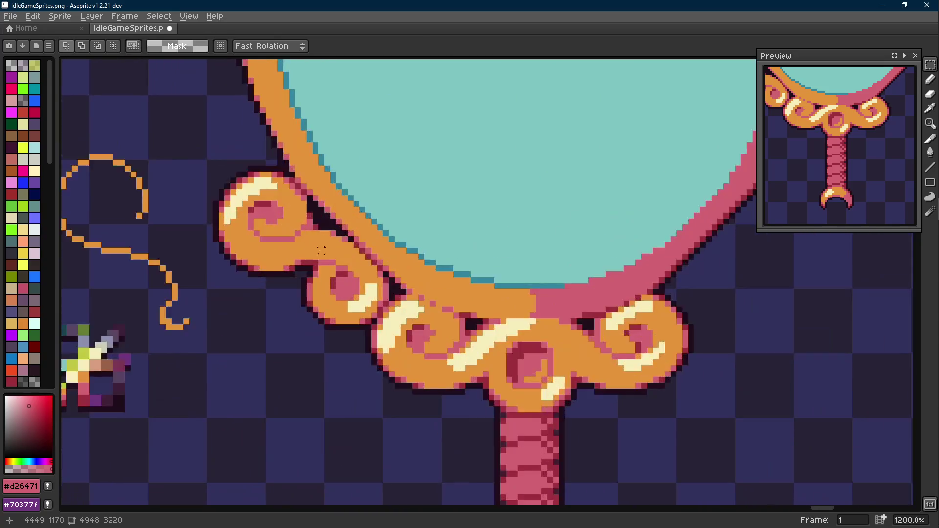
{"action": "scroll", "coordinate": [262, 131], "scroll_direction": "up", "scroll_amount": 3}
{"action": "left_click_drag", "start_coordinate": [258, 236], "coordinate": [308, 275]}
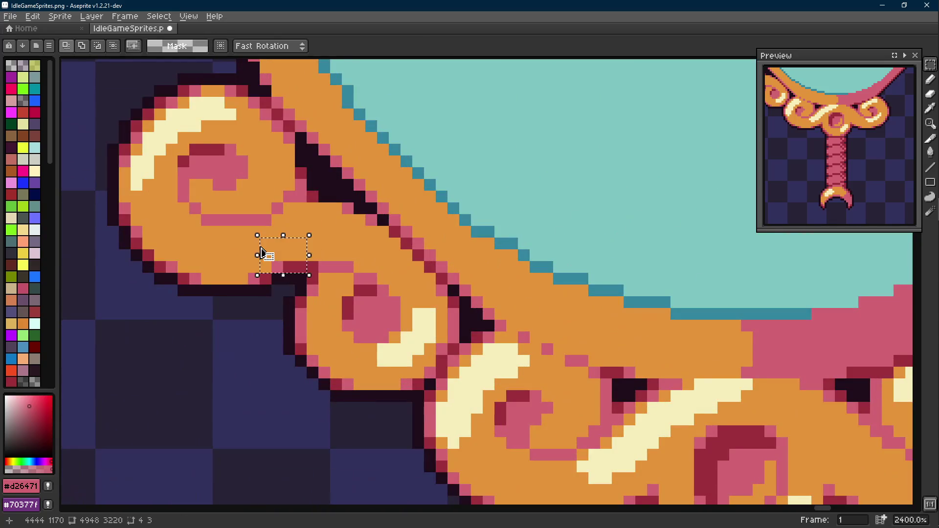
{"action": "key", "text": "b"}
{"action": "left_click_drag", "start_coordinate": [265, 241], "coordinate": [264, 270]}
Pick the frame's orange and save IdleGameSprites.png.
{"action": "left_click", "coordinate": [285, 246], "text": "alt"}
{"action": "scroll", "coordinate": [285, 245], "scroll_direction": "down", "scroll_amount": 2}
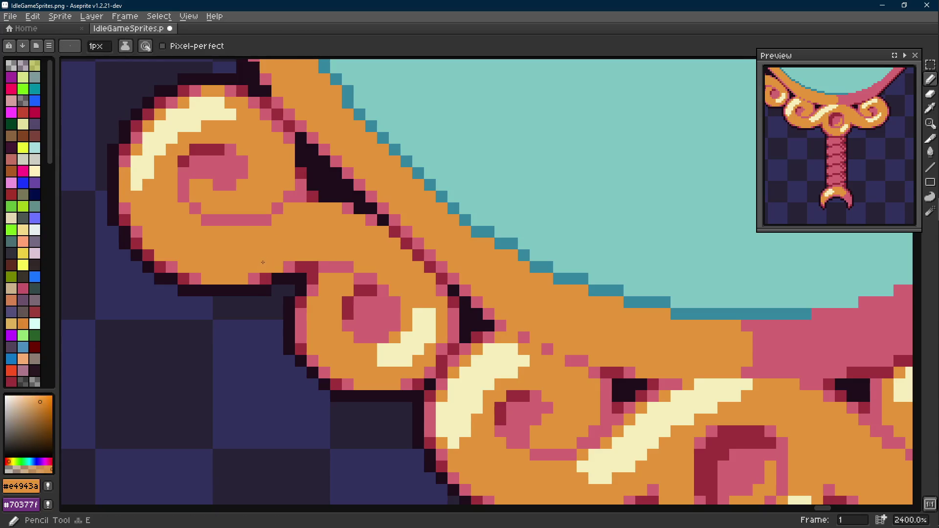
{"action": "scroll", "coordinate": [285, 245], "scroll_direction": "down", "scroll_amount": 3}
{"action": "key", "text": "v"}
{"action": "key", "text": "ctrl+s"}
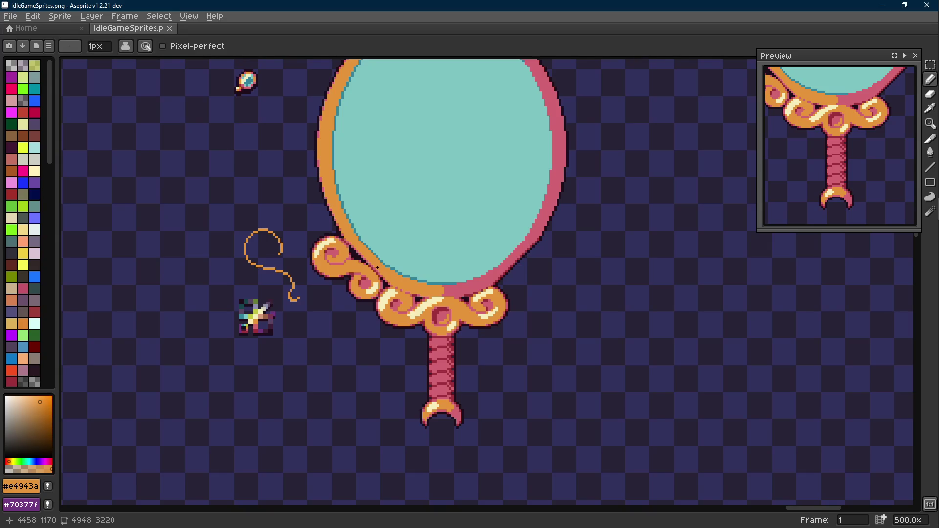
{"action": "key", "text": "Scroll_Lock"}
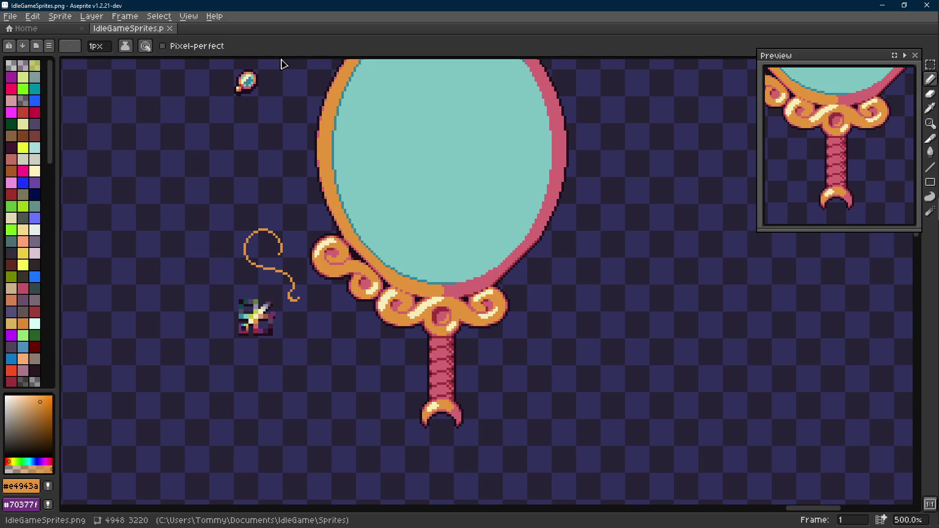
{"action": "key", "text": "Scroll_Lock"}
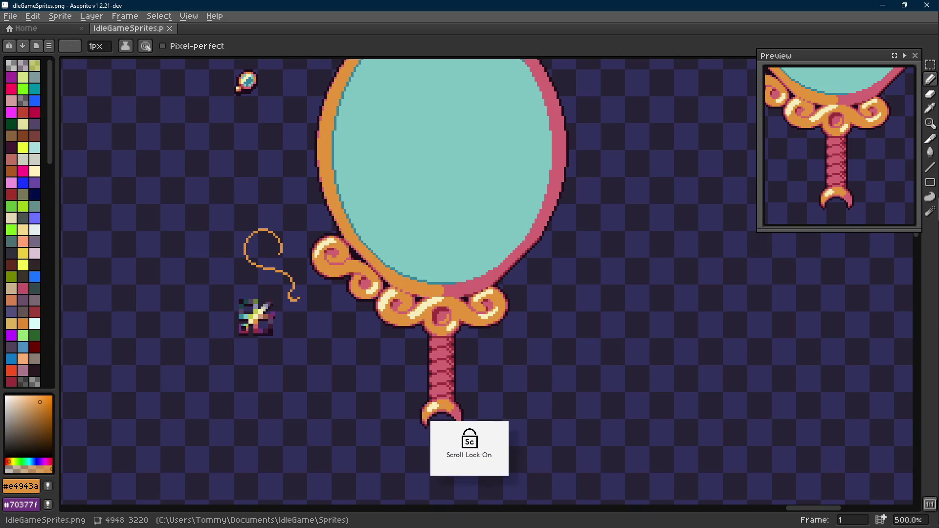
{"action": "key", "text": "alt+Tab"}
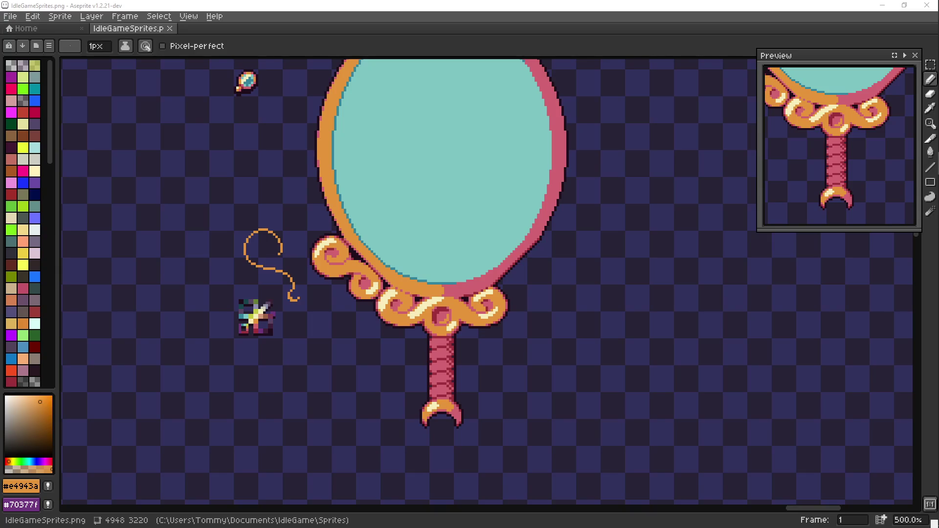
{"action": "key", "text": "alt+Tab"}
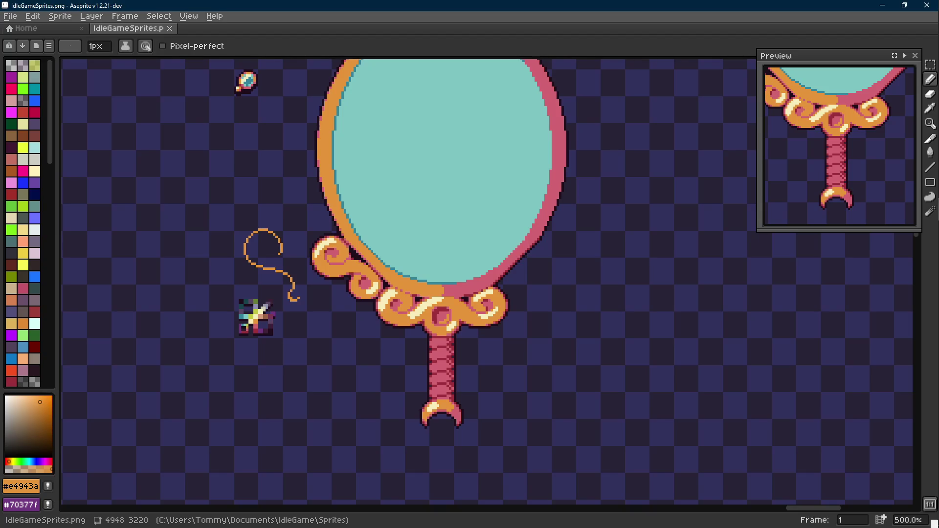
{"action": "scroll", "coordinate": [462, 230], "scroll_direction": "down", "scroll_amount": 1}
{"action": "scroll", "coordinate": [441, 286], "scroll_direction": "down", "scroll_amount": 1}
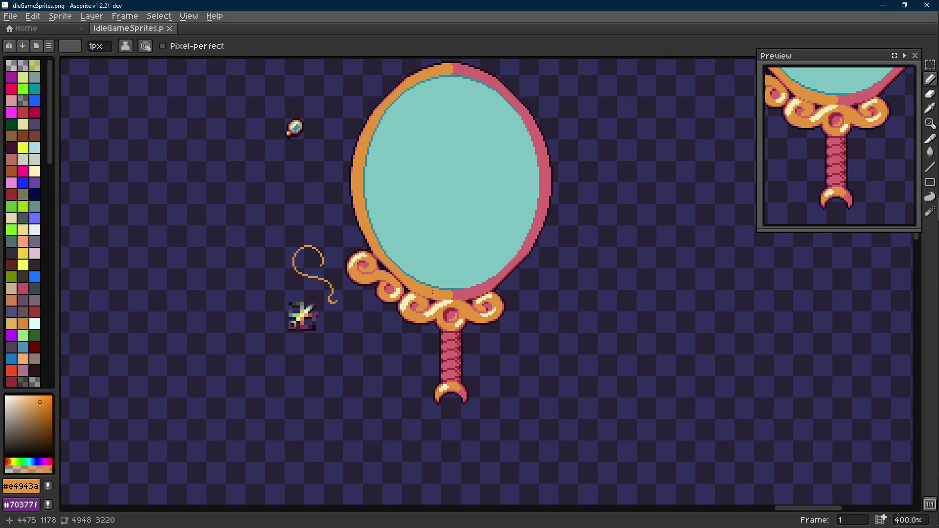
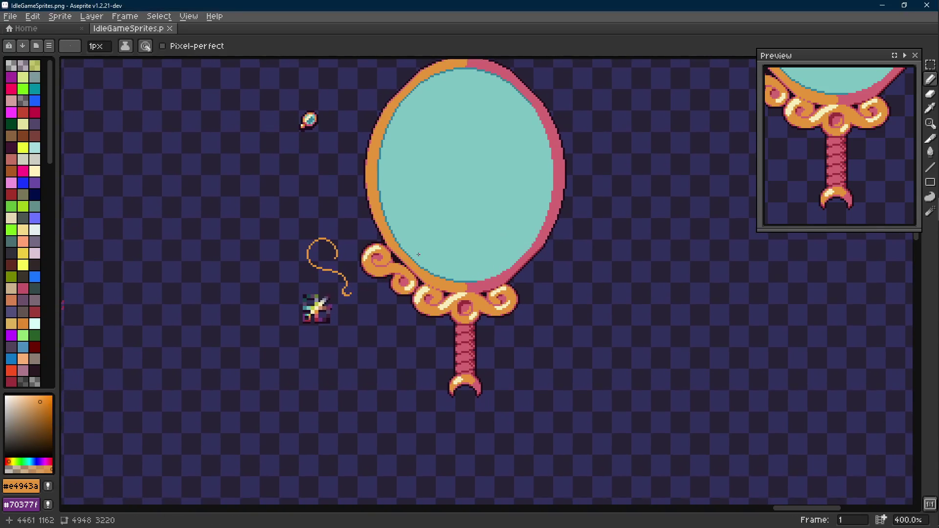
{"action": "scroll", "coordinate": [308, 279], "scroll_direction": "up", "scroll_amount": 1}
Marquee-select the stray orange curl sketch and its tail, delete it and clear the selection.
{"action": "key", "text": "m"}
{"action": "mouse_move", "coordinate": [336, 184]}
{"action": "left_mouse_down"}
{"action": "mouse_move", "coordinate": [308, 227]}
{"action": "mouse_move", "coordinate": [236, 287]}
{"action": "left_mouse_up"}
{"action": "left_click_drag", "start_coordinate": [309, 264], "coordinate": [348, 328], "text": "shift"}
{"action": "key", "text": "alt"}
{"action": "left_click", "coordinate": [331, 305]}
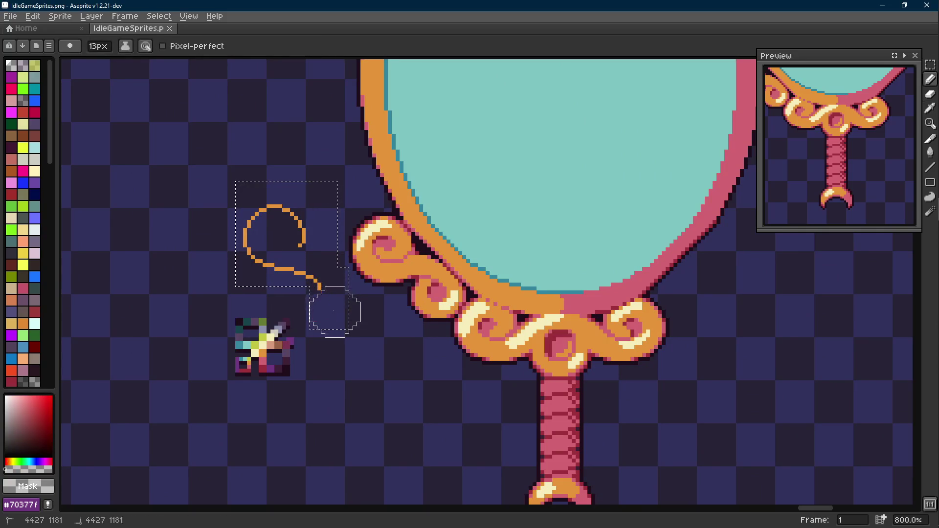
{"action": "key", "text": "Delete"}
{"action": "key", "text": "ctrl+d"}
{"action": "key", "text": "b"}
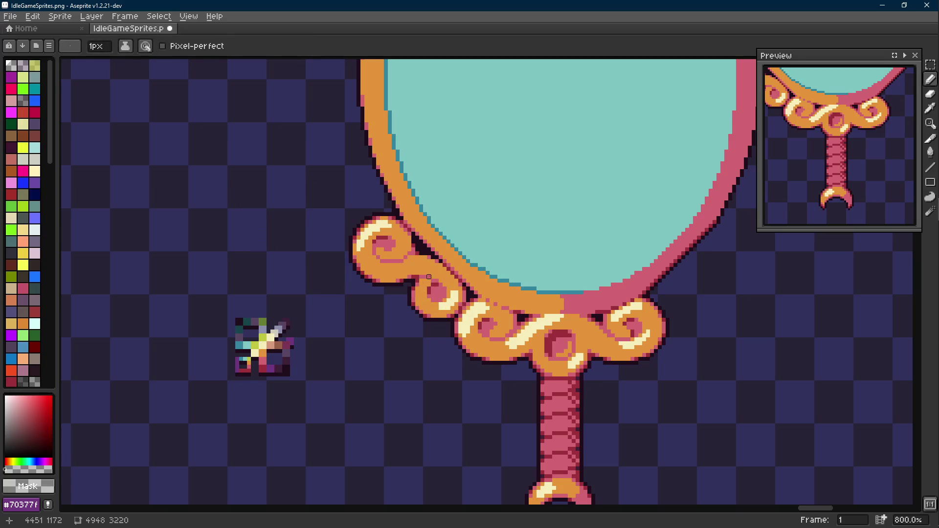
{"action": "scroll", "coordinate": [417, 294], "scroll_direction": "down", "scroll_amount": 3}
{"action": "scroll", "coordinate": [403, 302], "scroll_direction": "up", "scroll_amount": 1}
{"action": "scroll", "coordinate": [411, 304], "scroll_direction": "up", "scroll_amount": 1}
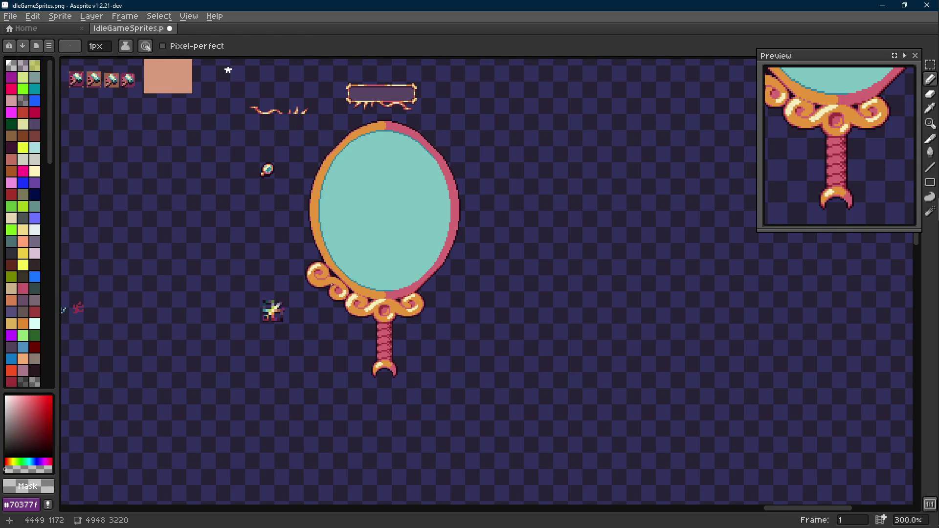
{"action": "scroll", "coordinate": [330, 294], "scroll_direction": "down", "scroll_amount": 1}
{"action": "scroll", "coordinate": [333, 290], "scroll_direction": "up", "scroll_amount": 3}
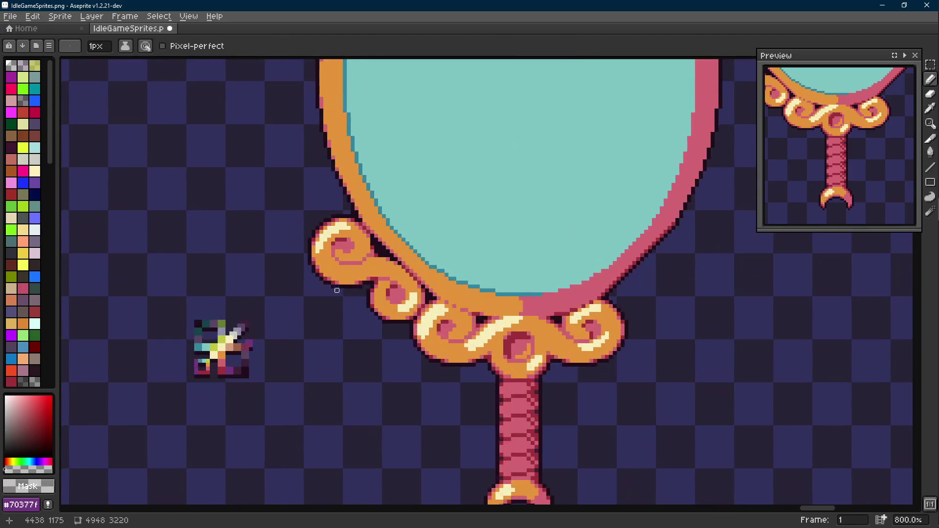
Sample the frame's orange, pink edge and dark red outline colours near the left curl joint.
{"action": "left_click_drag", "start_coordinate": [332, 291], "coordinate": [308, 304]}
{"action": "scroll", "coordinate": [367, 269], "scroll_direction": "up", "scroll_amount": 1}
{"action": "key", "text": "alt"}
{"action": "left_click", "coordinate": [378, 245], "text": "alt"}
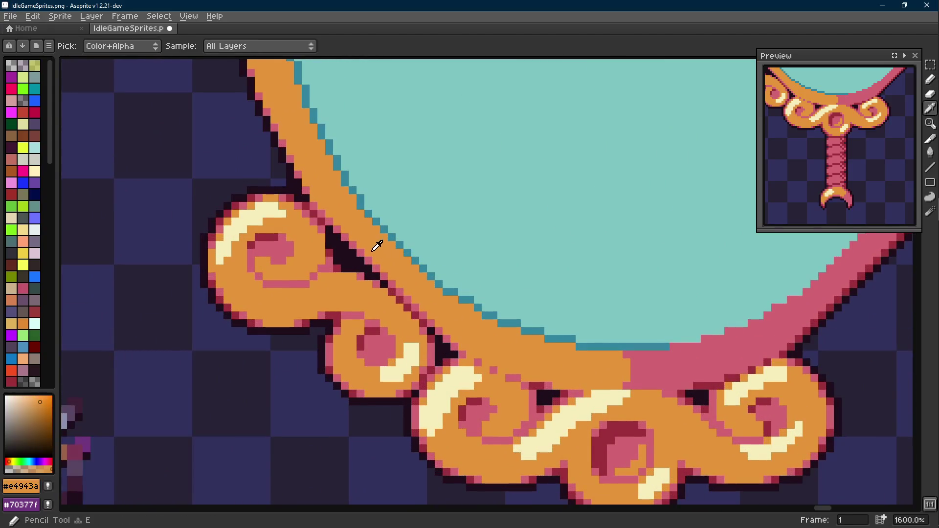
{"action": "scroll", "coordinate": [378, 246], "scroll_direction": "up", "scroll_amount": 1}
{"action": "key", "text": "l"}
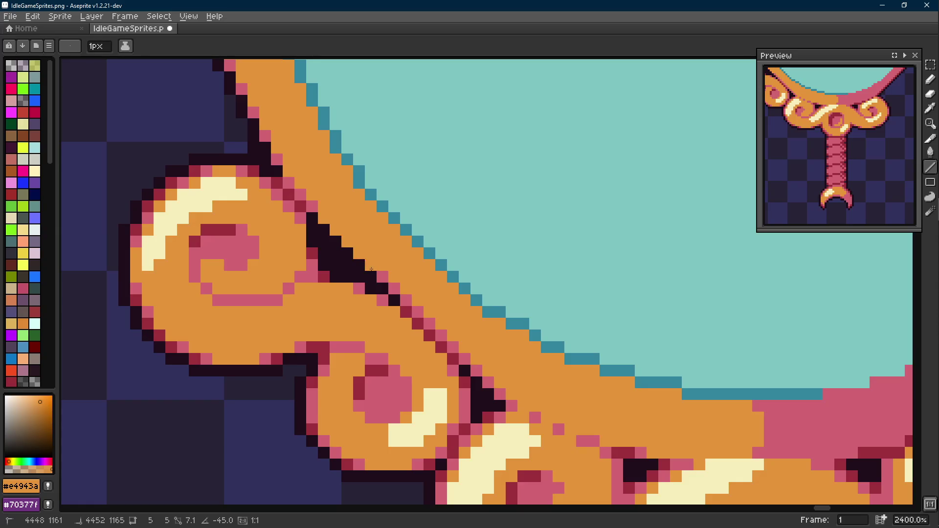
{"action": "left_click", "coordinate": [404, 294], "text": "alt"}
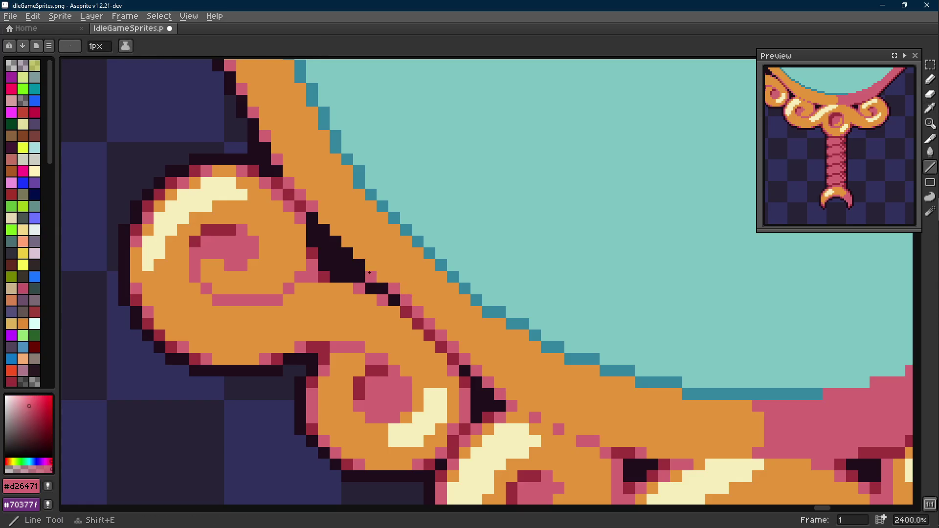
Re-pick pink and dark red, then add a dark outline pixel where the left curl meets the frame.
{"action": "key", "text": "alt"}
{"action": "left_click", "coordinate": [308, 199], "text": "alt"}
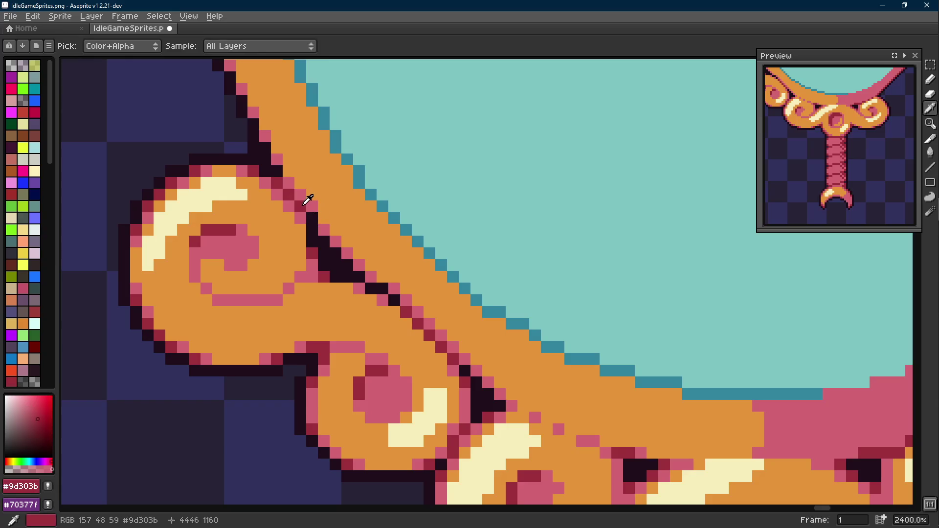
{"action": "scroll", "coordinate": [349, 265], "scroll_direction": "down", "scroll_amount": 4}
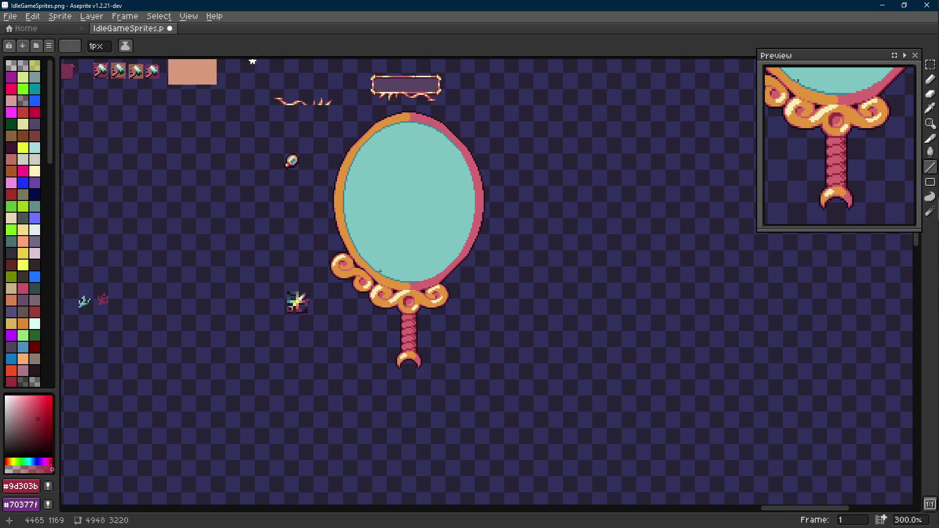
{"action": "scroll", "coordinate": [379, 271], "scroll_direction": "down", "scroll_amount": 1}
{"action": "scroll", "coordinate": [380, 271], "scroll_direction": "up", "scroll_amount": 2}
{"action": "scroll", "coordinate": [376, 270], "scroll_direction": "up", "scroll_amount": 1}
{"action": "scroll", "coordinate": [376, 269], "scroll_direction": "up", "scroll_amount": 2}
{"action": "left_click", "coordinate": [303, 231], "text": "alt"}
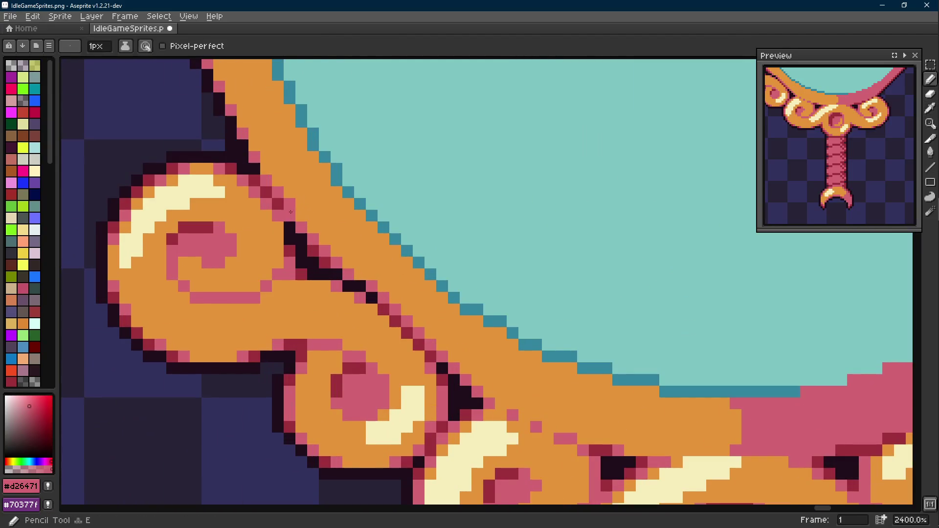
{"action": "left_click", "coordinate": [317, 241], "text": "alt"}
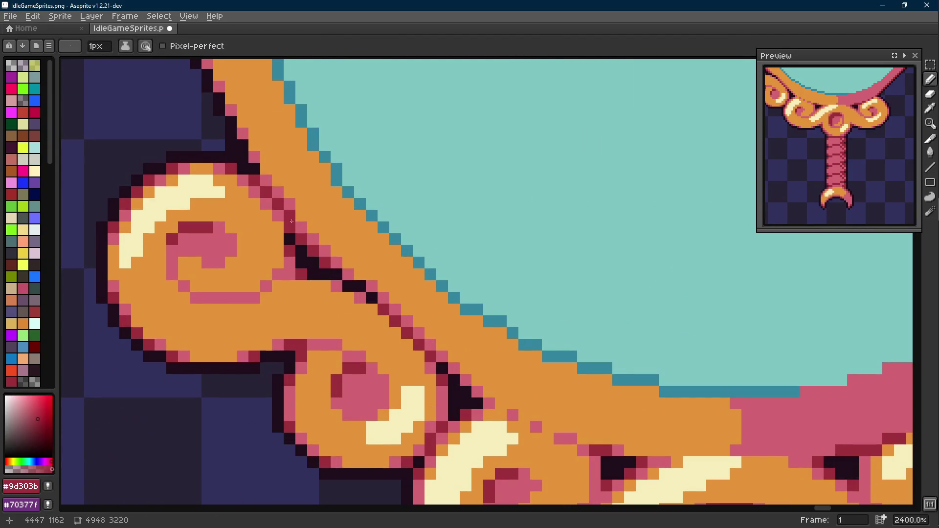
{"action": "left_click", "coordinate": [349, 262]}
{"action": "scroll", "coordinate": [352, 264], "scroll_direction": "down", "scroll_amount": 5}
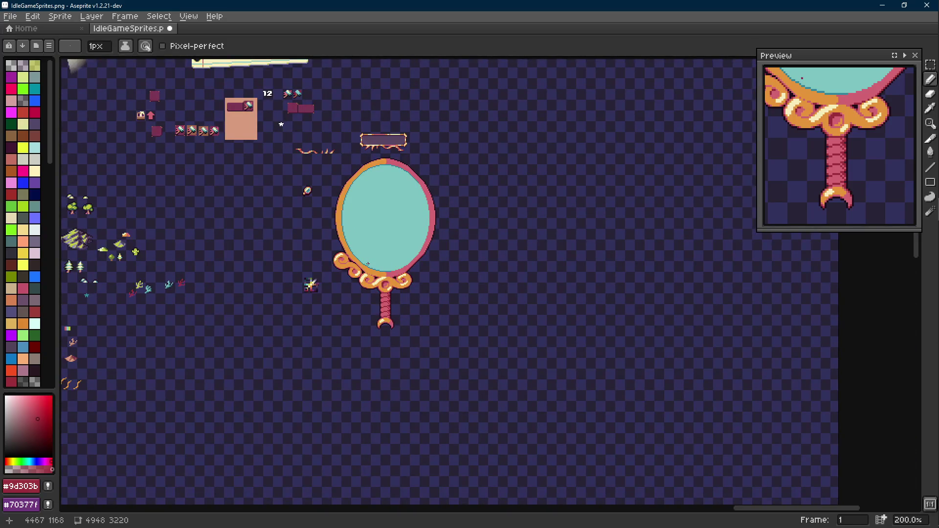
{"action": "scroll", "coordinate": [359, 261], "scroll_direction": "up", "scroll_amount": 3}
{"action": "scroll", "coordinate": [367, 264], "scroll_direction": "down", "scroll_amount": 1}
{"action": "scroll", "coordinate": [379, 271], "scroll_direction": "up", "scroll_amount": 1}
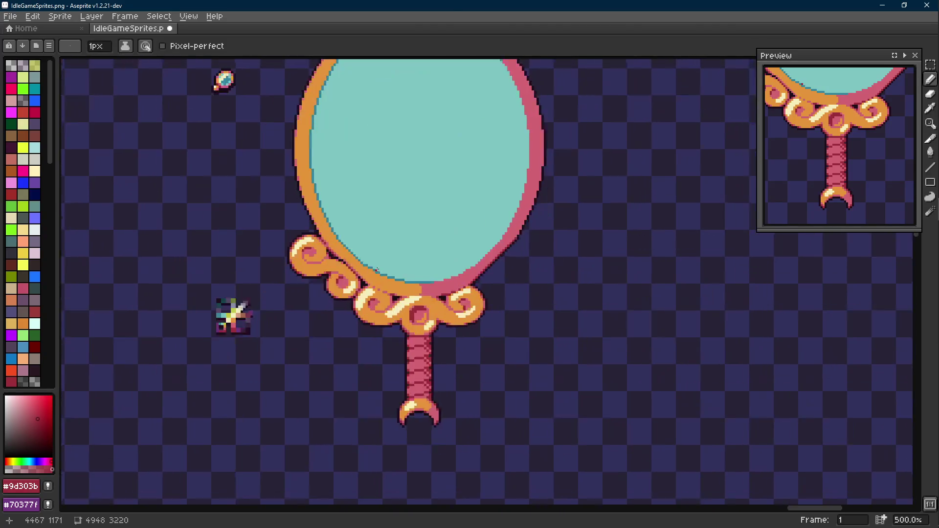
{"action": "scroll", "coordinate": [378, 271], "scroll_direction": "up", "scroll_amount": 1}
{"action": "key", "text": "m"}
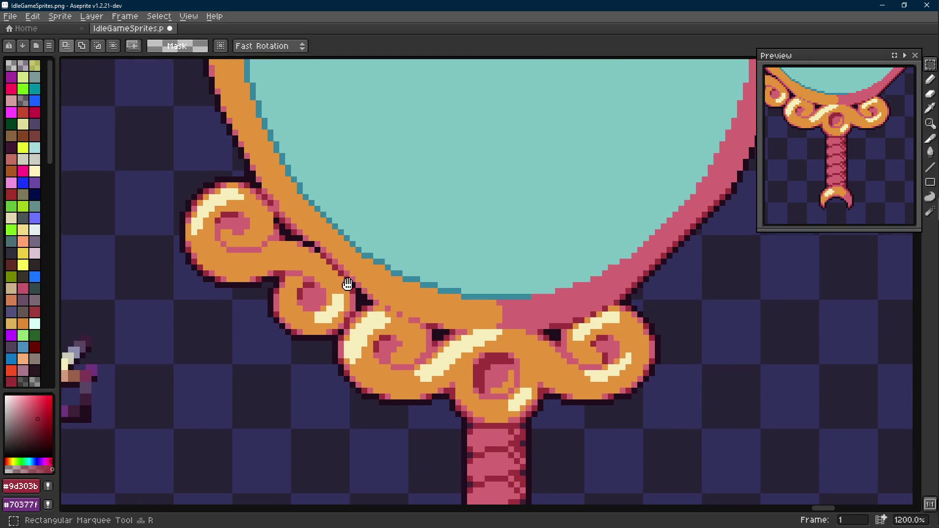
Marquee-select the base's left curl, adding its lower part and inner tip to the selection.
{"action": "left_click_drag", "start_coordinate": [351, 282], "coordinate": [367, 320]}
{"action": "scroll", "coordinate": [366, 317], "scroll_direction": "down", "scroll_amount": 1}
{"action": "scroll", "coordinate": [365, 338], "scroll_direction": "up", "scroll_amount": 1}
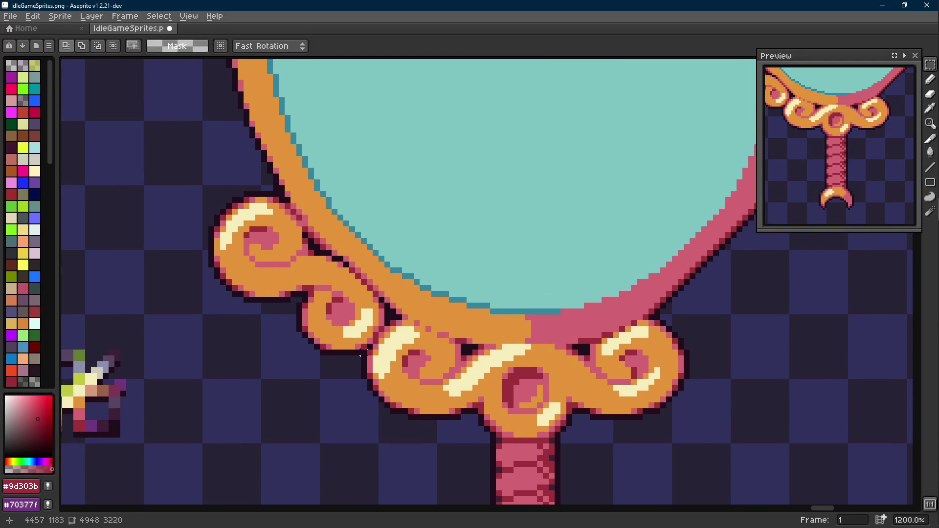
{"action": "scroll", "coordinate": [364, 352], "scroll_direction": "down", "scroll_amount": 4}
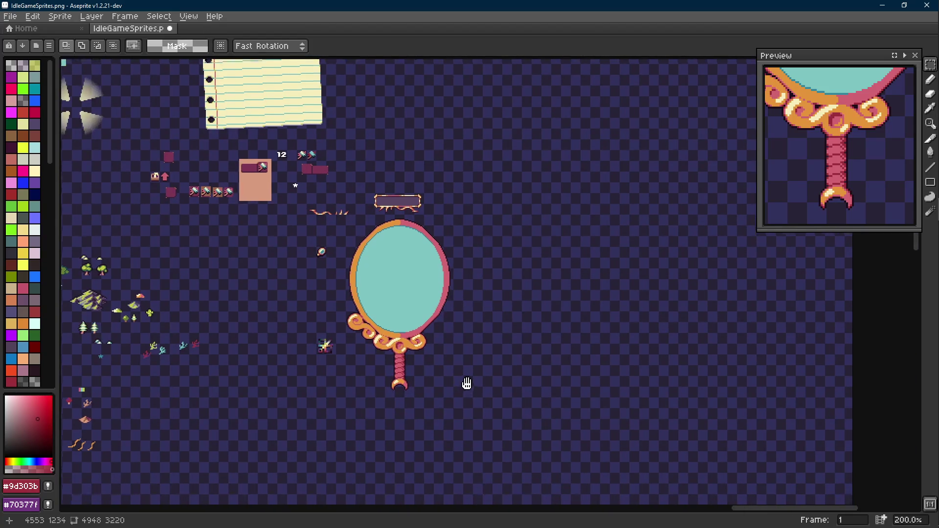
{"action": "left_click_drag", "start_coordinate": [400, 338], "coordinate": [400, 308]}
{"action": "scroll", "coordinate": [400, 308], "scroll_direction": "up", "scroll_amount": 1}
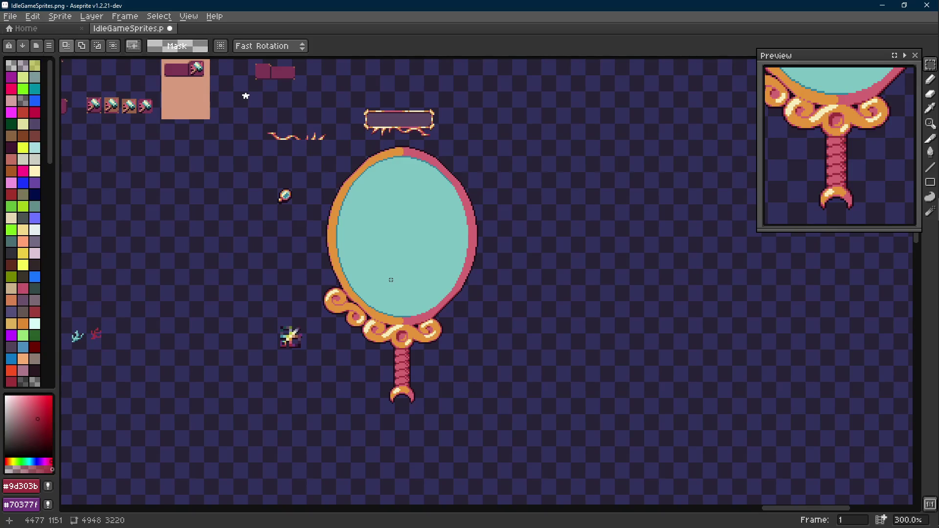
{"action": "scroll", "coordinate": [390, 280], "scroll_direction": "up", "scroll_amount": 2}
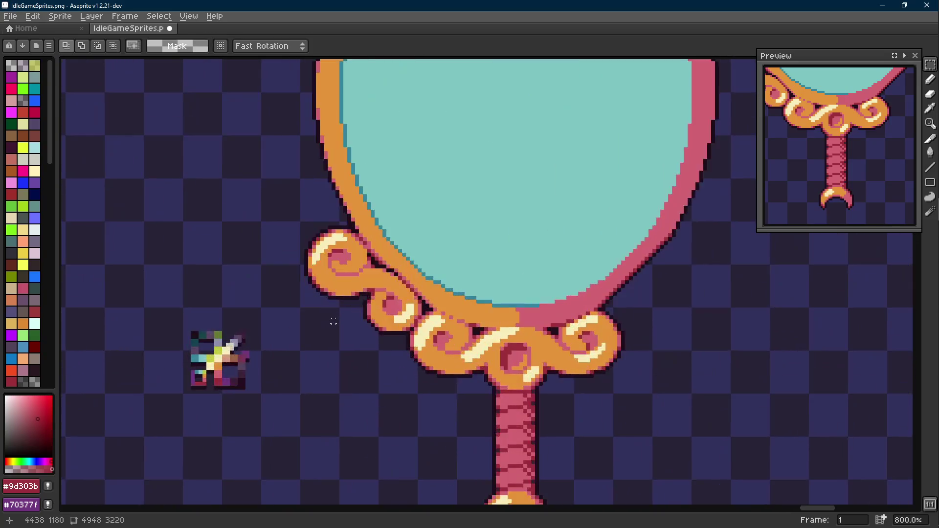
{"action": "scroll", "coordinate": [352, 308], "scroll_direction": "up", "scroll_amount": 2}
{"action": "scroll", "coordinate": [447, 389], "scroll_direction": "down", "scroll_amount": 1}
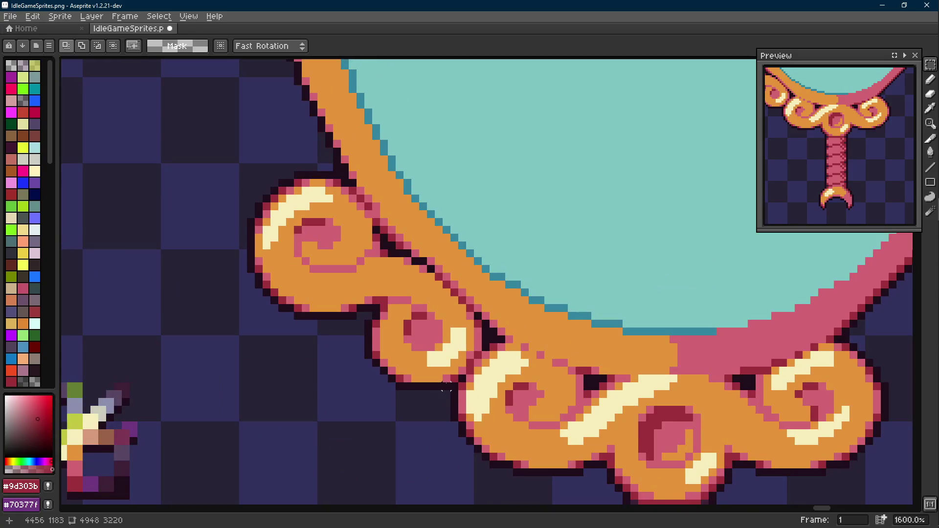
{"action": "left_click_drag", "start_coordinate": [449, 386], "coordinate": [249, 174]}
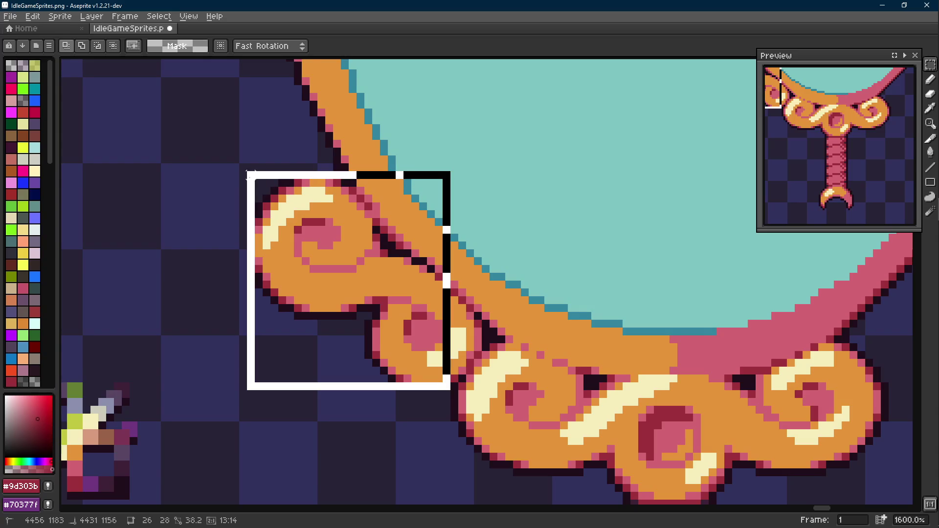
{"action": "scroll", "coordinate": [451, 289], "scroll_direction": "up", "scroll_amount": 1}
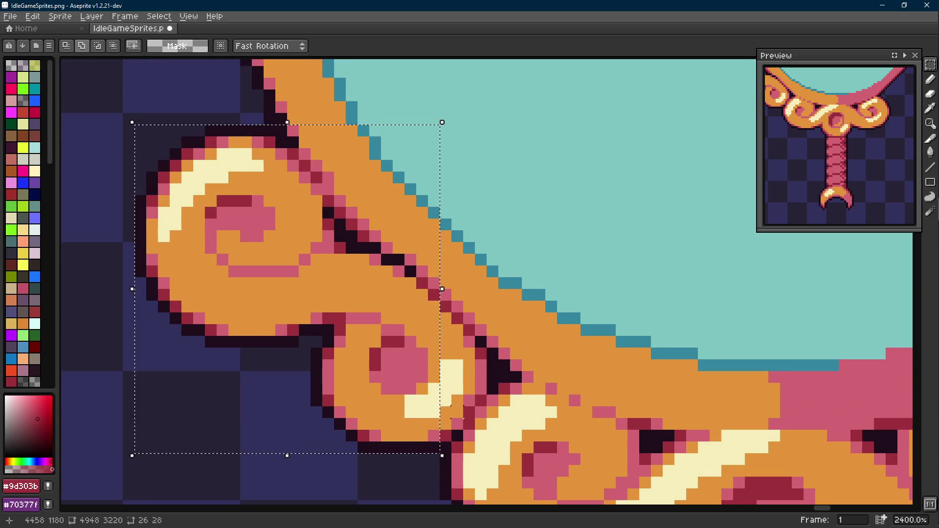
{"action": "mouse_move", "coordinate": [451, 431]}
{"action": "left_mouse_down", "text": "shift"}
{"action": "mouse_move", "coordinate": [479, 398]}
{"action": "mouse_move", "coordinate": [487, 360]}
{"action": "left_mouse_up", "text": "shift"}
{"action": "left_click_drag", "start_coordinate": [444, 337], "coordinate": [462, 311], "text": "shift"}
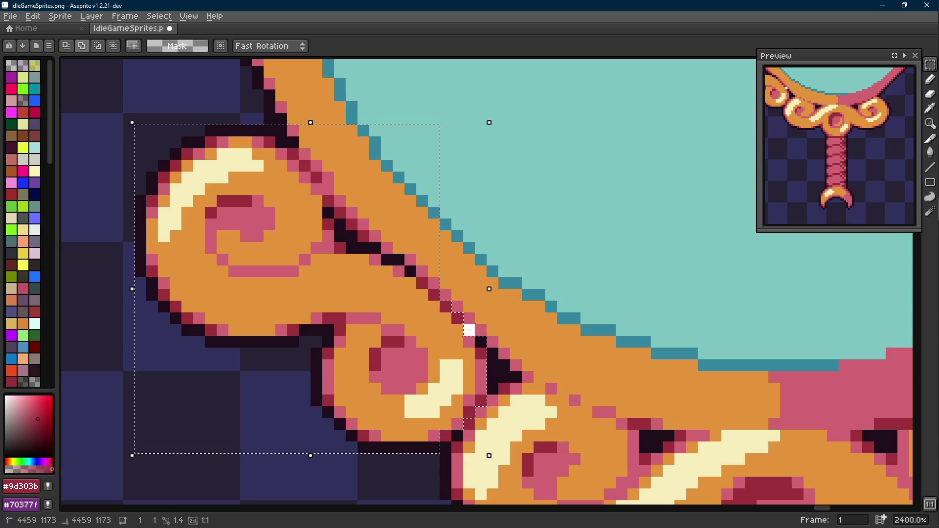
{"action": "scroll", "coordinate": [441, 308], "scroll_direction": "down", "scroll_amount": 2}
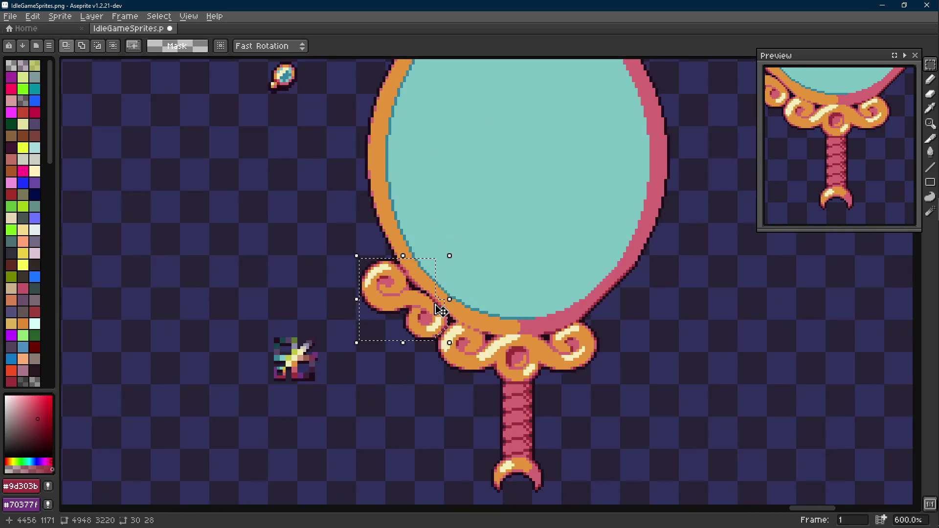
{"action": "scroll", "coordinate": [441, 308], "scroll_direction": "down", "scroll_amount": 1}
Place a copy of the curl to the right of the base and trim its top pixel row.
{"action": "left_click_drag", "start_coordinate": [342, 301], "coordinate": [631, 301], "text": "ctrl"}
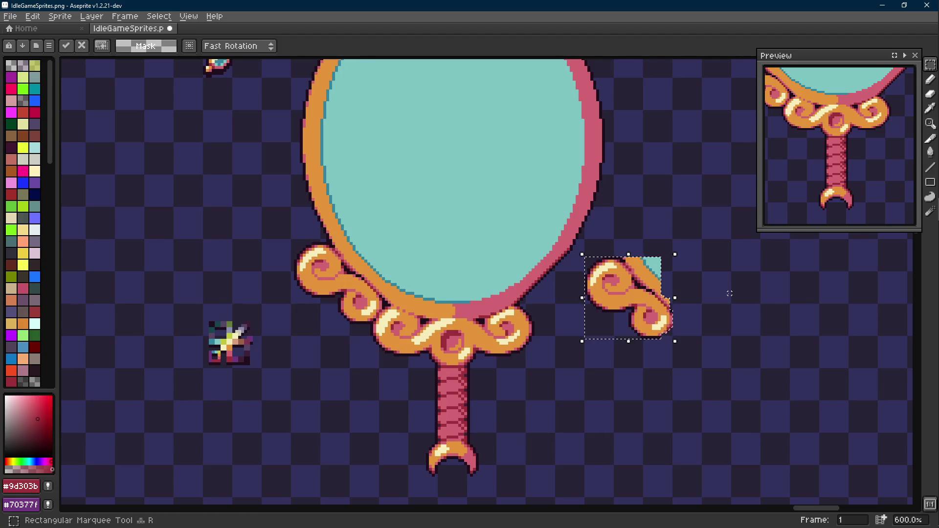
{"action": "scroll", "coordinate": [631, 293], "scroll_direction": "up", "scroll_amount": 2}
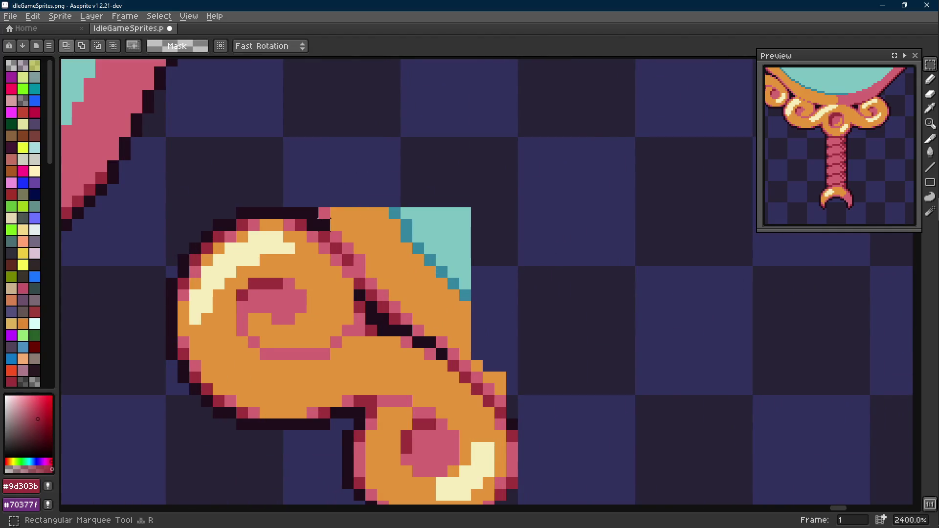
{"action": "left_click_drag", "start_coordinate": [320, 215], "coordinate": [461, 215]}
{"action": "key", "text": "m"}
{"action": "left_click_drag", "start_coordinate": [496, 182], "coordinate": [329, 245]}
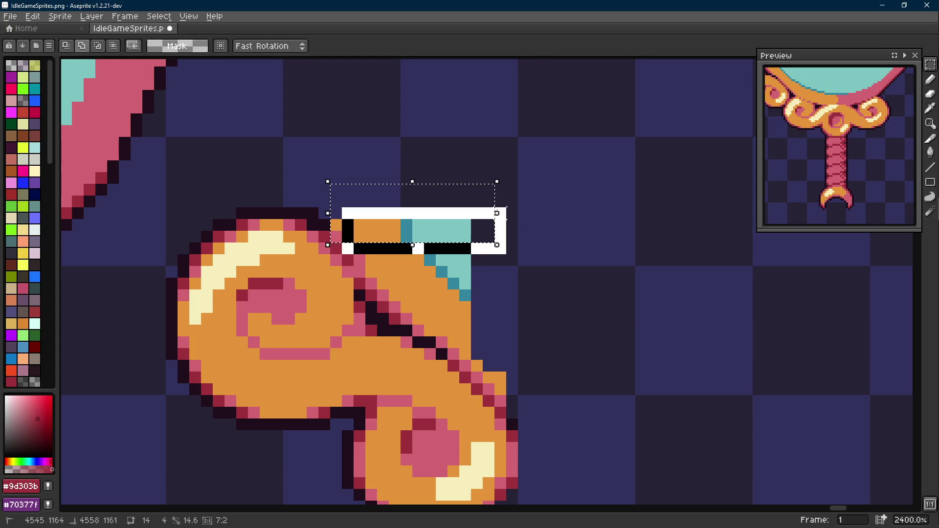
Grow the selection around the copied curl to cover its corner, lower and right areas.
{"action": "left_click_drag", "start_coordinate": [354, 208], "coordinate": [556, 281]}
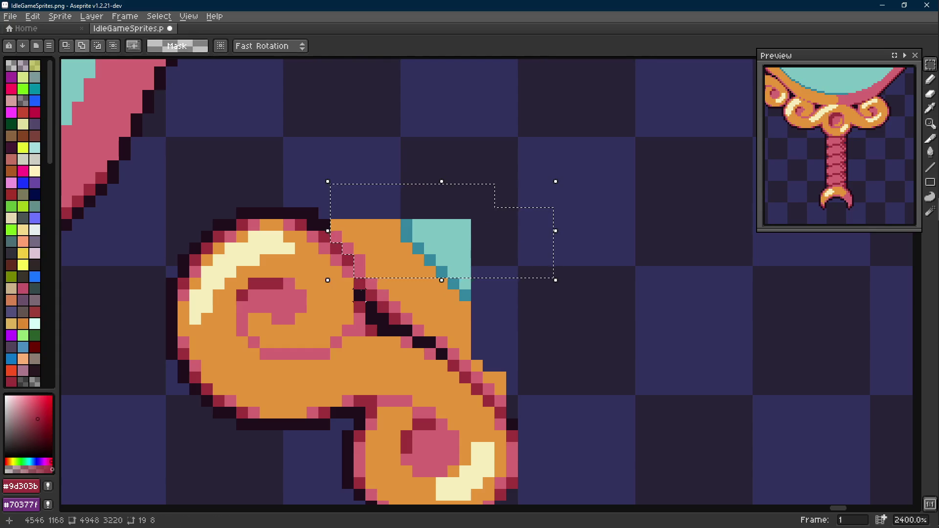
{"action": "left_click_drag", "start_coordinate": [518, 245], "coordinate": [377, 327]}
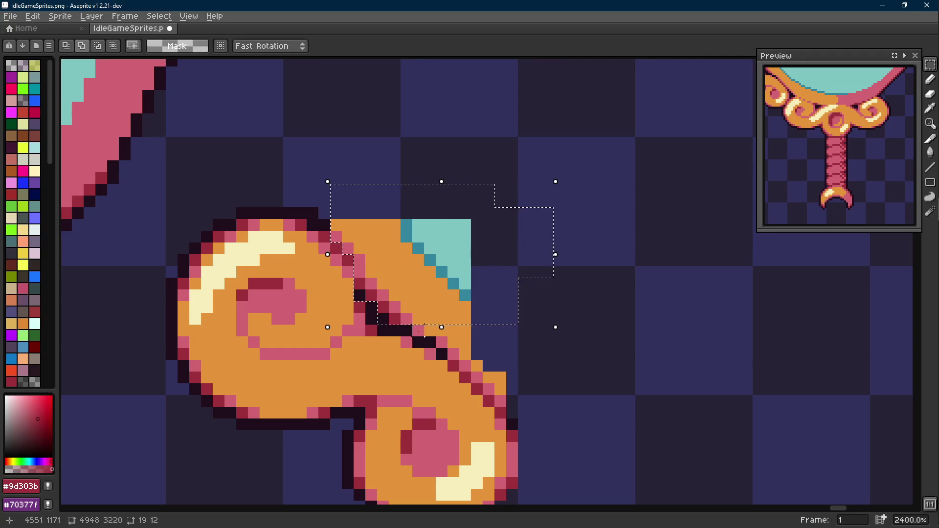
{"action": "scroll", "coordinate": [441, 294], "scroll_direction": "down", "scroll_amount": 3}
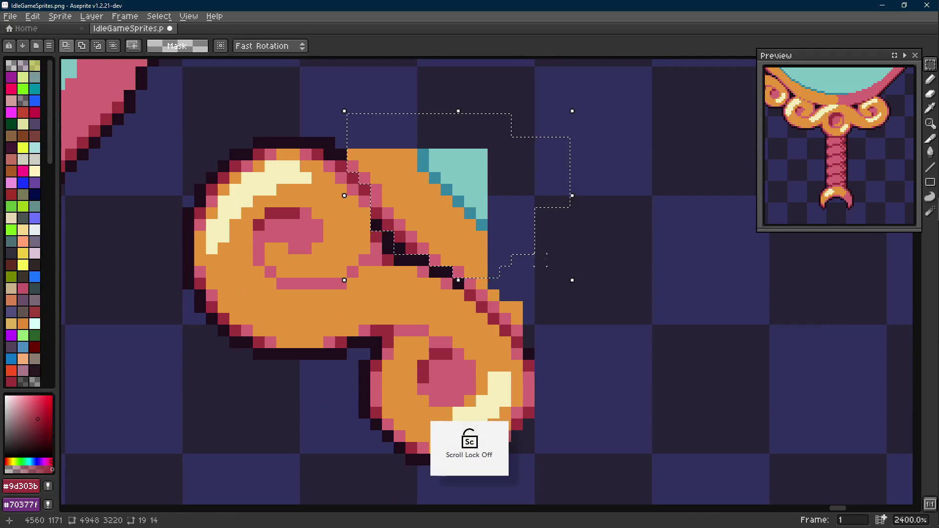
{"action": "scroll", "coordinate": [440, 293], "scroll_direction": "down", "scroll_amount": 1}
{"action": "left_click_drag", "start_coordinate": [552, 207], "coordinate": [609, 298]}
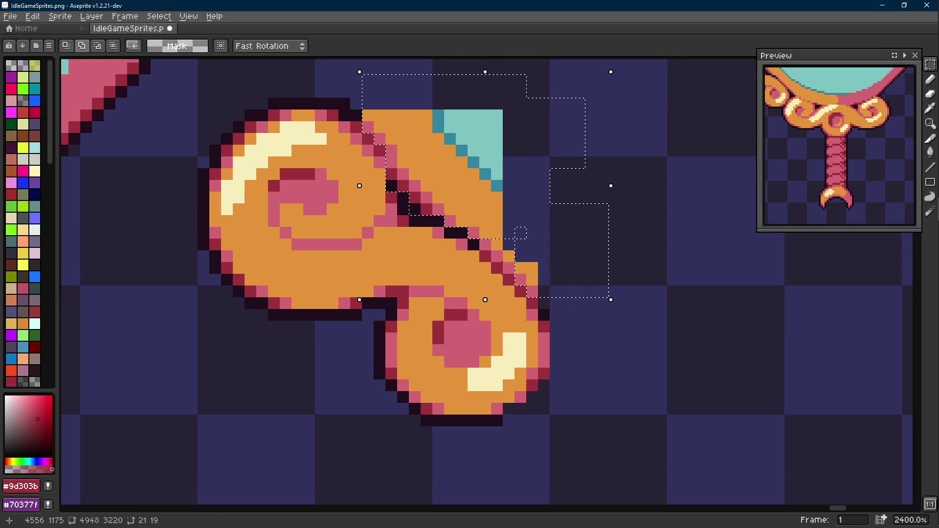
{"action": "left_click_drag", "start_coordinate": [491, 214], "coordinate": [527, 264]}
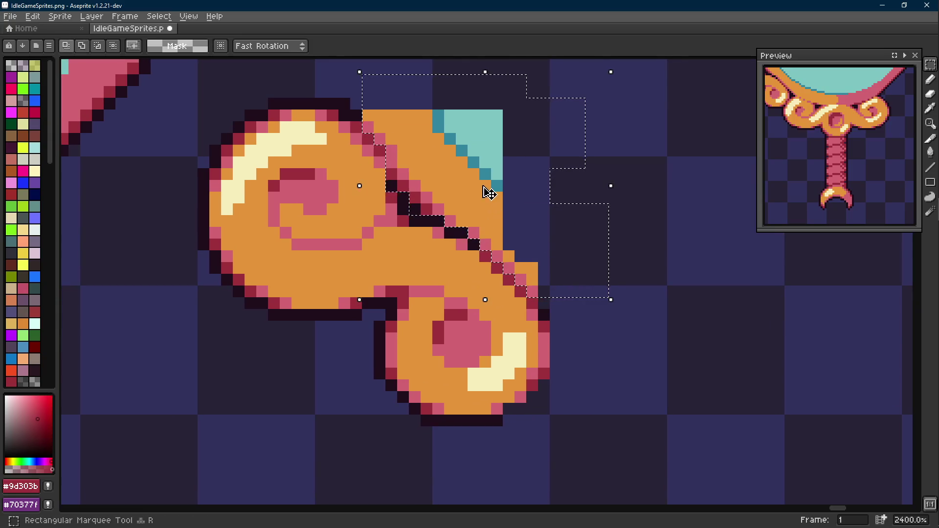
{"action": "scroll", "coordinate": [490, 192], "scroll_direction": "down", "scroll_amount": 4}
{"action": "scroll", "coordinate": [490, 192], "scroll_direction": "down", "scroll_amount": 2}
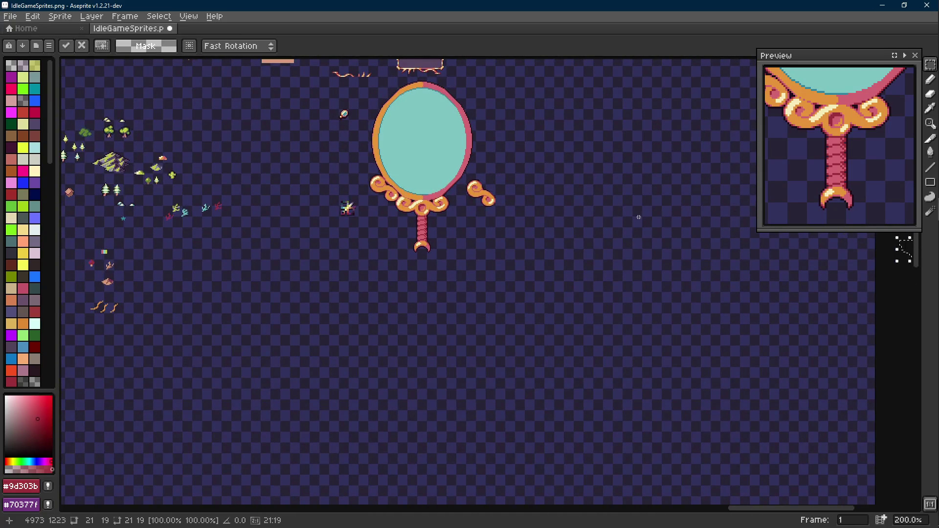
{"action": "scroll", "coordinate": [469, 184], "scroll_direction": "up", "scroll_amount": 2}
{"action": "scroll", "coordinate": [470, 184], "scroll_direction": "up", "scroll_amount": 2}
Select the detached swirl and use Replace Color to turn its cream highlights orange.
{"action": "left_click_drag", "start_coordinate": [413, 158], "coordinate": [549, 279]}
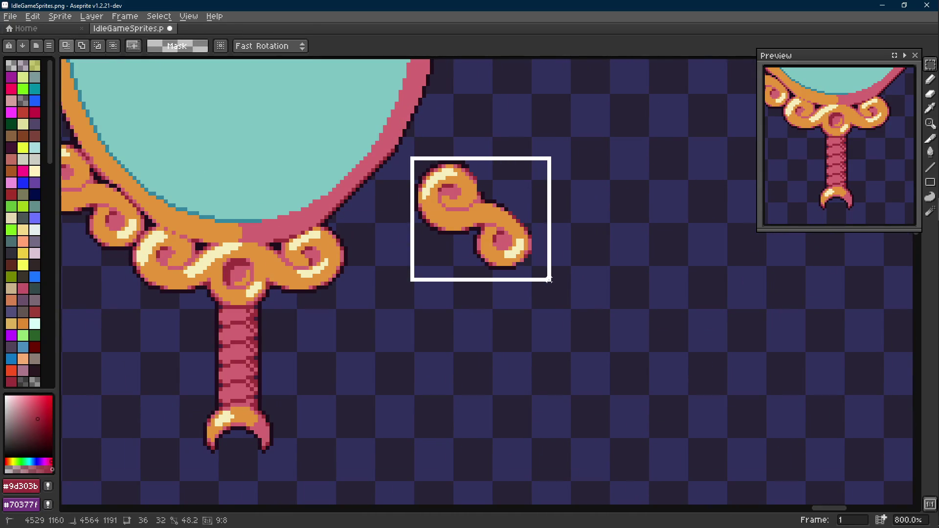
{"action": "left_click_drag", "start_coordinate": [408, 152], "coordinate": [564, 284]}
{"action": "scroll", "coordinate": [424, 175], "scroll_direction": "up", "scroll_amount": 1}
{"action": "left_click", "coordinate": [424, 174], "text": "alt"}
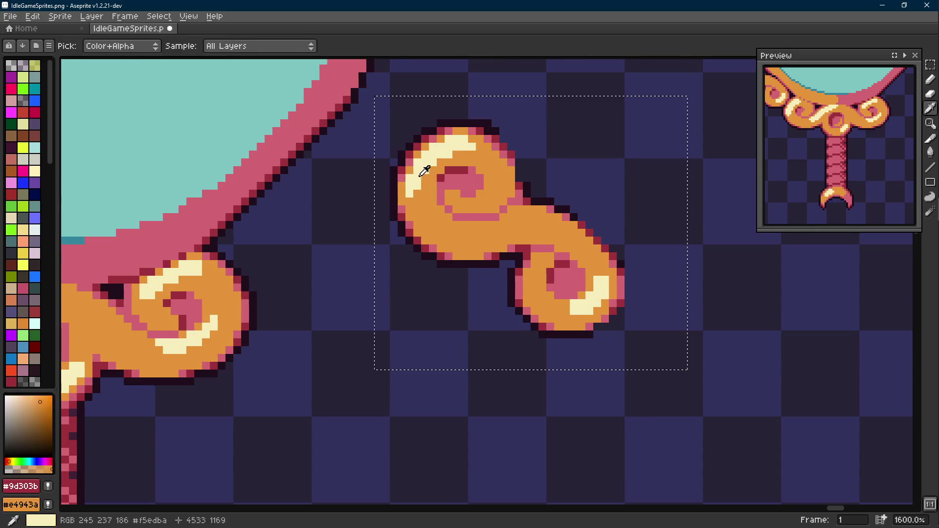
{"action": "key", "text": "shift+r"}
{"action": "key", "text": "Return"}
{"action": "scroll", "coordinate": [441, 250], "scroll_direction": "up", "scroll_amount": 1}
{"action": "scroll", "coordinate": [455, 280], "scroll_direction": "down", "scroll_amount": 2}
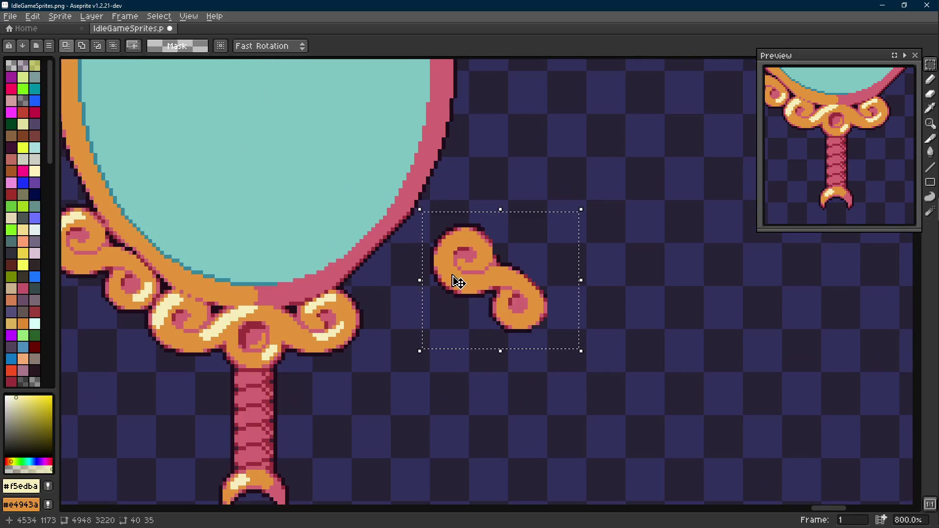
Flip the swirl horizontally and drag it against the right side of the mirror's base.
{"action": "key", "text": "shift+h"}
{"action": "scroll", "coordinate": [455, 280], "scroll_direction": "up", "scroll_amount": 1}
{"action": "left_click_drag", "start_coordinate": [477, 308], "coordinate": [345, 277]}
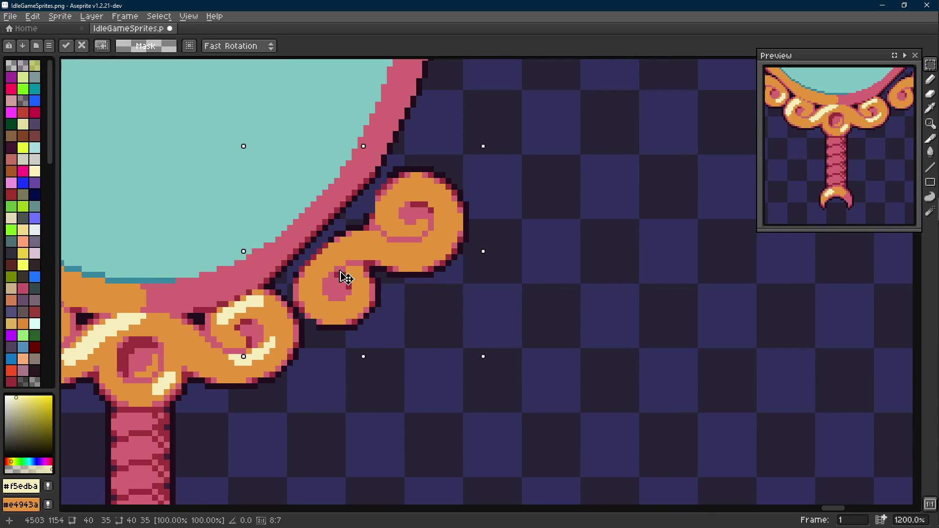
{"action": "scroll", "coordinate": [344, 278], "scroll_direction": "down", "scroll_amount": 1}
{"action": "scroll", "coordinate": [484, 264], "scroll_direction": "down", "scroll_amount": 1}
{"action": "mouse_move", "coordinate": [506, 249]}
{"action": "left_mouse_down"}
{"action": "mouse_move", "coordinate": [700, 314]}
{"action": "mouse_move", "coordinate": [272, 292]}
{"action": "mouse_move", "coordinate": [520, 291]}
{"action": "mouse_move", "coordinate": [516, 286]}
{"action": "left_mouse_up"}
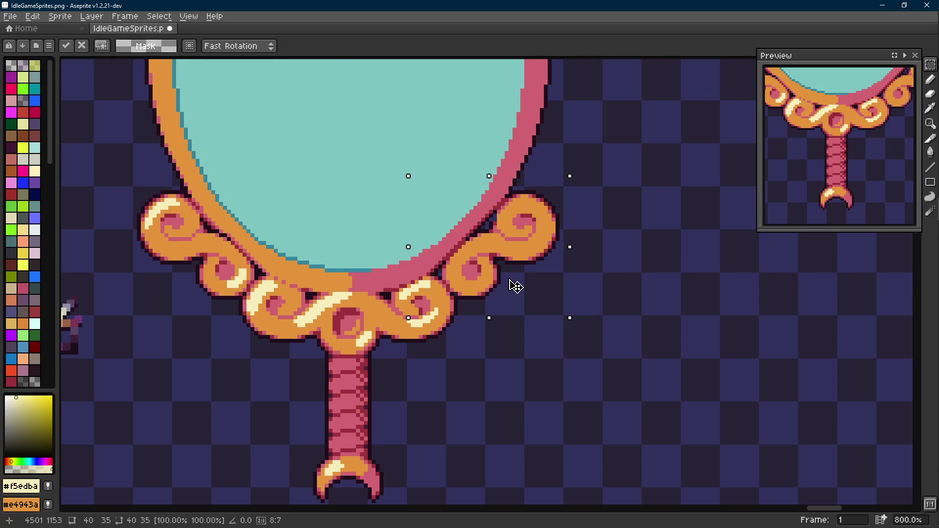
{"action": "scroll", "coordinate": [515, 286], "scroll_direction": "down", "scroll_amount": 1}
{"action": "scroll", "coordinate": [515, 285], "scroll_direction": "down", "scroll_amount": 1}
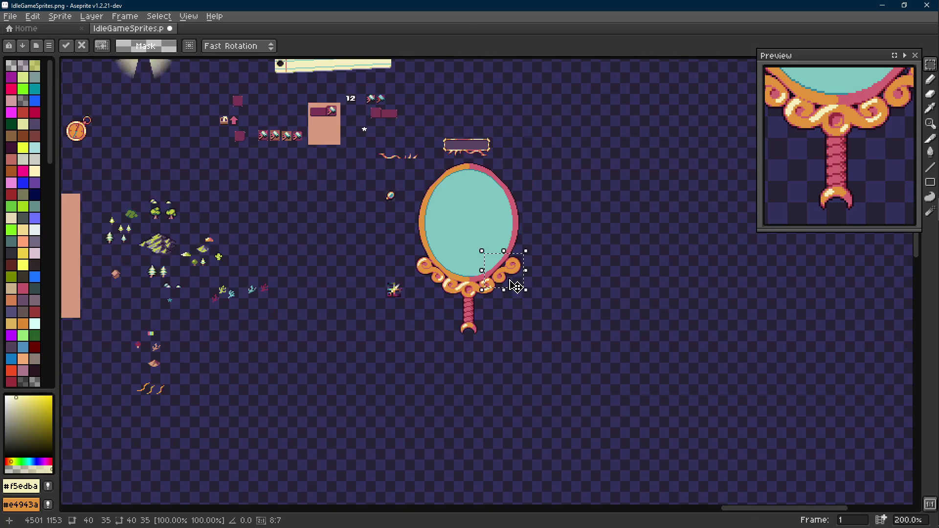
Deselect to commit the right-hand curl in place and nudge the view down.
{"action": "key", "text": "ctrl+d"}
{"action": "left_click_drag", "start_coordinate": [554, 264], "coordinate": [552, 276]}
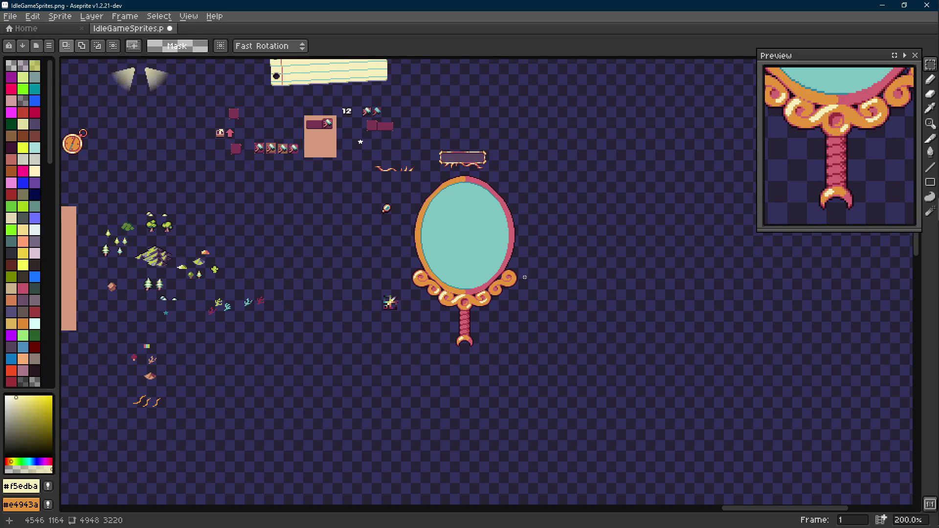
{"action": "key", "text": "Scroll_Lock"}
{"action": "left_click_drag", "start_coordinate": [462, 288], "coordinate": [459, 285]}
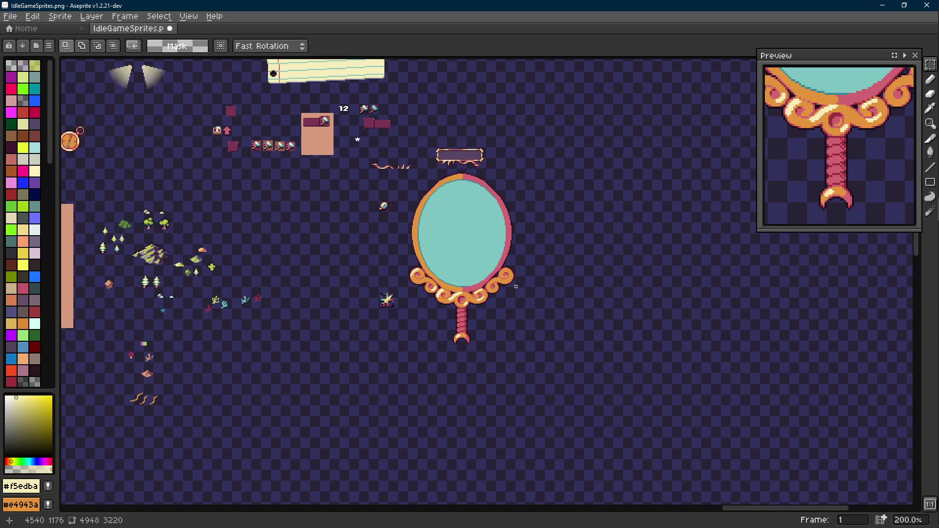
{"action": "scroll", "coordinate": [459, 284], "scroll_direction": "up", "scroll_amount": 3}
{"action": "scroll", "coordinate": [458, 285], "scroll_direction": "up", "scroll_amount": 3}
{"action": "key", "text": "alt"}
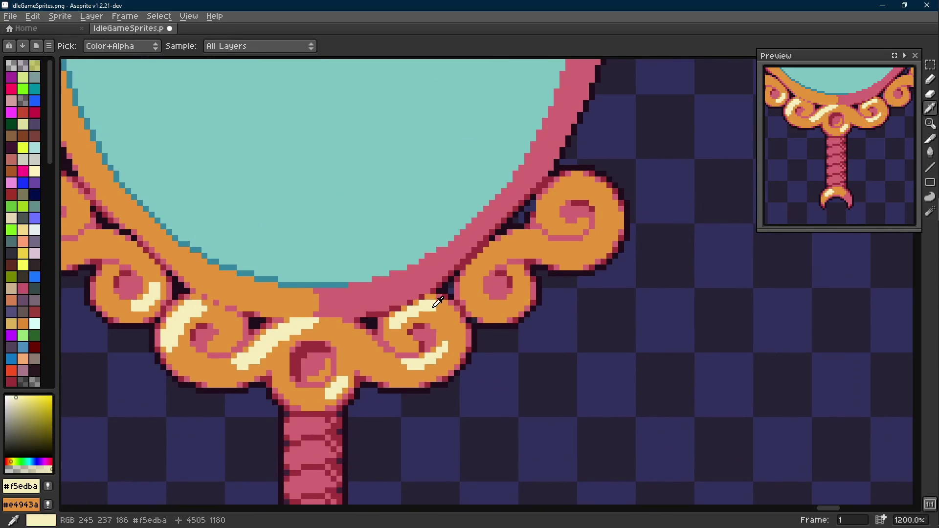
{"action": "scroll", "coordinate": [477, 288], "scroll_direction": "down", "scroll_amount": 2}
{"action": "scroll", "coordinate": [514, 293], "scroll_direction": "down", "scroll_amount": 2}
{"action": "scroll", "coordinate": [527, 297], "scroll_direction": "down", "scroll_amount": 1}
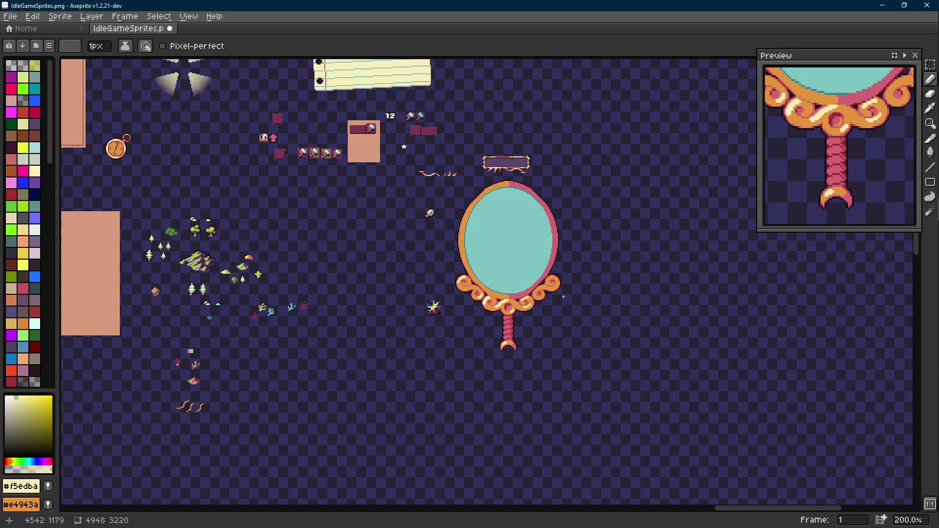
{"action": "scroll", "coordinate": [563, 296], "scroll_direction": "up", "scroll_amount": 1}
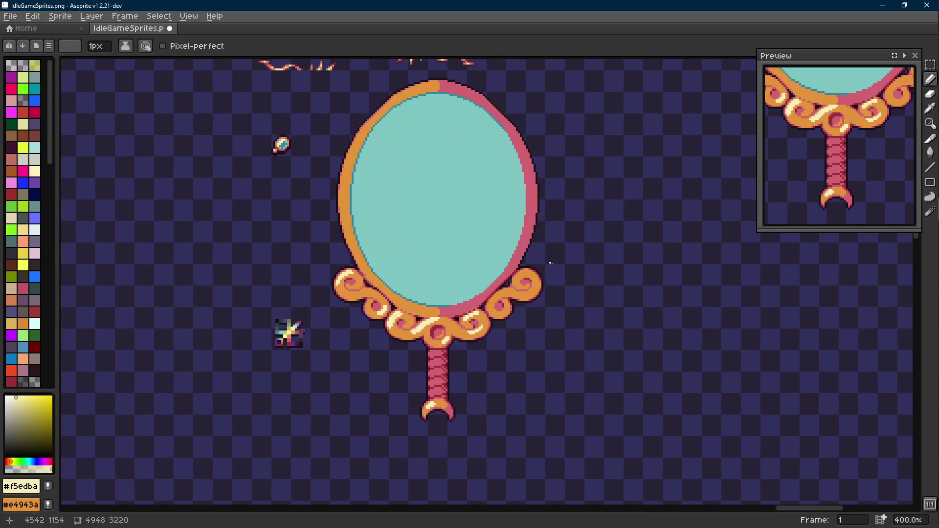
{"action": "scroll", "coordinate": [552, 263], "scroll_direction": "down", "scroll_amount": 2}
{"action": "scroll", "coordinate": [543, 268], "scroll_direction": "up", "scroll_amount": 1}
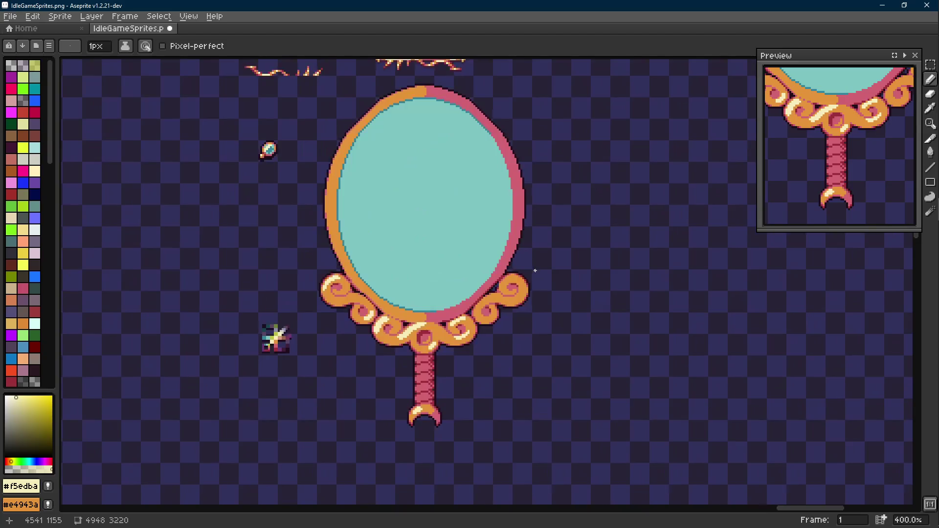
{"action": "left_click_drag", "start_coordinate": [535, 270], "coordinate": [532, 282]}
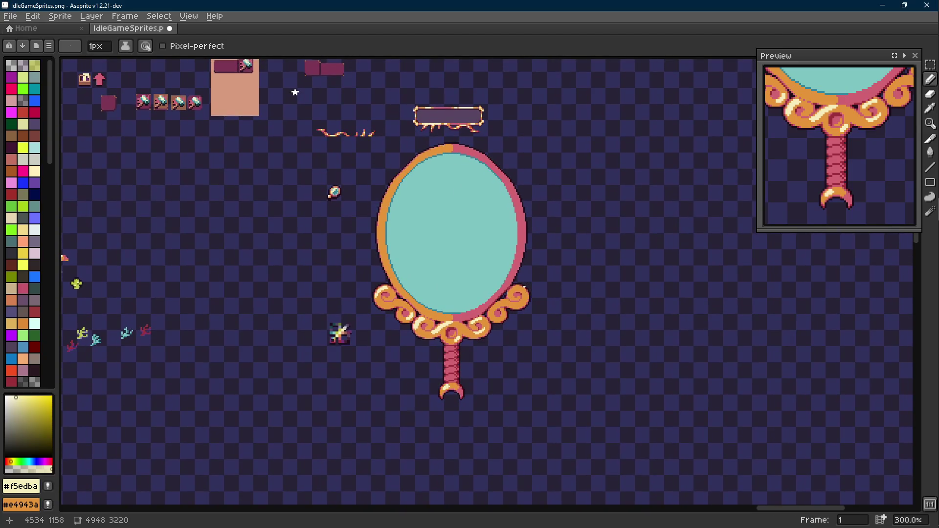
{"action": "key", "text": "m"}
{"action": "left_click_drag", "start_coordinate": [556, 144], "coordinate": [387, 417]}
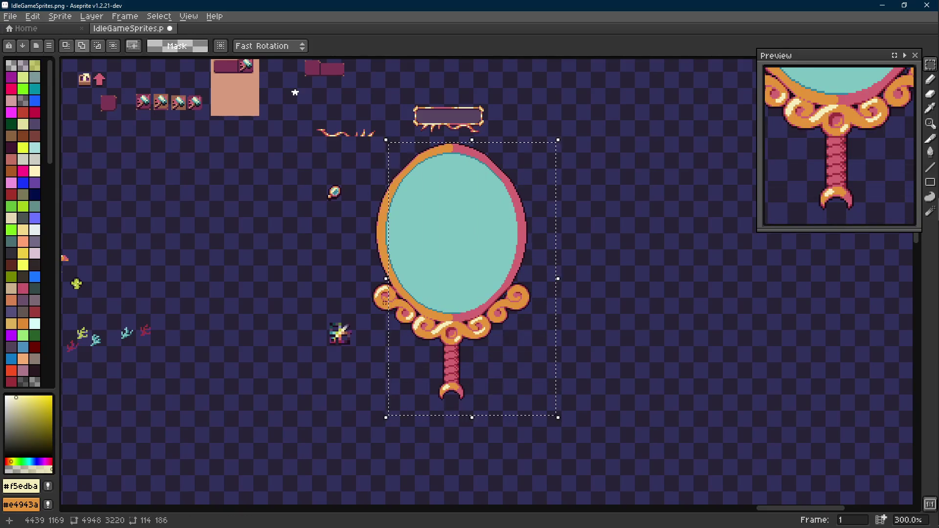
{"action": "left_click_drag", "start_coordinate": [504, 139], "coordinate": [400, 253]}
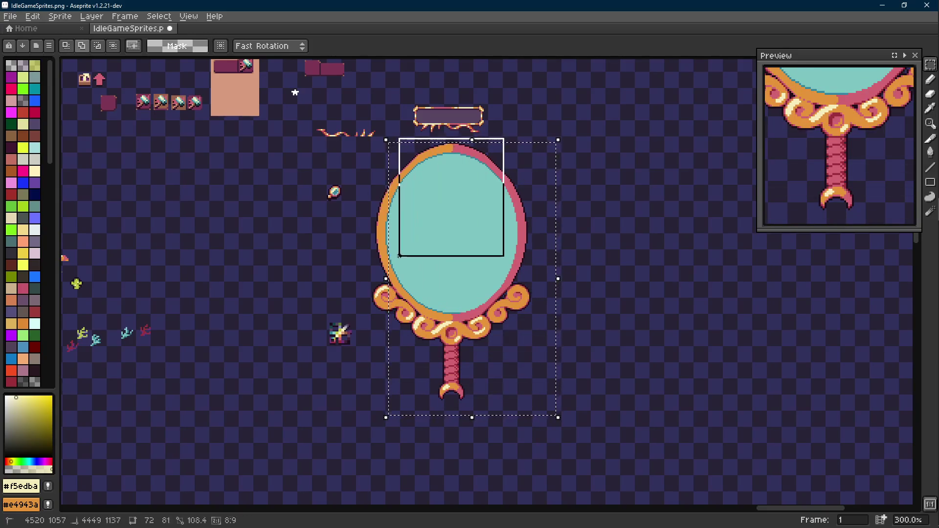
{"action": "left_click_drag", "start_coordinate": [425, 174], "coordinate": [363, 330]}
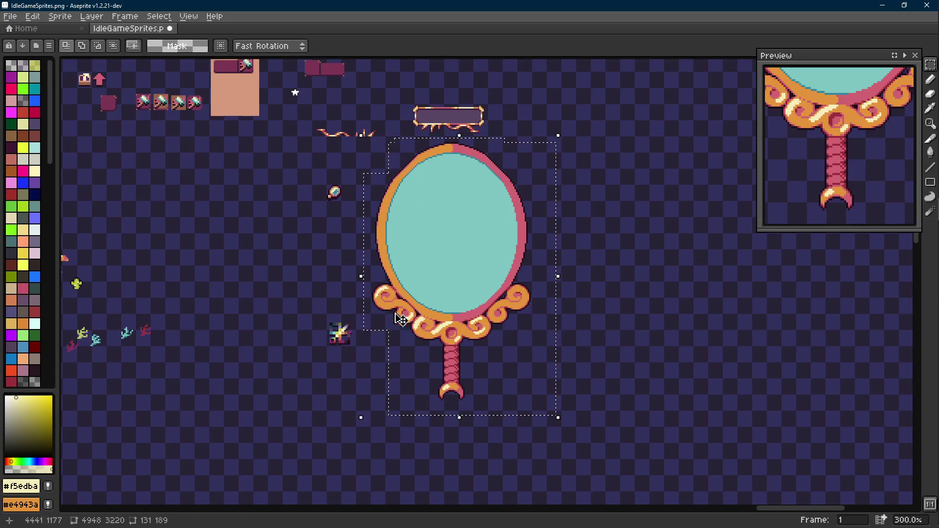
{"action": "scroll", "coordinate": [370, 293], "scroll_direction": "down", "scroll_amount": 1}
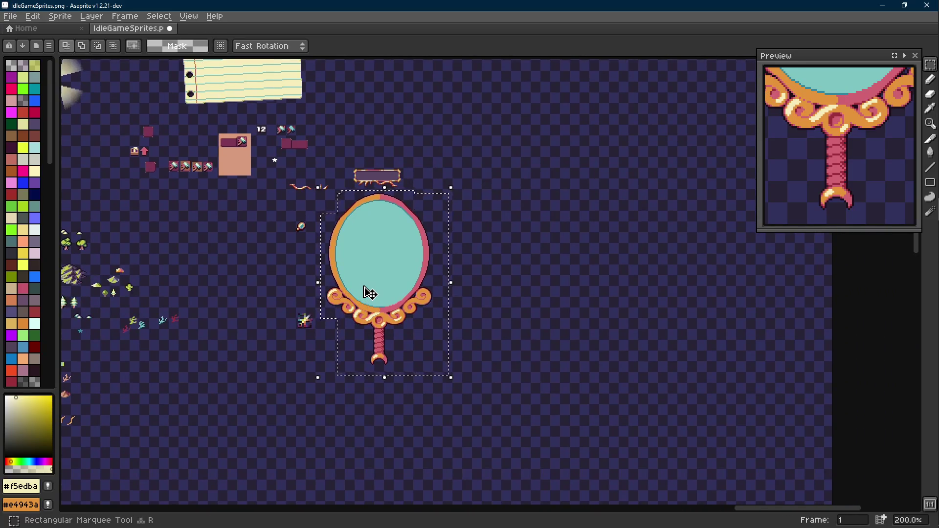
{"action": "left_click_drag", "start_coordinate": [368, 293], "coordinate": [401, 324]}
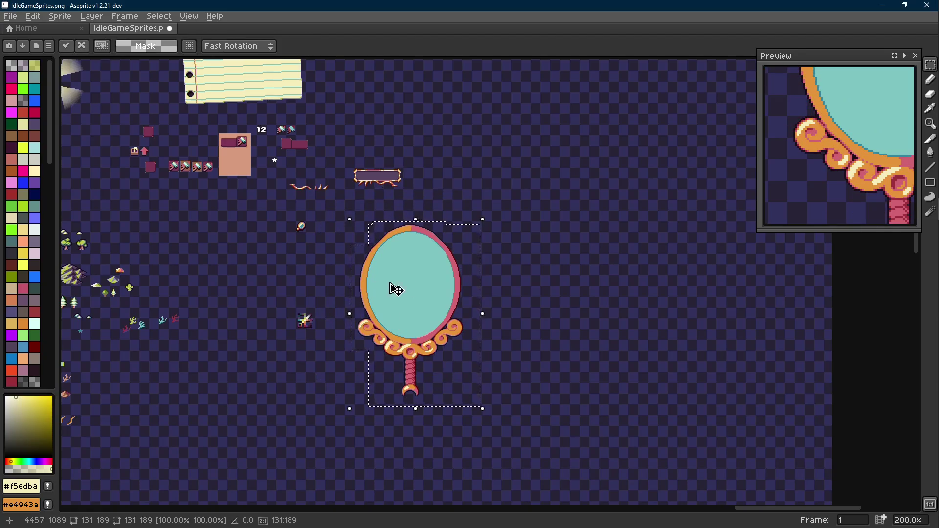
{"action": "scroll", "coordinate": [419, 314], "scroll_direction": "down", "scroll_amount": 1}
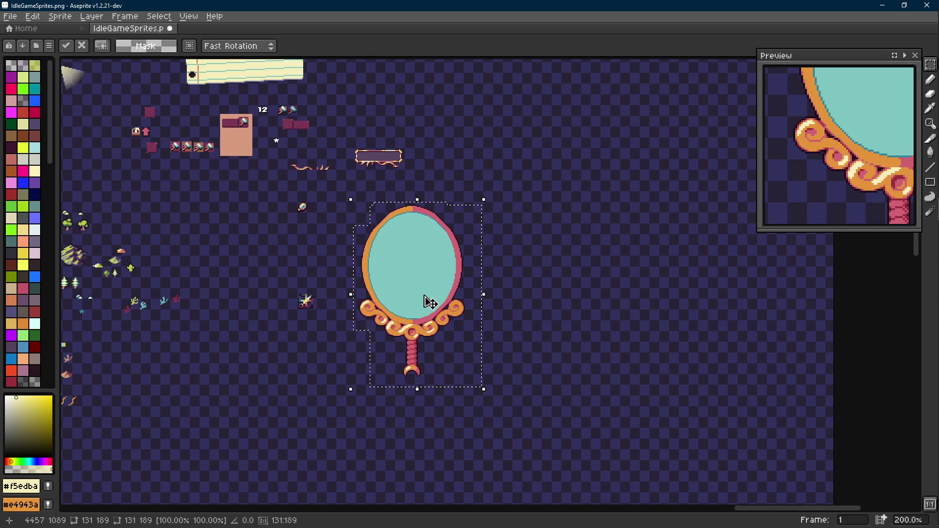
{"action": "key", "text": "ctrl+z"}
{"action": "key", "text": "ctrl+d"}
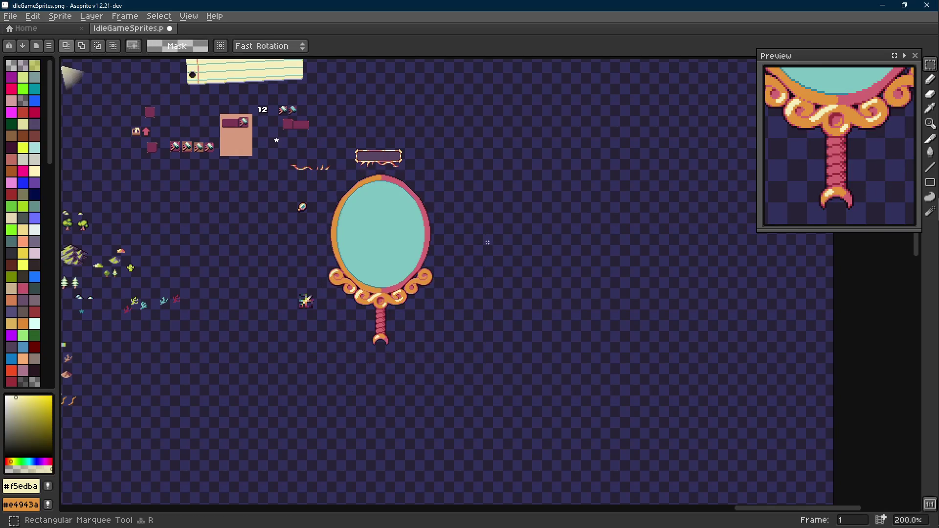
{"action": "scroll", "coordinate": [411, 242], "scroll_direction": "up", "scroll_amount": 1}
{"action": "left_click_drag", "start_coordinate": [292, 167], "coordinate": [468, 218]}
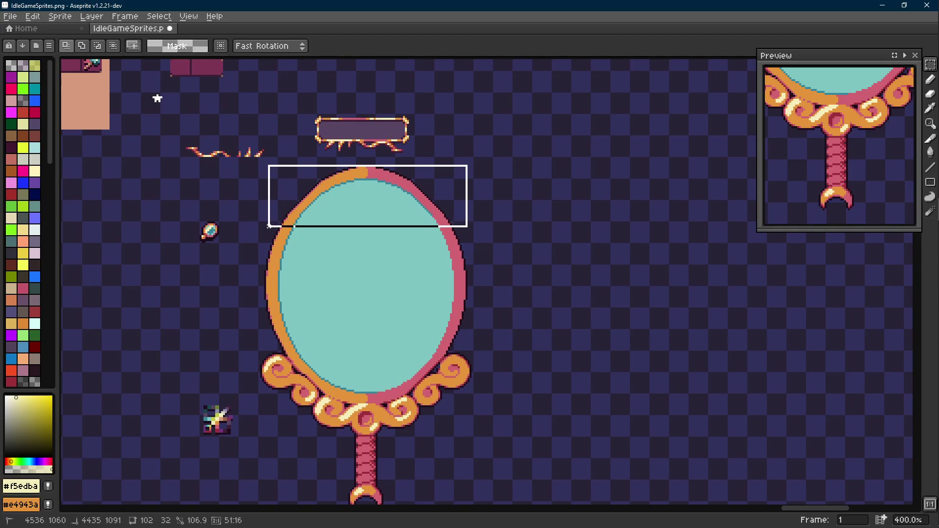
{"action": "left_click_drag", "start_coordinate": [389, 272], "coordinate": [415, 243], "text": "space"}
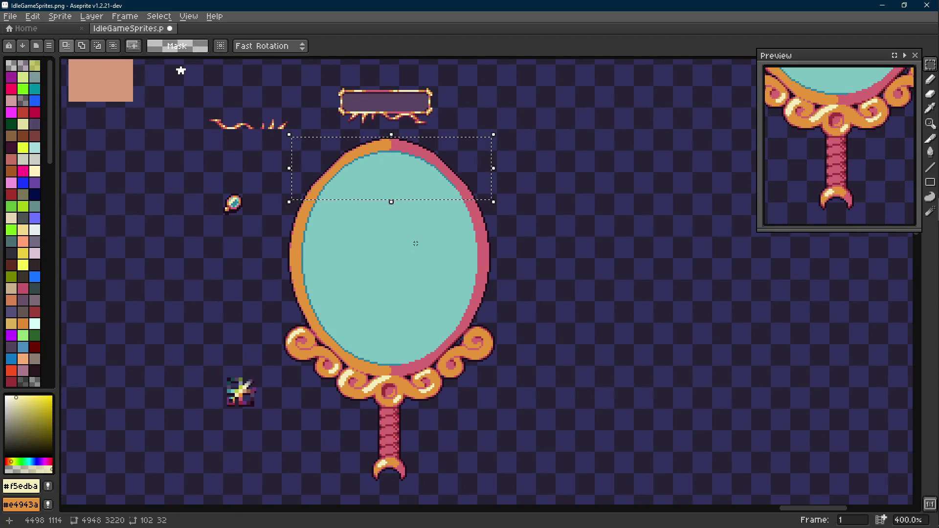
{"action": "key", "text": "ctrl+d"}
{"action": "scroll", "coordinate": [416, 244], "scroll_direction": "down", "scroll_amount": 1}
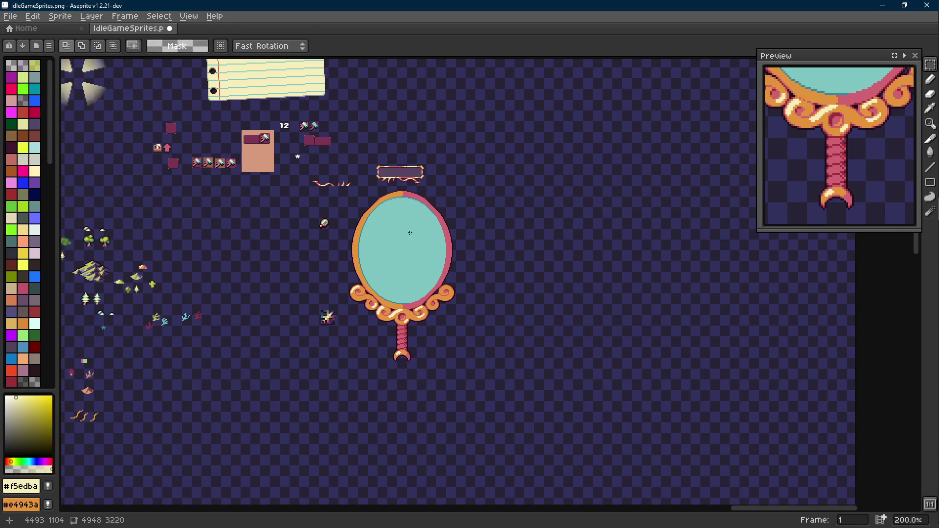
{"action": "scroll", "coordinate": [405, 224], "scroll_direction": "up", "scroll_amount": 1}
{"action": "scroll", "coordinate": [405, 223], "scroll_direction": "up", "scroll_amount": 1}
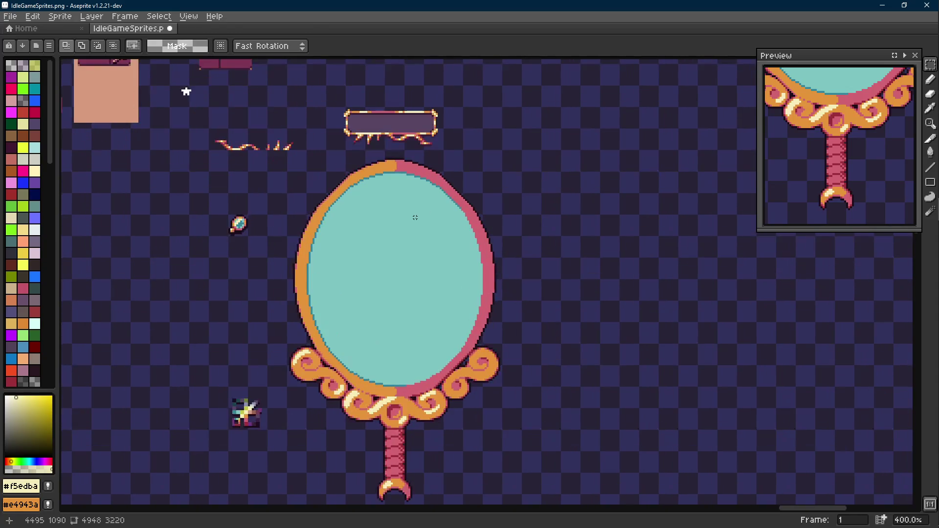
{"action": "left_click_drag", "start_coordinate": [415, 218], "coordinate": [420, 224]}
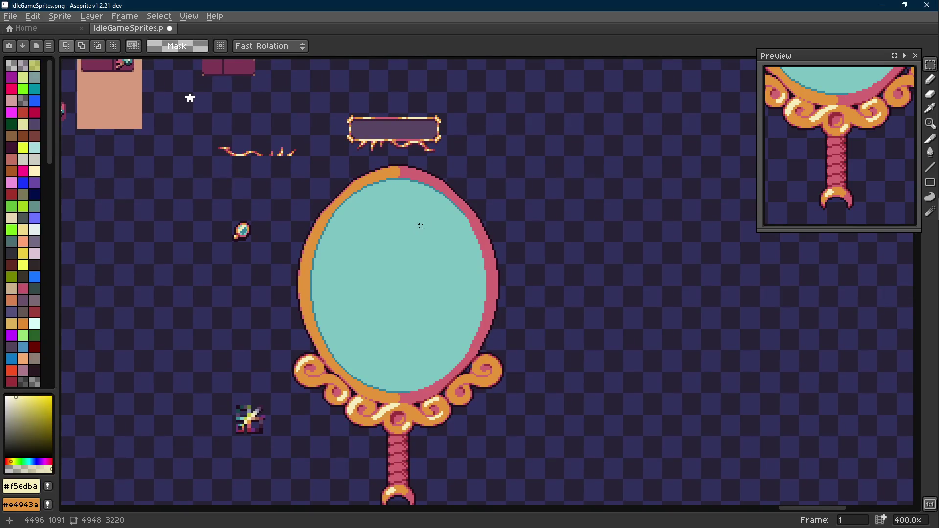
{"action": "scroll", "coordinate": [403, 175], "scroll_direction": "up", "scroll_amount": 1}
{"action": "mouse_move", "coordinate": [387, 156]}
{"action": "left_mouse_down"}
{"action": "mouse_move", "coordinate": [401, 196]}
{"action": "mouse_move", "coordinate": [421, 132]}
{"action": "left_mouse_up"}
{"action": "scroll", "coordinate": [401, 183], "scroll_direction": "up", "scroll_amount": 2}
{"action": "scroll", "coordinate": [400, 182], "scroll_direction": "down", "scroll_amount": 2}
{"action": "key", "text": "ctrl+z"}
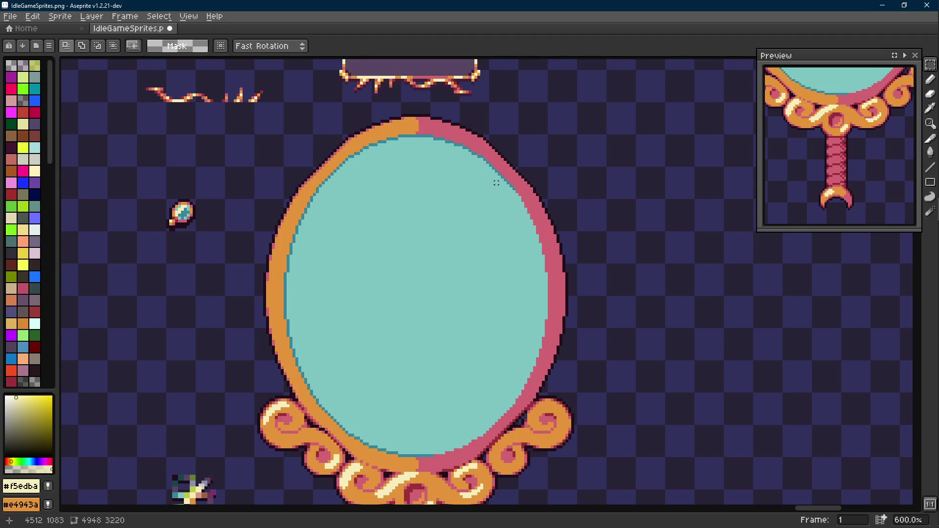
{"action": "left_click", "coordinate": [491, 152], "text": "alt"}
{"action": "left_click", "coordinate": [576, 144]}
{"action": "left_click", "coordinate": [470, 154], "text": "alt"}
{"action": "left_click", "coordinate": [594, 145]}
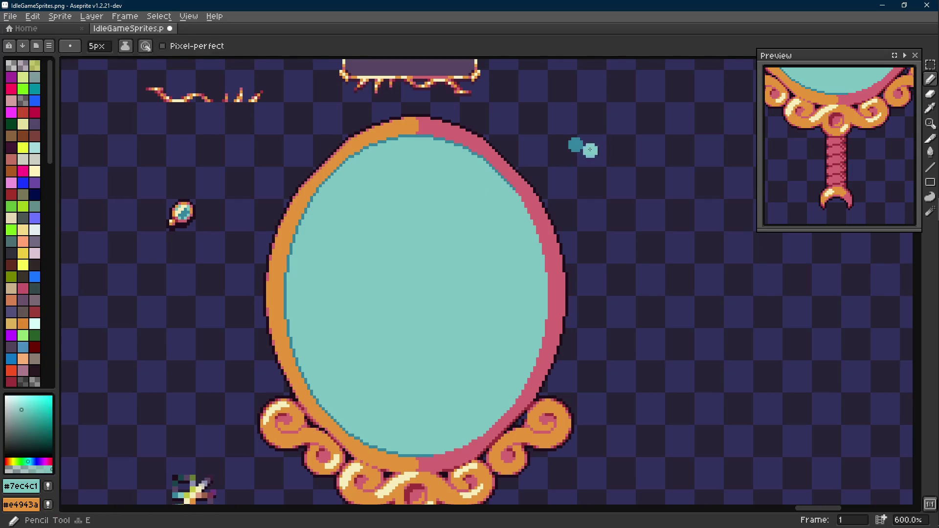
{"action": "left_click", "coordinate": [477, 138], "text": "alt"}
{"action": "left_click", "coordinate": [609, 124]}
{"action": "left_click", "coordinate": [459, 123], "text": "alt"}
{"action": "left_click", "coordinate": [659, 138]}
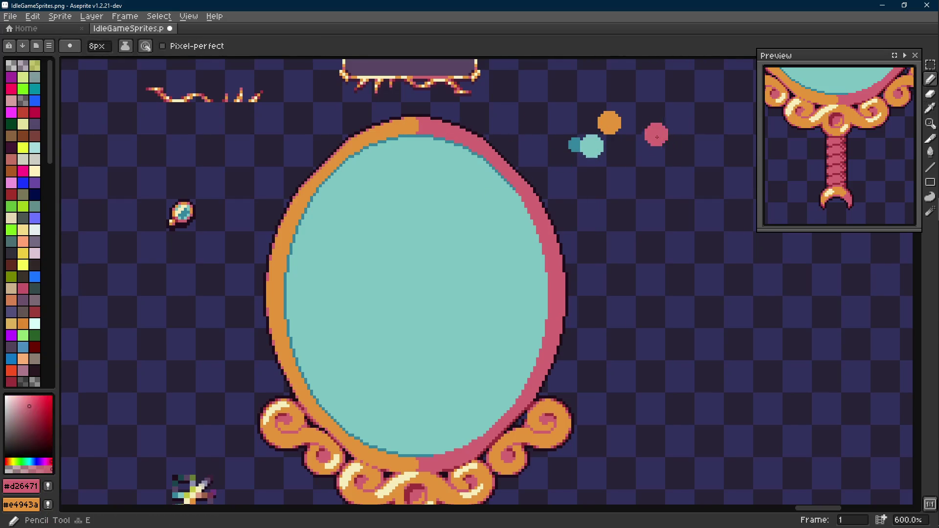
{"action": "left_click", "coordinate": [620, 130]}
{"action": "left_click_drag", "start_coordinate": [640, 182], "coordinate": [633, 184]}
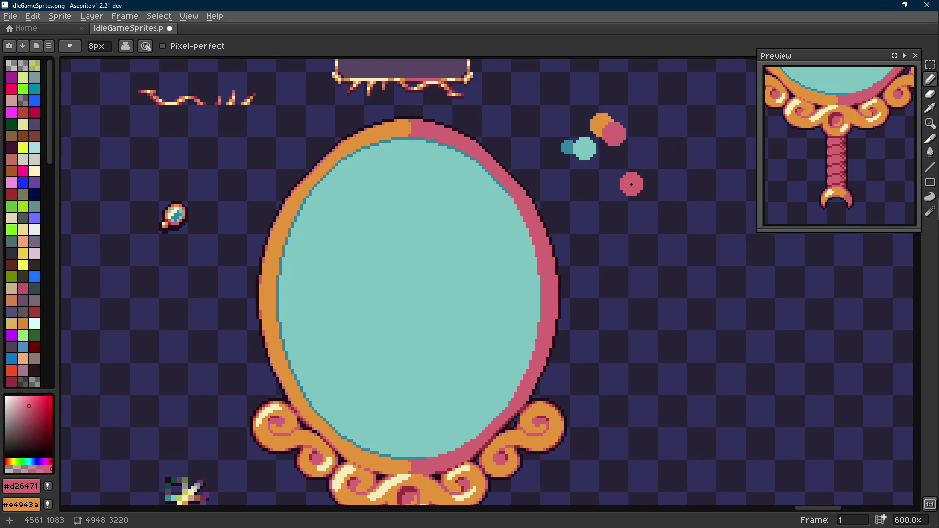
{"action": "scroll", "coordinate": [602, 184], "scroll_direction": "down", "scroll_amount": 3}
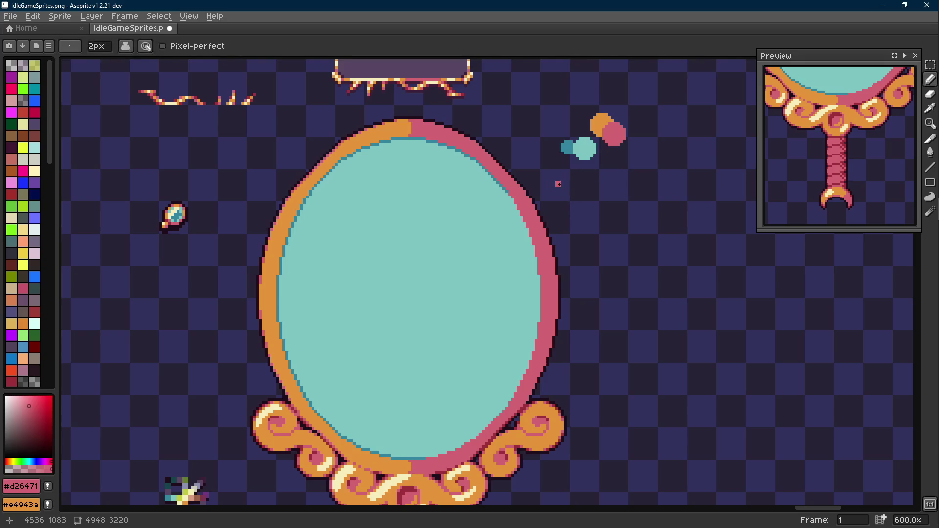
{"action": "left_click", "coordinate": [341, 140], "text": "alt"}
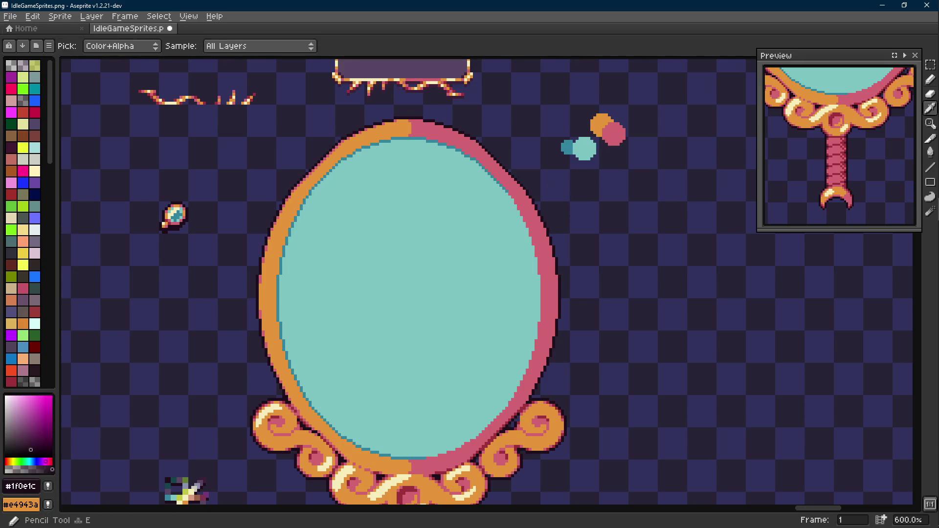
{"action": "left_click_drag", "start_coordinate": [315, 134], "coordinate": [288, 179]}
{"action": "left_click_drag", "start_coordinate": [514, 131], "coordinate": [493, 187]}
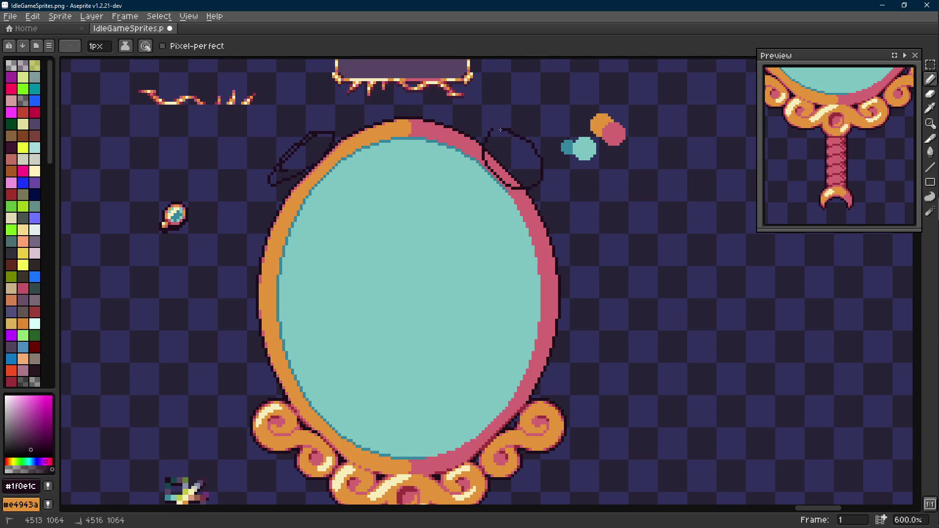
{"action": "left_click_drag", "start_coordinate": [493, 135], "coordinate": [481, 143]}
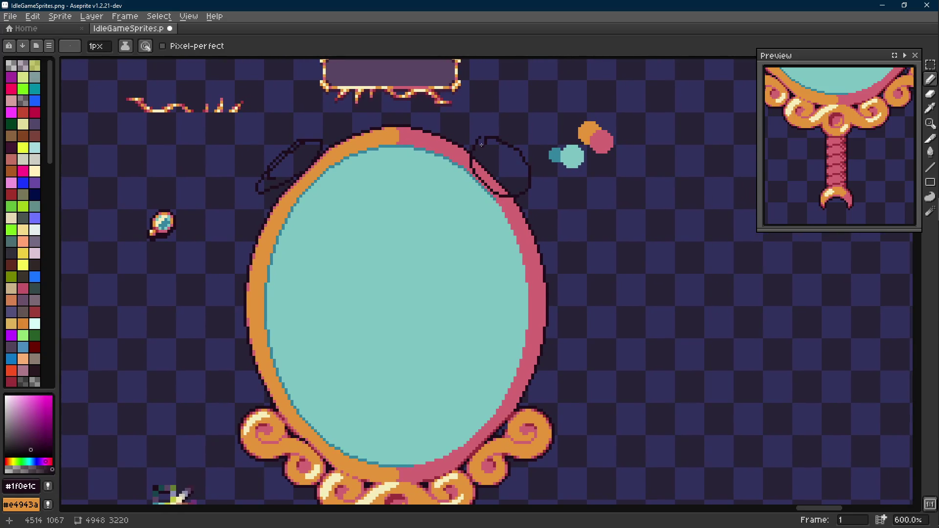
{"action": "key", "text": "ctrl+z"}
{"action": "key", "text": "ctrl+z"}
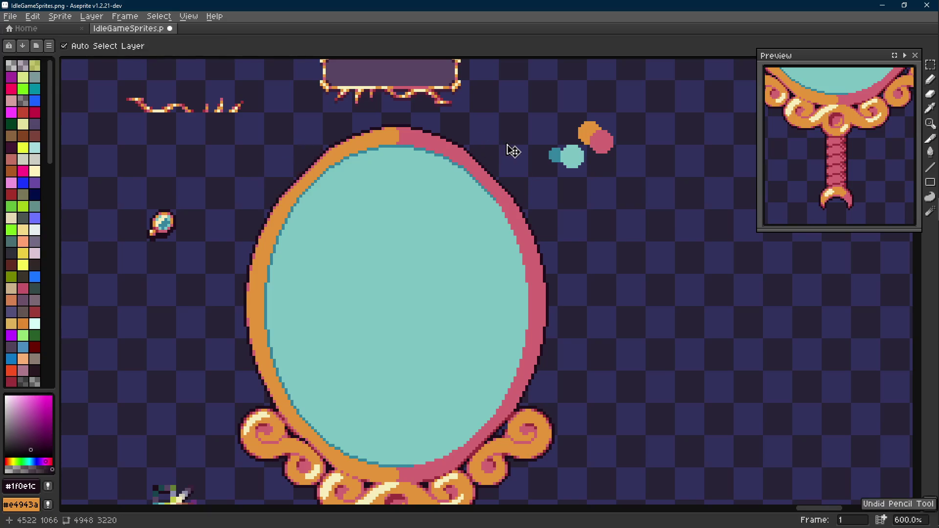
{"action": "scroll", "coordinate": [513, 154], "scroll_direction": "down", "scroll_amount": 2}
Marquee-select the small teal and pink blob and move it away from the mirror.
{"action": "mouse_move", "coordinate": [499, 213]}
{"action": "left_mouse_down"}
{"action": "mouse_move", "coordinate": [435, 203]}
{"action": "mouse_move", "coordinate": [441, 213]}
{"action": "left_mouse_up"}
{"action": "key", "text": "m"}
{"action": "mouse_move", "coordinate": [514, 132]}
{"action": "left_mouse_down"}
{"action": "mouse_move", "coordinate": [442, 190]}
{"action": "mouse_move", "coordinate": [682, 198]}
{"action": "left_mouse_up"}
{"action": "scroll", "coordinate": [478, 179], "scroll_direction": "down", "scroll_amount": 5}
{"action": "key", "text": "ctrl+d"}
{"action": "scroll", "coordinate": [440, 206], "scroll_direction": "up", "scroll_amount": 5}
Select the mirror's teal glass and paste a copy of it just to the right.
{"action": "left_click_drag", "start_coordinate": [514, 220], "coordinate": [440, 205]}
{"action": "key", "text": "ctrl+v"}
{"action": "left_click_drag", "start_coordinate": [535, 235], "coordinate": [558, 235]}
{"action": "left_click_drag", "start_coordinate": [437, 358], "coordinate": [437, 358]}
Apply the Outline FX in pink to the teal oval copy, then drag it further away.
{"action": "key", "text": "i"}
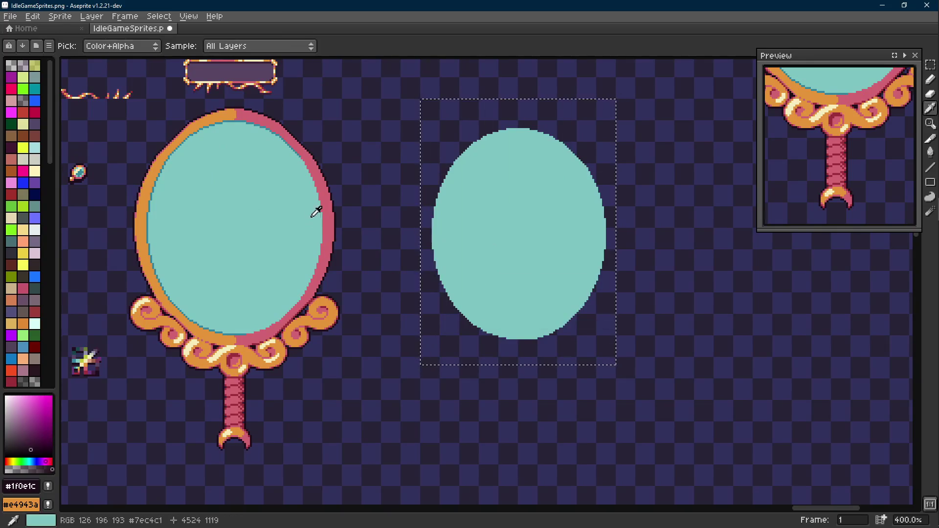
{"action": "left_click", "coordinate": [323, 213]}
{"action": "key", "text": "m"}
{"action": "key", "text": "shift+o"}
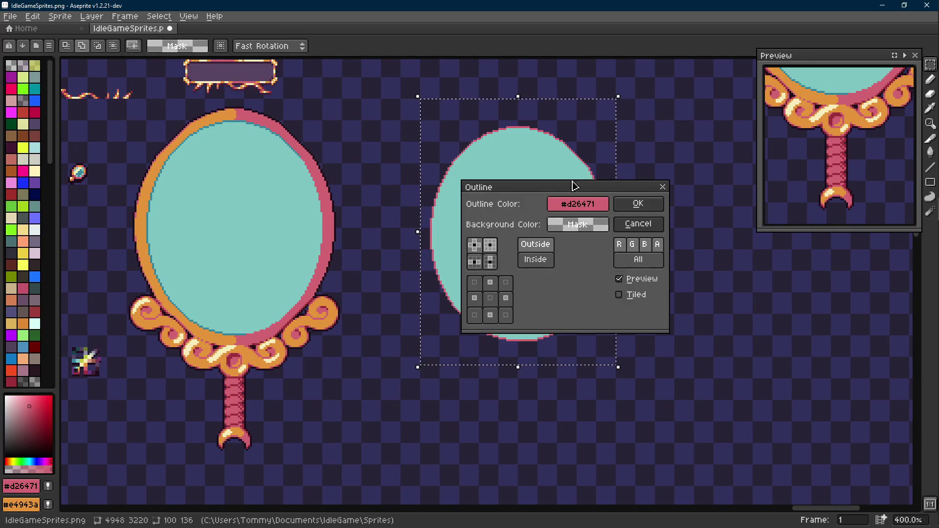
{"action": "left_click", "coordinate": [637, 204]}
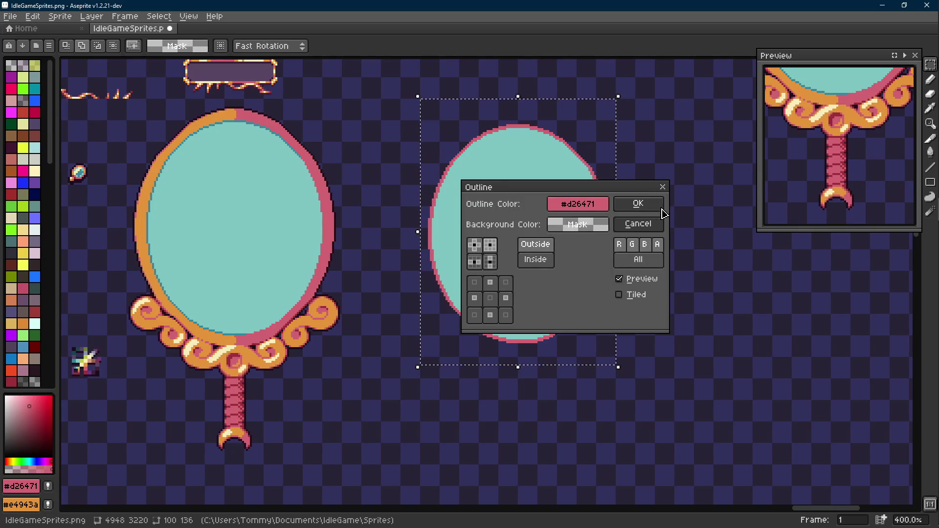
{"action": "left_click", "coordinate": [639, 204]}
{"action": "key", "text": "shift+o"}
{"action": "left_click", "coordinate": [621, 207]}
{"action": "scroll", "coordinate": [587, 213], "scroll_direction": "down", "scroll_amount": 2}
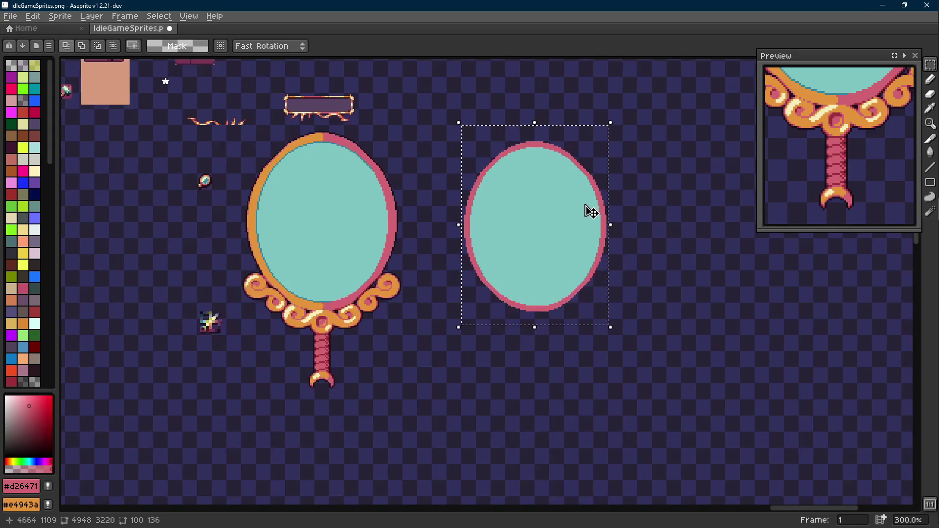
{"action": "scroll", "coordinate": [525, 206], "scroll_direction": "up", "scroll_amount": 1}
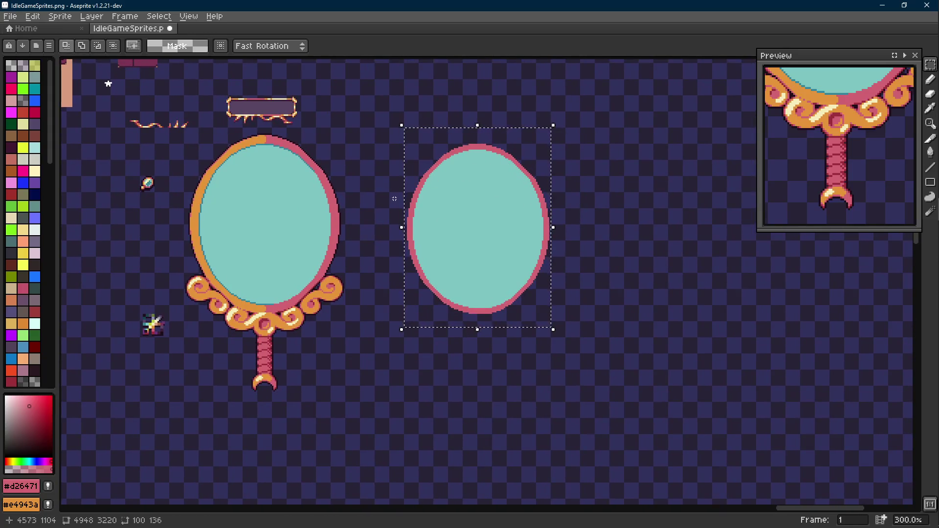
{"action": "scroll", "coordinate": [437, 216], "scroll_direction": "down", "scroll_amount": 1}
{"action": "left_click_drag", "start_coordinate": [437, 215], "coordinate": [799, 242]}
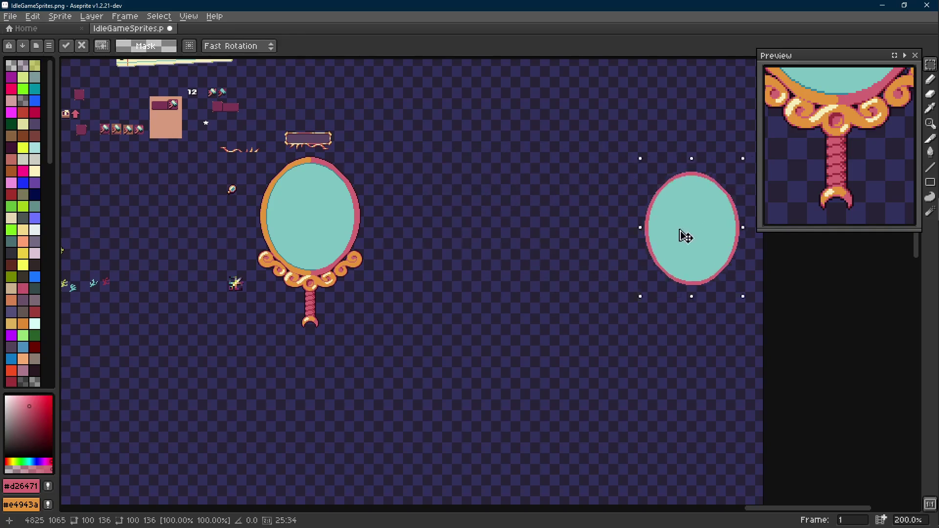
Drop the oval copy, sample the frame orange and sketch a trial curl at the mirror's upper left, then undo it.
{"action": "key", "text": "ctrl+d"}
{"action": "scroll", "coordinate": [360, 242], "scroll_direction": "up", "scroll_amount": 1}
{"action": "mouse_move", "coordinate": [447, 143]}
{"action": "left_mouse_down"}
{"action": "mouse_move", "coordinate": [330, 188]}
{"action": "mouse_move", "coordinate": [365, 110]}
{"action": "left_mouse_up"}
{"action": "scroll", "coordinate": [395, 148], "scroll_direction": "up", "scroll_amount": 1}
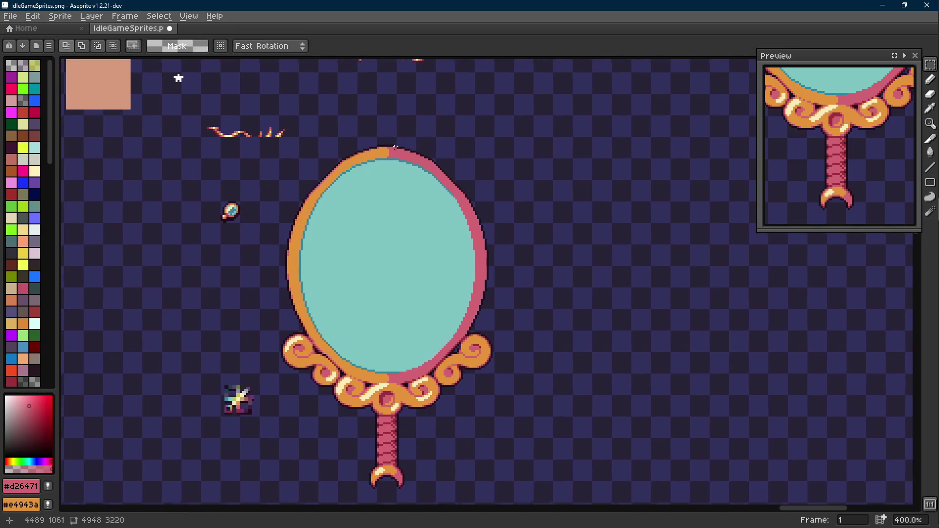
{"action": "key", "text": "alt"}
{"action": "left_click", "coordinate": [365, 168]}
{"action": "key", "text": "b"}
{"action": "scroll", "coordinate": [364, 167], "scroll_direction": "up", "scroll_amount": 1}
{"action": "mouse_move", "coordinate": [299, 210]}
{"action": "left_mouse_down"}
{"action": "mouse_move", "coordinate": [306, 226]}
{"action": "mouse_move", "coordinate": [330, 165]}
{"action": "left_mouse_up"}
{"action": "scroll", "coordinate": [426, 240], "scroll_direction": "down", "scroll_amount": 1}
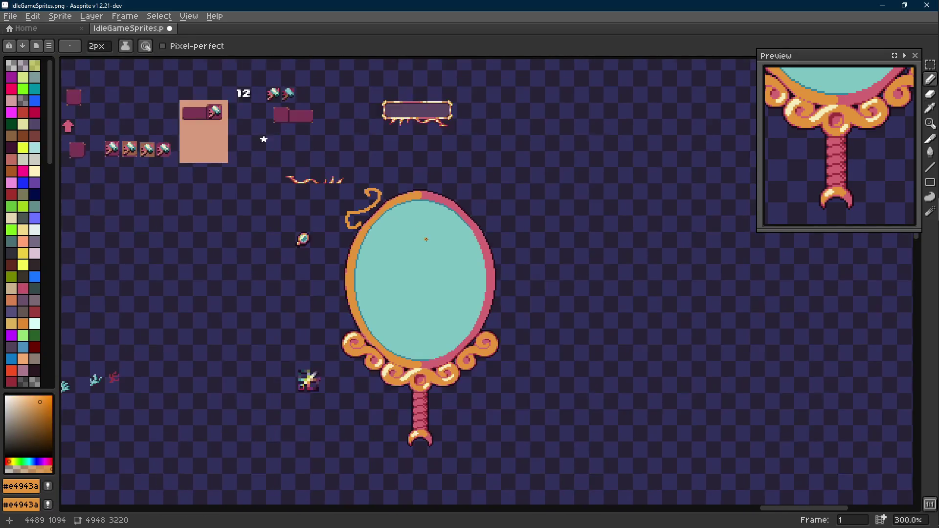
{"action": "scroll", "coordinate": [426, 240], "scroll_direction": "down", "scroll_amount": 1}
{"action": "key", "text": "ctrl+z"}
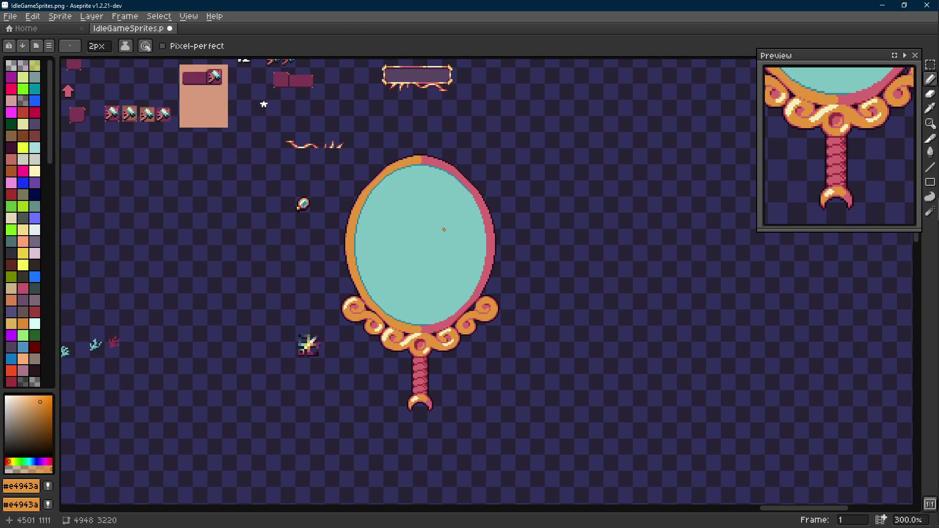
{"action": "scroll", "coordinate": [444, 231], "scroll_direction": "up", "scroll_amount": 2}
{"action": "scroll", "coordinate": [426, 308], "scroll_direction": "up", "scroll_amount": 2}
Wand-select and release the bottom ornament's orange region, then undo and redo back to the outlined oval copy.
{"action": "left_click_drag", "start_coordinate": [440, 308], "coordinate": [426, 306]}
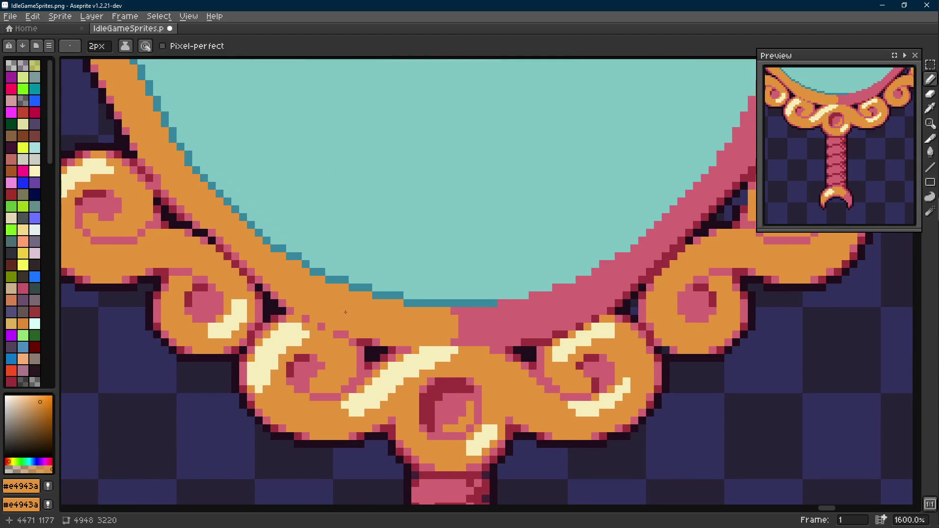
{"action": "key", "text": "w"}
{"action": "left_click", "coordinate": [356, 309]}
{"action": "scroll", "coordinate": [356, 309], "scroll_direction": "down", "scroll_amount": 1}
{"action": "key", "text": "ctrl+d"}
{"action": "key", "text": "m"}
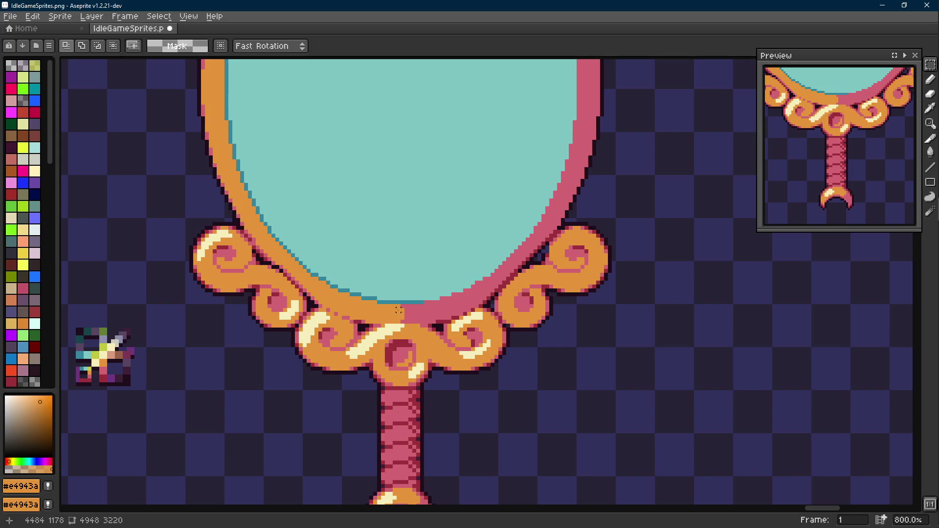
{"action": "scroll", "coordinate": [399, 310], "scroll_direction": "down", "scroll_amount": 1}
{"action": "scroll", "coordinate": [403, 313], "scroll_direction": "down", "scroll_amount": 1}
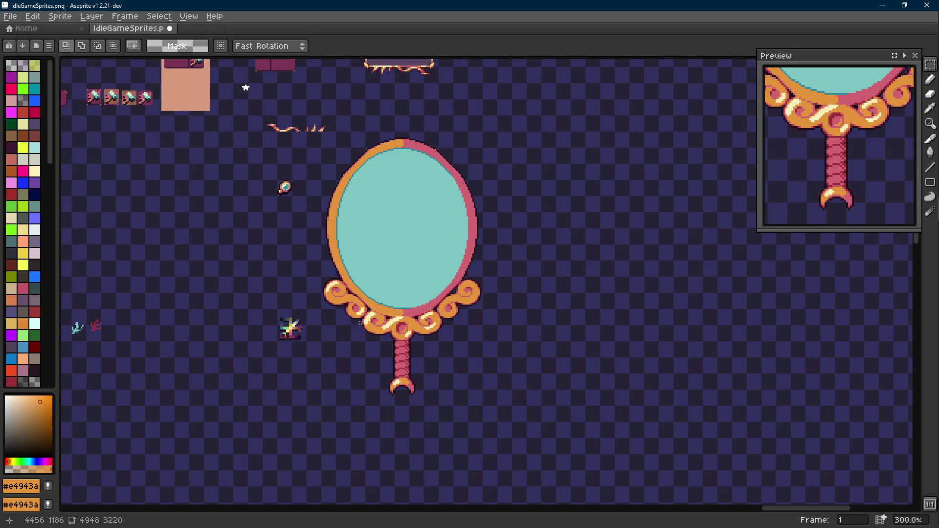
{"action": "scroll", "coordinate": [359, 324], "scroll_direction": "up", "scroll_amount": 1}
{"action": "scroll", "coordinate": [316, 257], "scroll_direction": "up", "scroll_amount": 1}
{"action": "scroll", "coordinate": [329, 228], "scroll_direction": "down", "scroll_amount": 2}
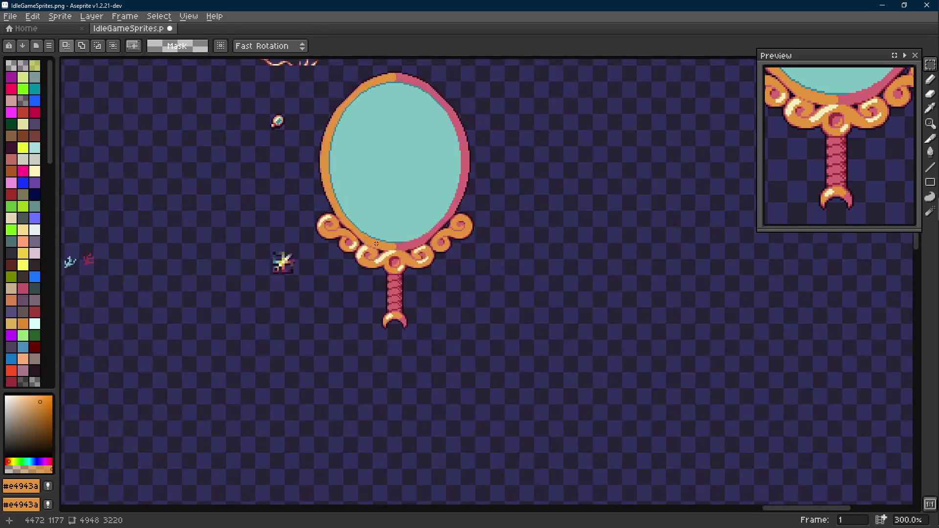
{"action": "left_click_drag", "start_coordinate": [472, 260], "coordinate": [476, 293]}
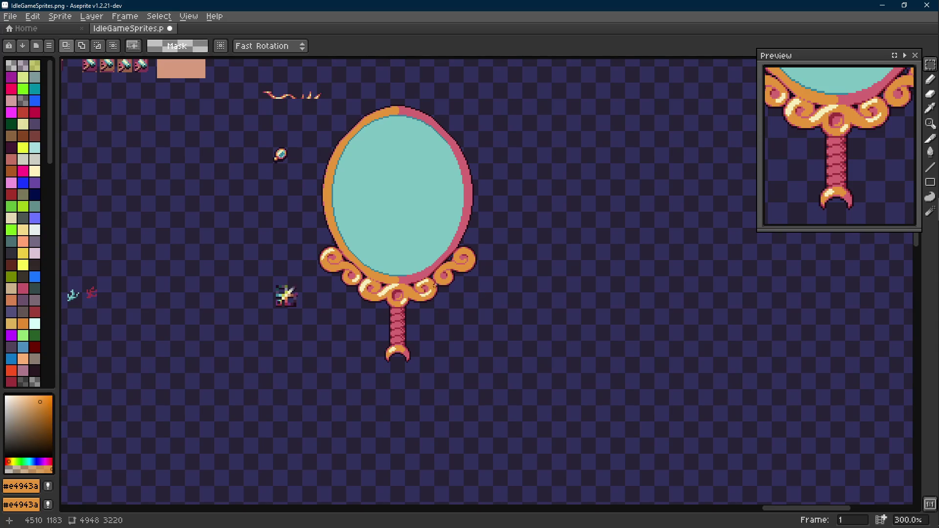
{"action": "scroll", "coordinate": [377, 286], "scroll_direction": "up", "scroll_amount": 1}
{"action": "key", "text": "ctrl+z"}
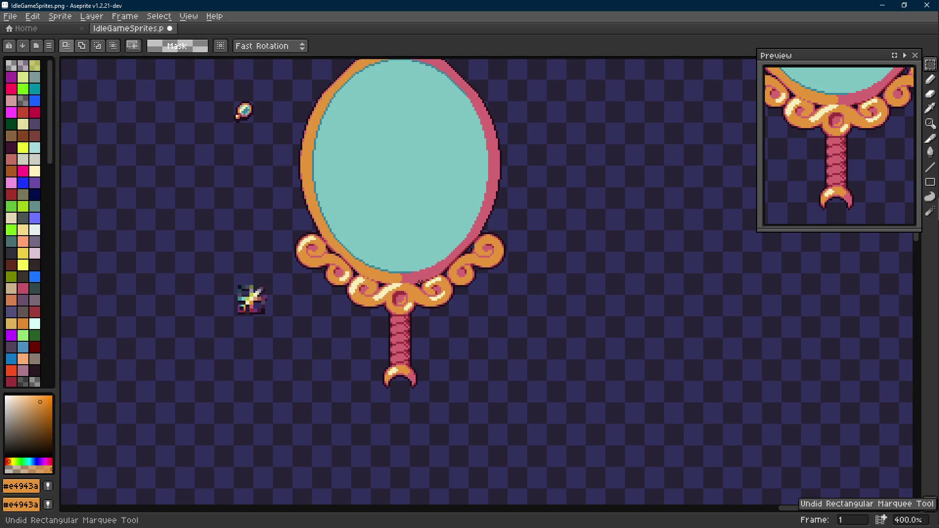
{"action": "key", "text": "ctrl+z"}
{"action": "key", "text": "ctrl+z"}
{"action": "key", "text": "ctrl+z"}
{"action": "key", "text": "ctrl+z"}
{"action": "key", "text": "ctrl+y"}
{"action": "key", "text": "ctrl+y"}
{"action": "key", "text": "ctrl+y"}
{"action": "key", "text": "ctrl+y"}
{"action": "key", "text": "ctrl+y"}
{"action": "key", "text": "ctrl+y"}
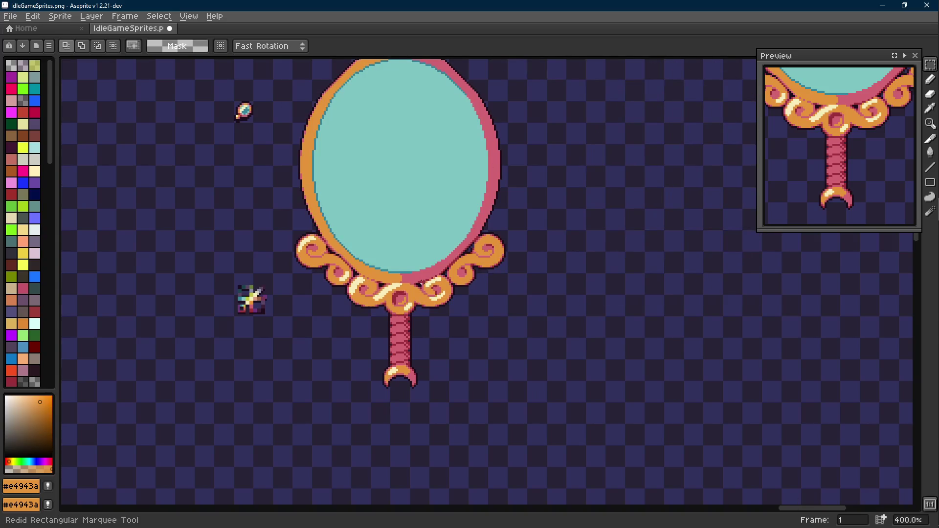
{"action": "scroll", "coordinate": [411, 220], "scroll_direction": "down", "scroll_amount": 1}
Select and nudge the small red squiggle sprite upward, save the sheet, and select the sparkle sprite.
{"action": "mouse_move", "coordinate": [358, 100]}
{"action": "left_mouse_down"}
{"action": "mouse_move", "coordinate": [260, 123]}
{"action": "mouse_move", "coordinate": [308, 88]}
{"action": "left_mouse_up"}
{"action": "key", "text": "ctrl+d"}
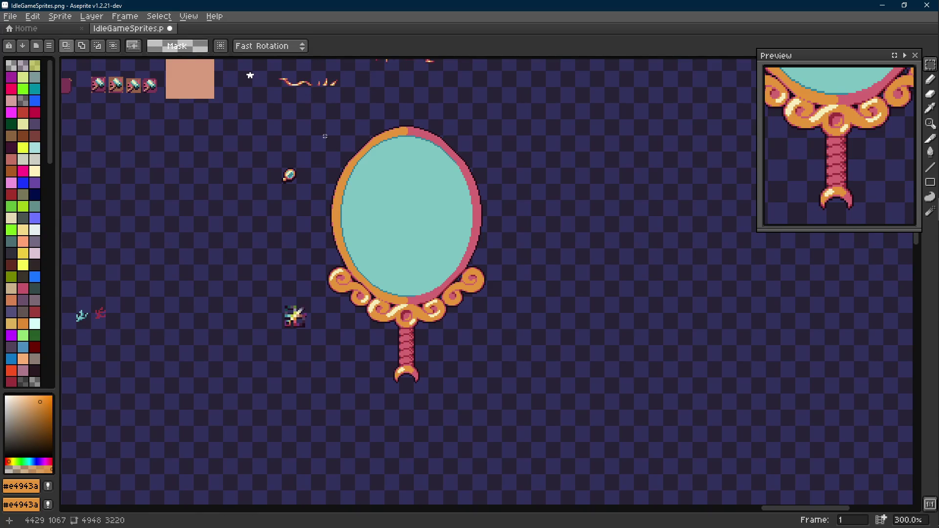
{"action": "key", "text": "ctrl+s"}
{"action": "mouse_move", "coordinate": [322, 320]}
{"action": "left_mouse_down"}
{"action": "mouse_move", "coordinate": [277, 363]}
{"action": "mouse_move", "coordinate": [248, 297]}
{"action": "left_mouse_up"}
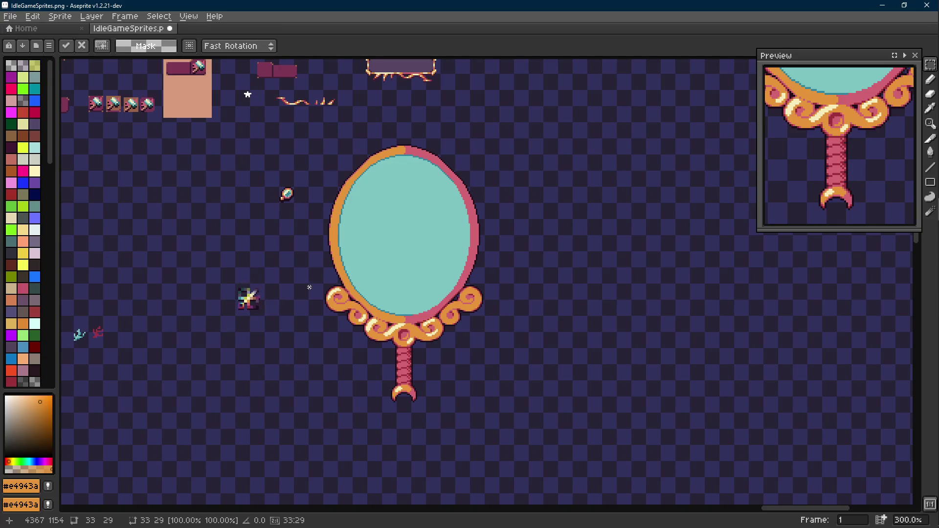
Move the sparkle sprite up-left, select the whole mirror, then undo through the moves and curl strokes.
{"action": "key", "text": "ctrl+d"}
{"action": "left_click_drag", "start_coordinate": [527, 132], "coordinate": [309, 405]}
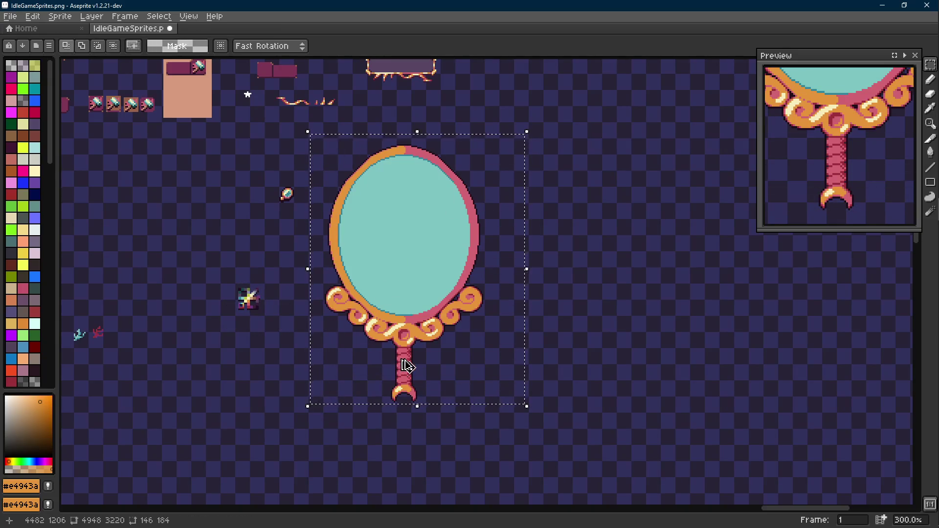
{"action": "key", "text": "ctrl+z"}
{"action": "key", "text": "ctrl+z"}
{"action": "key", "text": "ctrl+z"}
{"action": "key", "text": "ctrl+z"}
{"action": "key", "text": "ctrl+z"}
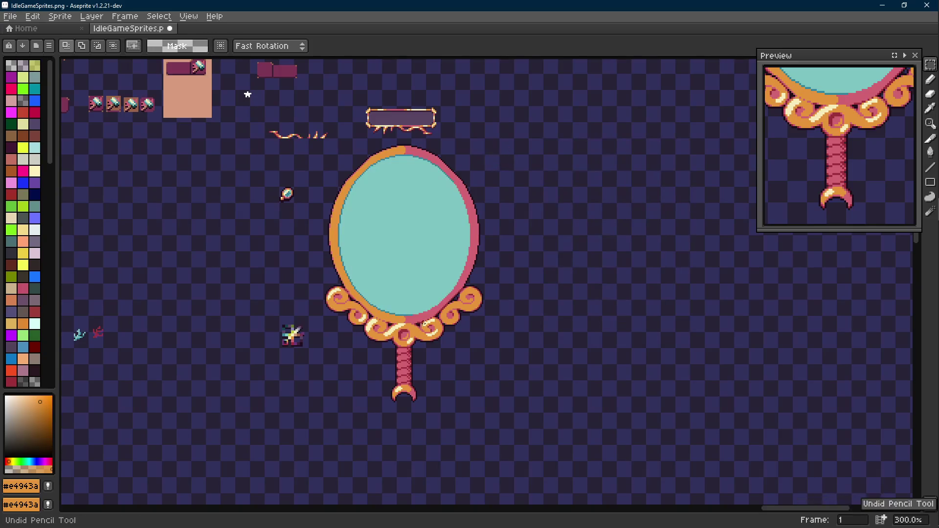
{"action": "key", "text": "ctrl+z"}
{"action": "key", "text": "ctrl+z"}
{"action": "key", "text": "ctrl+z"}
{"action": "key", "text": "ctrl+z"}
{"action": "key", "text": "ctrl+z"}
{"action": "key", "text": "ctrl+z"}
{"action": "key", "text": "ctrl+z"}
{"action": "key", "text": "ctrl+z"}
{"action": "key", "text": "ctrl+z"}
{"action": "key", "text": "ctrl+z"}
{"action": "key", "text": "ctrl+z"}
{"action": "key", "text": "ctrl+z"}
{"action": "key", "text": "ctrl+z"}
{"action": "key", "text": "ctrl+z"}
{"action": "key", "text": "ctrl+z"}
{"action": "key", "text": "ctrl+z"}
{"action": "key", "text": "ctrl+z"}
{"action": "key", "text": "ctrl+z"}
{"action": "key", "text": "ctrl+z"}
{"action": "key", "text": "ctrl+z"}
{"action": "key", "text": "ctrl+z"}
{"action": "key", "text": "ctrl+z"}
{"action": "key", "text": "ctrl+z"}
{"action": "key", "text": "ctrl+z"}
{"action": "key", "text": "ctrl+z"}
{"action": "key", "text": "ctrl+z"}
{"action": "key", "text": "ctrl+z"}
{"action": "key", "text": "ctrl+z"}
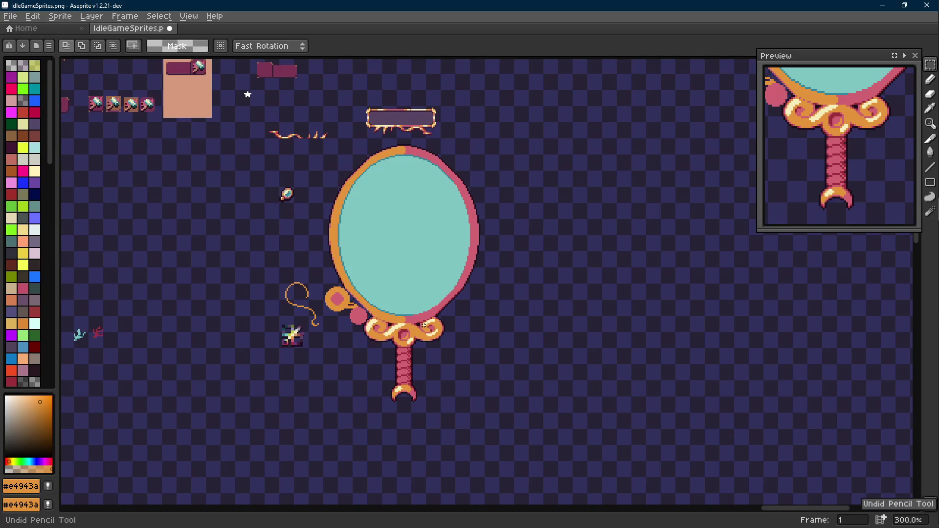
{"action": "key", "text": "ctrl+z"}
{"action": "key", "text": "ctrl+z"}
{"action": "key", "text": "ctrl+z"}
{"action": "key", "text": "ctrl+z"}
{"action": "key", "text": "ctrl+z"}
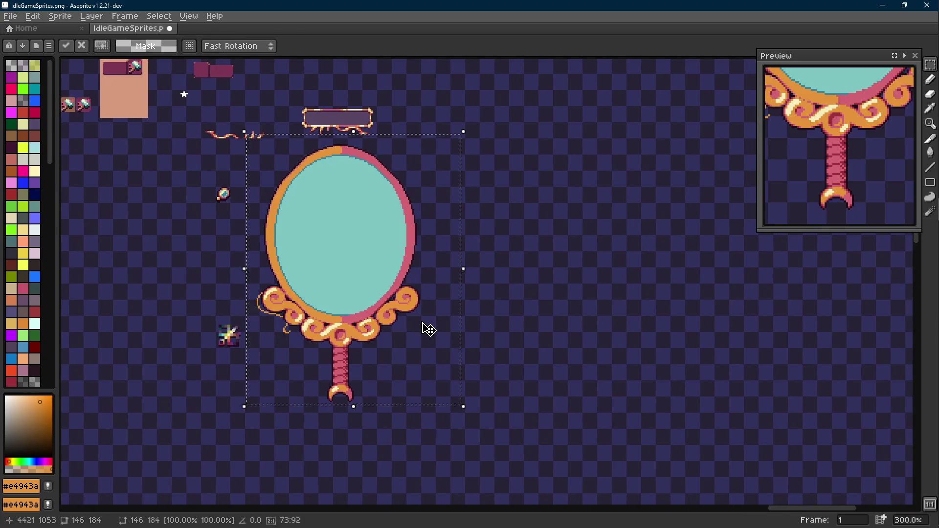
Shift the mirror copy right and slightly up with the arrow keys and drop it in place.
{"action": "key", "text": "shift+Right"}
{"action": "key", "text": "shift+Right"}
{"action": "key", "text": "shift+Right"}
{"action": "key", "text": "shift+Right"}
{"action": "key", "text": "shift+Right"}
{"action": "key", "text": "shift+Right"}
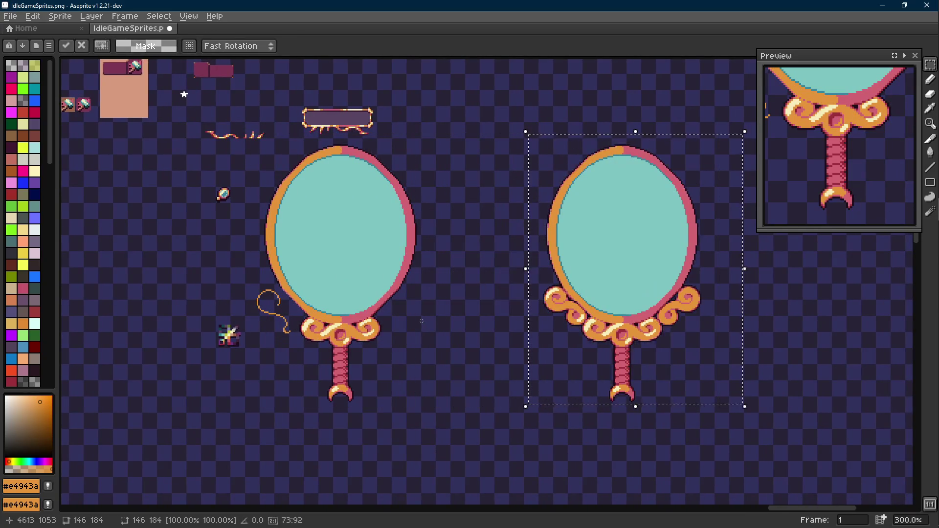
{"action": "key", "text": "shift+Up"}
{"action": "key", "text": "ctrl+d"}
{"action": "left_click_drag", "start_coordinate": [563, 310], "coordinate": [527, 286]}
{"action": "scroll", "coordinate": [584, 272], "scroll_direction": "down", "scroll_amount": 4}
{"action": "scroll", "coordinate": [584, 271], "scroll_direction": "up", "scroll_amount": 3}
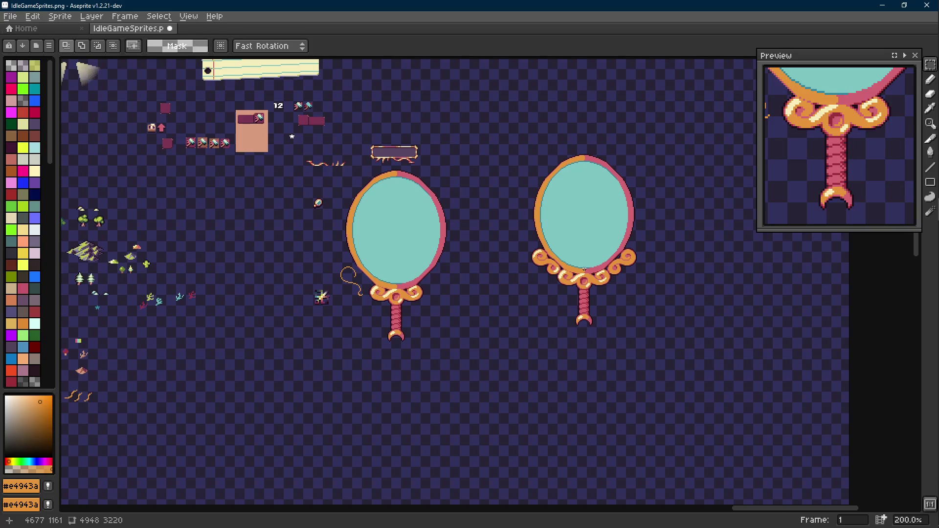
{"action": "scroll", "coordinate": [584, 271], "scroll_direction": "up", "scroll_amount": 2}
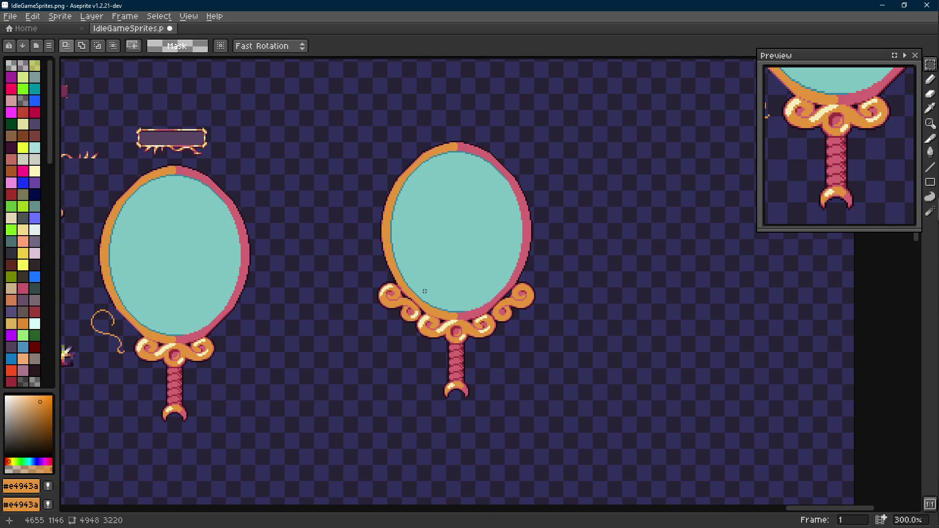
Select the cream highlights of both left curls and fill them with orange.
{"action": "key", "text": "Scroll_Lock"}
{"action": "key", "text": "Scroll_Lock"}
{"action": "scroll", "coordinate": [392, 306], "scroll_direction": "up", "scroll_amount": 3}
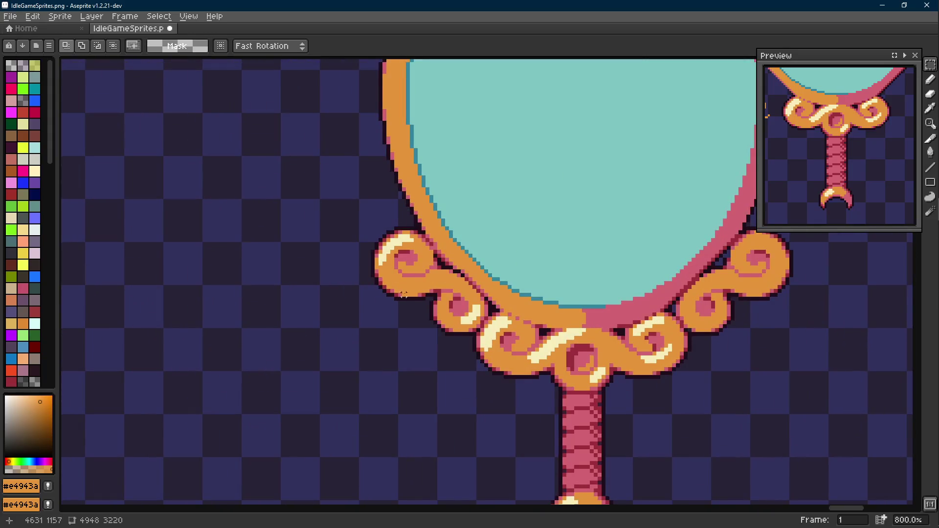
{"action": "scroll", "coordinate": [404, 294], "scroll_direction": "up", "scroll_amount": 1}
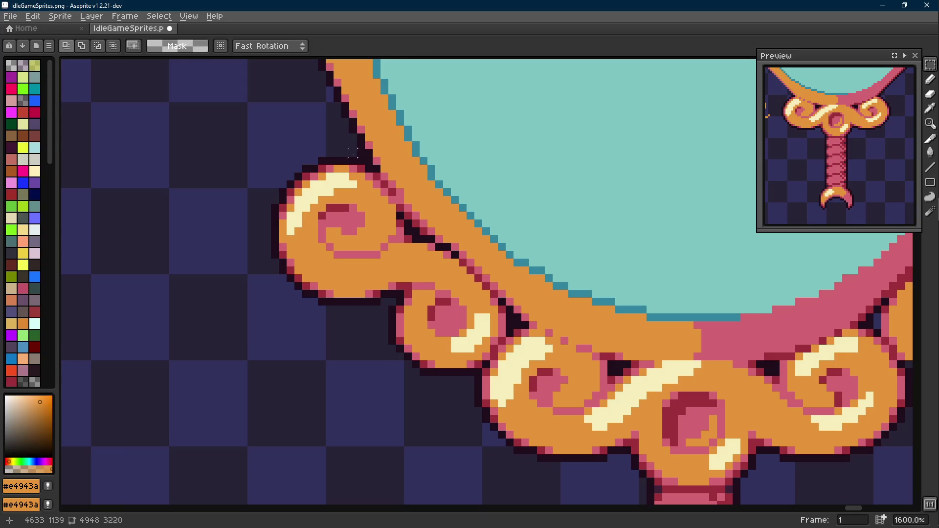
{"action": "left_click_drag", "start_coordinate": [350, 167], "coordinate": [305, 217]}
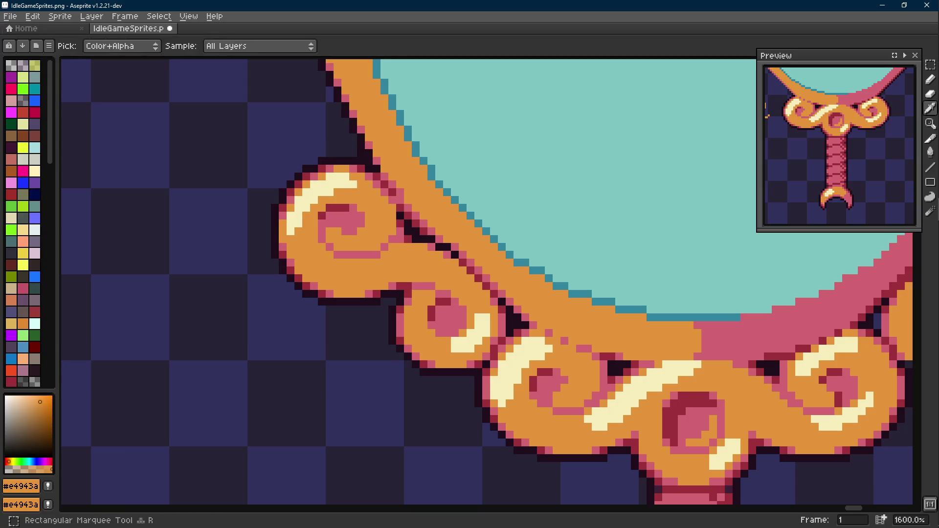
{"action": "key", "text": "g"}
{"action": "left_click", "coordinate": [323, 191]}
{"action": "left_click", "coordinate": [471, 331]}
{"action": "key", "text": "m"}
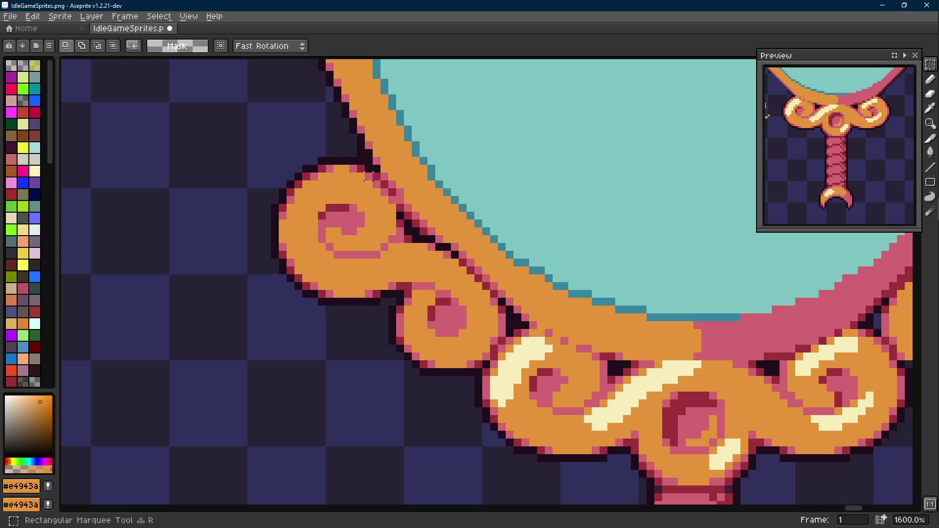
Select and release the left curl's upper part, sample dark red and undo a trial pencil stroke.
{"action": "mouse_move", "coordinate": [367, 189]}
{"action": "left_mouse_down"}
{"action": "mouse_move", "coordinate": [277, 155]}
{"action": "mouse_move", "coordinate": [309, 234]}
{"action": "left_mouse_up"}
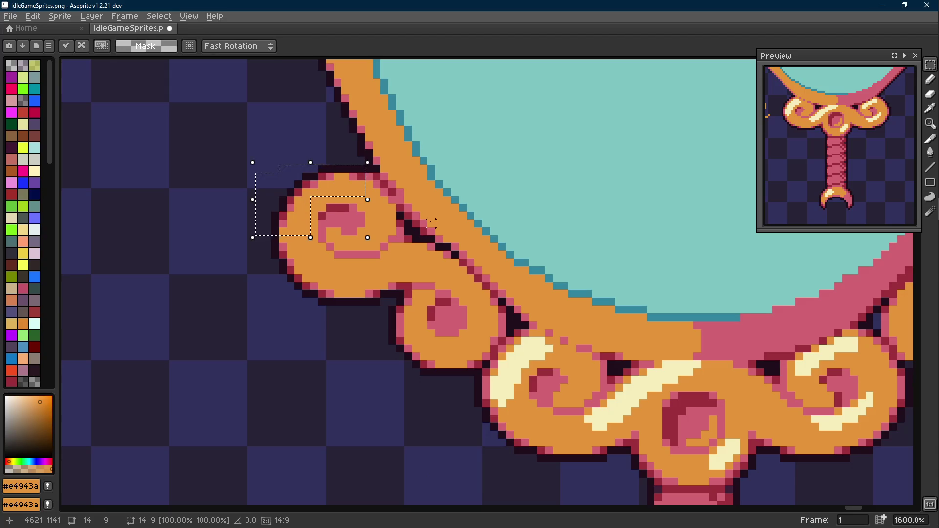
{"action": "key", "text": "ctrl+d"}
{"action": "scroll", "coordinate": [360, 176], "scroll_direction": "up", "scroll_amount": 1}
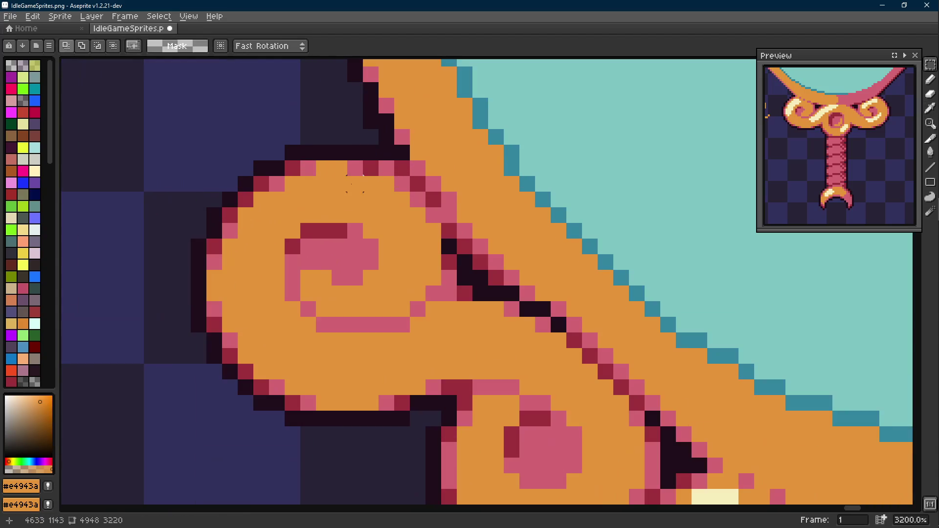
{"action": "scroll", "coordinate": [360, 176], "scroll_direction": "down", "scroll_amount": 1}
{"action": "left_click", "coordinate": [371, 169], "text": "alt"}
{"action": "key", "text": "ctrl+z"}
{"action": "mouse_move", "coordinate": [837, 147]}
{"action": "left_mouse_down"}
{"action": "mouse_move", "coordinate": [891, 169]}
{"action": "mouse_move", "coordinate": [836, 110]}
{"action": "mouse_move", "coordinate": [866, 148]}
{"action": "left_mouse_up"}
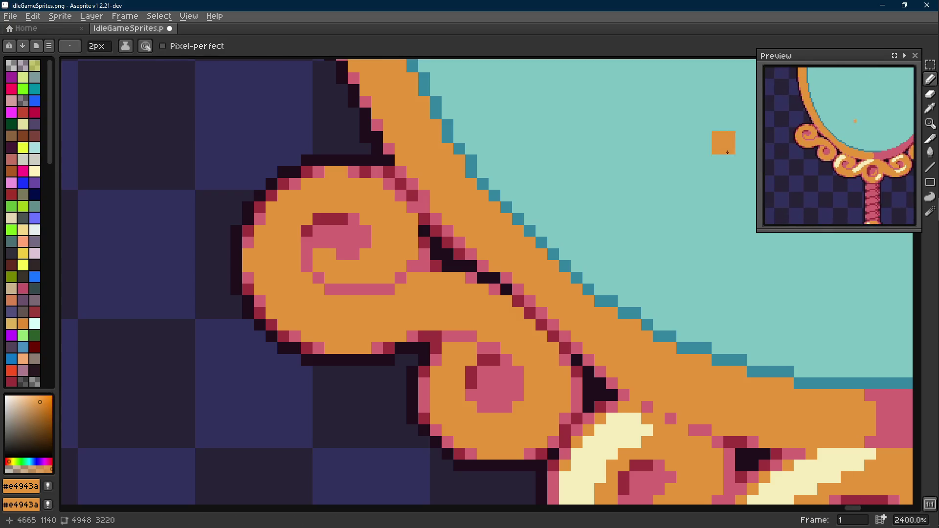
{"action": "left_click_drag", "start_coordinate": [382, 176], "coordinate": [414, 194]}
{"action": "scroll", "coordinate": [413, 193], "scroll_direction": "up", "scroll_amount": 1}
{"action": "key", "text": "alt"}
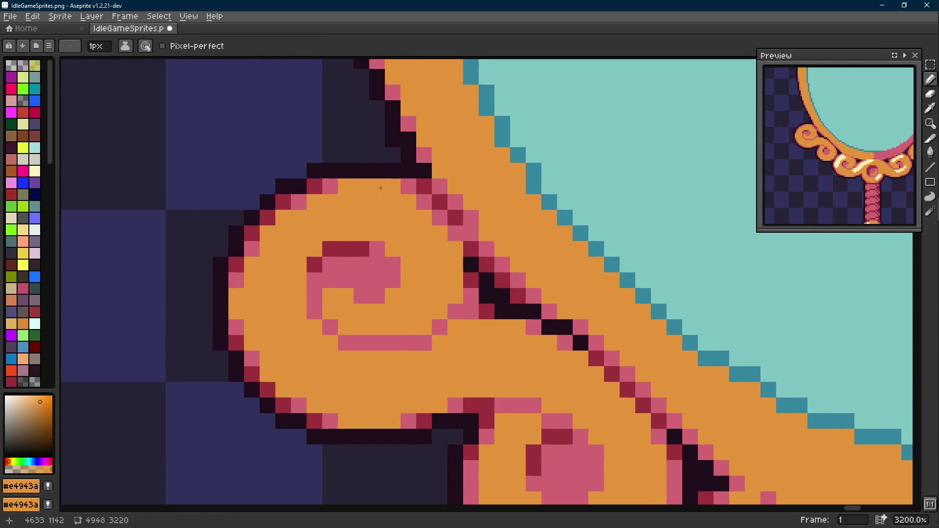
{"action": "scroll", "coordinate": [387, 202], "scroll_direction": "down", "scroll_amount": 1}
Marquee-select the upper-left curl with the area beside it, nudge it inward and commit it.
{"action": "key", "text": "m"}
{"action": "left_click_drag", "start_coordinate": [381, 184], "coordinate": [315, 272]}
{"action": "left_click_drag", "start_coordinate": [278, 184], "coordinate": [315, 323], "text": "shift"}
{"action": "mouse_move", "coordinate": [261, 228]}
{"action": "left_mouse_down"}
{"action": "mouse_move", "coordinate": [358, 307]}
{"action": "mouse_move", "coordinate": [378, 272]}
{"action": "mouse_move", "coordinate": [400, 264]}
{"action": "left_mouse_up"}
{"action": "scroll", "coordinate": [378, 272], "scroll_direction": "up", "scroll_amount": 1}
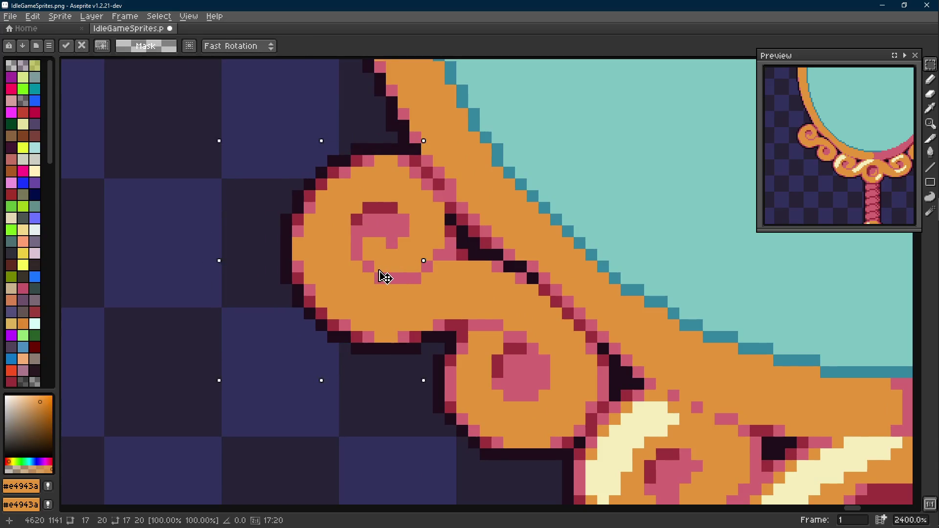
{"action": "key", "text": "ctrl+d"}
{"action": "scroll", "coordinate": [411, 264], "scroll_direction": "down", "scroll_amount": 1}
{"action": "scroll", "coordinate": [353, 314], "scroll_direction": "up", "scroll_amount": 1}
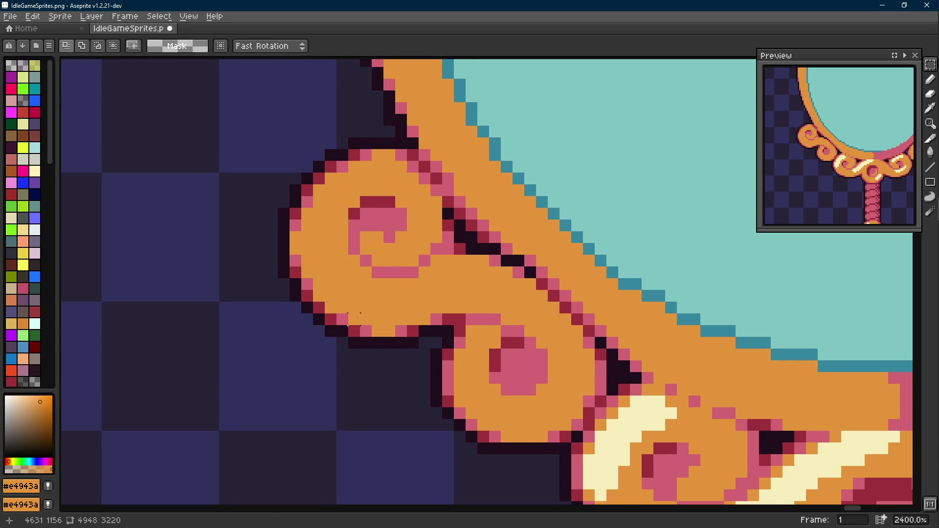
{"action": "scroll", "coordinate": [378, 284], "scroll_direction": "down", "scroll_amount": 3}
{"action": "scroll", "coordinate": [377, 285], "scroll_direction": "down", "scroll_amount": 1}
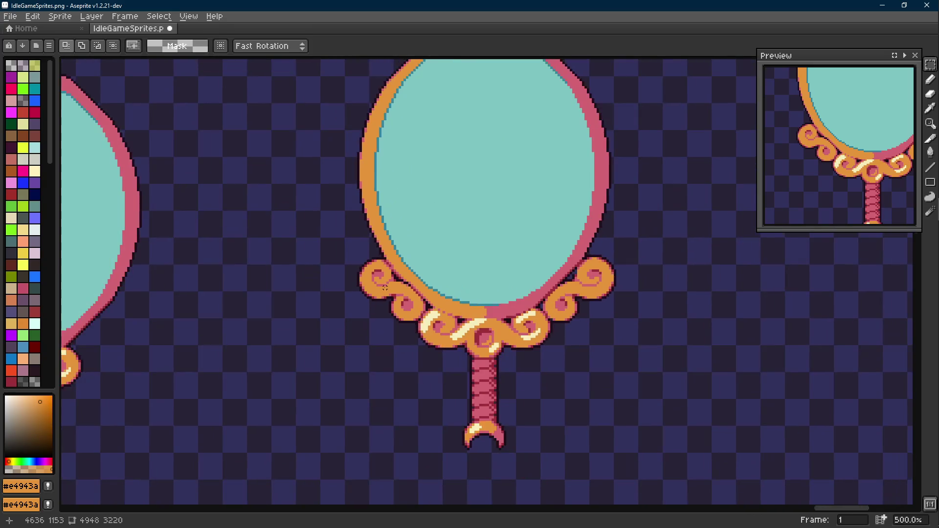
{"action": "scroll", "coordinate": [387, 278], "scroll_direction": "up", "scroll_amount": 3}
{"action": "scroll", "coordinate": [330, 264], "scroll_direction": "down", "scroll_amount": 2}
{"action": "scroll", "coordinate": [306, 250], "scroll_direction": "up", "scroll_amount": 2}
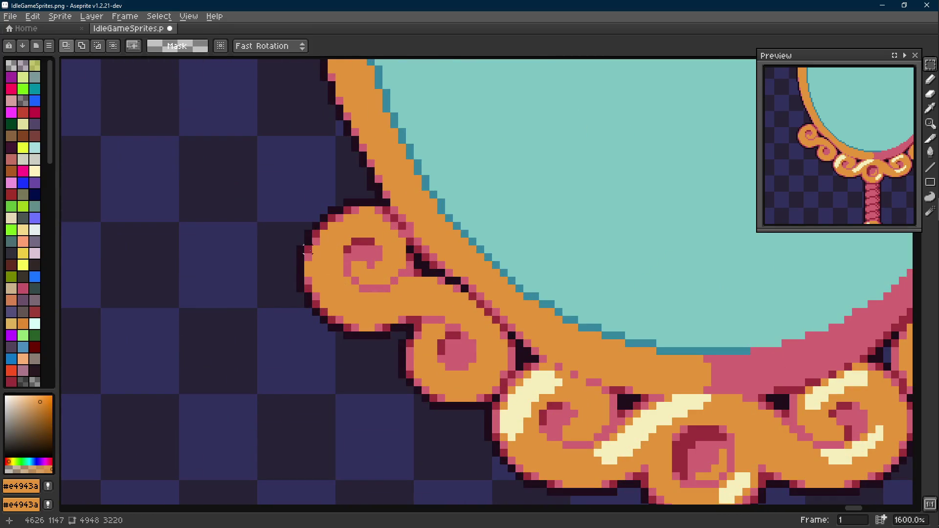
Sample the curl's pink, marquee the whole left curl and test-move it before cancelling.
{"action": "key", "text": "alt"}
{"action": "left_click", "coordinate": [380, 253], "text": "alt"}
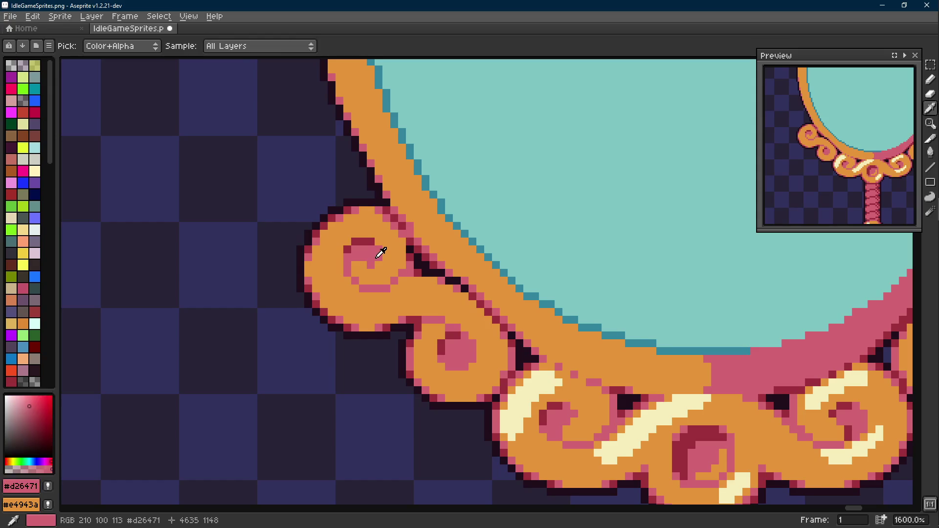
{"action": "scroll", "coordinate": [382, 257], "scroll_direction": "down", "scroll_amount": 1}
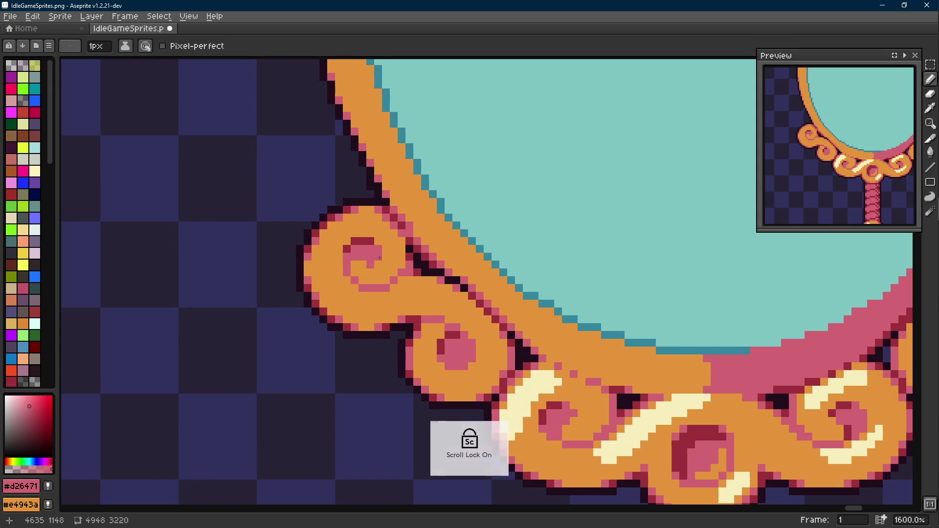
{"action": "key", "text": "m"}
{"action": "left_click_drag", "start_coordinate": [311, 199], "coordinate": [419, 325]}
{"action": "mouse_move", "coordinate": [367, 264]}
{"action": "left_mouse_down"}
{"action": "mouse_move", "coordinate": [554, 268]}
{"action": "mouse_move", "coordinate": [573, 220]}
{"action": "left_mouse_up"}
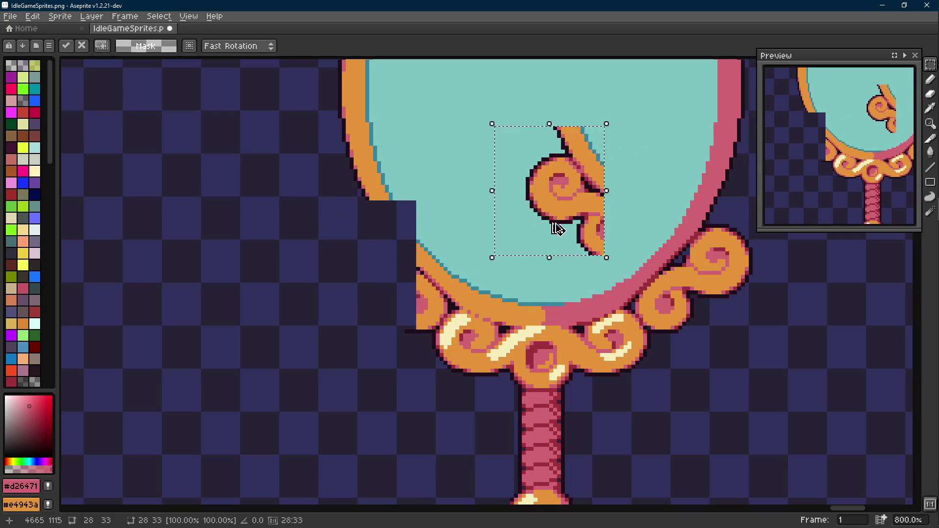
{"action": "key", "text": "Return"}
{"action": "scroll", "coordinate": [367, 256], "scroll_direction": "up", "scroll_amount": 3}
Marquee the top-left part of the spiral and shift it slightly downward.
{"action": "key", "text": "Scroll_Lock"}
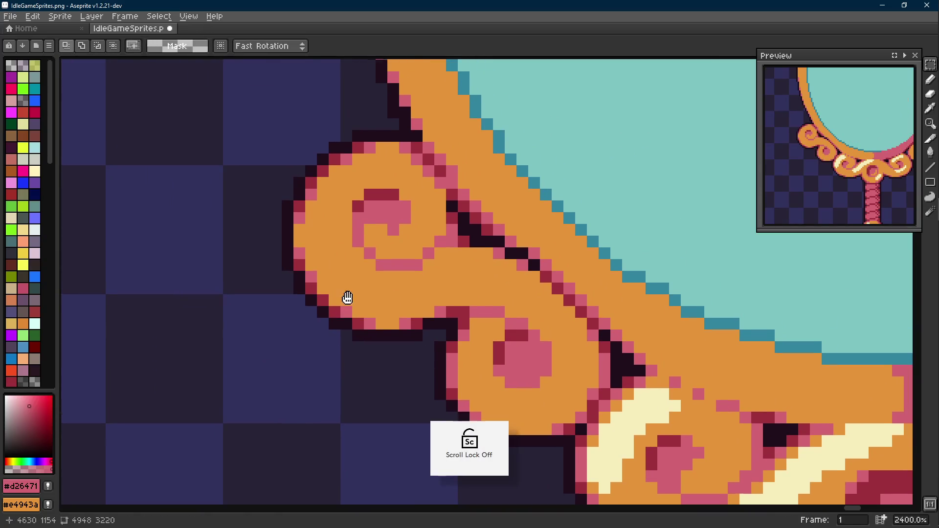
{"action": "left_click_drag", "start_coordinate": [345, 290], "coordinate": [340, 307]}
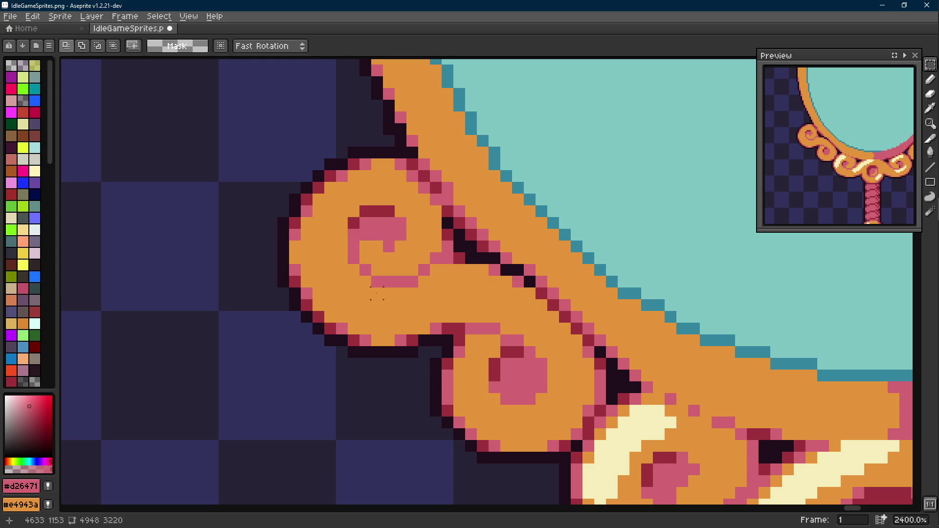
{"action": "left_click_drag", "start_coordinate": [408, 150], "coordinate": [271, 231]}
{"action": "left_click_drag", "start_coordinate": [316, 191], "coordinate": [327, 206]}
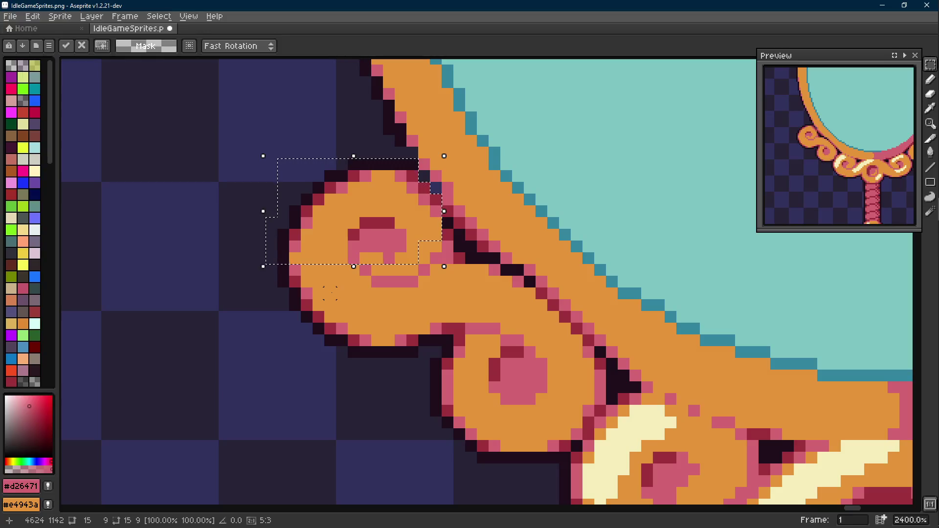
Drop the moved piece and erase the old outline pixels along the curl's left side.
{"action": "key", "text": "ctrl+d"}
{"action": "key", "text": "e"}
{"action": "left_click", "coordinate": [340, 170], "text": "alt"}
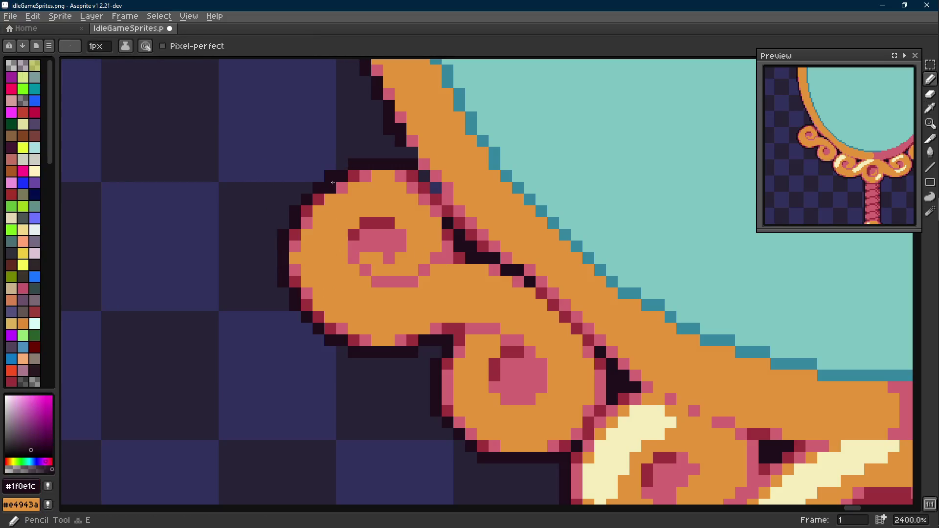
{"action": "key", "text": "Scroll_Lock"}
{"action": "key", "text": "l"}
{"action": "left_click", "coordinate": [305, 211], "text": "alt"}
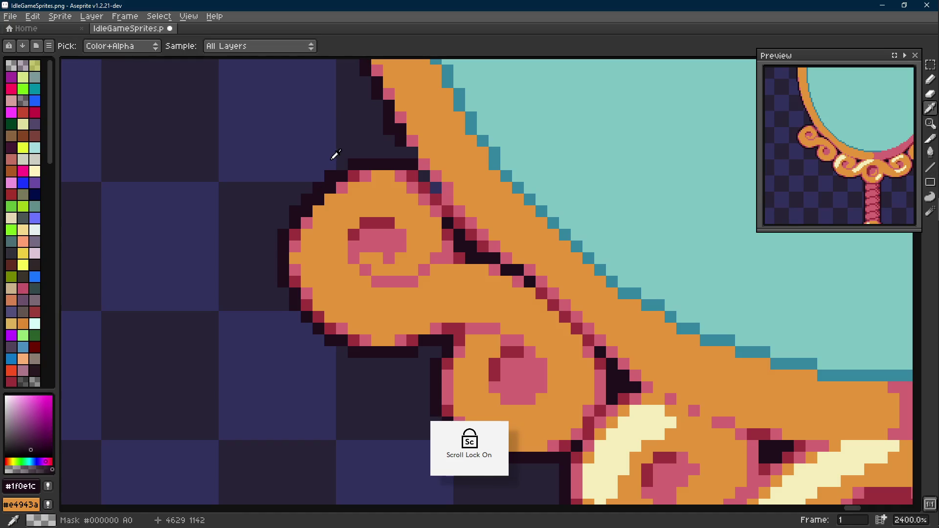
{"action": "left_click", "coordinate": [290, 235], "text": "alt"}
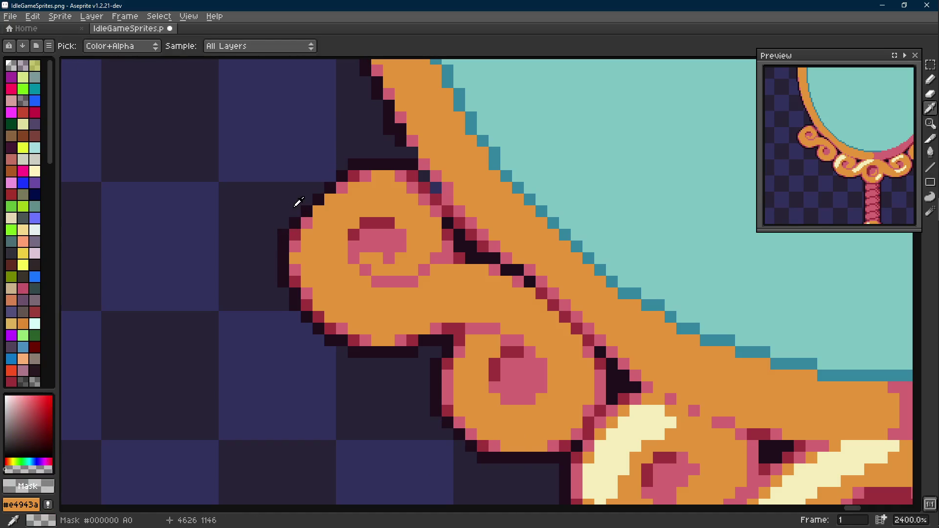
{"action": "key", "text": "b"}
{"action": "left_click_drag", "start_coordinate": [296, 209], "coordinate": [287, 297]}
{"action": "left_click", "coordinate": [295, 258], "text": "alt"}
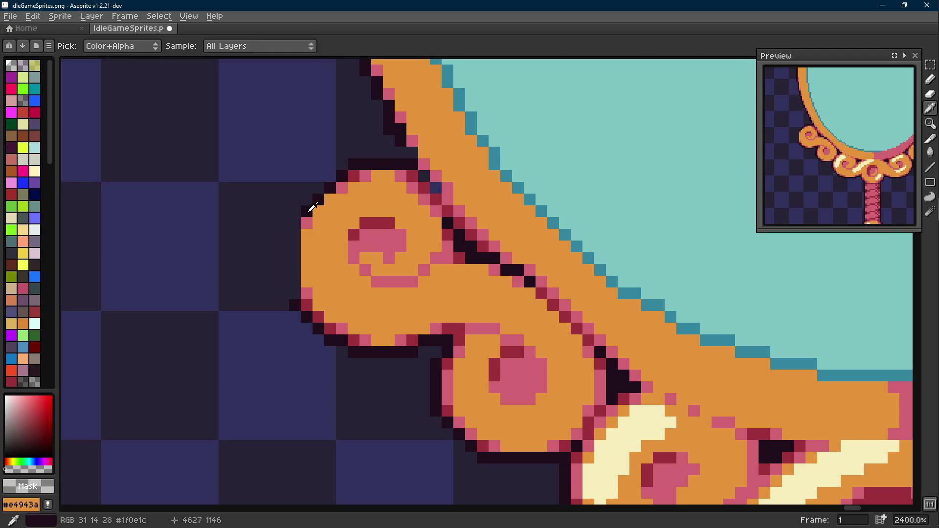
{"action": "left_click_drag", "start_coordinate": [306, 197], "coordinate": [307, 318]}
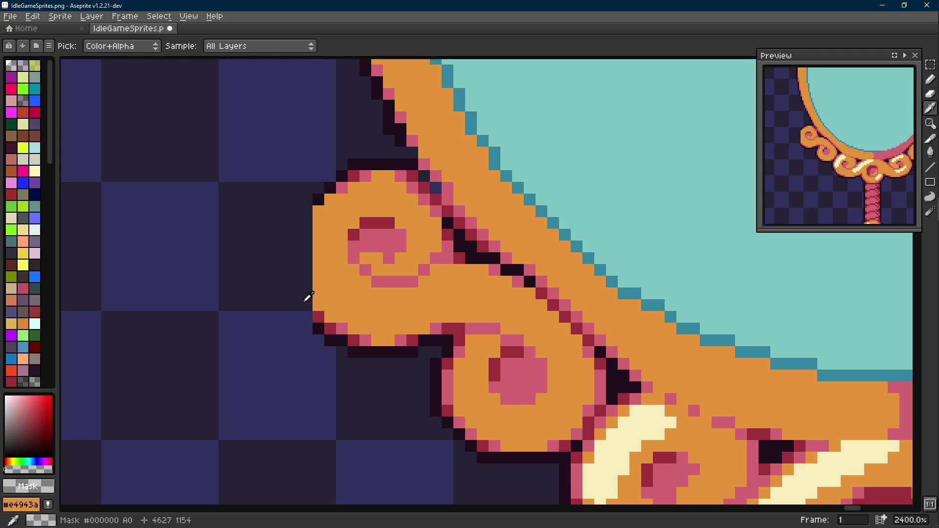
Draw a short dark-red line on the lower edge and shift the curl's lower-left part up and left.
{"action": "left_click", "coordinate": [323, 326], "text": "alt"}
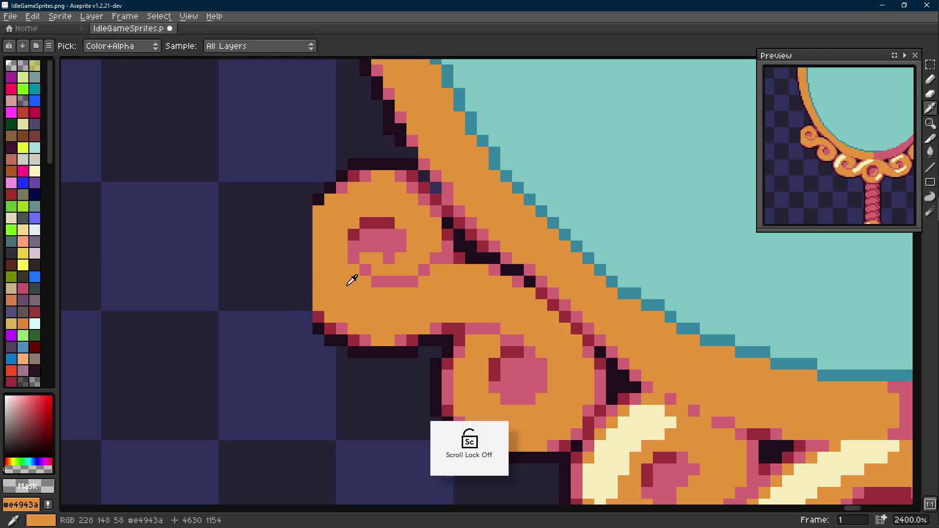
{"action": "left_click", "coordinate": [317, 200], "text": "alt"}
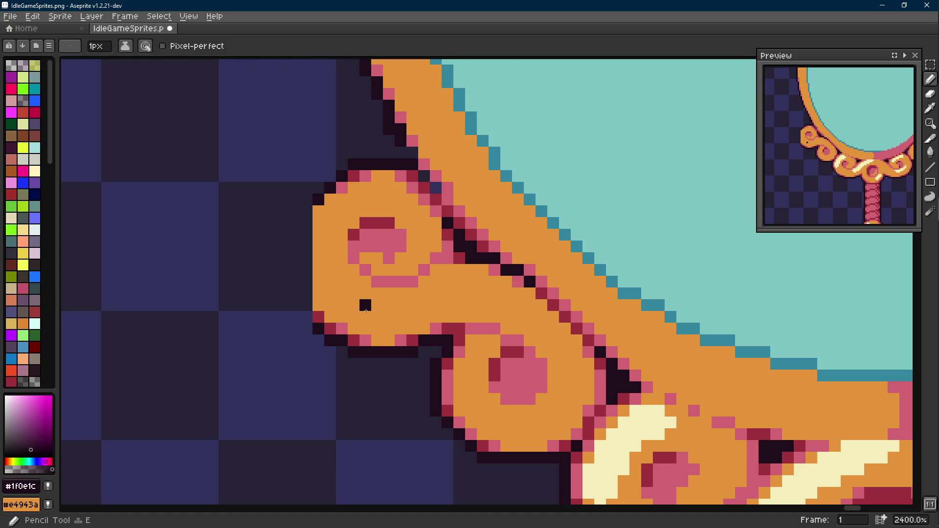
{"action": "left_click_drag", "start_coordinate": [389, 319], "coordinate": [398, 325]}
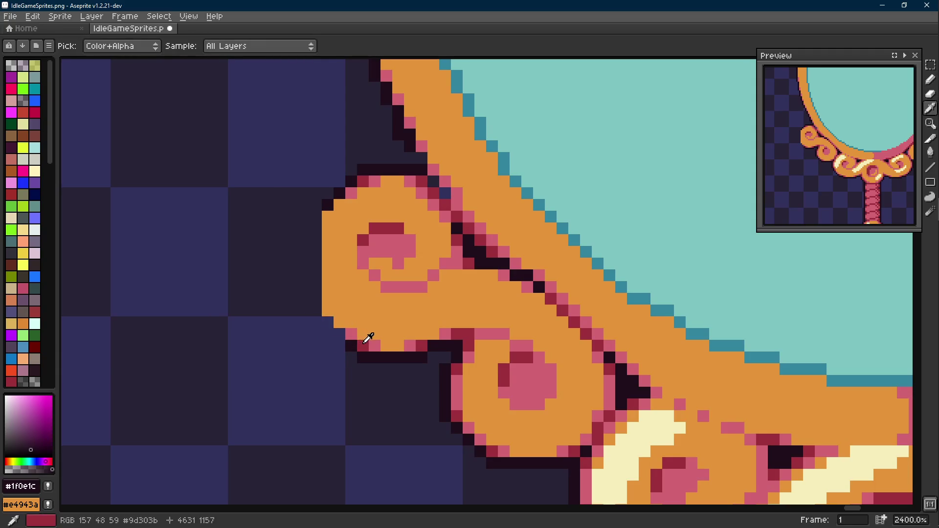
{"action": "left_click", "coordinate": [365, 339], "text": "alt"}
{"action": "key", "text": "l"}
{"action": "key", "text": "Scroll_Lock"}
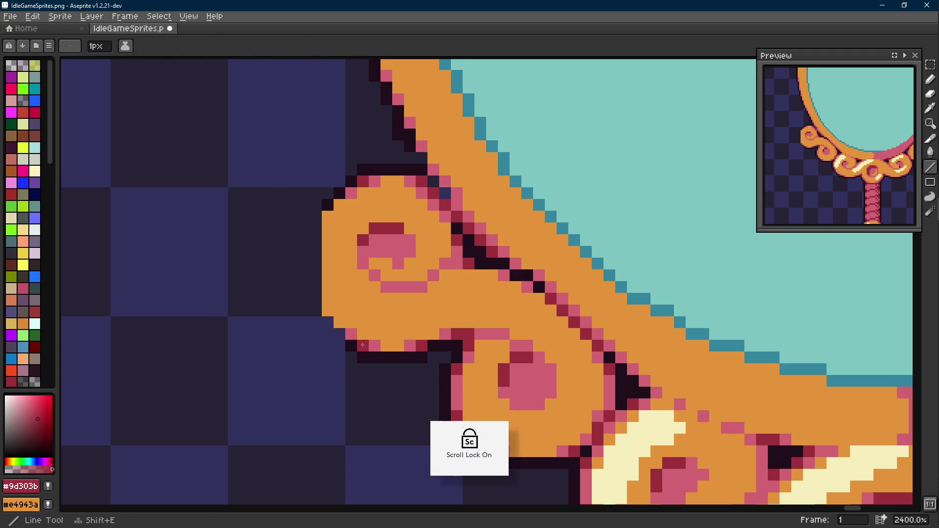
{"action": "left_click_drag", "start_coordinate": [351, 339], "coordinate": [328, 312]}
{"action": "key", "text": "m"}
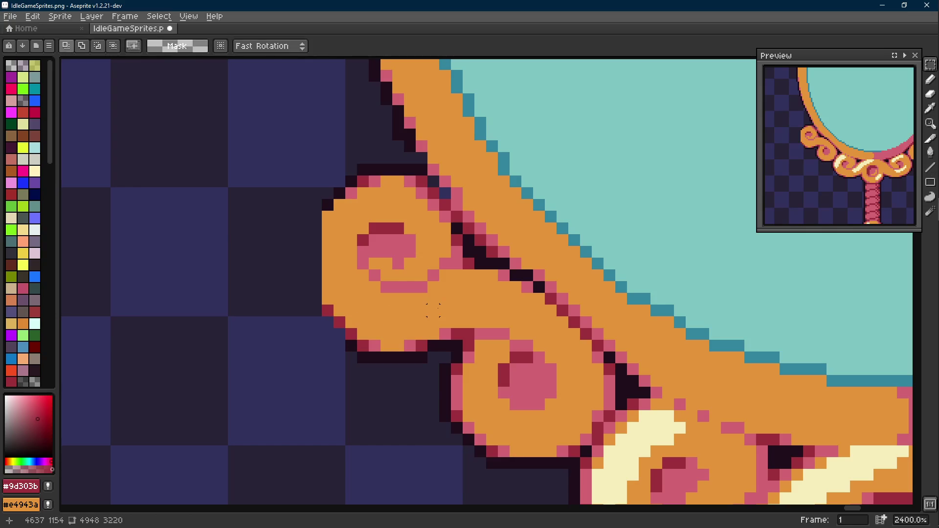
{"action": "left_click_drag", "start_coordinate": [441, 308], "coordinate": [326, 367]}
{"action": "key", "text": "Scroll_Lock"}
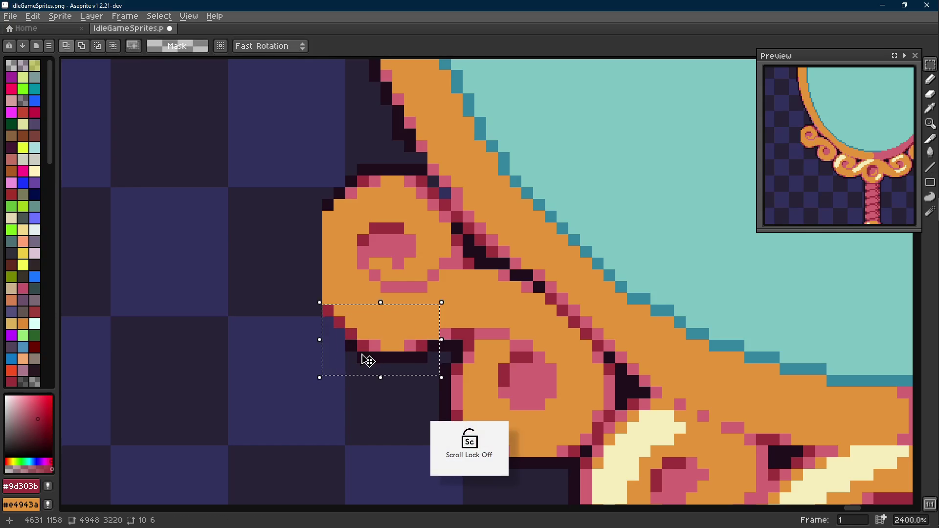
{"action": "mouse_move", "coordinate": [430, 329]}
{"action": "left_mouse_down", "text": "alt"}
{"action": "mouse_move", "coordinate": [333, 338]}
{"action": "mouse_move", "coordinate": [359, 335]}
{"action": "left_mouse_up", "text": "alt"}
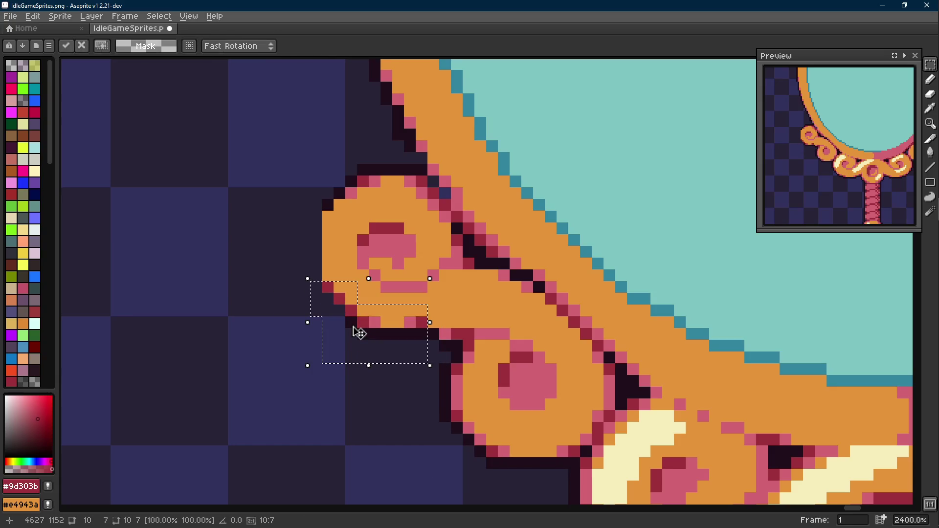
{"action": "key", "text": "ctrl+d"}
Redraw the dark outline along the curl's left edge and add pink rim pixels beside it.
{"action": "left_click", "coordinate": [412, 323], "text": "alt"}
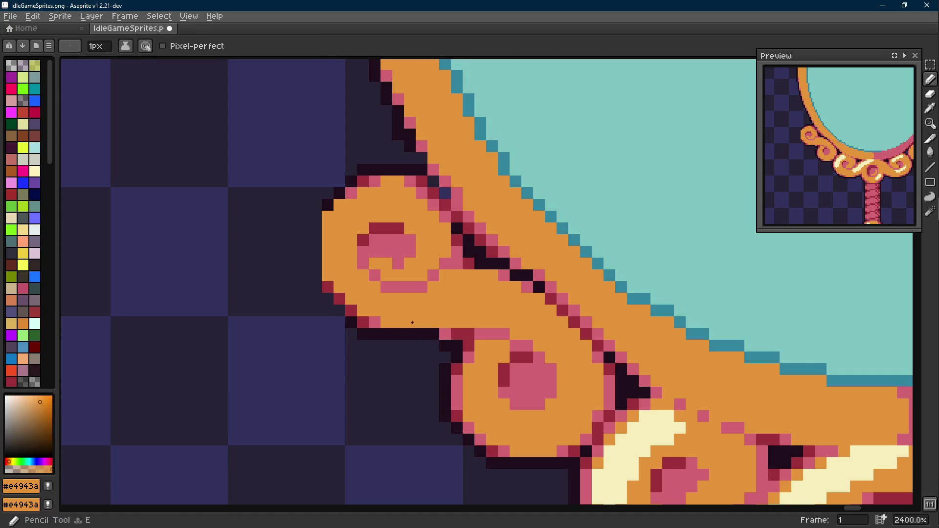
{"action": "left_click", "coordinate": [379, 326], "text": "alt"}
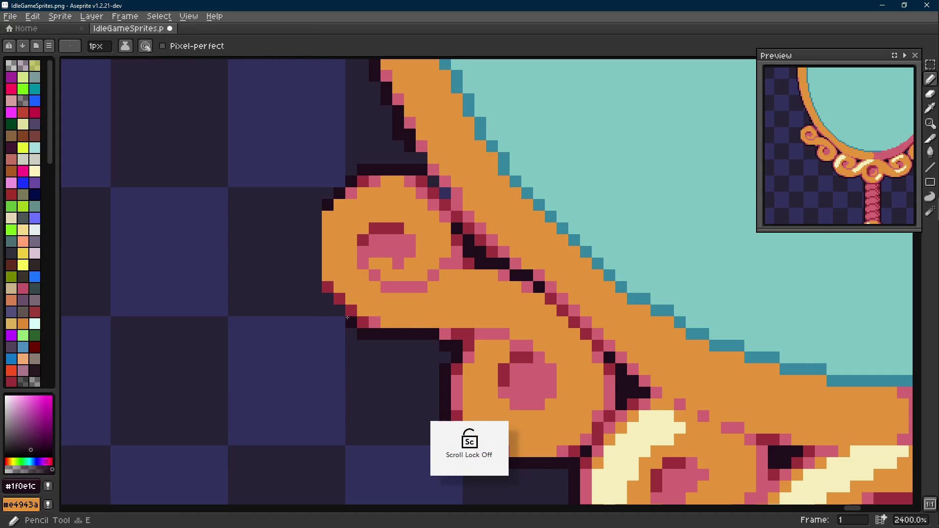
{"action": "left_click_drag", "start_coordinate": [328, 300], "coordinate": [313, 218]}
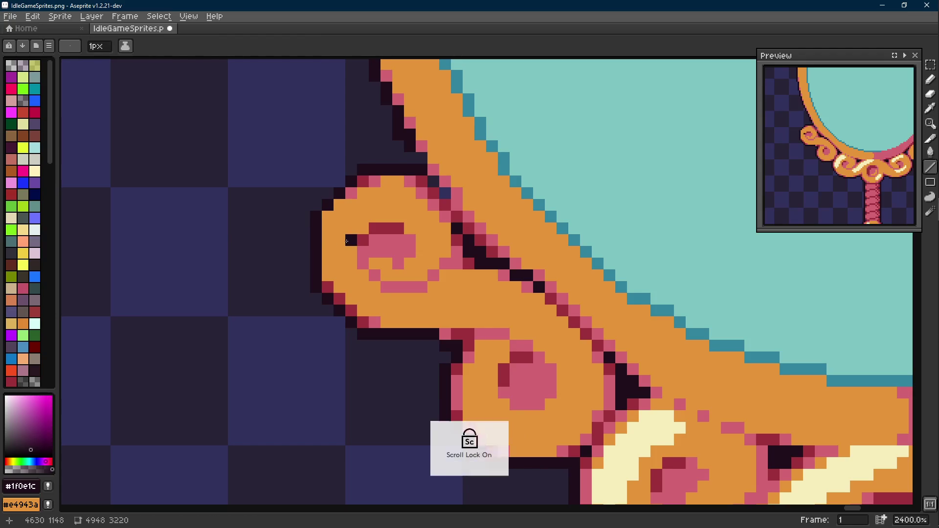
{"action": "scroll", "coordinate": [313, 218], "scroll_direction": "up", "scroll_amount": 1}
{"action": "left_click", "coordinate": [334, 218], "text": "alt"}
{"action": "left_click", "coordinate": [323, 232]}
{"action": "left_click", "coordinate": [330, 293], "text": "alt"}
{"action": "left_click_drag", "start_coordinate": [336, 209], "coordinate": [324, 231]}
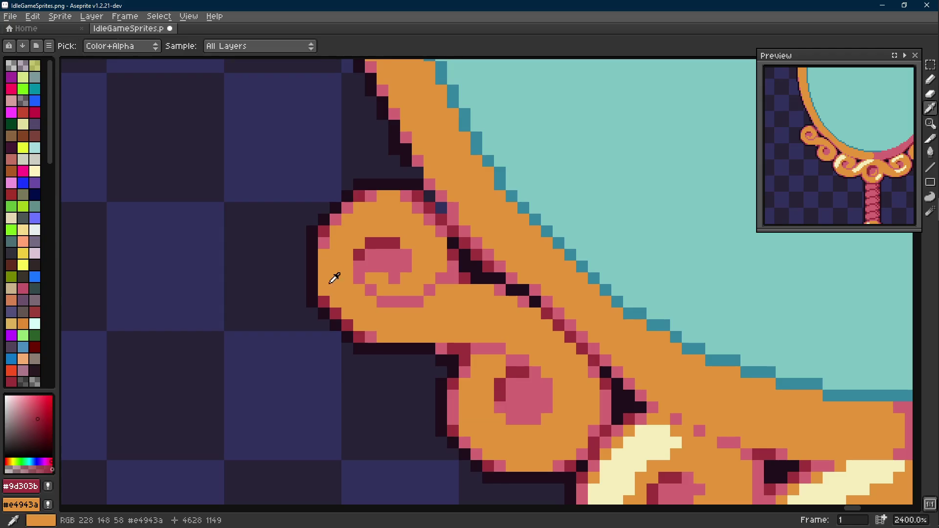
{"action": "left_click", "coordinate": [376, 337], "text": "alt"}
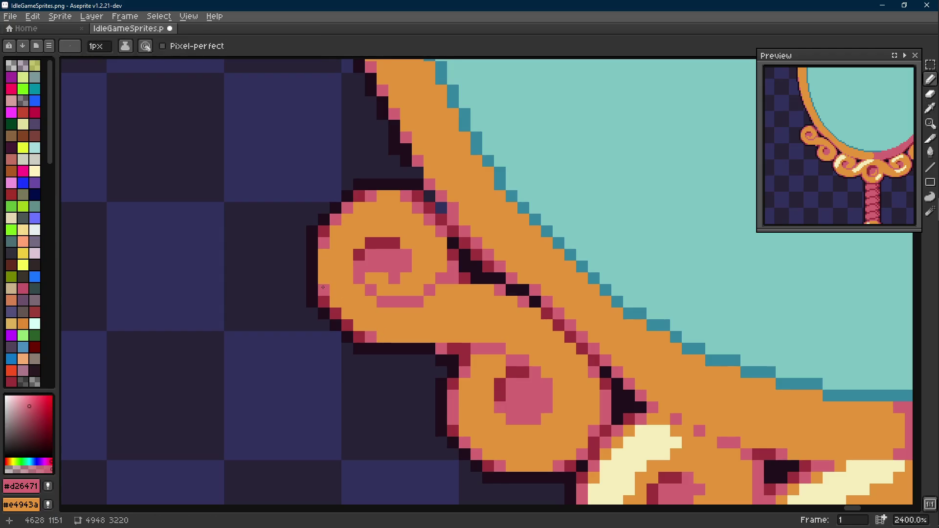
{"action": "left_click", "coordinate": [347, 325]}
{"action": "scroll", "coordinate": [347, 325], "scroll_direction": "down", "scroll_amount": 2}
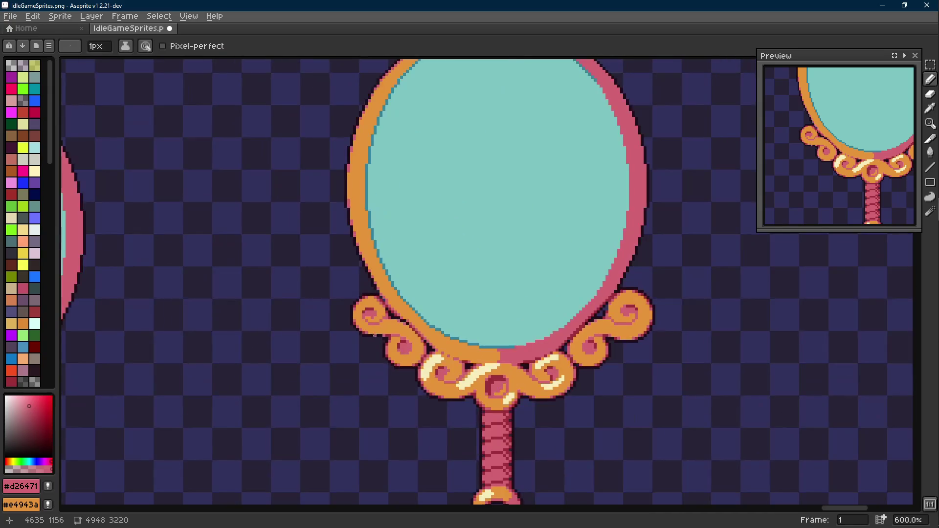
{"action": "scroll", "coordinate": [402, 343], "scroll_direction": "up", "scroll_amount": 2}
Save IdleGameSprites.png with Ctrl+S while looking over the lower-left scrollwork.
{"action": "left_click", "coordinate": [334, 286], "text": "alt"}
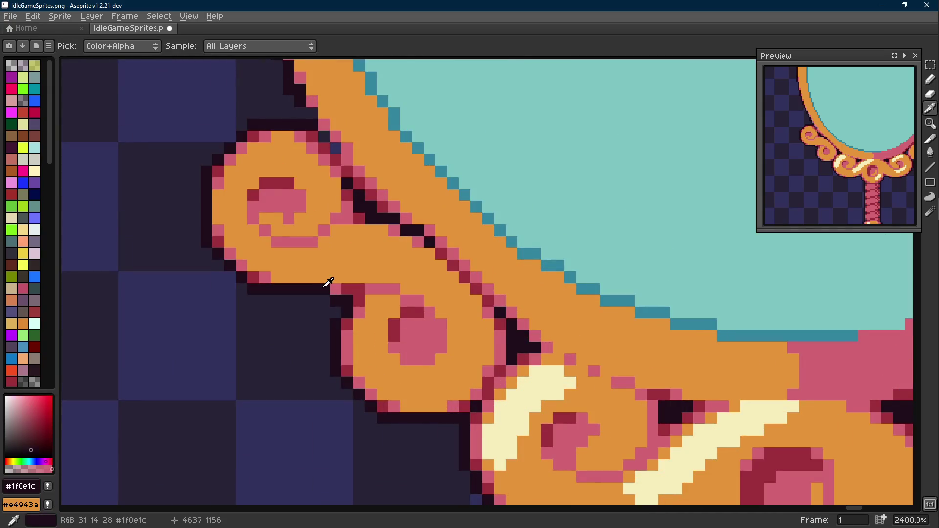
{"action": "scroll", "coordinate": [345, 302], "scroll_direction": "down", "scroll_amount": 1}
{"action": "scroll", "coordinate": [344, 302], "scroll_direction": "left", "scroll_amount": 1}
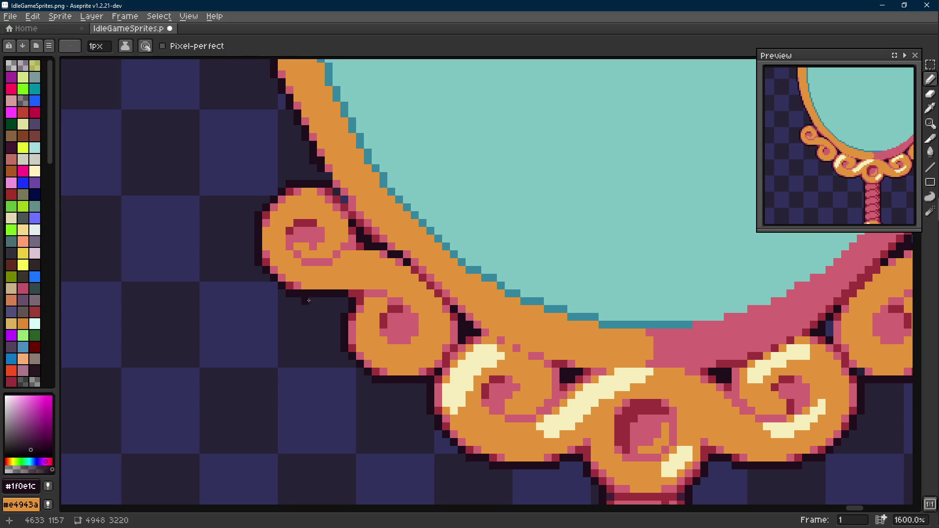
{"action": "left_click_drag", "start_coordinate": [308, 300], "coordinate": [329, 312]}
{"action": "key", "text": "ctrl+s"}
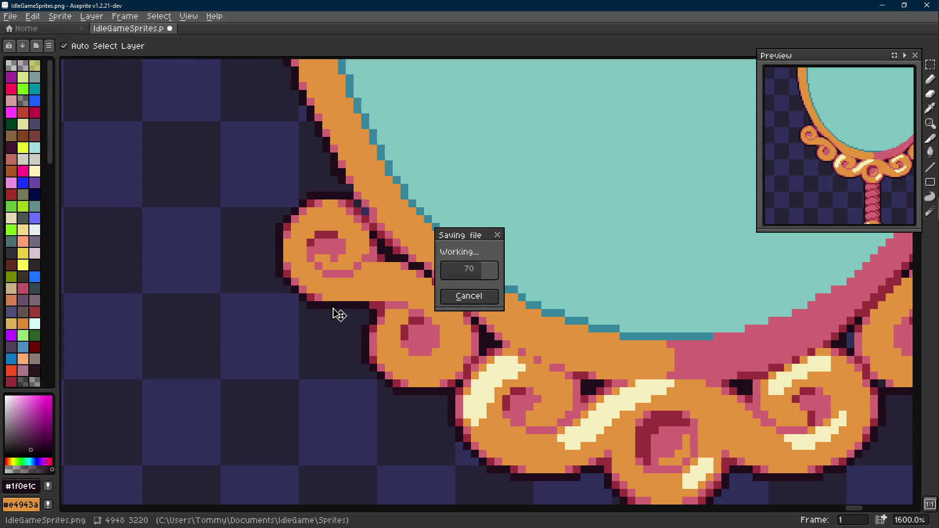
{"action": "key", "text": "m"}
{"action": "left_click_drag", "start_coordinate": [333, 304], "coordinate": [303, 320]}
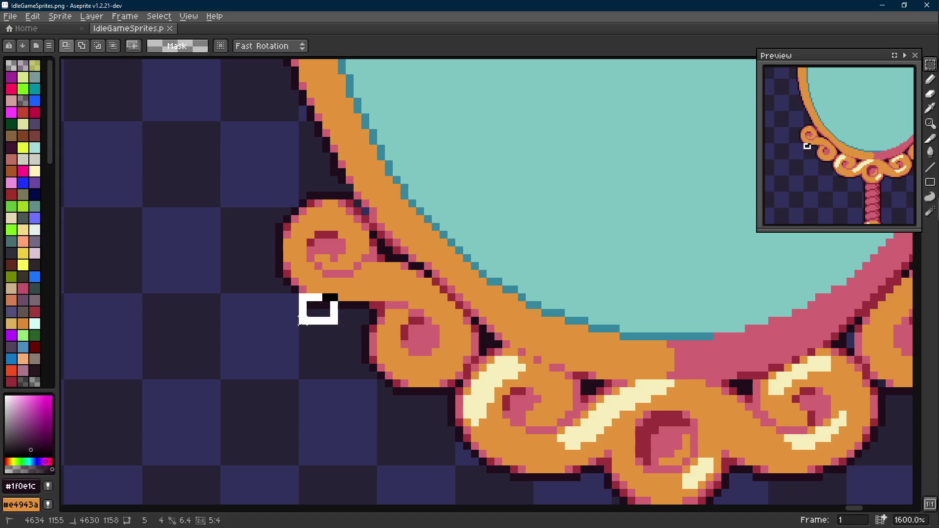
{"action": "scroll", "coordinate": [322, 311], "scroll_direction": "down", "scroll_amount": 3}
{"action": "scroll", "coordinate": [383, 305], "scroll_direction": "down", "scroll_amount": 1}
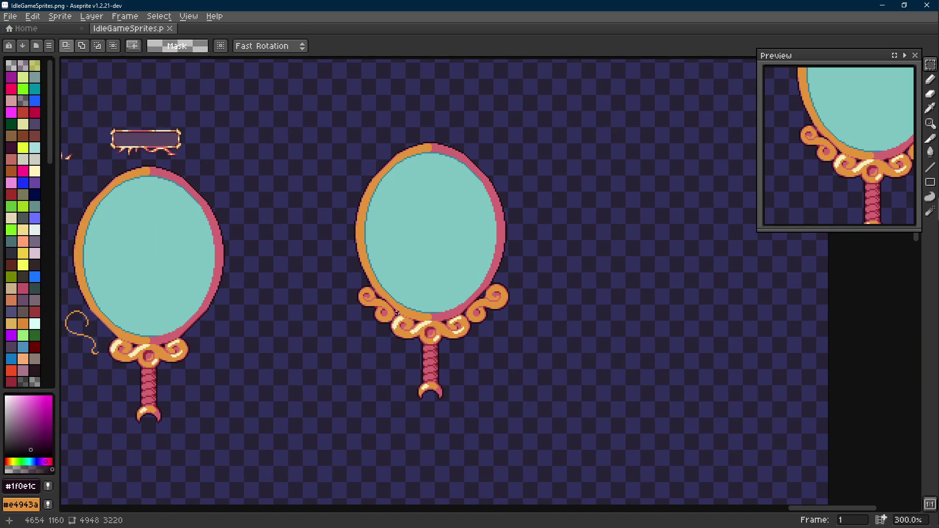
{"action": "scroll", "coordinate": [374, 317], "scroll_direction": "up", "scroll_amount": 3}
{"action": "scroll", "coordinate": [381, 309], "scroll_direction": "up", "scroll_amount": 2}
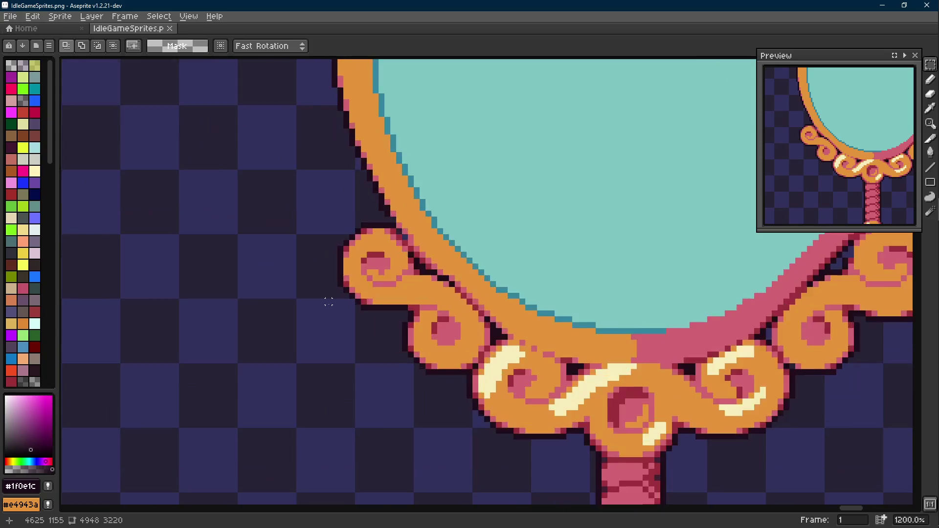
{"action": "key", "text": "ctrl+s"}
{"action": "scroll", "coordinate": [411, 294], "scroll_direction": "down", "scroll_amount": 1}
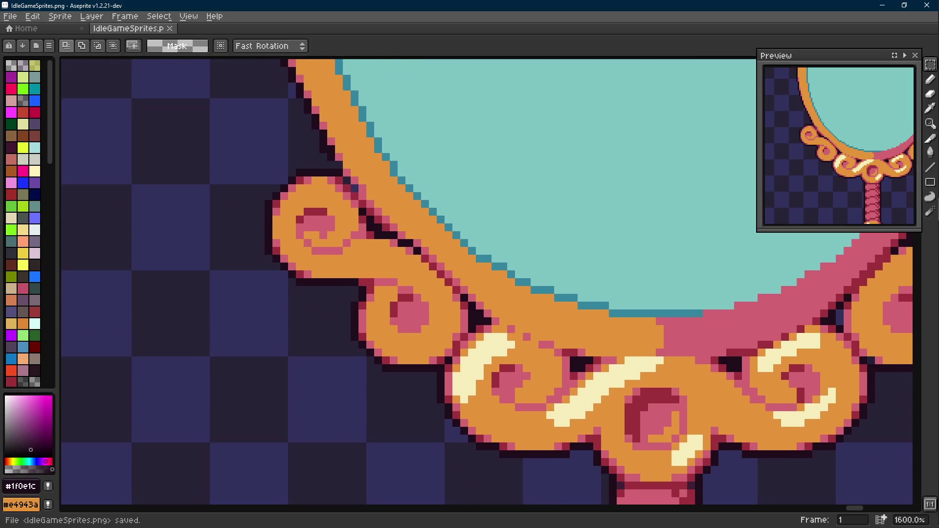
{"action": "left_click_drag", "start_coordinate": [323, 287], "coordinate": [337, 309]}
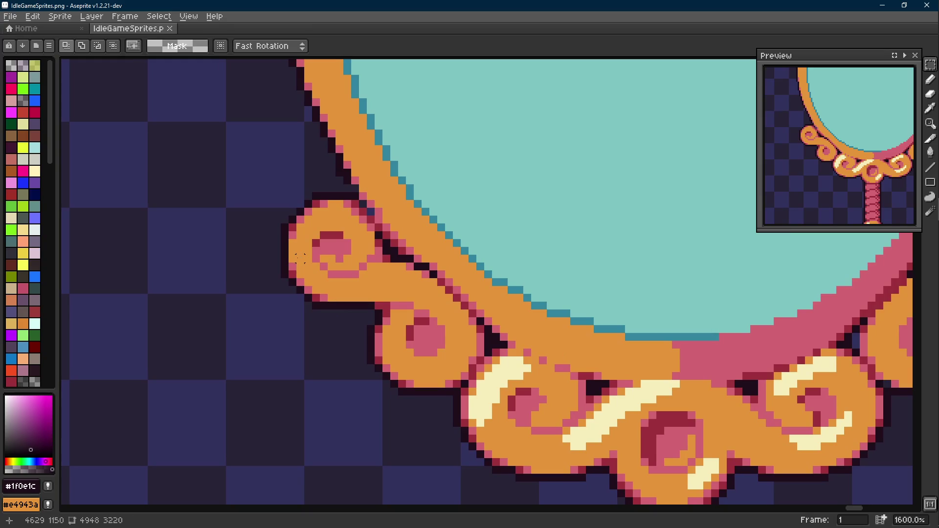
{"action": "scroll", "coordinate": [301, 280], "scroll_direction": "up", "scroll_amount": 1}
Reselect the dark outline piece under the curl, nudge it right and up, and drop it.
{"action": "mouse_move", "coordinate": [286, 256]}
{"action": "left_mouse_down"}
{"action": "mouse_move", "coordinate": [307, 296]}
{"action": "mouse_move", "coordinate": [302, 309]}
{"action": "left_mouse_up"}
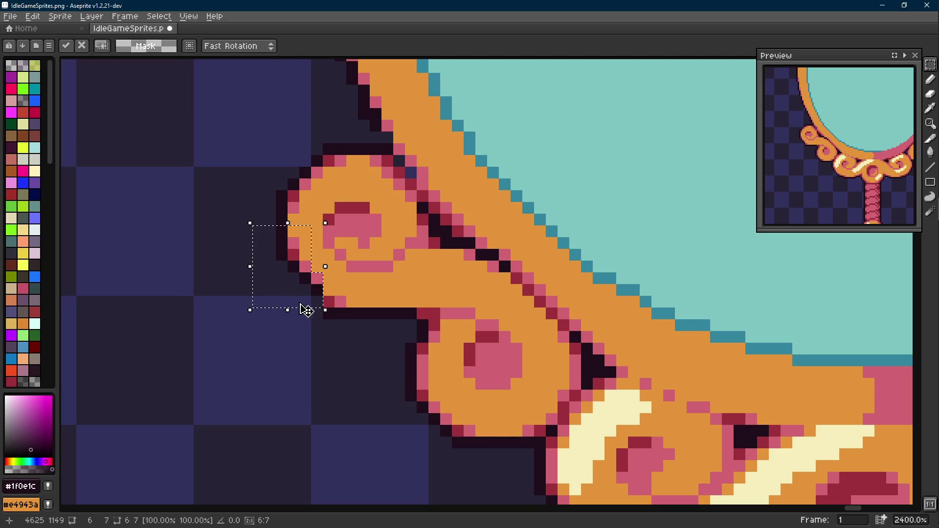
{"action": "key", "text": "ctrl+z"}
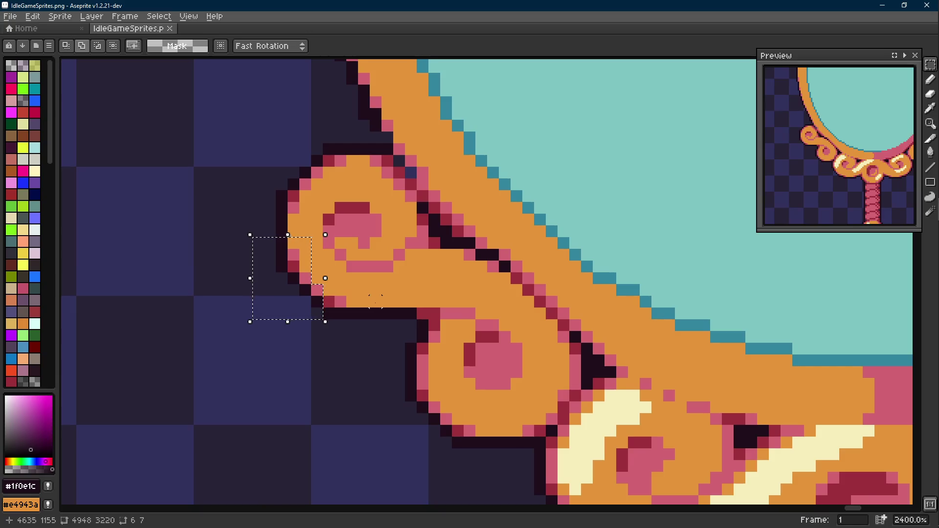
{"action": "left_click_drag", "start_coordinate": [316, 302], "coordinate": [378, 331]}
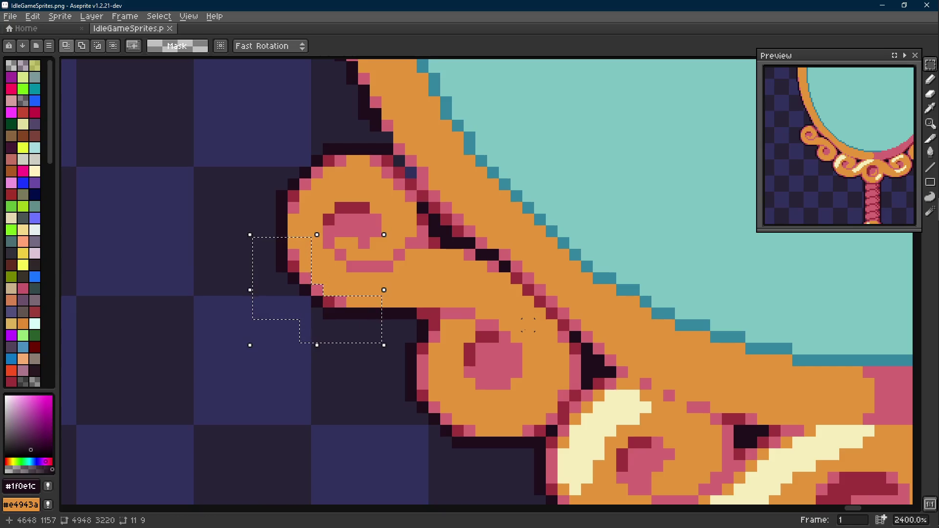
{"action": "key", "text": "Up"}
{"action": "key", "text": "ctrl+d"}
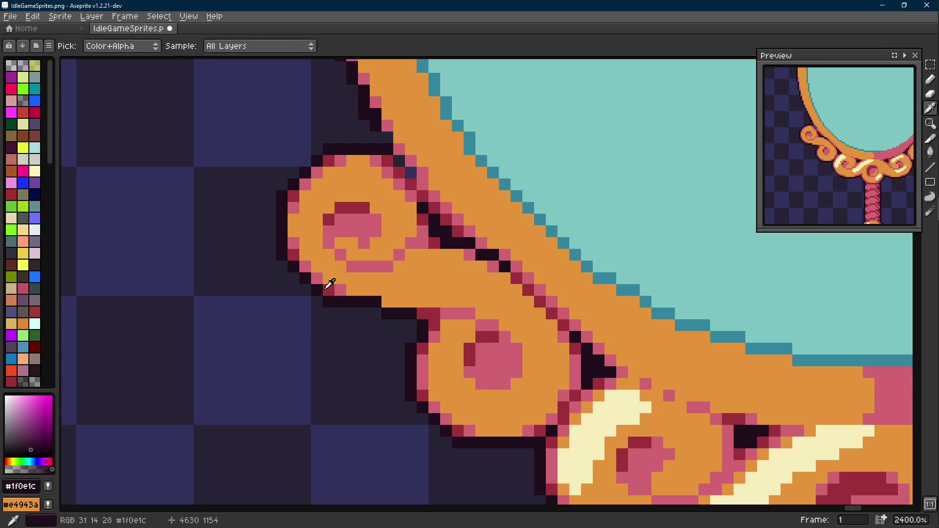
Pick the curl's pink and retouch one pixel at its lower tip.
{"action": "left_click", "coordinate": [329, 283], "text": "alt"}
{"action": "left_click", "coordinate": [370, 299], "text": "alt"}
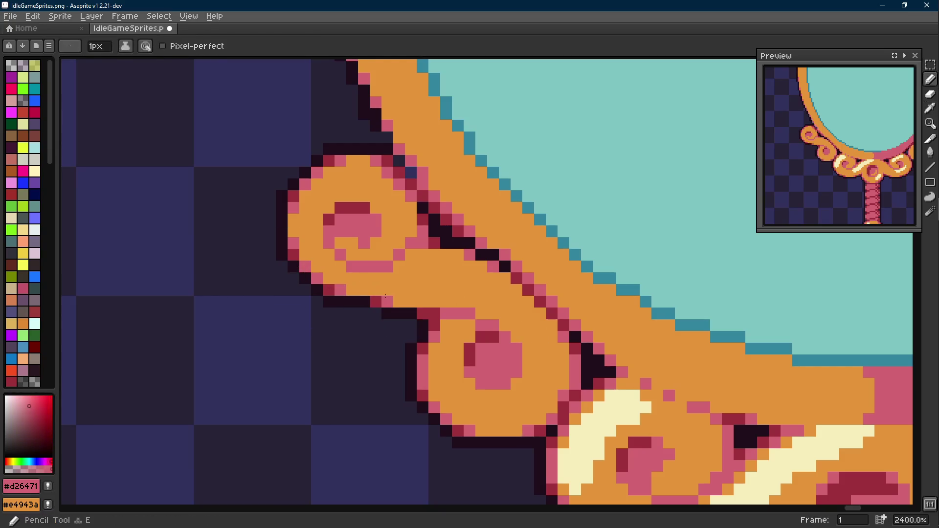
{"action": "left_click", "coordinate": [376, 314], "text": "alt"}
{"action": "scroll", "coordinate": [376, 314], "scroll_direction": "down", "scroll_amount": 1}
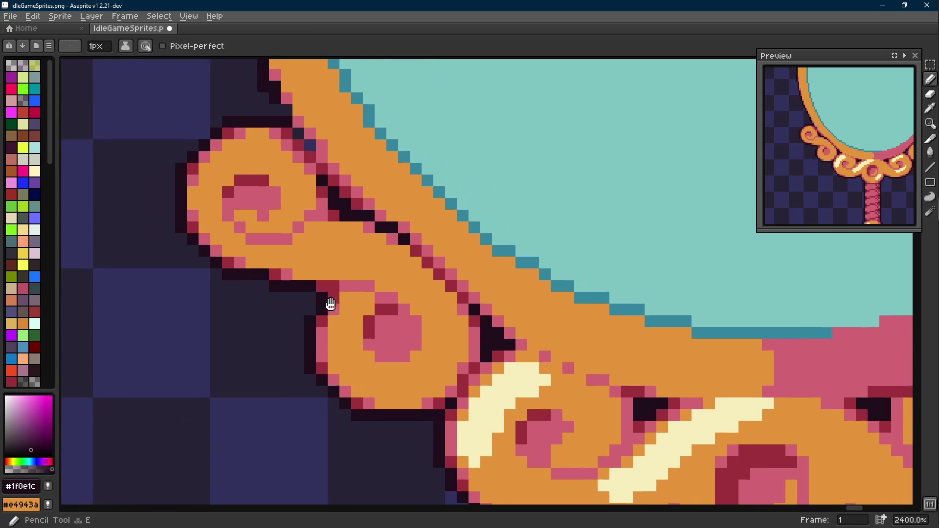
Draw a dark outline line beneath the upper-left curl and swap a pink and an orange pixel in the lower curl.
{"action": "left_click_drag", "start_coordinate": [330, 309], "coordinate": [428, 306]}
{"action": "scroll", "coordinate": [428, 306], "scroll_direction": "down", "scroll_amount": 3}
{"action": "scroll", "coordinate": [367, 279], "scroll_direction": "up", "scroll_amount": 3}
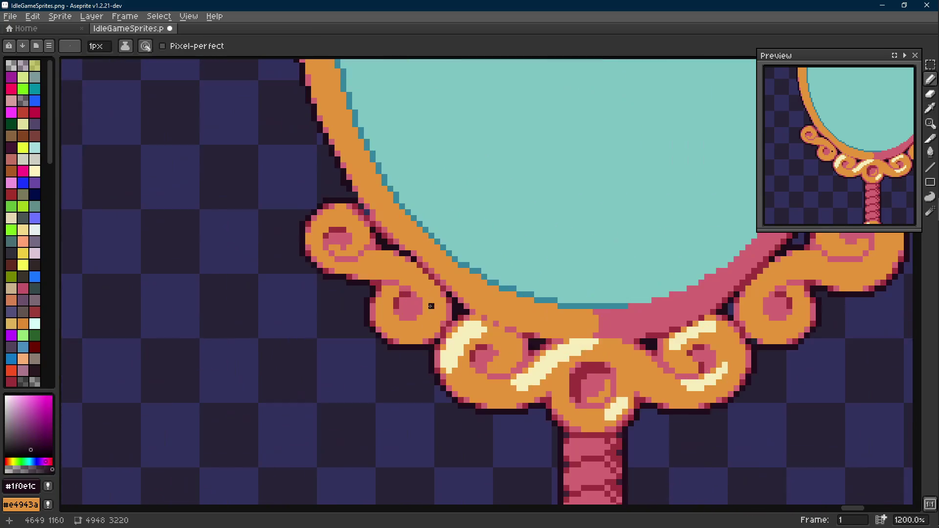
{"action": "scroll", "coordinate": [360, 276], "scroll_direction": "up", "scroll_amount": 1}
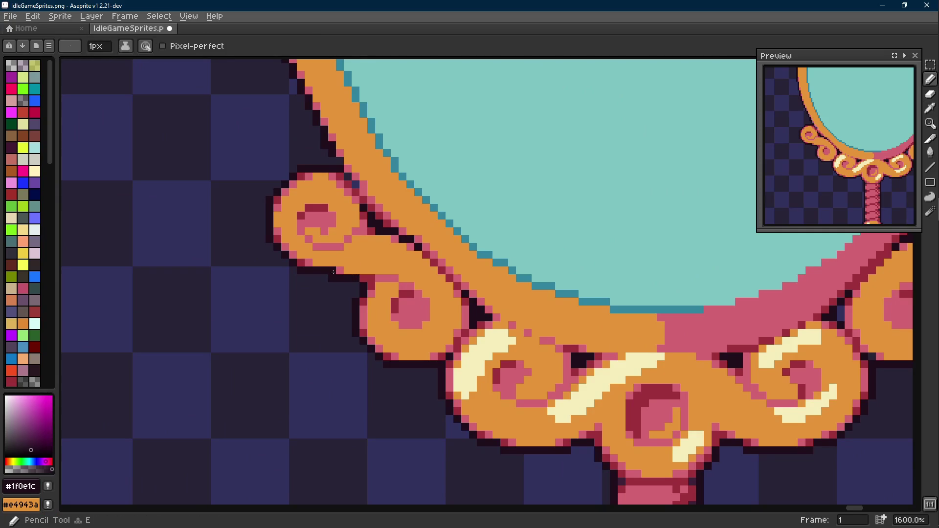
{"action": "left_click_drag", "start_coordinate": [334, 270], "coordinate": [376, 273]}
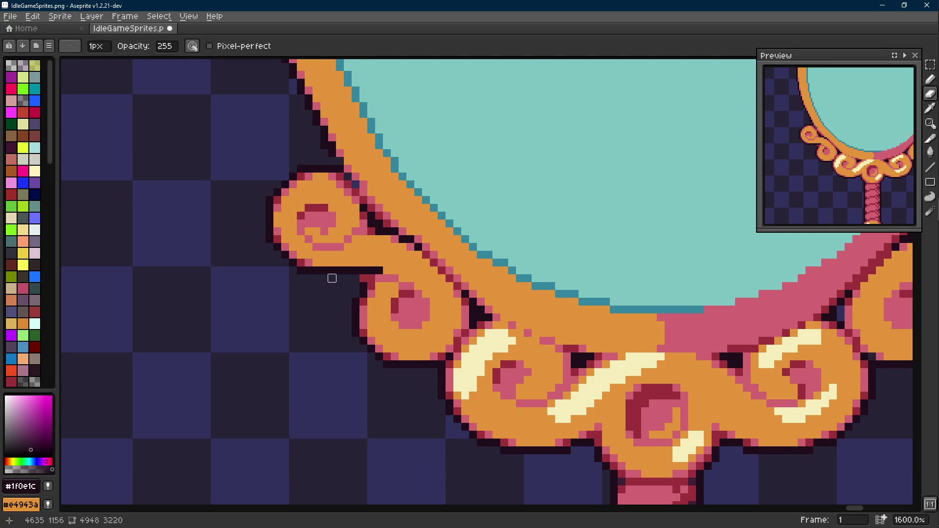
{"action": "left_click", "coordinate": [365, 272], "text": "alt"}
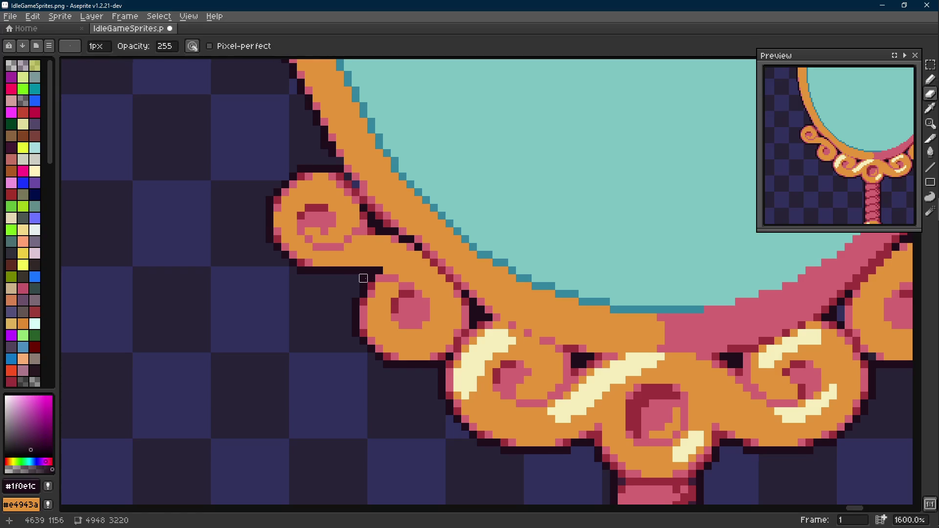
{"action": "scroll", "coordinate": [389, 279], "scroll_direction": "up", "scroll_amount": 1}
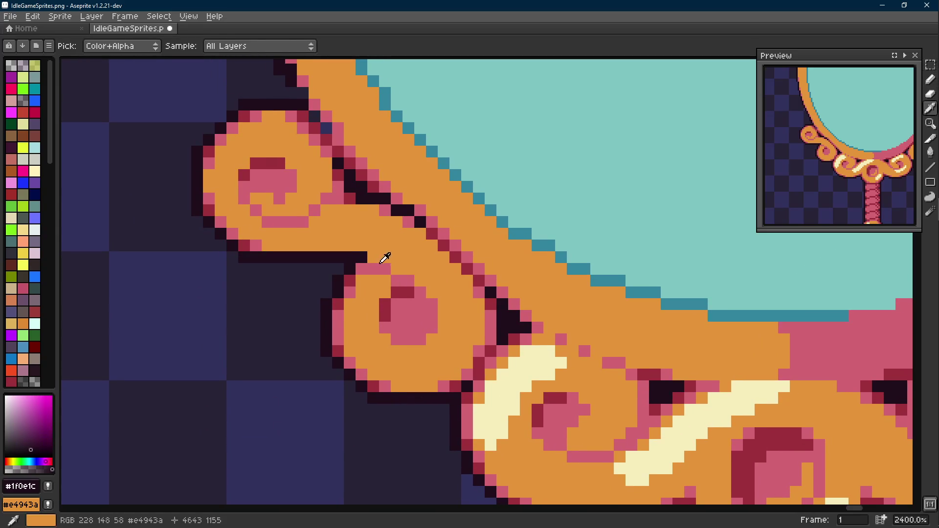
{"action": "left_click", "coordinate": [374, 256], "text": "alt"}
{"action": "right_click", "coordinate": [374, 259]}
{"action": "left_click", "coordinate": [442, 327]}
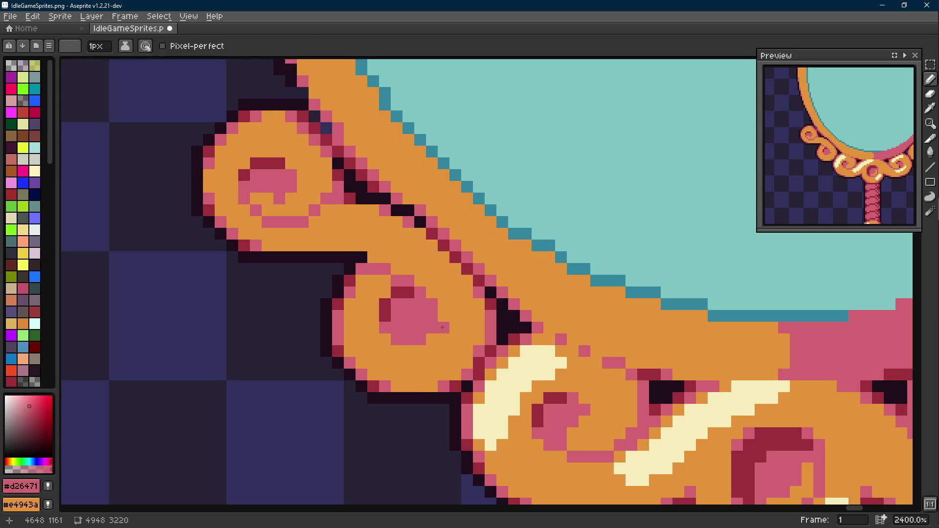
{"action": "scroll", "coordinate": [430, 321], "scroll_direction": "down", "scroll_amount": 3}
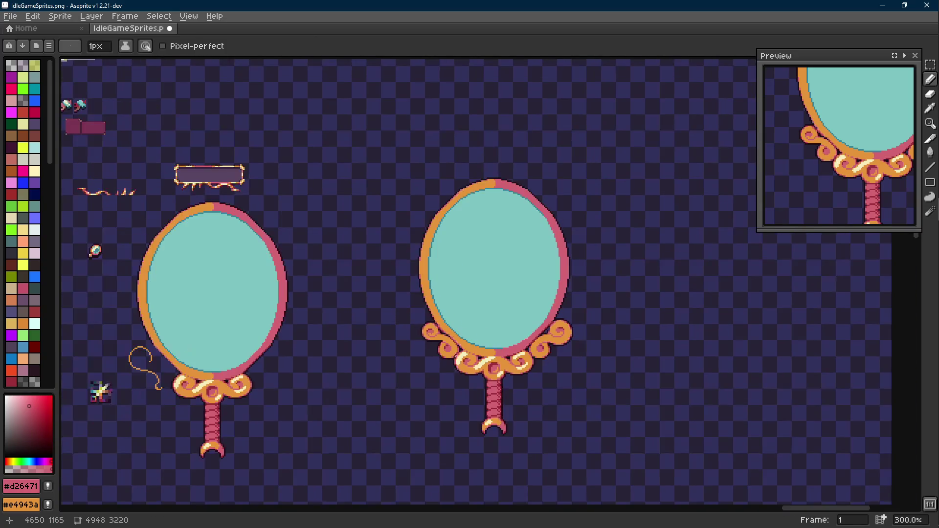
{"action": "scroll", "coordinate": [440, 330], "scroll_direction": "up", "scroll_amount": 1}
{"action": "scroll", "coordinate": [440, 330], "scroll_direction": "up", "scroll_amount": 1}
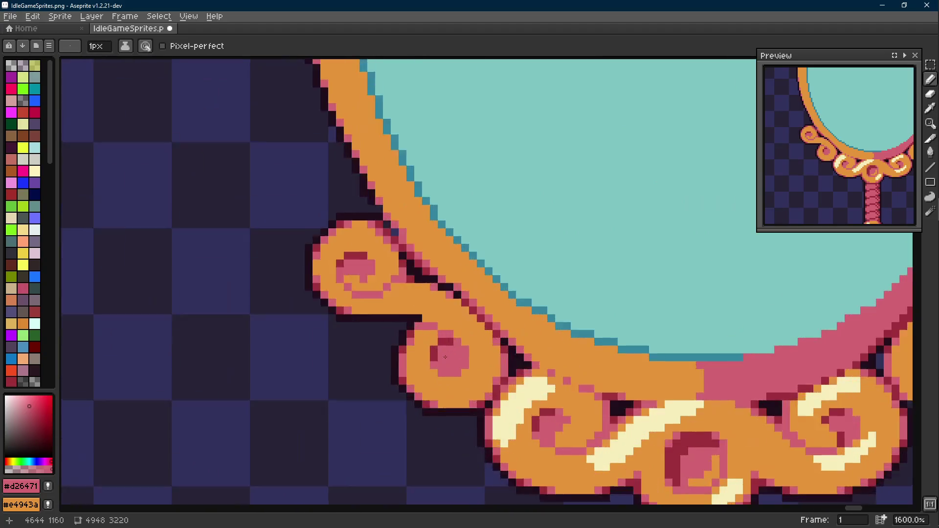
{"action": "scroll", "coordinate": [441, 330], "scroll_direction": "up", "scroll_amount": 1}
{"action": "key", "text": "m"}
{"action": "key", "text": "alt"}
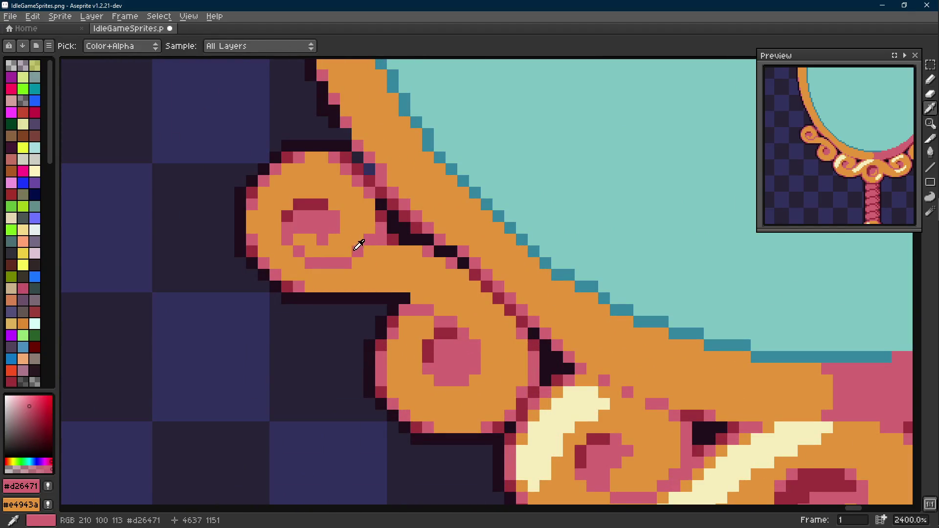
Nudge part of the pink swirl upward and repaint stray pink pixels in the upper curl orange.
{"action": "left_click_drag", "start_coordinate": [366, 260], "coordinate": [292, 220]}
{"action": "mouse_move", "coordinate": [323, 265]}
{"action": "left_mouse_down"}
{"action": "mouse_move", "coordinate": [323, 254]}
{"action": "mouse_move", "coordinate": [307, 263]}
{"action": "left_mouse_up"}
{"action": "key", "text": "ctrl+d"}
{"action": "key", "text": "alt"}
{"action": "left_click", "coordinate": [368, 250]}
{"action": "key", "text": "b"}
{"action": "key", "text": "alt"}
{"action": "key", "text": "alt"}
{"action": "left_click", "coordinate": [309, 221], "text": "alt"}
{"action": "left_click", "coordinate": [299, 228]}
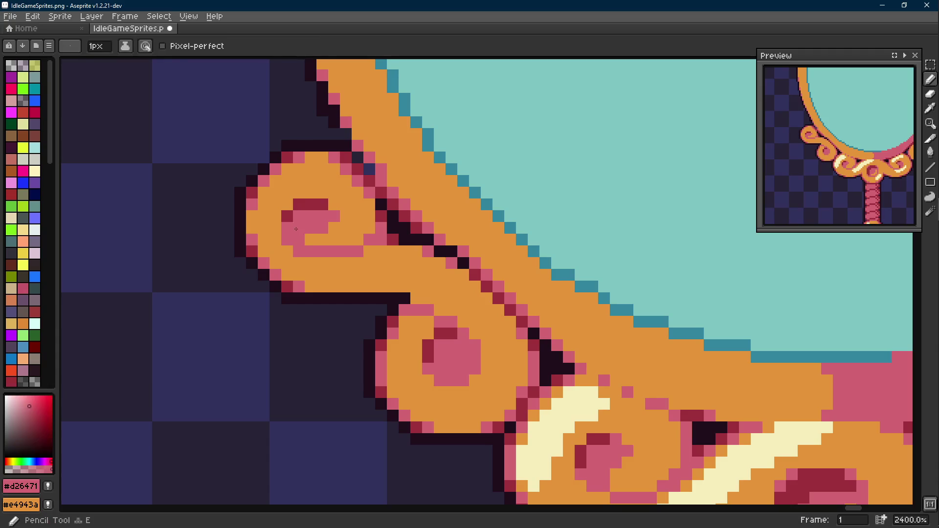
{"action": "left_click", "coordinate": [315, 216]}
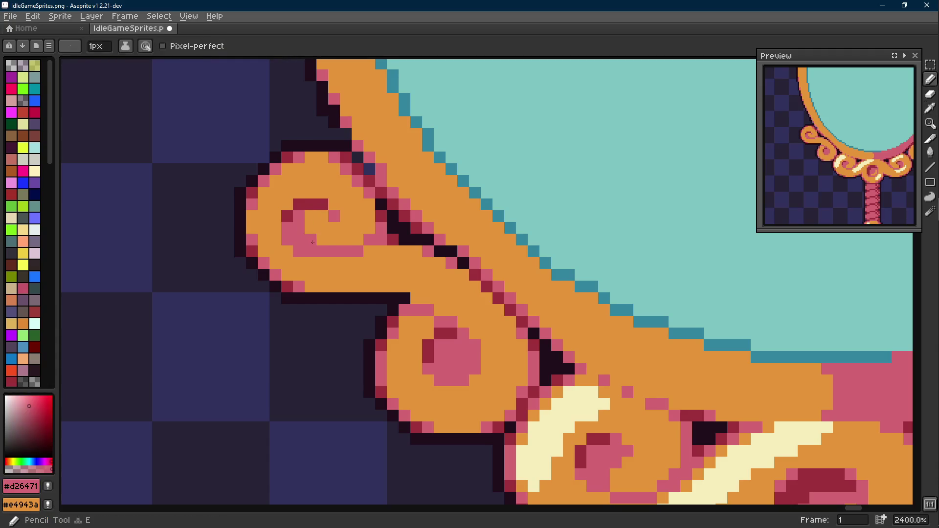
Touch one curl pixel orange, sample pink #d26471 as the drawing colour and ready rectangular selecting.
{"action": "left_click", "coordinate": [345, 241], "text": "alt"}
{"action": "scroll", "coordinate": [345, 240], "scroll_direction": "down", "scroll_amount": 2}
{"action": "scroll", "coordinate": [309, 229], "scroll_direction": "up", "scroll_amount": 1}
{"action": "left_click_drag", "start_coordinate": [309, 253], "coordinate": [315, 267]}
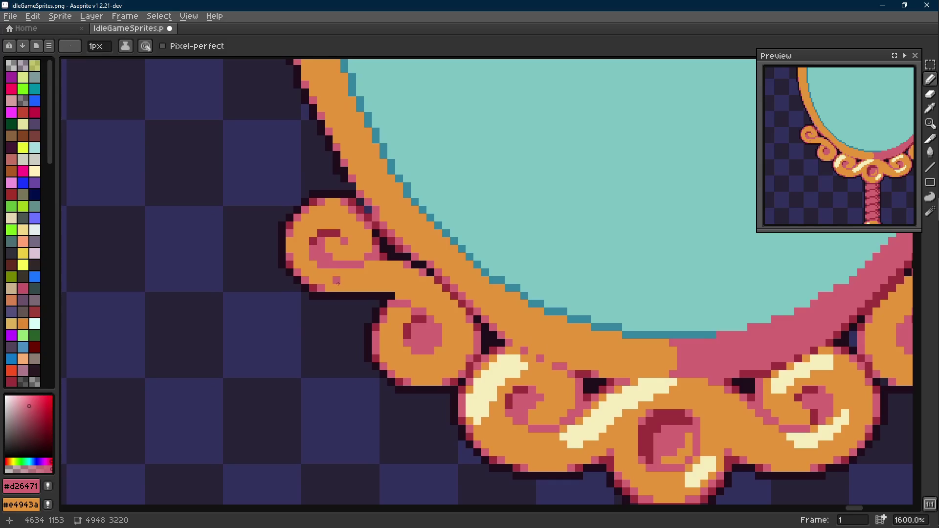
{"action": "left_click", "coordinate": [321, 268], "text": "alt"}
{"action": "left_click", "coordinate": [321, 264]}
{"action": "left_click", "coordinate": [314, 231], "text": "alt"}
{"action": "key", "text": "alt"}
{"action": "key", "text": "alt"}
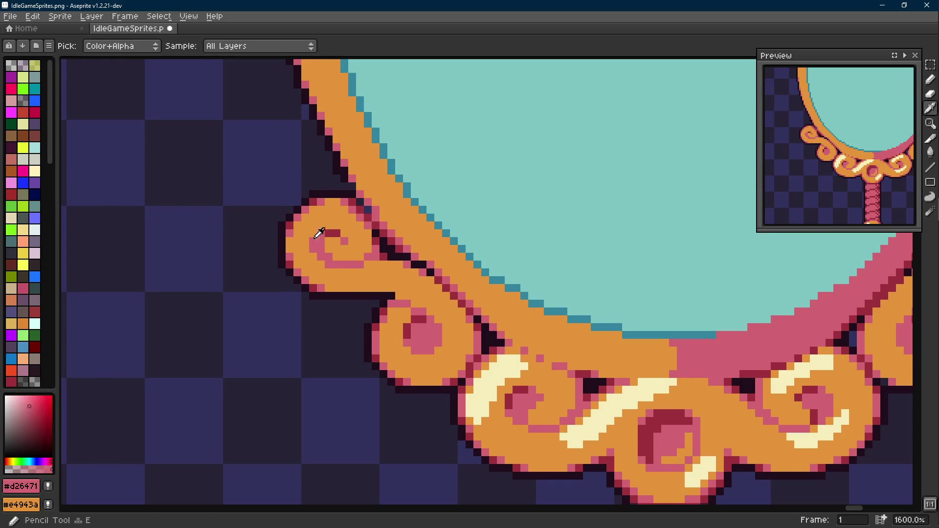
{"action": "left_click", "coordinate": [332, 239], "text": "alt"}
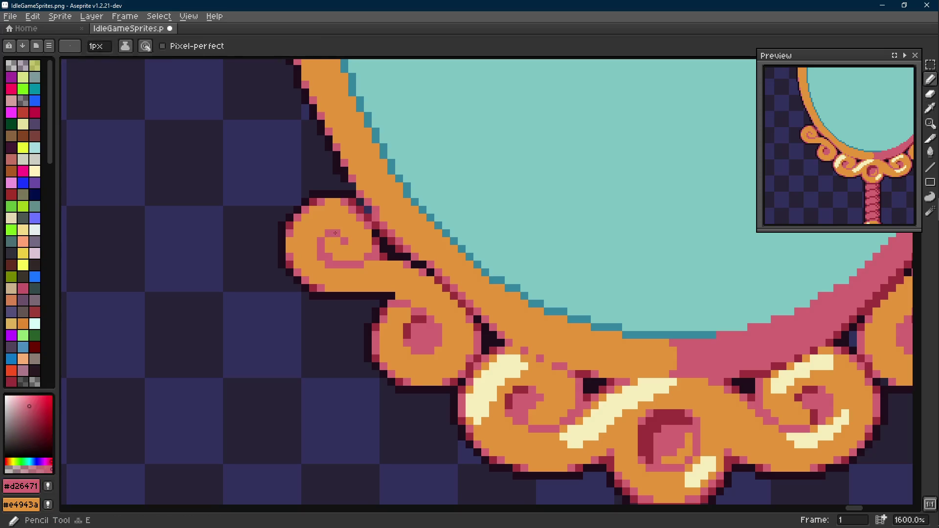
{"action": "scroll", "coordinate": [331, 239], "scroll_direction": "down", "scroll_amount": 5}
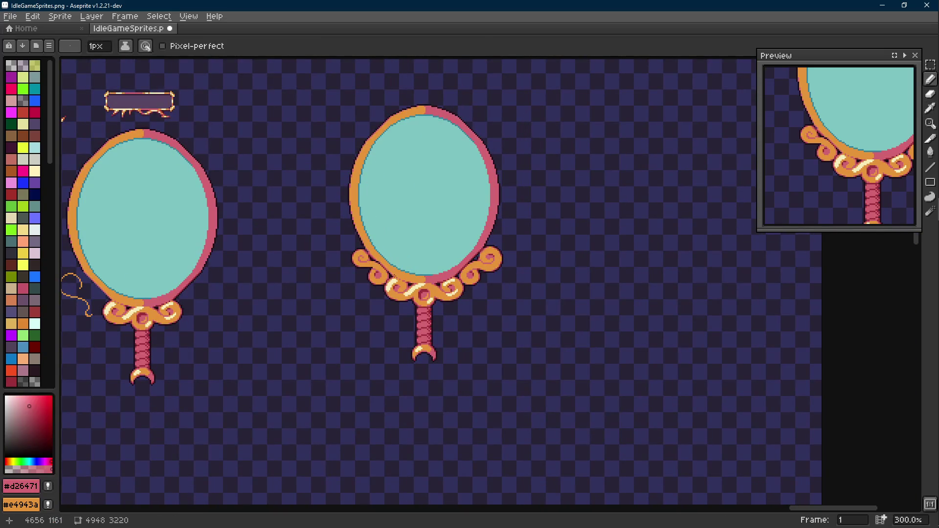
{"action": "scroll", "coordinate": [365, 307], "scroll_direction": "up", "scroll_amount": 2}
{"action": "scroll", "coordinate": [365, 307], "scroll_direction": "up", "scroll_amount": 2}
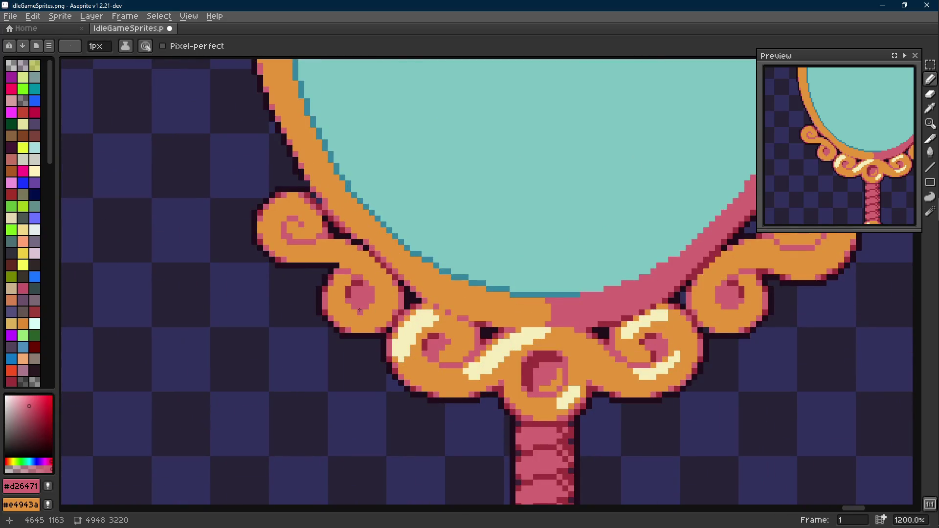
{"action": "scroll", "coordinate": [314, 230], "scroll_direction": "up", "scroll_amount": 1}
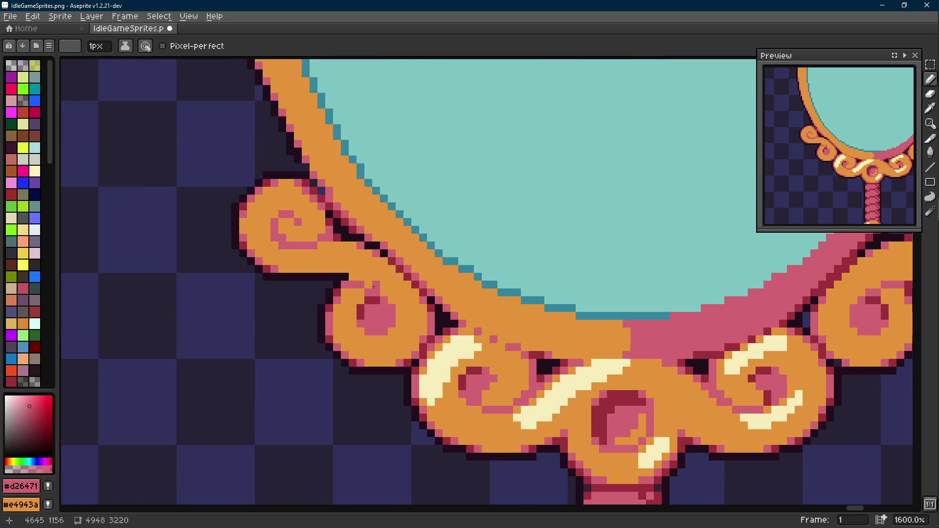
{"action": "scroll", "coordinate": [374, 286], "scroll_direction": "down", "scroll_amount": 2}
{"action": "scroll", "coordinate": [375, 285], "scroll_direction": "down", "scroll_amount": 2}
{"action": "scroll", "coordinate": [411, 308], "scroll_direction": "up", "scroll_amount": 1}
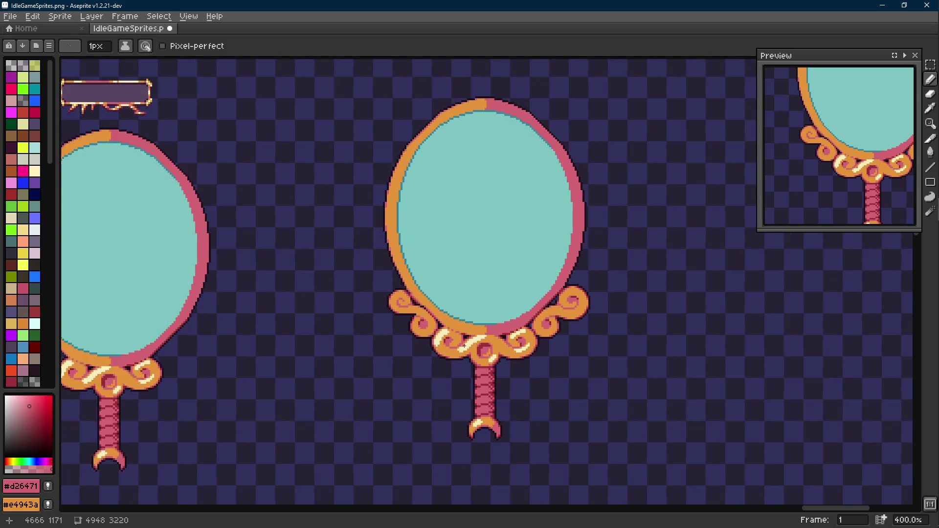
{"action": "left_click_drag", "start_coordinate": [484, 294], "coordinate": [411, 294]}
{"action": "scroll", "coordinate": [418, 332], "scroll_direction": "up", "scroll_amount": 2}
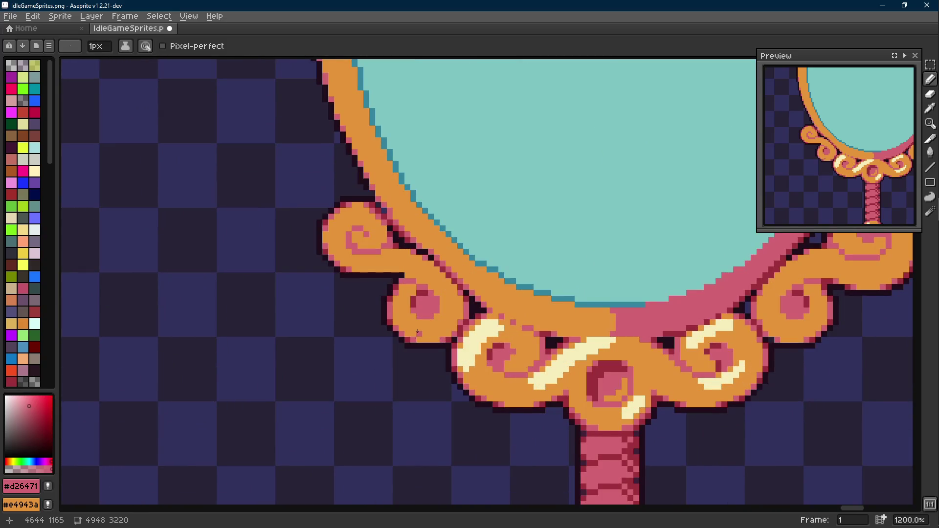
{"action": "scroll", "coordinate": [418, 333], "scroll_direction": "down", "scroll_amount": 1}
{"action": "scroll", "coordinate": [401, 295], "scroll_direction": "up", "scroll_amount": 1}
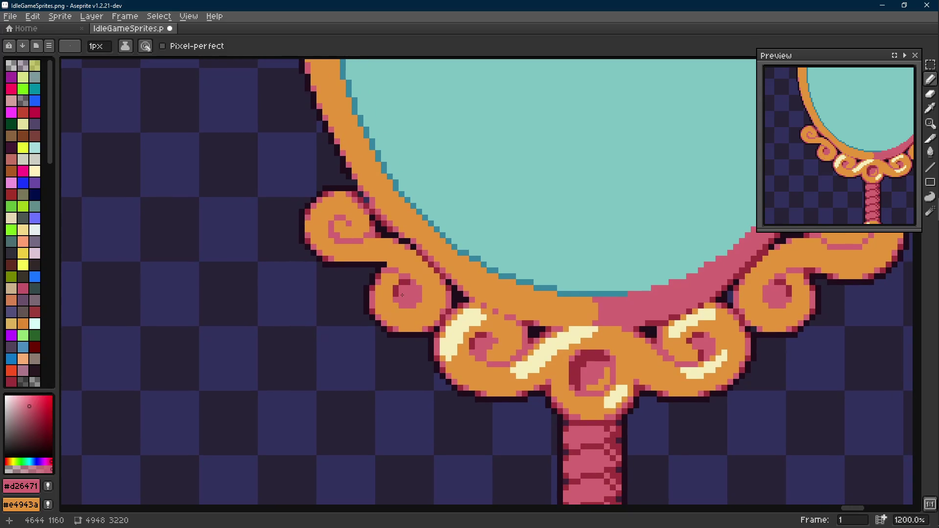
{"action": "left_click_drag", "start_coordinate": [407, 288], "coordinate": [401, 286]}
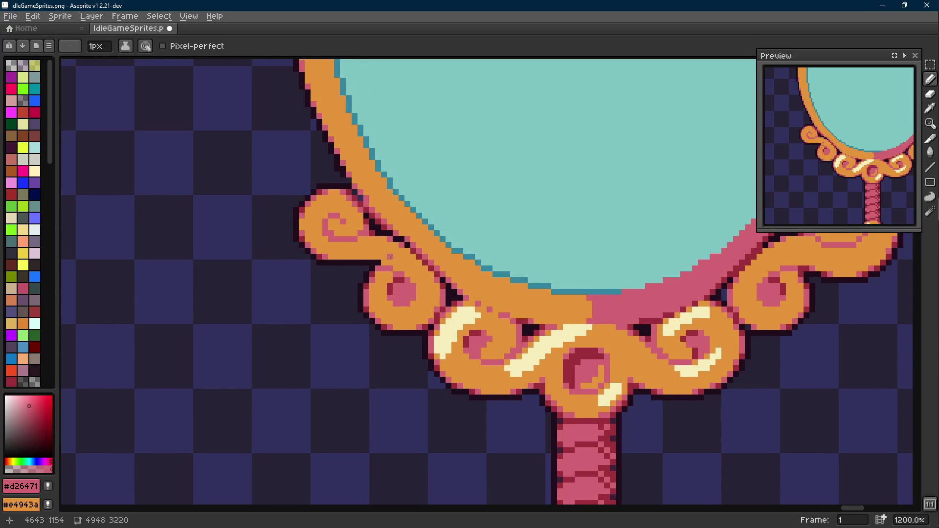
{"action": "key", "text": "m"}
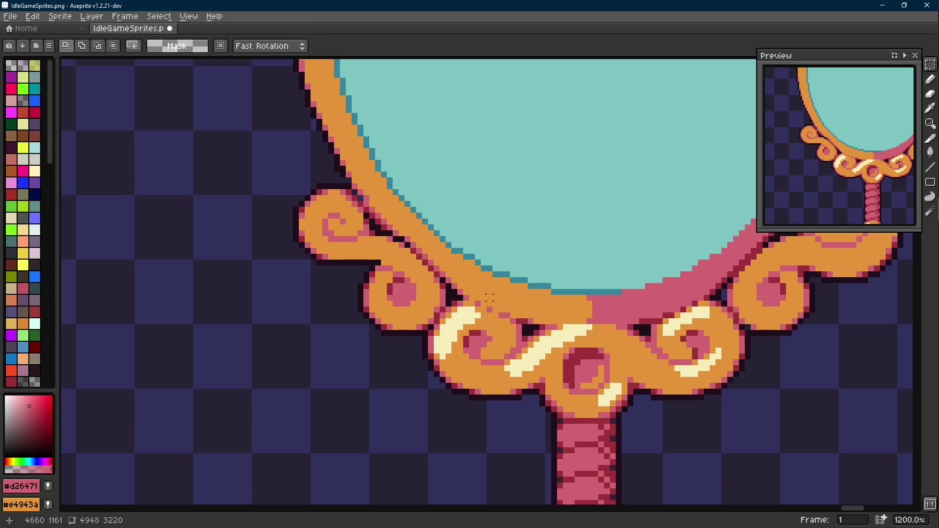
{"action": "scroll", "coordinate": [311, 311], "scroll_direction": "down", "scroll_amount": 2}
{"action": "scroll", "coordinate": [310, 312], "scroll_direction": "up", "scroll_amount": 2}
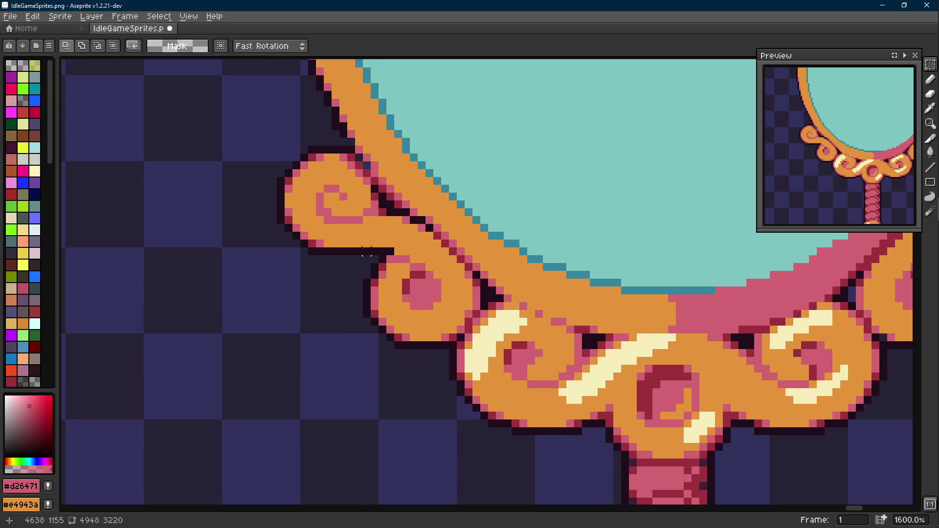
{"action": "scroll", "coordinate": [330, 293], "scroll_direction": "up", "scroll_amount": 2}
Save the sprite and build a marquee selection around the left double curl.
{"action": "key", "text": "ctrl+s"}
{"action": "left_click_drag", "start_coordinate": [274, 248], "coordinate": [387, 353]}
{"action": "scroll", "coordinate": [265, 367], "scroll_direction": "up", "scroll_amount": 1}
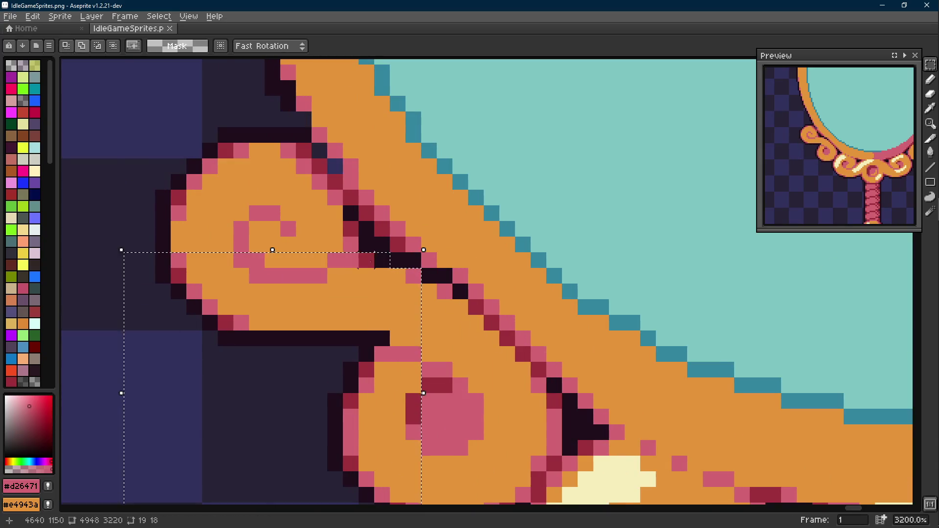
{"action": "mouse_move", "coordinate": [360, 242]}
{"action": "left_mouse_down"}
{"action": "mouse_move", "coordinate": [414, 283]}
{"action": "mouse_move", "coordinate": [389, 264]}
{"action": "left_mouse_up"}
{"action": "left_click_drag", "start_coordinate": [330, 242], "coordinate": [307, 178]}
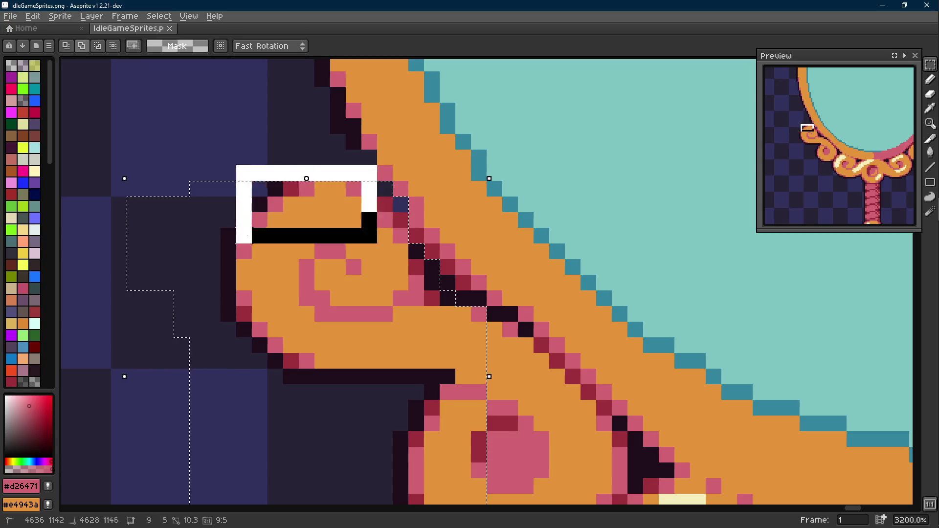
{"action": "scroll", "coordinate": [409, 252], "scroll_direction": "down", "scroll_amount": 1}
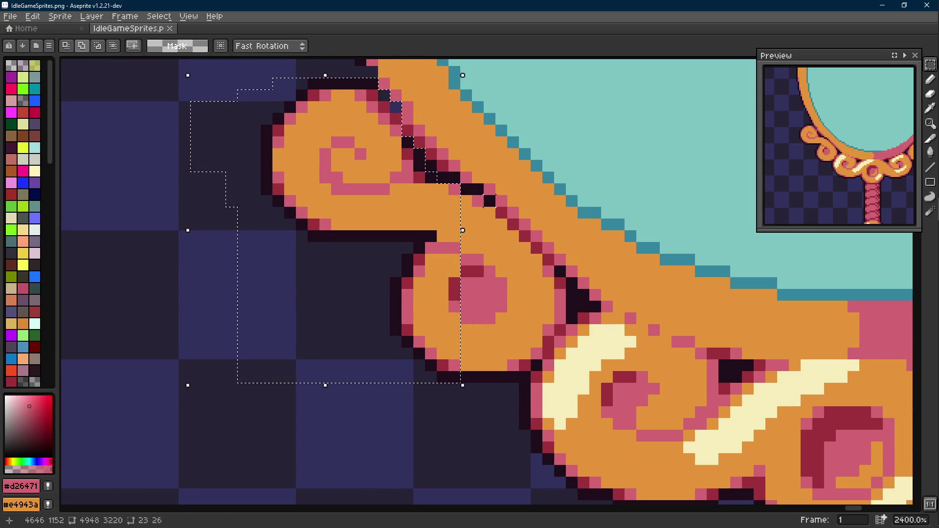
{"action": "mouse_move", "coordinate": [463, 230]}
{"action": "left_mouse_down"}
{"action": "mouse_move", "coordinate": [532, 235]}
{"action": "mouse_move", "coordinate": [450, 377]}
{"action": "left_mouse_up"}
{"action": "left_click_drag", "start_coordinate": [505, 296], "coordinate": [491, 300]}
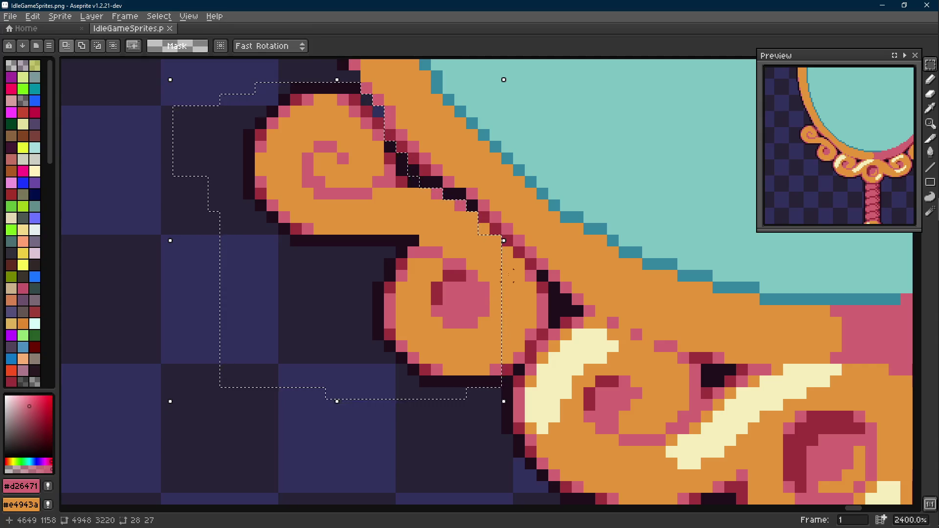
{"action": "key", "text": "ctrl+z"}
Extend the selection over the curl's right part and drag the double curl off to the mirror's left.
{"action": "key", "text": "m"}
{"action": "left_click_drag", "start_coordinate": [471, 238], "coordinate": [506, 372]}
{"action": "left_click_drag", "start_coordinate": [503, 240], "coordinate": [539, 240]}
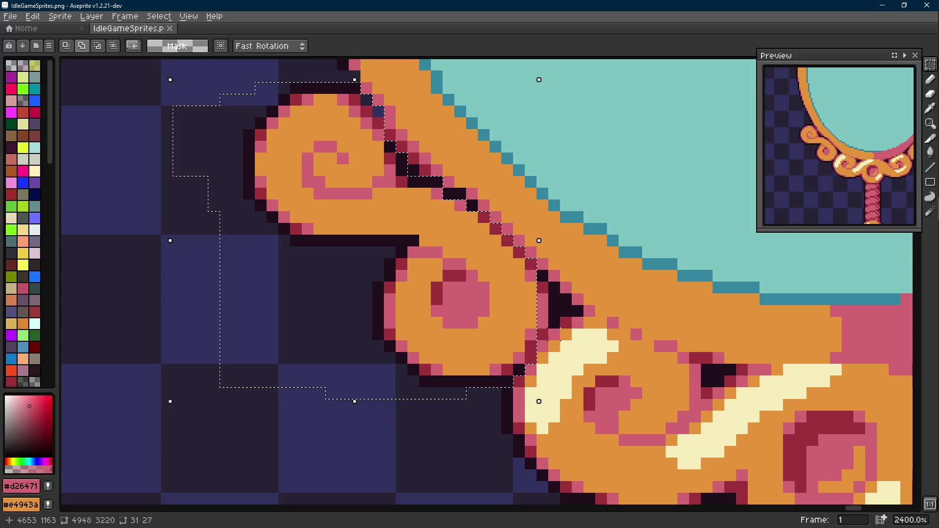
{"action": "mouse_move", "coordinate": [548, 334]}
{"action": "left_mouse_down"}
{"action": "mouse_move", "coordinate": [516, 276]}
{"action": "mouse_move", "coordinate": [330, 309]}
{"action": "left_mouse_up"}
{"action": "scroll", "coordinate": [516, 276], "scroll_direction": "down", "scroll_amount": 1}
{"action": "left_click", "coordinate": [466, 316]}
{"action": "mouse_move", "coordinate": [466, 315]}
{"action": "left_mouse_down"}
{"action": "mouse_move", "coordinate": [392, 305]}
{"action": "mouse_move", "coordinate": [420, 304]}
{"action": "left_mouse_up"}
{"action": "scroll", "coordinate": [328, 283], "scroll_direction": "down", "scroll_amount": 2}
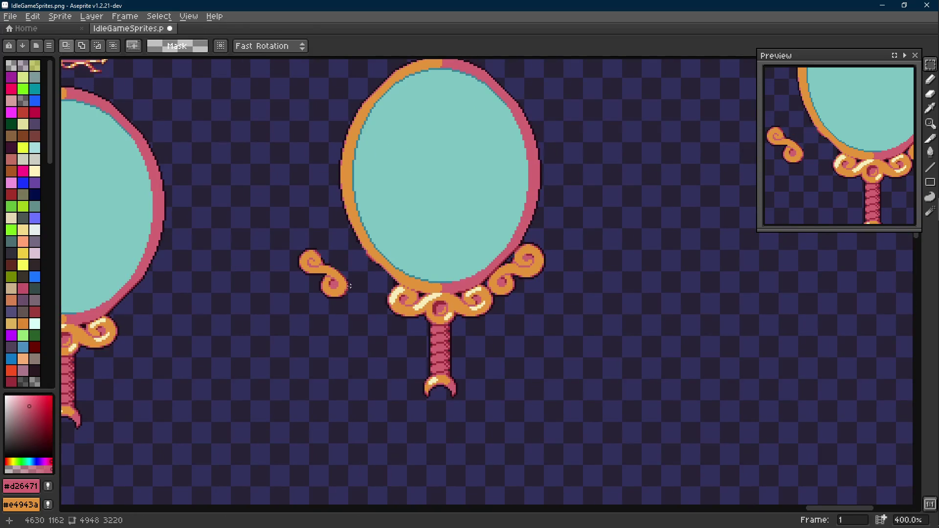
{"action": "scroll", "coordinate": [327, 282], "scroll_direction": "up", "scroll_amount": 1}
{"action": "scroll", "coordinate": [332, 287], "scroll_direction": "up", "scroll_amount": 1}
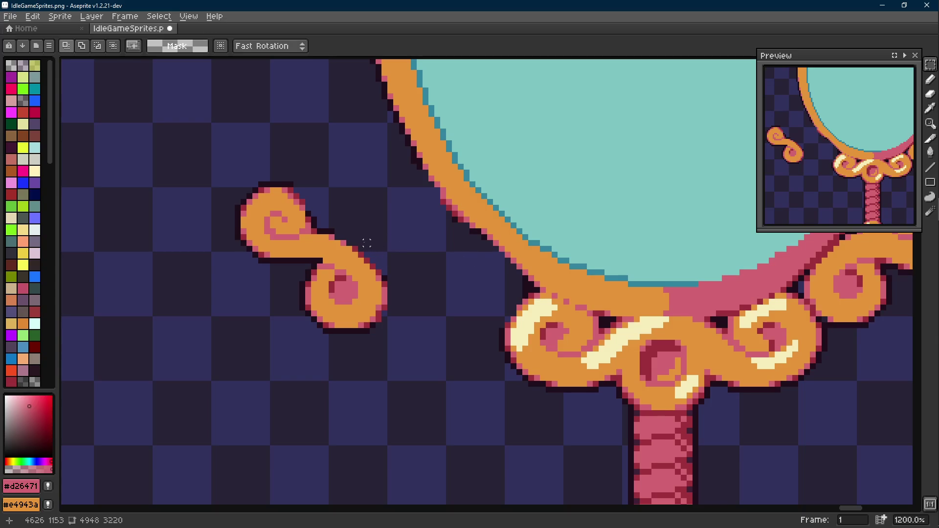
Place one dark outline pixel on the detached curl and save the sprite file.
{"action": "left_click_drag", "start_coordinate": [367, 242], "coordinate": [366, 246]}
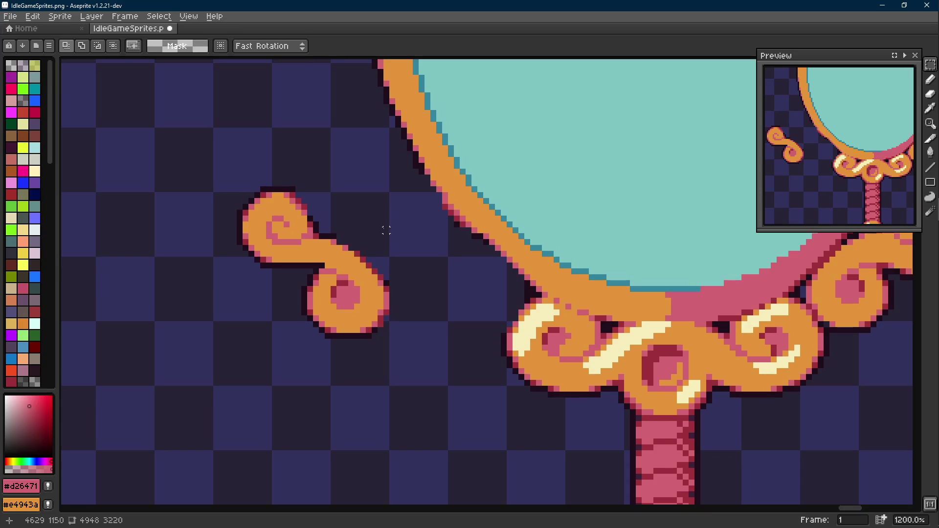
{"action": "scroll", "coordinate": [351, 207], "scroll_direction": "up", "scroll_amount": 1}
{"action": "left_click", "coordinate": [308, 216], "text": "alt"}
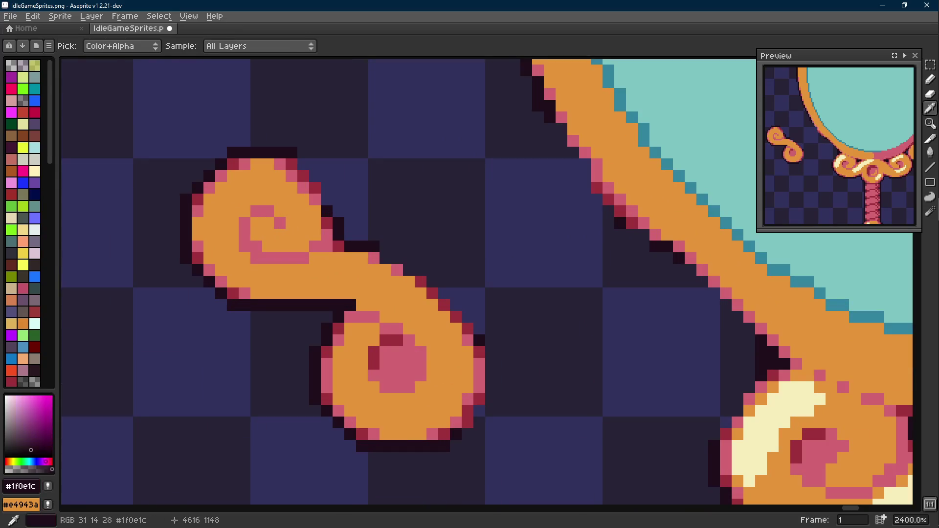
{"action": "key", "text": "b"}
{"action": "key", "text": "l"}
{"action": "scroll", "coordinate": [315, 177], "scroll_direction": "down", "scroll_amount": 3}
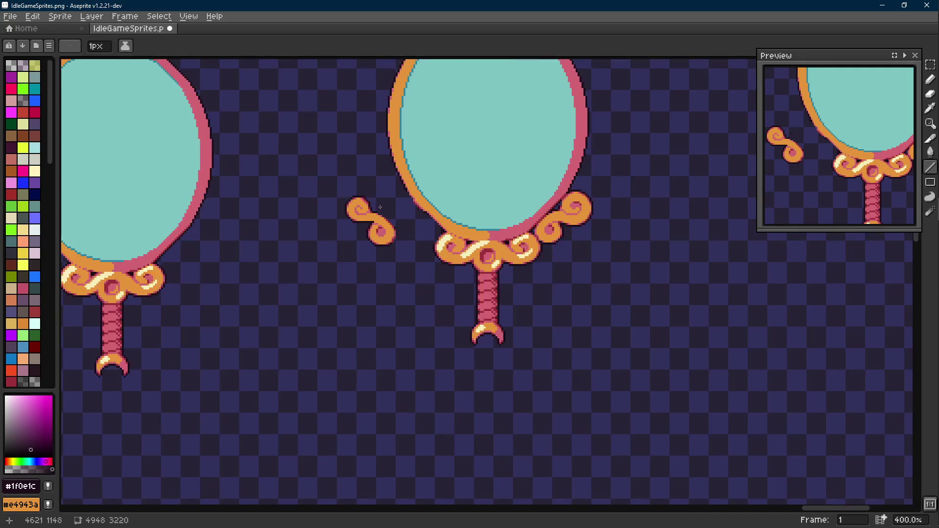
{"action": "scroll", "coordinate": [356, 208], "scroll_direction": "up", "scroll_amount": 2}
{"action": "scroll", "coordinate": [357, 208], "scroll_direction": "up", "scroll_amount": 1}
{"action": "key", "text": "b"}
{"action": "left_click", "coordinate": [350, 212]}
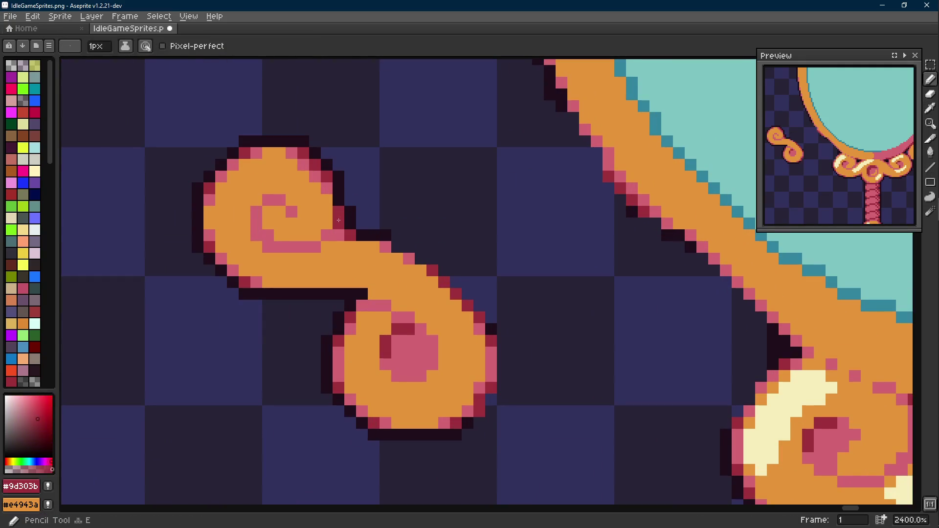
{"action": "scroll", "coordinate": [351, 212], "scroll_direction": "down", "scroll_amount": 3}
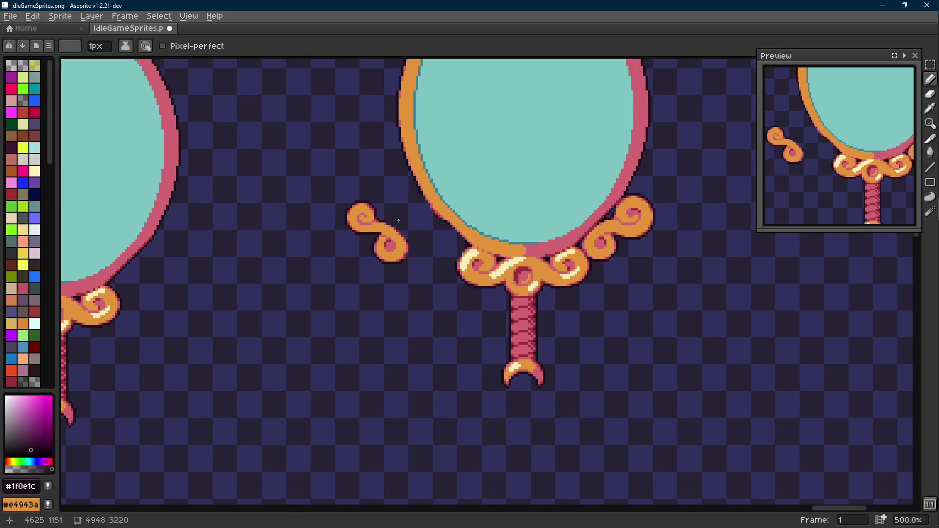
{"action": "scroll", "coordinate": [399, 220], "scroll_direction": "up", "scroll_amount": 1}
{"action": "key", "text": "v"}
{"action": "key", "text": "ctrl+s"}
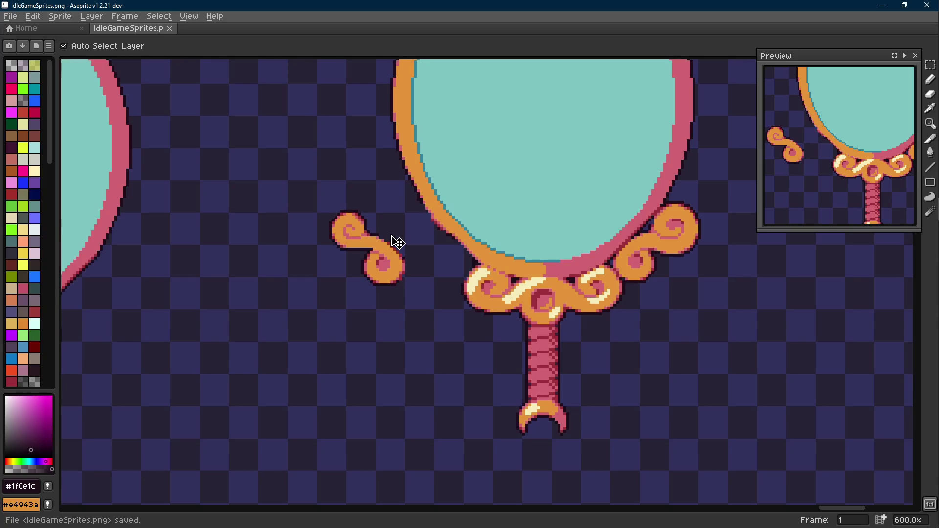
{"action": "key", "text": "m"}
{"action": "scroll", "coordinate": [391, 265], "scroll_direction": "up", "scroll_amount": 1}
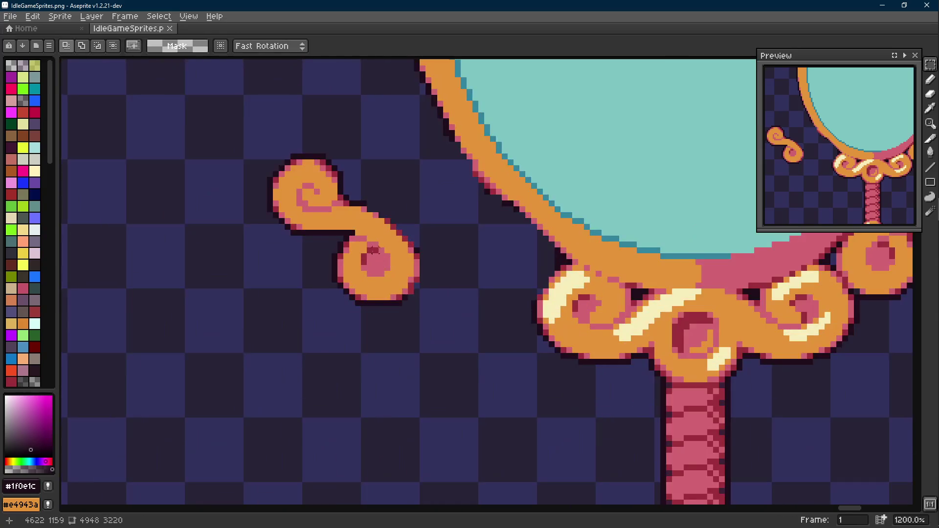
Copy the detached curl lower right and flip it horizontally and vertically to form an S-curl.
{"action": "mouse_move", "coordinate": [342, 155]}
{"action": "left_mouse_down"}
{"action": "mouse_move", "coordinate": [276, 234]}
{"action": "mouse_move", "coordinate": [429, 309]}
{"action": "left_mouse_up"}
{"action": "scroll", "coordinate": [429, 310], "scroll_direction": "down", "scroll_amount": 3}
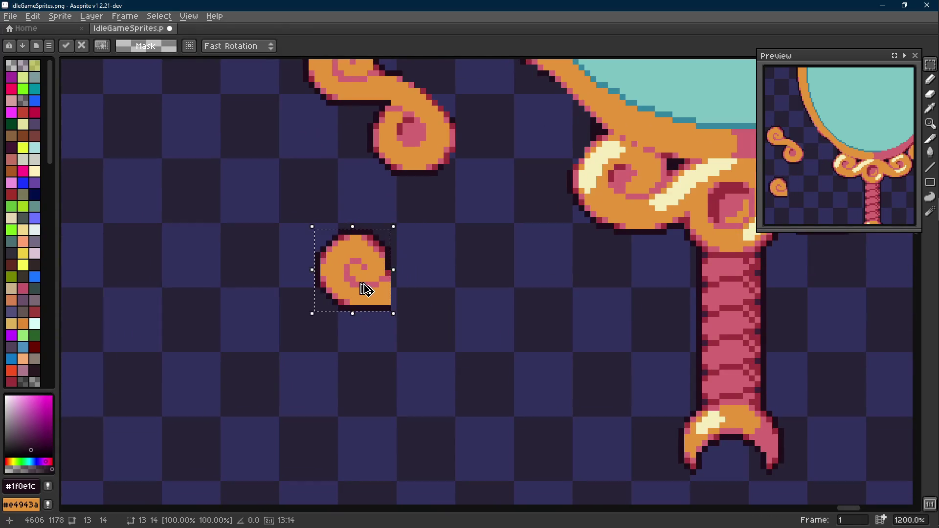
{"action": "mouse_move", "coordinate": [359, 273]}
{"action": "left_mouse_down", "text": "ctrl"}
{"action": "mouse_move", "coordinate": [473, 327]}
{"action": "mouse_move", "coordinate": [446, 326]}
{"action": "left_mouse_up", "text": "ctrl"}
{"action": "key", "text": "shift+h"}
{"action": "key", "text": "shift+v"}
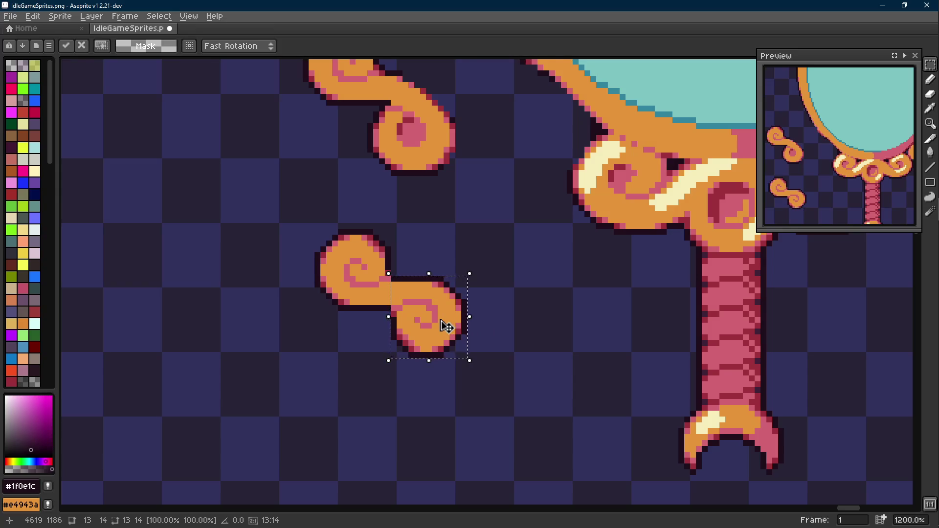
{"action": "key", "text": "ctrl+d"}
{"action": "scroll", "coordinate": [446, 326], "scroll_direction": "up", "scroll_amount": 1}
Paint pink pixels where the two curls join, matching the lighter pink shade.
{"action": "key", "text": "b"}
{"action": "left_click", "coordinate": [399, 316], "text": "alt"}
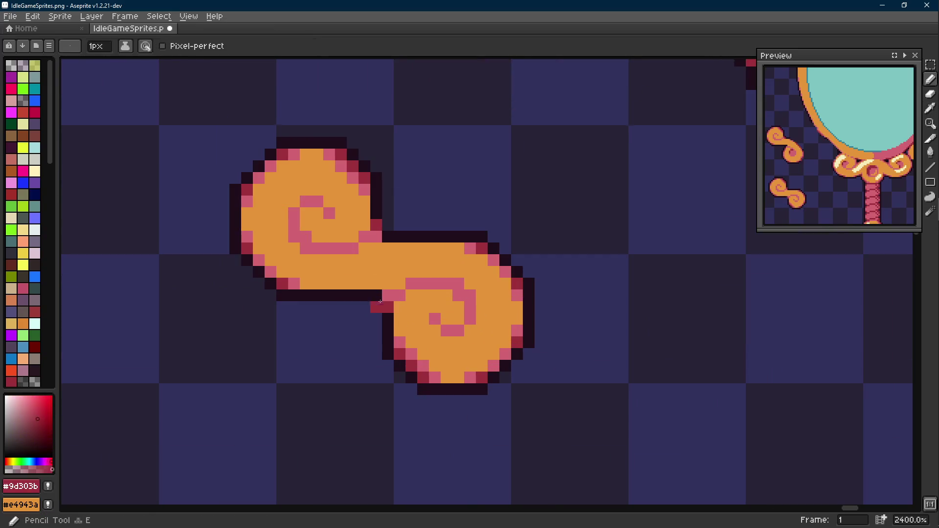
{"action": "left_click", "coordinate": [388, 262]}
{"action": "left_click", "coordinate": [389, 236]}
{"action": "left_click", "coordinate": [376, 296]}
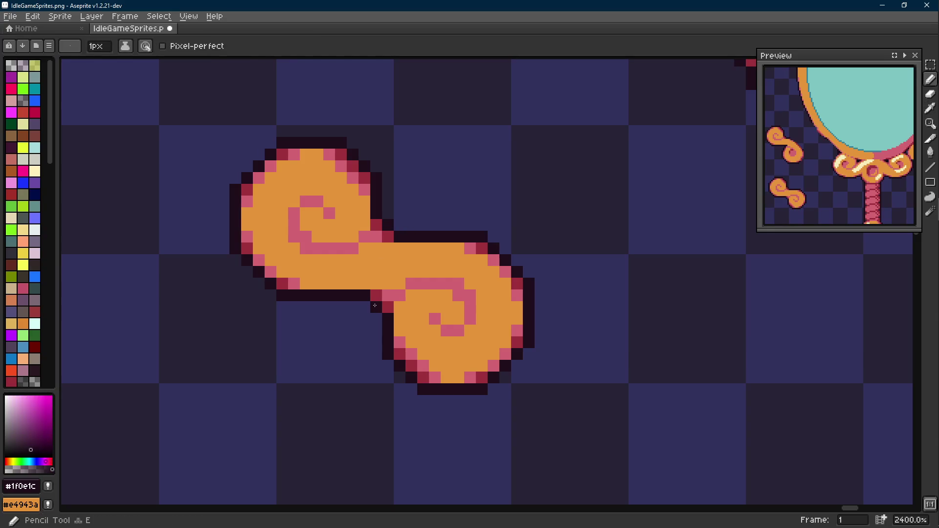
{"action": "key", "text": "i"}
{"action": "left_click", "coordinate": [381, 290]}
{"action": "left_click", "coordinate": [389, 293]}
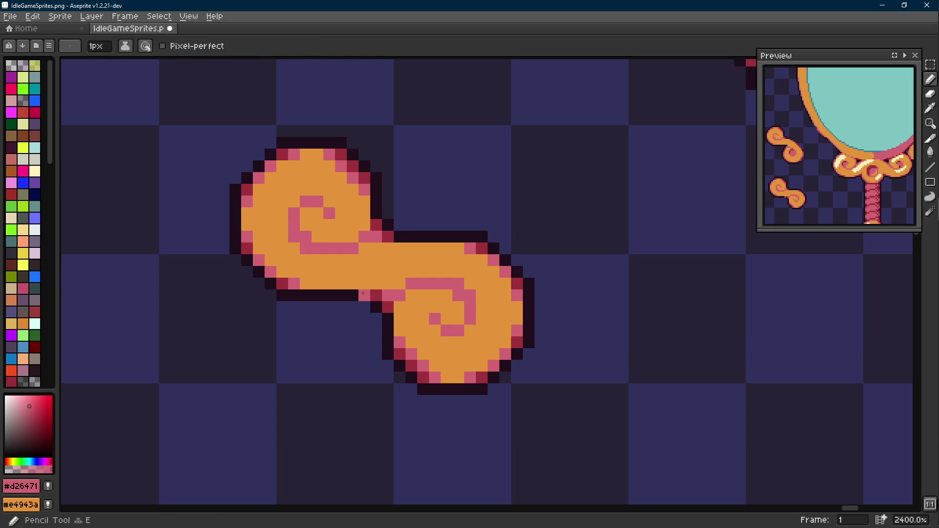
{"action": "left_click", "coordinate": [388, 237]}
Fix dark outline and deep-red pixels around the S-curl's middle joint.
{"action": "key", "text": "alt"}
{"action": "left_click", "coordinate": [364, 295]}
{"action": "left_click", "coordinate": [364, 297]}
{"action": "left_click", "coordinate": [400, 225]}
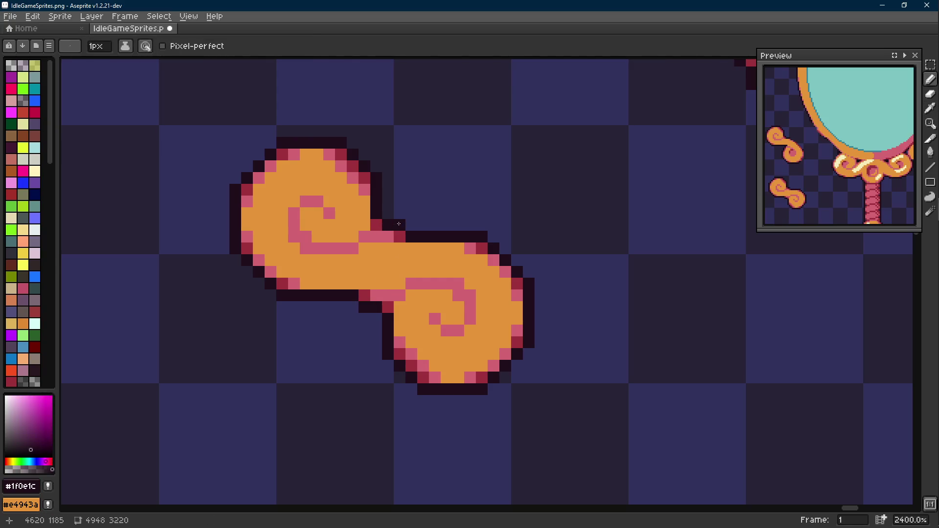
{"action": "left_click", "coordinate": [411, 284]}
{"action": "scroll", "coordinate": [412, 284], "scroll_direction": "down", "scroll_amount": 3}
{"action": "scroll", "coordinate": [431, 297], "scroll_direction": "up", "scroll_amount": 3}
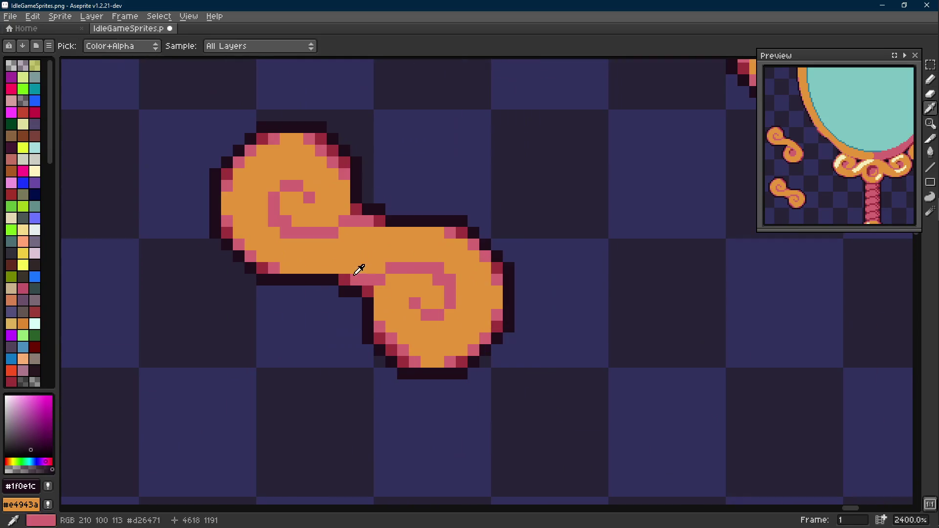
{"action": "left_click", "coordinate": [371, 222], "text": "alt"}
{"action": "left_click", "coordinate": [381, 245]}
{"action": "scroll", "coordinate": [380, 245], "scroll_direction": "down", "scroll_amount": 3}
{"action": "scroll", "coordinate": [411, 270], "scroll_direction": "down", "scroll_amount": 1}
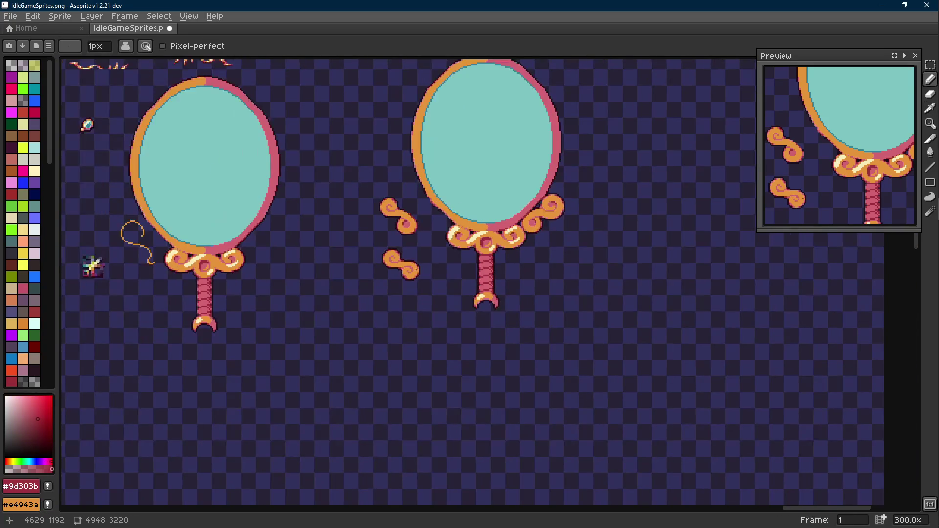
{"action": "scroll", "coordinate": [409, 258], "scroll_direction": "up", "scroll_amount": 2}
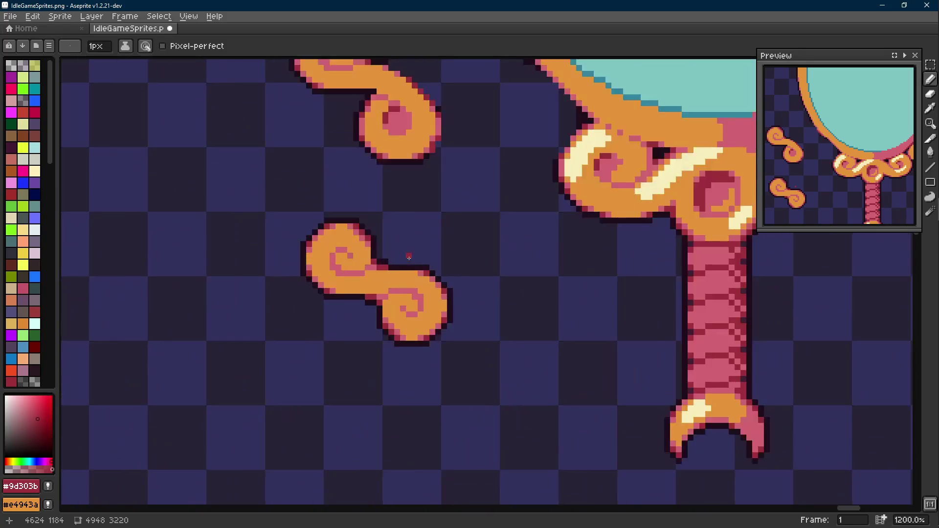
{"action": "left_click", "coordinate": [384, 265], "text": "alt"}
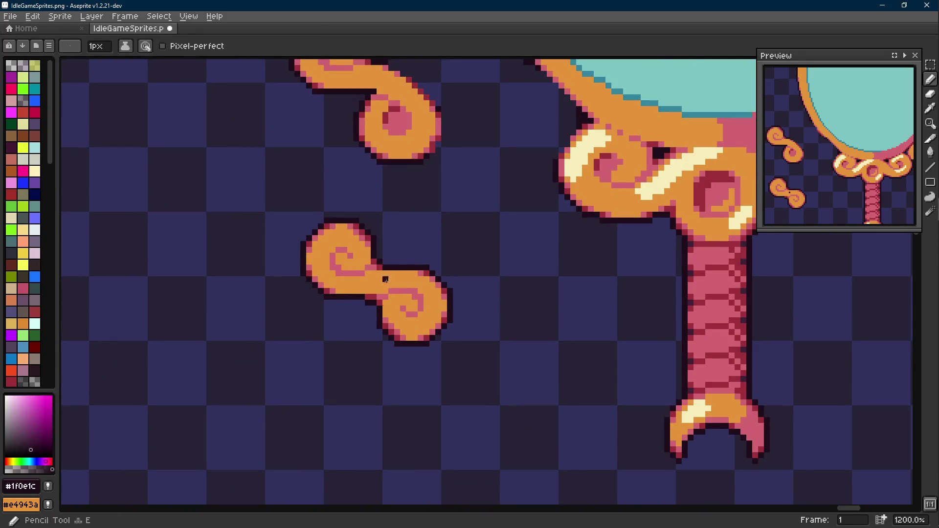
{"action": "scroll", "coordinate": [385, 270], "scroll_direction": "up", "scroll_amount": 1}
Pull the S-curl's right lobe left against the left lobe, clear the upper loose curl and save the sheet.
{"action": "left_click", "coordinate": [361, 289]}
{"action": "scroll", "coordinate": [411, 294], "scroll_direction": "down", "scroll_amount": 3}
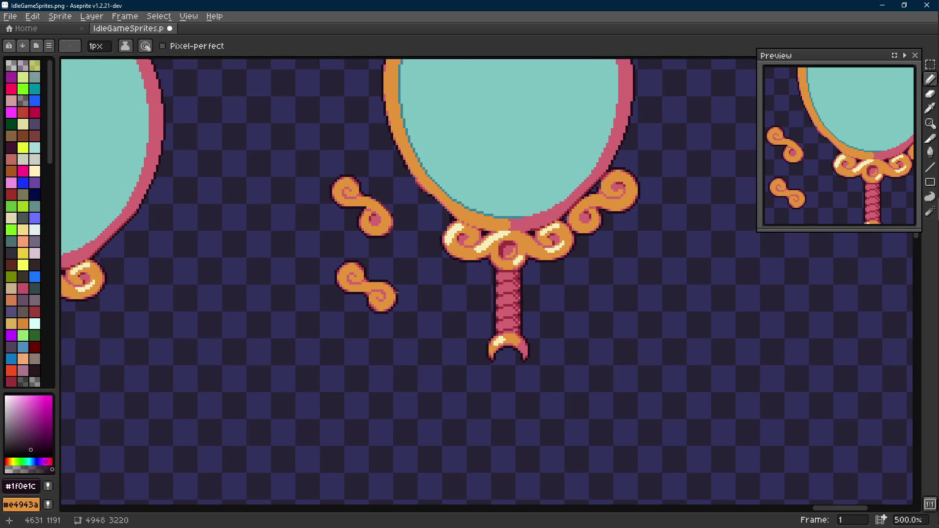
{"action": "scroll", "coordinate": [380, 291], "scroll_direction": "up", "scroll_amount": 2}
{"action": "scroll", "coordinate": [380, 291], "scroll_direction": "up", "scroll_amount": 1}
{"action": "key", "text": "m"}
{"action": "left_click_drag", "start_coordinate": [363, 239], "coordinate": [452, 374]}
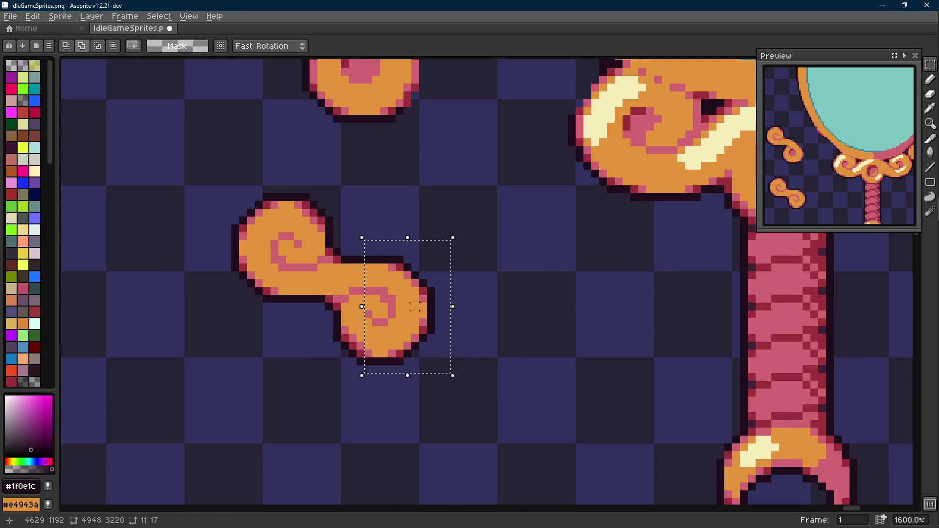
{"action": "left_click_drag", "start_coordinate": [452, 240], "coordinate": [338, 396]}
{"action": "left_click_drag", "start_coordinate": [429, 375], "coordinate": [365, 376]}
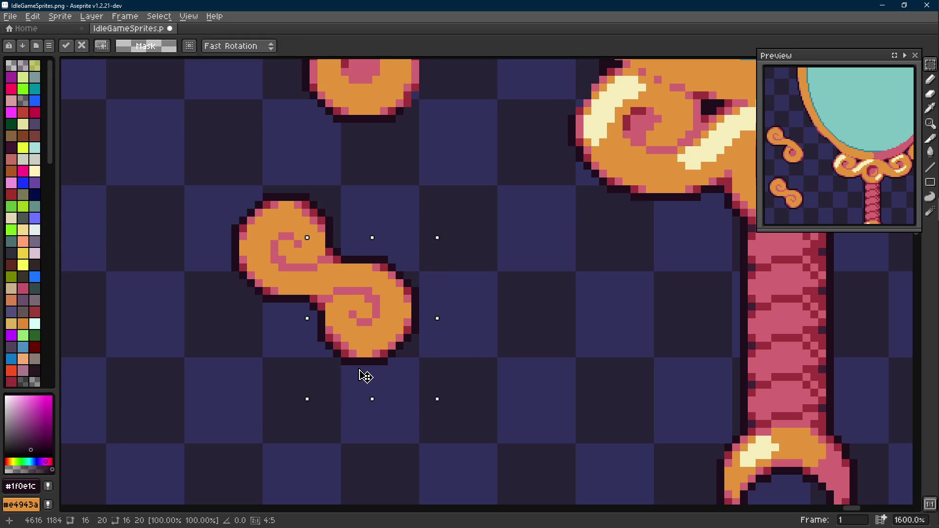
{"action": "key", "text": "ctrl+d"}
{"action": "scroll", "coordinate": [396, 285], "scroll_direction": "down", "scroll_amount": 1}
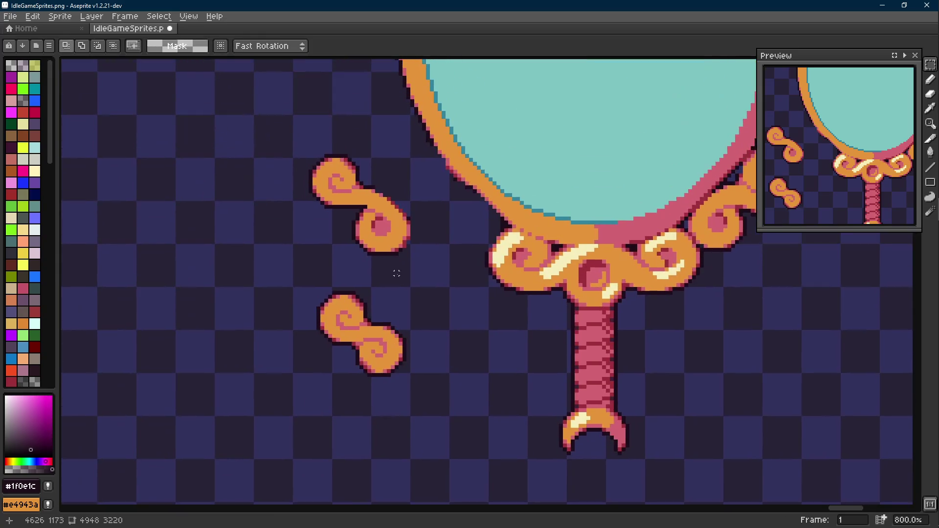
{"action": "left_click_drag", "start_coordinate": [272, 136], "coordinate": [418, 253]}
{"action": "scroll", "coordinate": [368, 220], "scroll_direction": "down", "scroll_amount": 2}
{"action": "scroll", "coordinate": [661, 238], "scroll_direction": "down", "scroll_amount": 1}
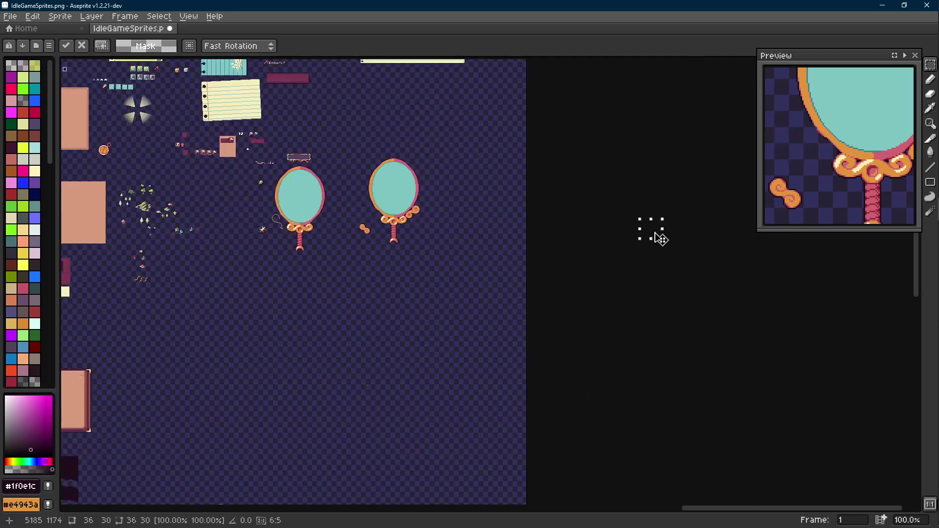
{"action": "scroll", "coordinate": [440, 242], "scroll_direction": "up", "scroll_amount": 2}
{"action": "scroll", "coordinate": [354, 247], "scroll_direction": "up", "scroll_amount": 1}
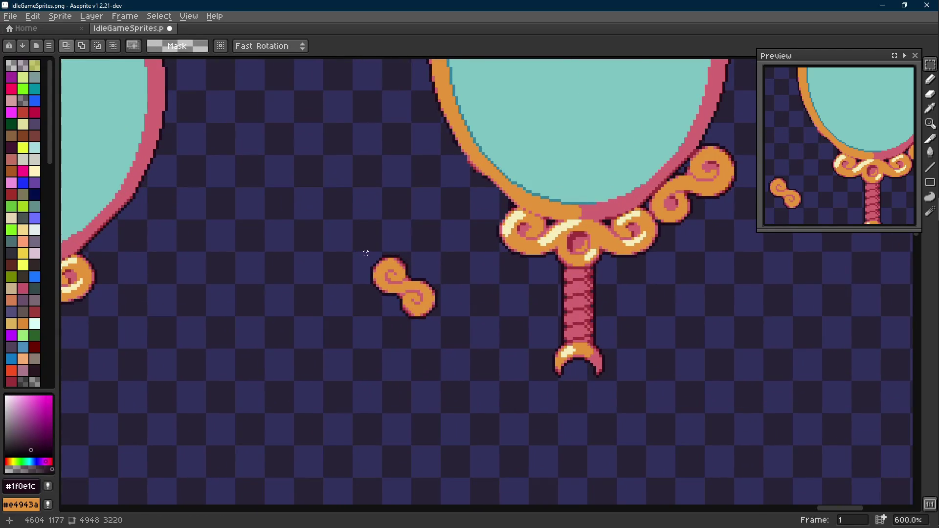
{"action": "scroll", "coordinate": [365, 254], "scroll_direction": "down", "scroll_amount": 1}
{"action": "key", "text": "ctrl+s"}
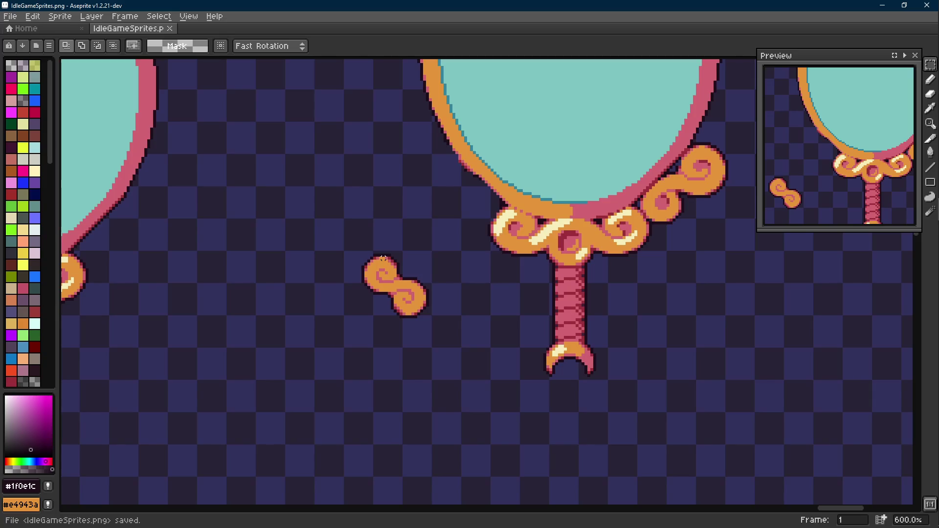
{"action": "scroll", "coordinate": [383, 258], "scroll_direction": "down", "scroll_amount": 1}
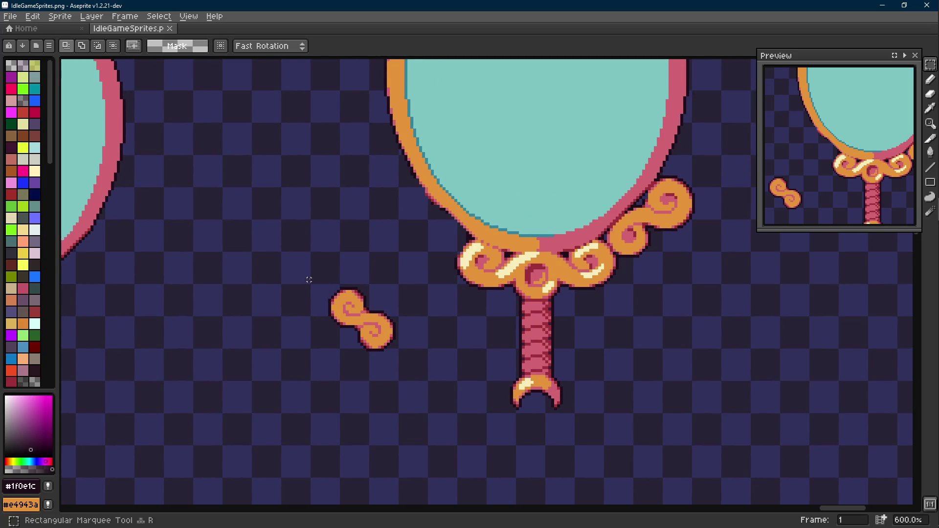
{"action": "scroll", "coordinate": [323, 286], "scroll_direction": "down", "scroll_amount": 1}
{"action": "scroll", "coordinate": [354, 298], "scroll_direction": "up", "scroll_amount": 2}
Trial-move the loose S-curl up toward the mirror base, then drop it back away.
{"action": "left_click_drag", "start_coordinate": [315, 272], "coordinate": [437, 397]}
{"action": "mouse_move", "coordinate": [375, 330]}
{"action": "left_mouse_down"}
{"action": "mouse_move", "coordinate": [482, 251]}
{"action": "mouse_move", "coordinate": [389, 213]}
{"action": "left_mouse_up"}
{"action": "key", "text": "ctrl+d"}
{"action": "left_click_drag", "start_coordinate": [441, 293], "coordinate": [407, 288]}
{"action": "scroll", "coordinate": [405, 255], "scroll_direction": "up", "scroll_amount": 3}
Recolour the dark pixels along the rim's lower-left edge pink and save the sprite sheet.
{"action": "key", "text": "i"}
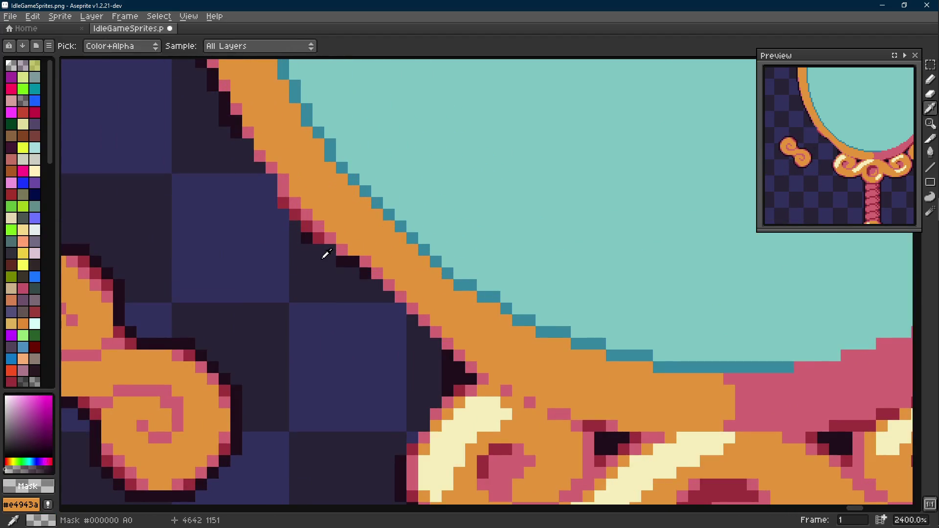
{"action": "key", "text": "b"}
{"action": "left_click_drag", "start_coordinate": [322, 234], "coordinate": [285, 204]}
{"action": "key", "text": "ctrl+z"}
{"action": "left_click", "coordinate": [294, 212], "text": "alt"}
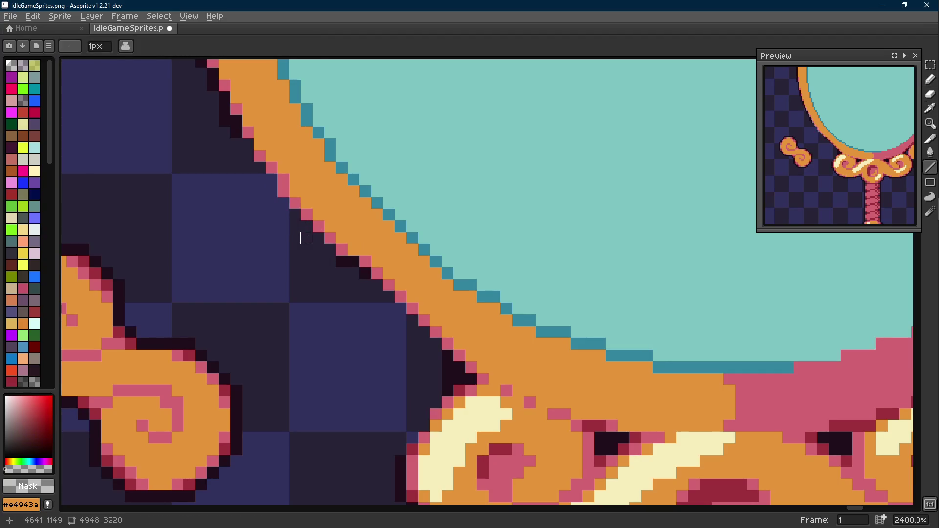
{"action": "scroll", "coordinate": [342, 262], "scroll_direction": "down", "scroll_amount": 1}
{"action": "scroll", "coordinate": [388, 273], "scroll_direction": "down", "scroll_amount": 1}
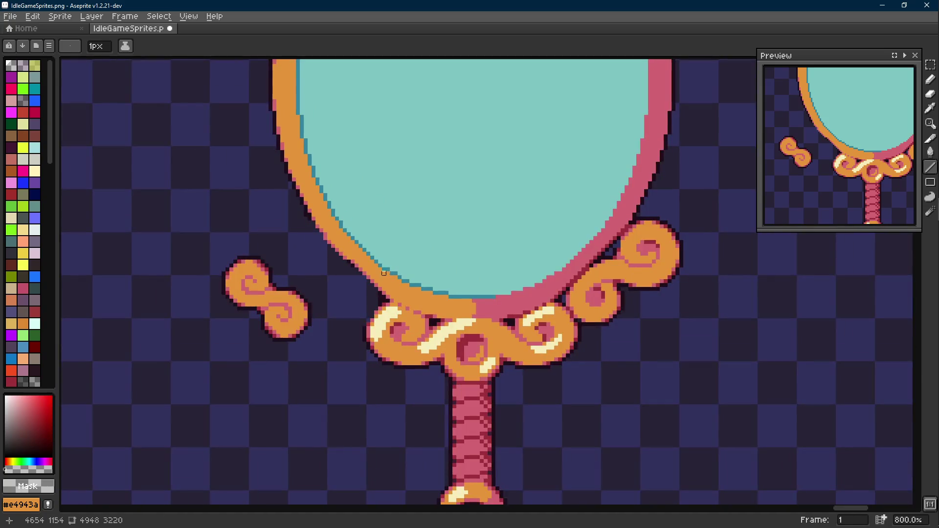
{"action": "scroll", "coordinate": [371, 254], "scroll_direction": "up", "scroll_amount": 1}
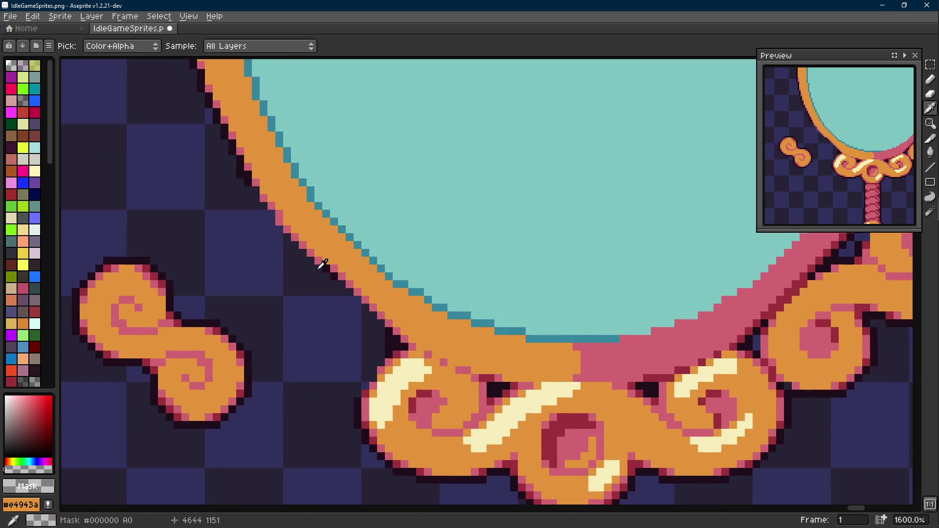
{"action": "left_click", "coordinate": [280, 220], "text": "alt"}
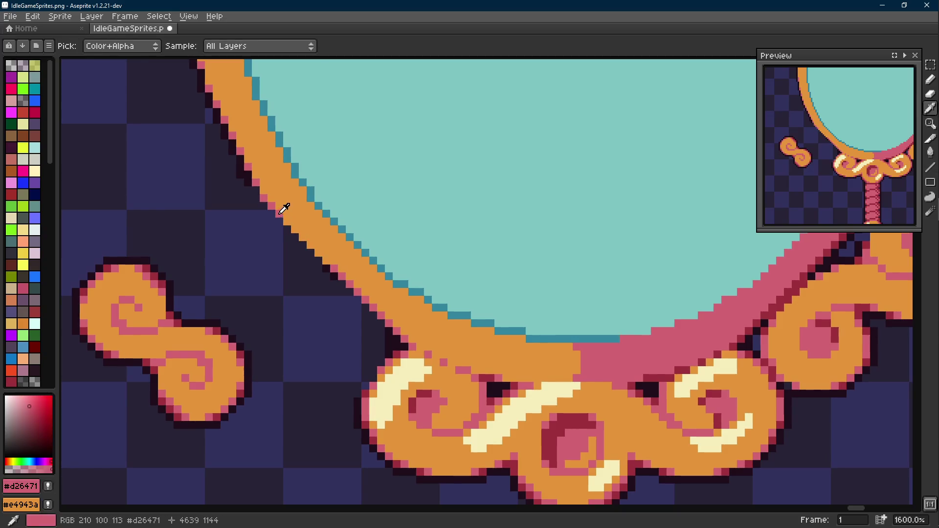
{"action": "left_click_drag", "start_coordinate": [288, 221], "coordinate": [317, 244]}
{"action": "key", "text": "b"}
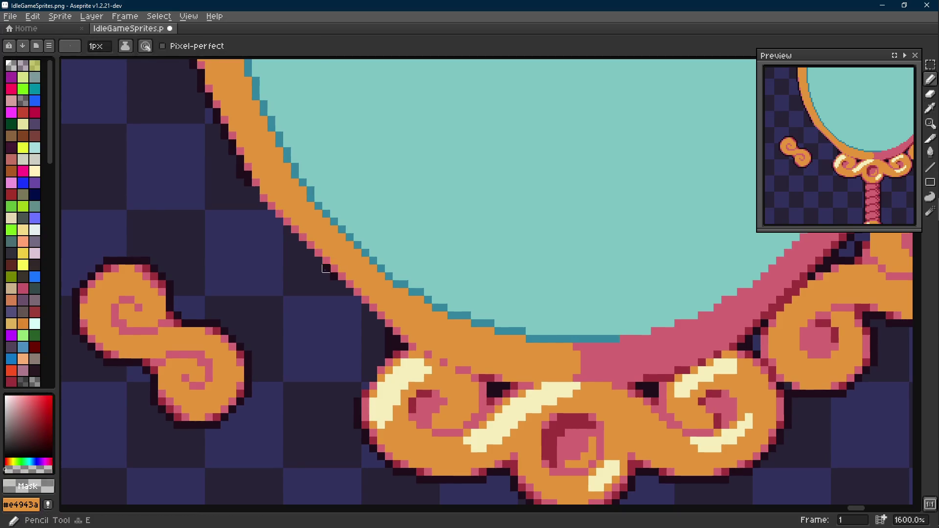
{"action": "scroll", "coordinate": [332, 276], "scroll_direction": "down", "scroll_amount": 1}
{"action": "scroll", "coordinate": [367, 286], "scroll_direction": "down", "scroll_amount": 1}
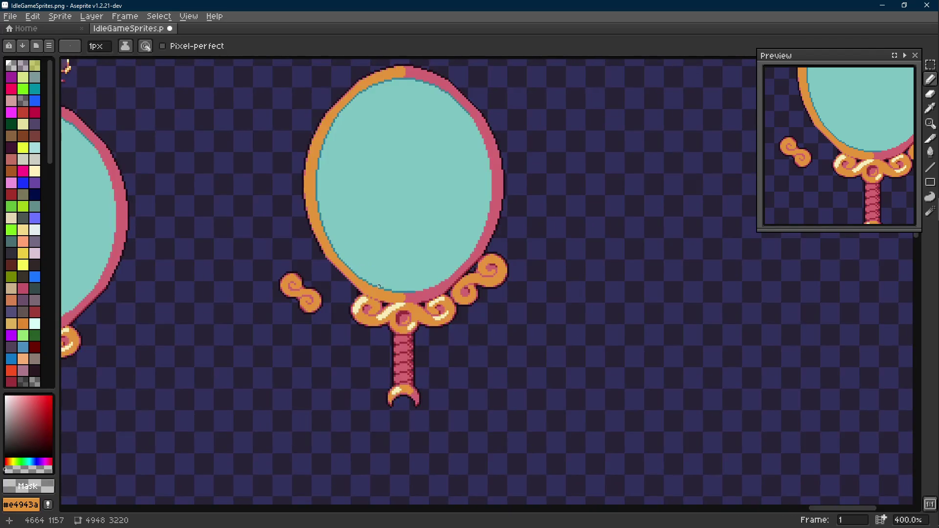
{"action": "key", "text": "ctrl+s"}
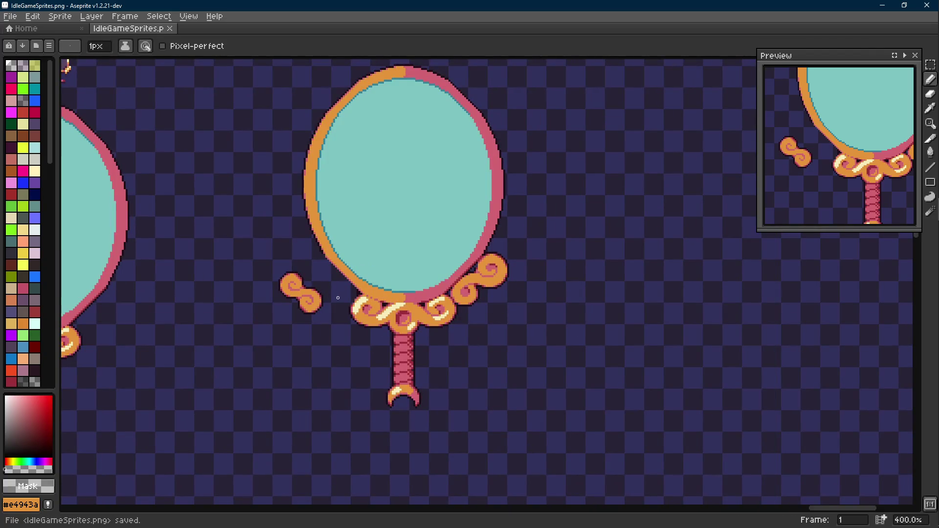
{"action": "scroll", "coordinate": [312, 296], "scroll_direction": "up", "scroll_amount": 1}
{"action": "scroll", "coordinate": [312, 297], "scroll_direction": "up", "scroll_amount": 1}
Marquee the loose S-curl and nudge it slightly right and down.
{"action": "key", "text": "m"}
{"action": "scroll", "coordinate": [323, 250], "scroll_direction": "down", "scroll_amount": 1}
{"action": "left_click_drag", "start_coordinate": [322, 229], "coordinate": [339, 257]}
{"action": "left_click_drag", "start_coordinate": [272, 220], "coordinate": [345, 301]}
{"action": "left_click_drag", "start_coordinate": [309, 264], "coordinate": [338, 259]}
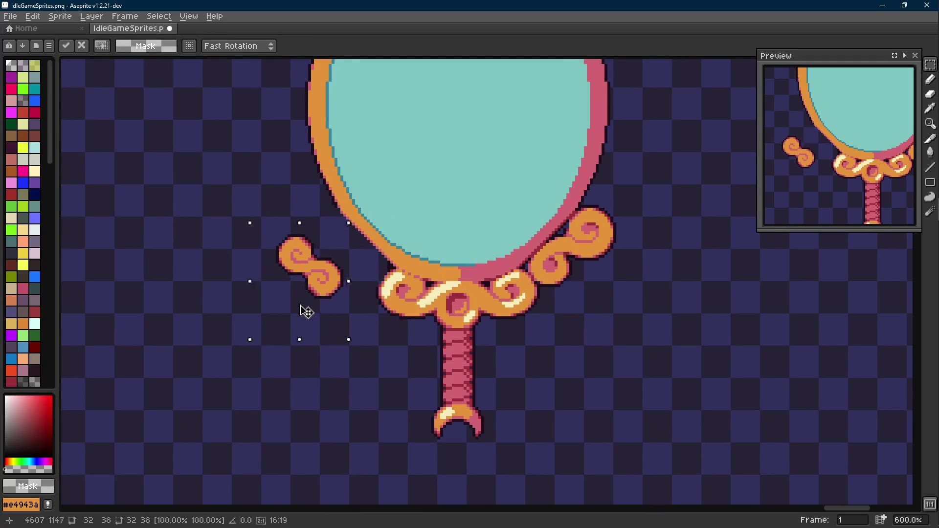
Strip the curl's dark outline via Replace Color and shift the curl right toward the base.
{"action": "key", "text": "ctrl+d"}
{"action": "left_click_drag", "start_coordinate": [256, 227], "coordinate": [357, 327]}
{"action": "key", "text": "Left"}
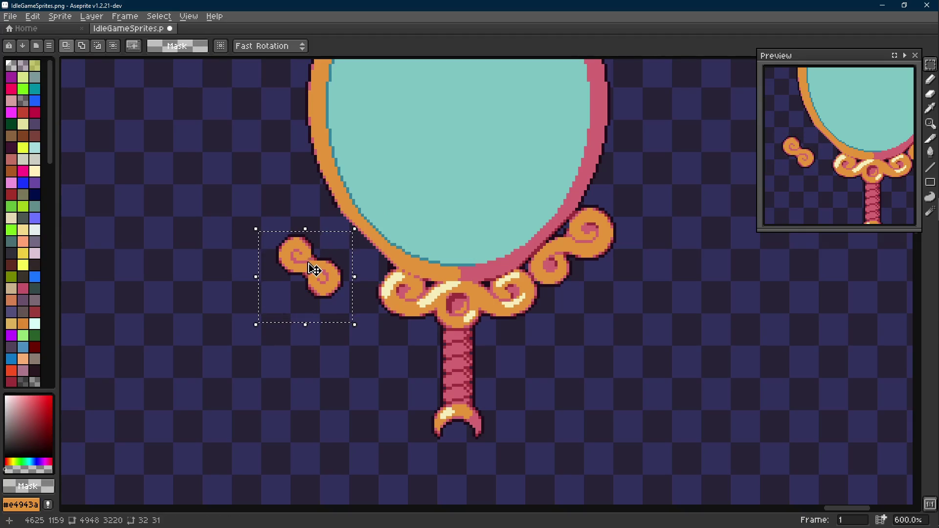
{"action": "scroll", "coordinate": [309, 271], "scroll_direction": "up", "scroll_amount": 1}
{"action": "key", "text": "alt"}
{"action": "left_click", "coordinate": [339, 245]}
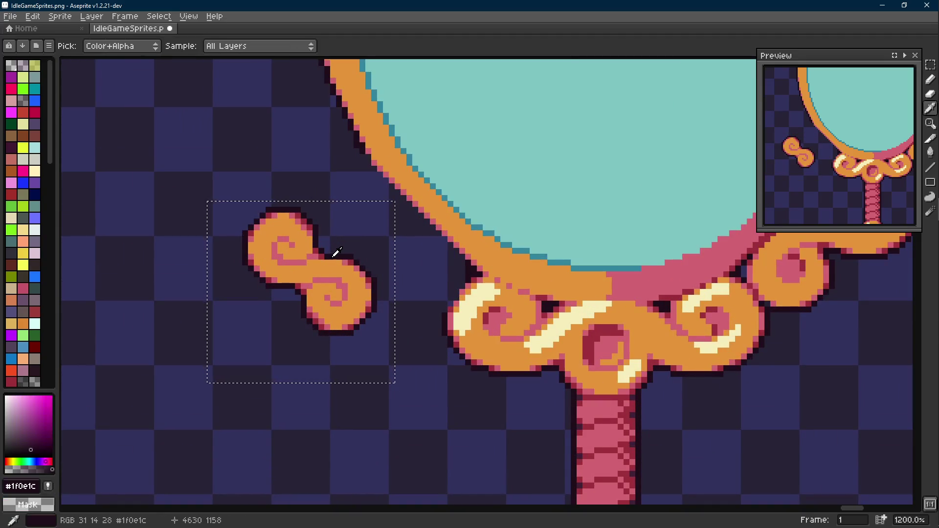
{"action": "key", "text": "shift+r"}
{"action": "left_click", "coordinate": [375, 179]}
{"action": "mouse_move", "coordinate": [345, 302]}
{"action": "left_mouse_down"}
{"action": "mouse_move", "coordinate": [444, 289]}
{"action": "mouse_move", "coordinate": [345, 308]}
{"action": "left_mouse_up"}
{"action": "key", "text": "ctrl+d"}
Select the curl's right lobe and join it onto the left lobe, reshaping the curl.
{"action": "left_click_drag", "start_coordinate": [380, 262], "coordinate": [326, 345]}
{"action": "left_click_drag", "start_coordinate": [288, 293], "coordinate": [326, 330], "text": "shift"}
{"action": "mouse_move", "coordinate": [314, 272]}
{"action": "left_mouse_down", "text": "shift"}
{"action": "mouse_move", "coordinate": [326, 330]}
{"action": "mouse_move", "coordinate": [308, 320]}
{"action": "left_mouse_up", "text": "shift"}
{"action": "key", "text": "ctrl+d"}
Move the whole reshaped curl snug against the left side of the mirror's base.
{"action": "left_click_drag", "start_coordinate": [217, 200], "coordinate": [379, 379]}
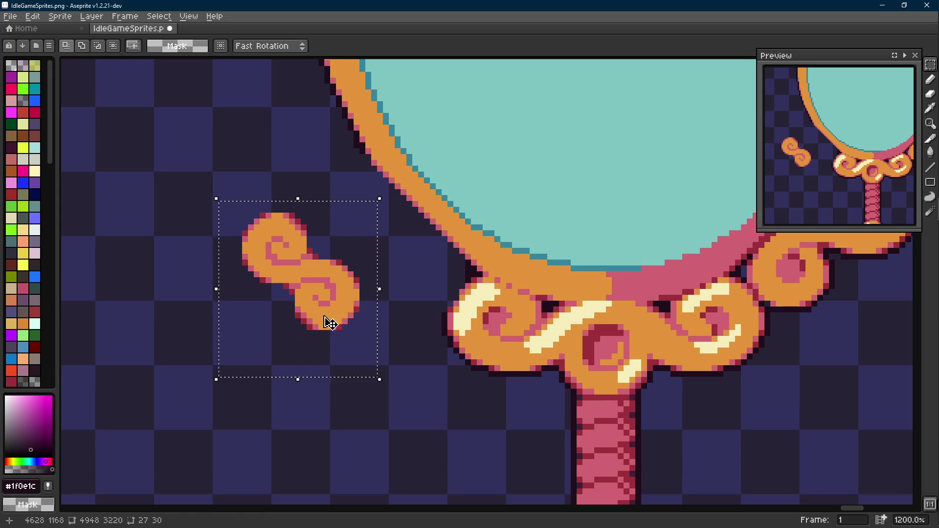
{"action": "scroll", "coordinate": [300, 336], "scroll_direction": "up", "scroll_amount": 2}
{"action": "left_click_drag", "start_coordinate": [312, 354], "coordinate": [413, 332]}
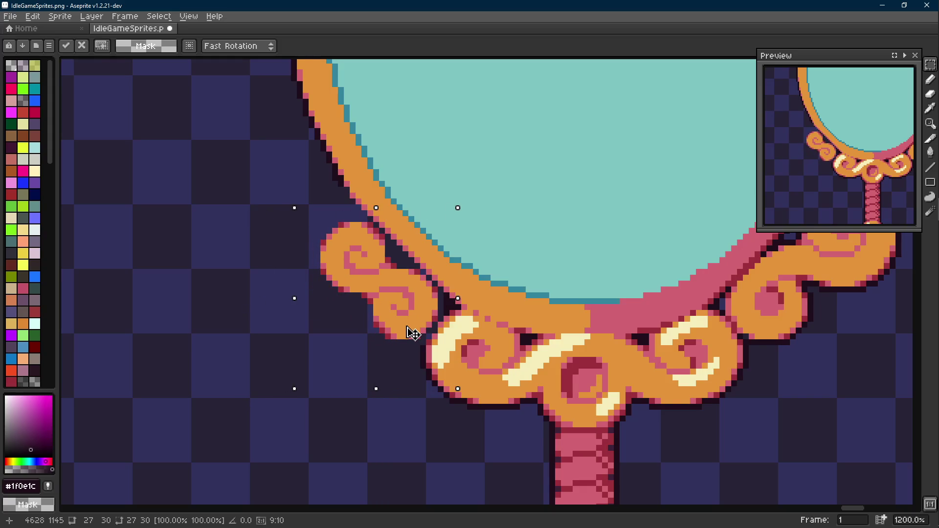
{"action": "left_click_drag", "start_coordinate": [414, 333], "coordinate": [415, 331]}
{"action": "key", "text": "ctrl+d"}
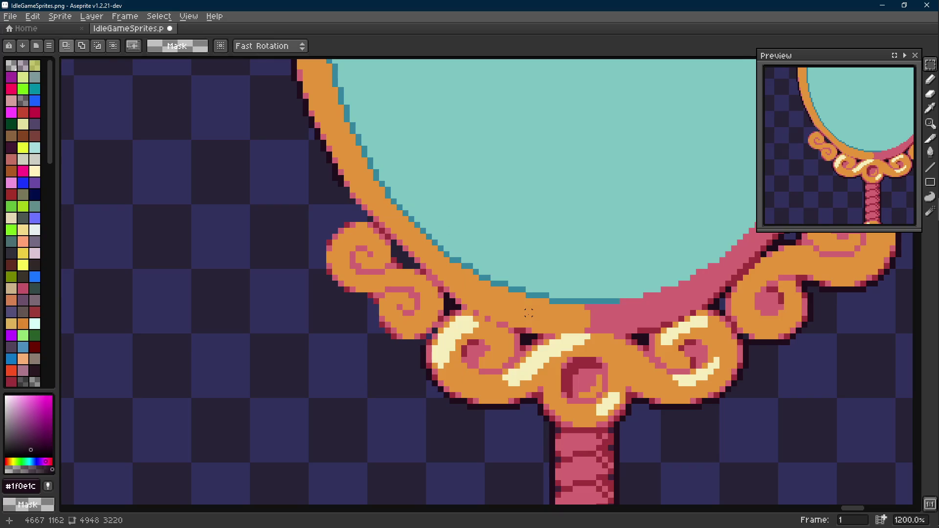
{"action": "left_click_drag", "start_coordinate": [523, 313], "coordinate": [421, 323]}
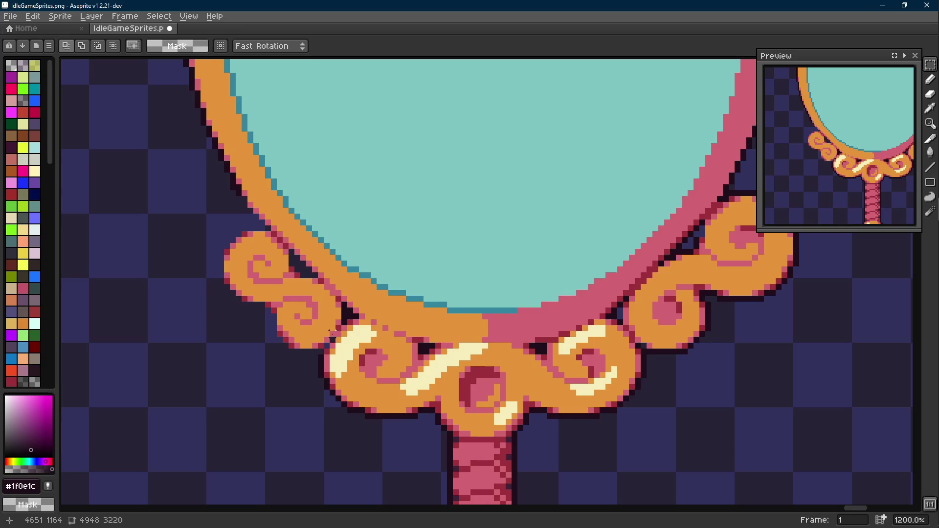
Pencil dark outline pixels along the attached left curl's edge and its joint with the base.
{"action": "left_click_drag", "start_coordinate": [392, 344], "coordinate": [411, 279]}
{"action": "left_click", "coordinate": [431, 270], "text": "alt"}
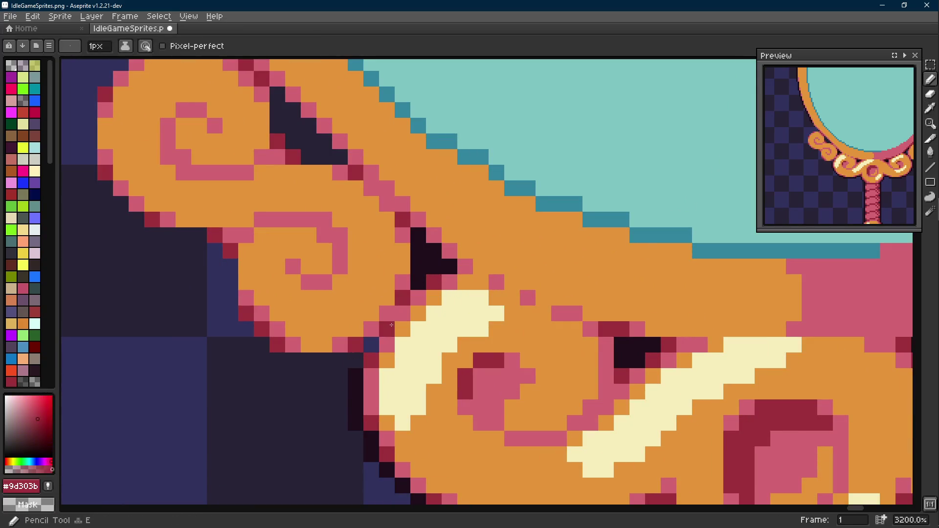
{"action": "left_click_drag", "start_coordinate": [433, 265], "coordinate": [380, 339]}
{"action": "scroll", "coordinate": [379, 339], "scroll_direction": "down", "scroll_amount": 5}
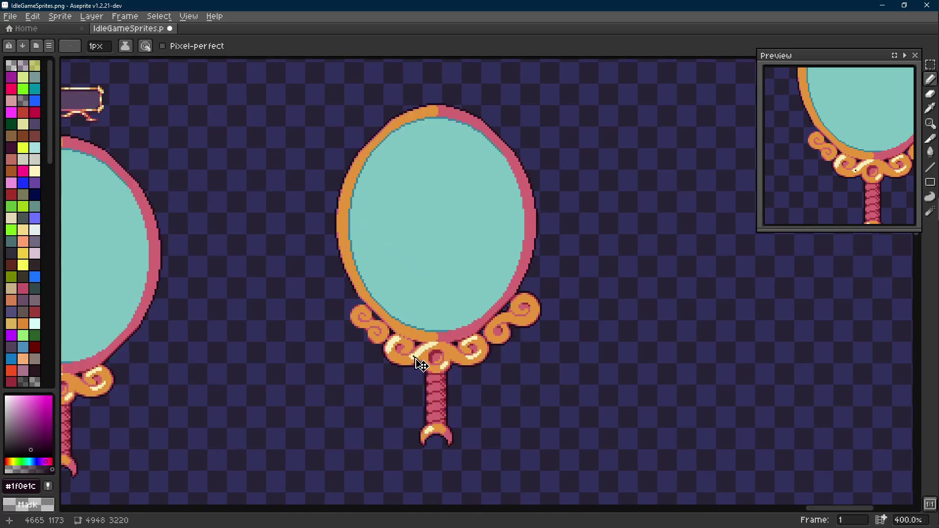
{"action": "scroll", "coordinate": [378, 339], "scroll_direction": "up", "scroll_amount": 4}
{"action": "left_click", "coordinate": [340, 316]}
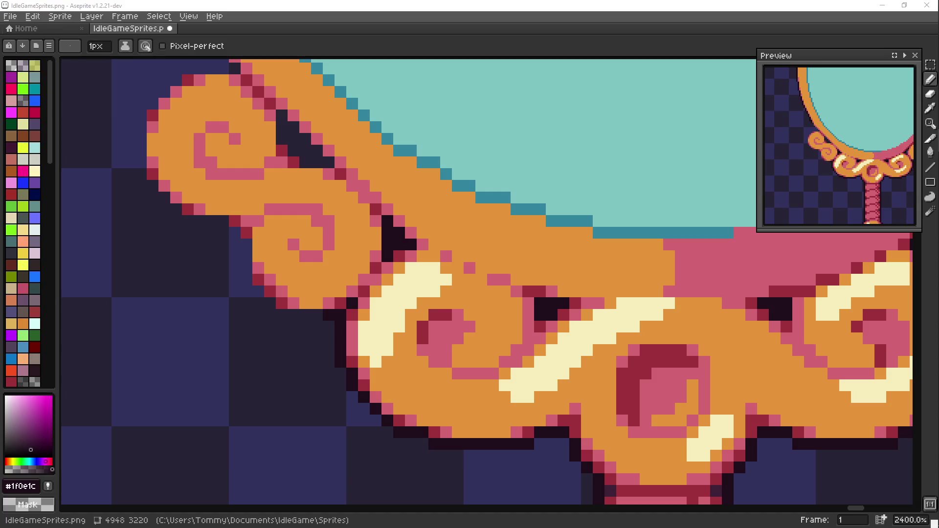
{"action": "left_click_drag", "start_coordinate": [334, 279], "coordinate": [381, 294]}
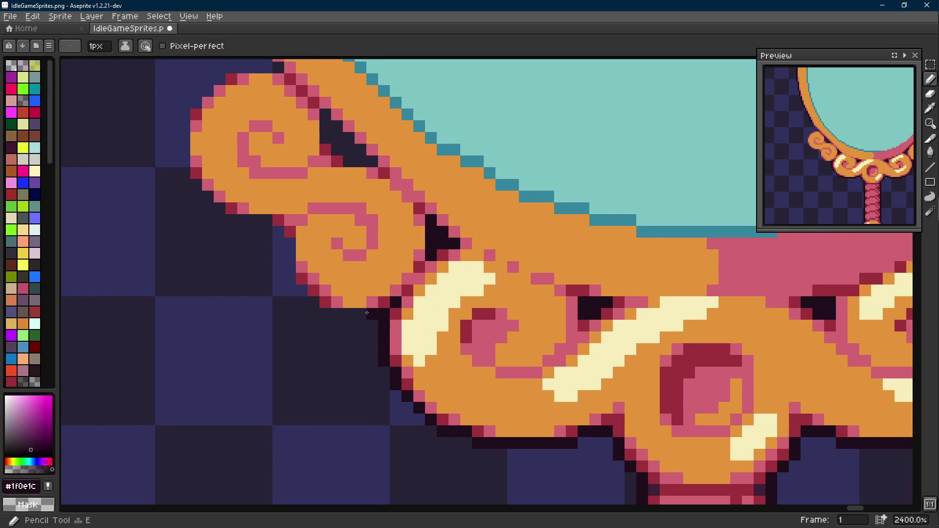
Draw straight dark outline segments under, around and beside the left curl.
{"action": "key", "text": "l"}
{"action": "mouse_move", "coordinate": [383, 305]}
{"action": "left_mouse_down"}
{"action": "mouse_move", "coordinate": [321, 314]}
{"action": "mouse_move", "coordinate": [301, 291]}
{"action": "left_mouse_up"}
{"action": "left_click_drag", "start_coordinate": [367, 242], "coordinate": [411, 294]}
{"action": "left_click_drag", "start_coordinate": [349, 334], "coordinate": [347, 294]}
{"action": "mouse_move", "coordinate": [288, 273]}
{"action": "left_mouse_down"}
{"action": "mouse_move", "coordinate": [329, 326]}
{"action": "mouse_move", "coordinate": [283, 224]}
{"action": "mouse_move", "coordinate": [279, 310]}
{"action": "mouse_move", "coordinate": [323, 264]}
{"action": "mouse_move", "coordinate": [370, 264]}
{"action": "mouse_move", "coordinate": [321, 212]}
{"action": "left_mouse_up"}
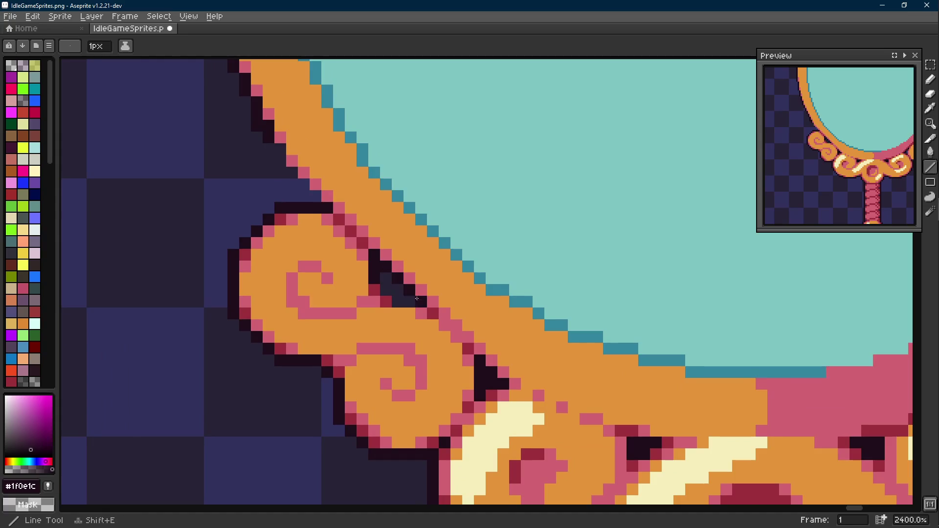
{"action": "left_click_drag", "start_coordinate": [388, 293], "coordinate": [386, 279]}
{"action": "scroll", "coordinate": [389, 286], "scroll_direction": "down", "scroll_amount": 3}
{"action": "scroll", "coordinate": [389, 286], "scroll_direction": "down", "scroll_amount": 2}
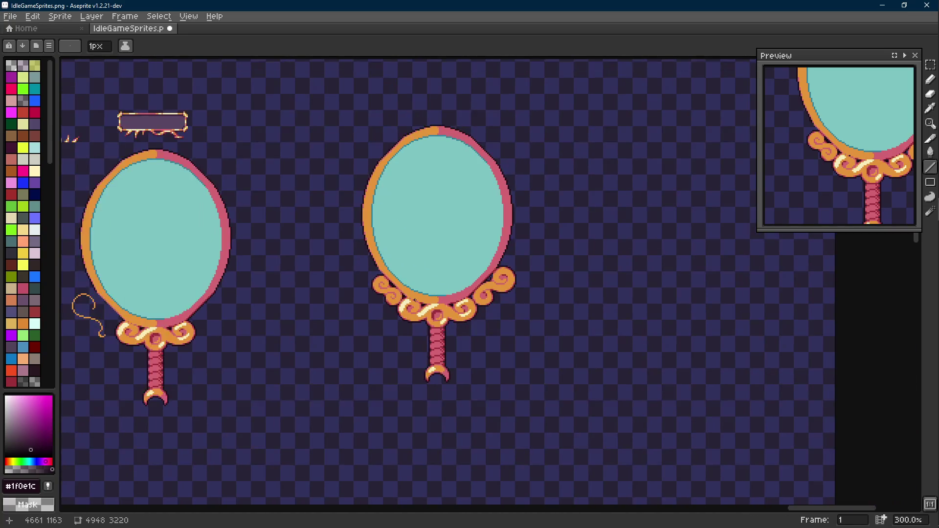
{"action": "scroll", "coordinate": [441, 308], "scroll_direction": "down", "scroll_amount": 1}
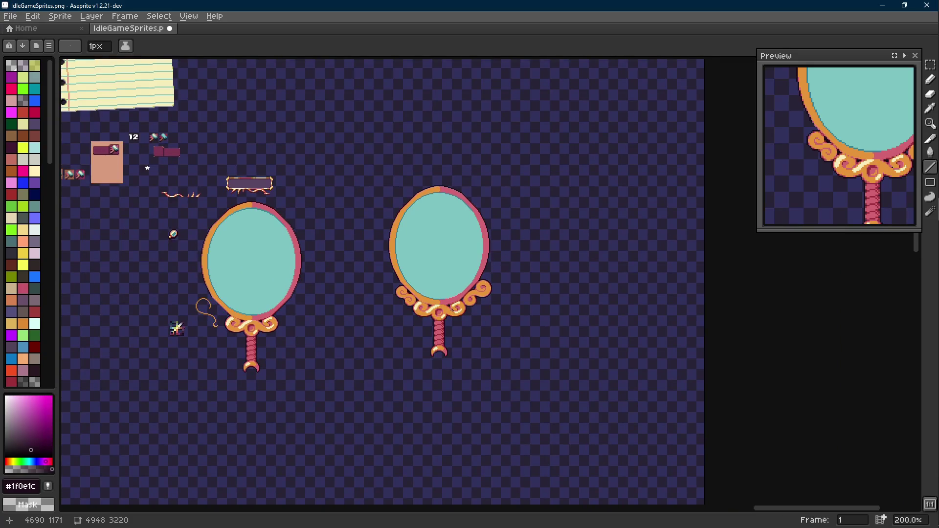
{"action": "scroll", "coordinate": [440, 301], "scroll_direction": "up", "scroll_amount": 3}
Dab trial cream highlights onto the left curl with a two-pixel brush.
{"action": "left_click", "coordinate": [470, 336], "text": "alt"}
{"action": "mouse_move", "coordinate": [440, 315]}
{"action": "left_mouse_down"}
{"action": "mouse_move", "coordinate": [470, 337]}
{"action": "mouse_move", "coordinate": [428, 342]}
{"action": "left_mouse_up"}
{"action": "key", "text": "b"}
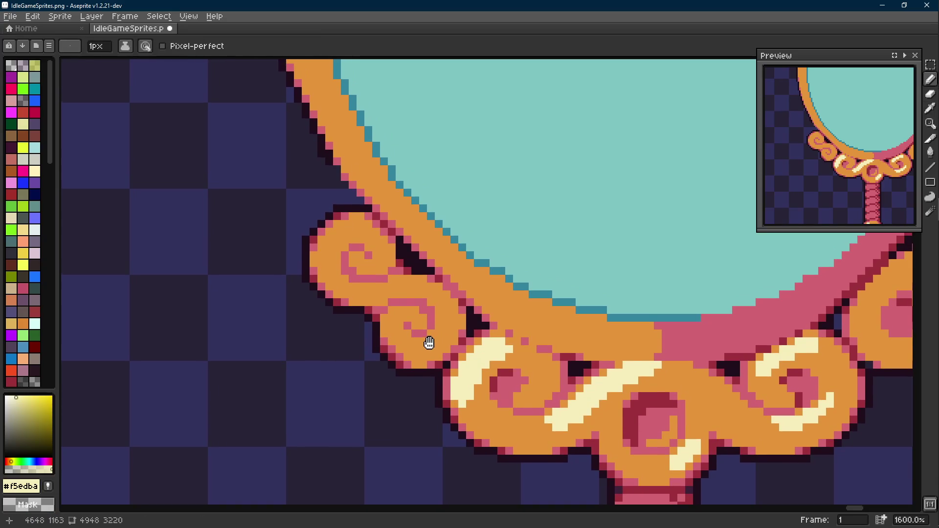
{"action": "left_click", "coordinate": [429, 342], "text": "alt"}
{"action": "key", "text": "l"}
{"action": "scroll", "coordinate": [345, 255], "scroll_direction": "up", "scroll_amount": 1}
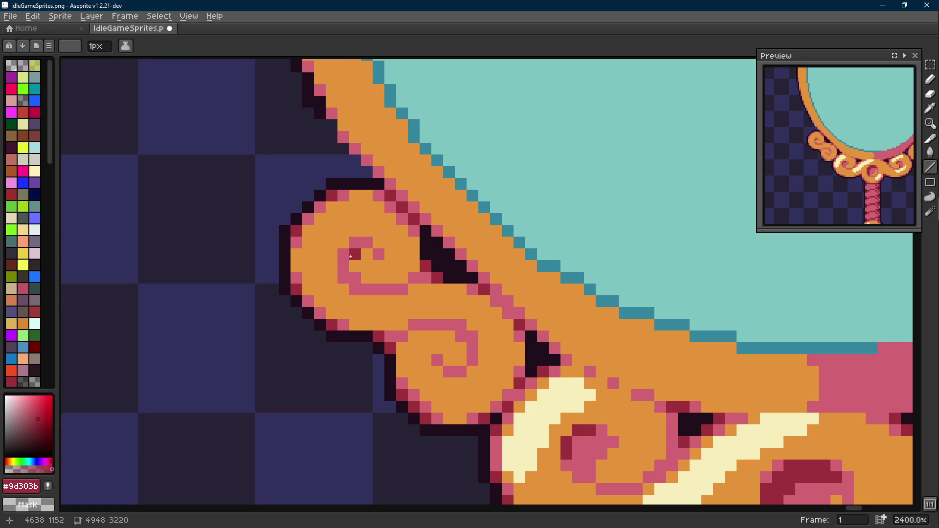
{"action": "key", "text": "1"}
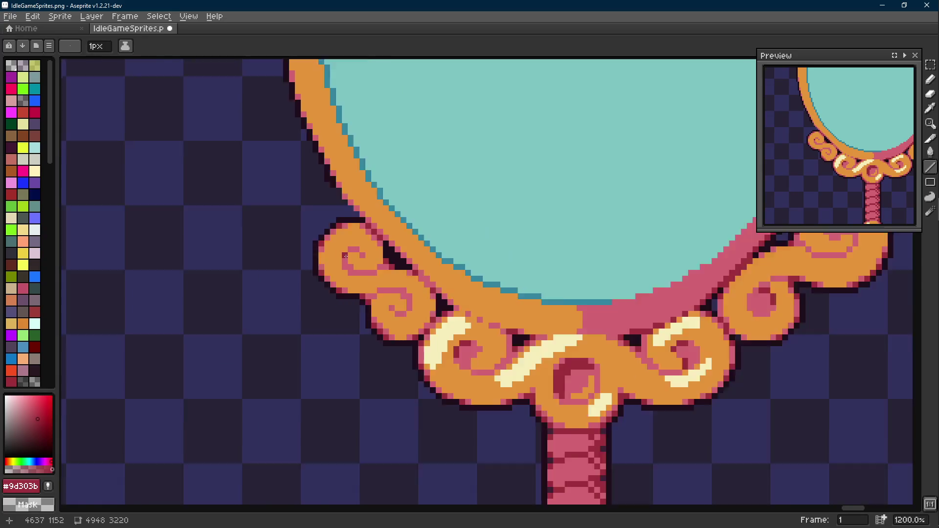
{"action": "scroll", "coordinate": [346, 256], "scroll_direction": "up", "scroll_amount": 4}
{"action": "left_click", "coordinate": [332, 213], "text": "alt"}
{"action": "scroll", "coordinate": [331, 213], "scroll_direction": "up", "scroll_amount": 1}
{"action": "key", "text": "plus"}
{"action": "left_click_drag", "start_coordinate": [322, 205], "coordinate": [292, 236]}
{"action": "left_click", "coordinate": [308, 208]}
{"action": "key", "text": "ctrl+z"}
{"action": "left_click", "coordinate": [315, 230]}
{"action": "left_click", "coordinate": [328, 211]}
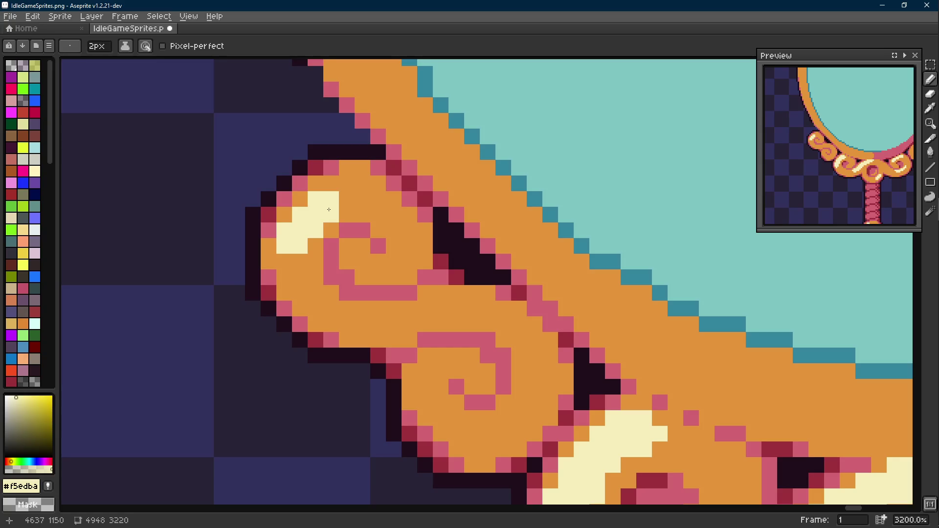
{"action": "left_click", "coordinate": [345, 189]}
{"action": "scroll", "coordinate": [367, 220], "scroll_direction": "down", "scroll_amount": 1}
{"action": "scroll", "coordinate": [382, 233], "scroll_direction": "down", "scroll_amount": 3}
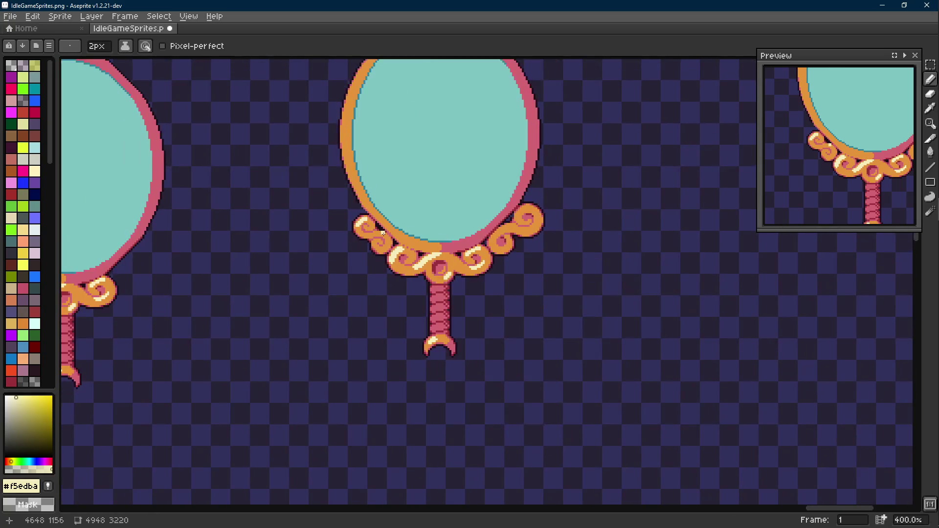
{"action": "scroll", "coordinate": [371, 224], "scroll_direction": "up", "scroll_amount": 4}
Trim stray cream pixels back to orange to tidy the highlight's edges.
{"action": "key", "text": "minus"}
{"action": "scroll", "coordinate": [346, 221], "scroll_direction": "up", "scroll_amount": 1}
{"action": "left_click", "coordinate": [344, 221], "text": "alt"}
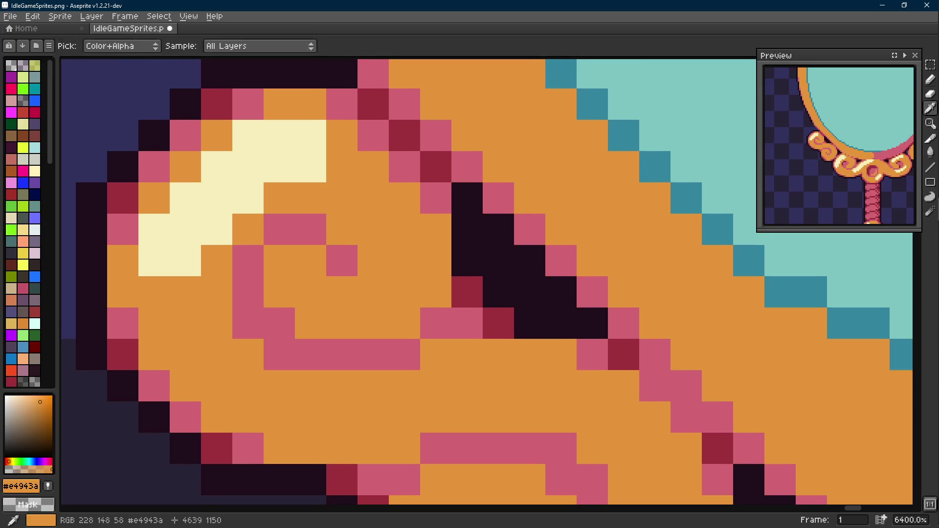
{"action": "left_click", "coordinate": [218, 229]}
{"action": "left_click_drag", "start_coordinate": [236, 222], "coordinate": [293, 242]}
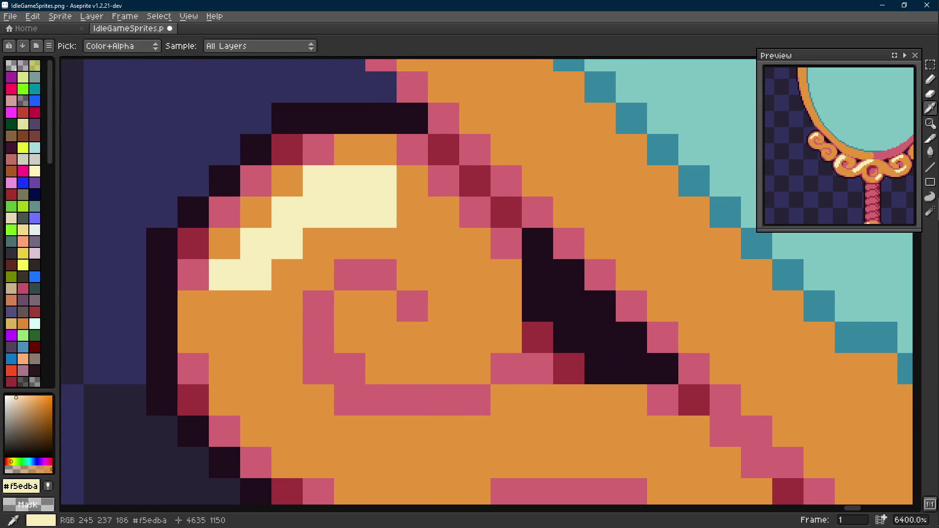
{"action": "left_click", "coordinate": [249, 249], "text": "alt"}
{"action": "left_click", "coordinate": [257, 213], "text": "alt"}
{"action": "left_click_drag", "start_coordinate": [220, 213], "coordinate": [257, 213]}
{"action": "left_click_drag", "start_coordinate": [337, 213], "coordinate": [389, 213]}
{"action": "scroll", "coordinate": [373, 214], "scroll_direction": "down", "scroll_amount": 2}
{"action": "scroll", "coordinate": [367, 213], "scroll_direction": "up", "scroll_amount": 1}
{"action": "left_click", "coordinate": [409, 290], "text": "alt"}
{"action": "scroll", "coordinate": [409, 290], "scroll_direction": "down", "scroll_amount": 1}
{"action": "scroll", "coordinate": [382, 282], "scroll_direction": "down", "scroll_amount": 1}
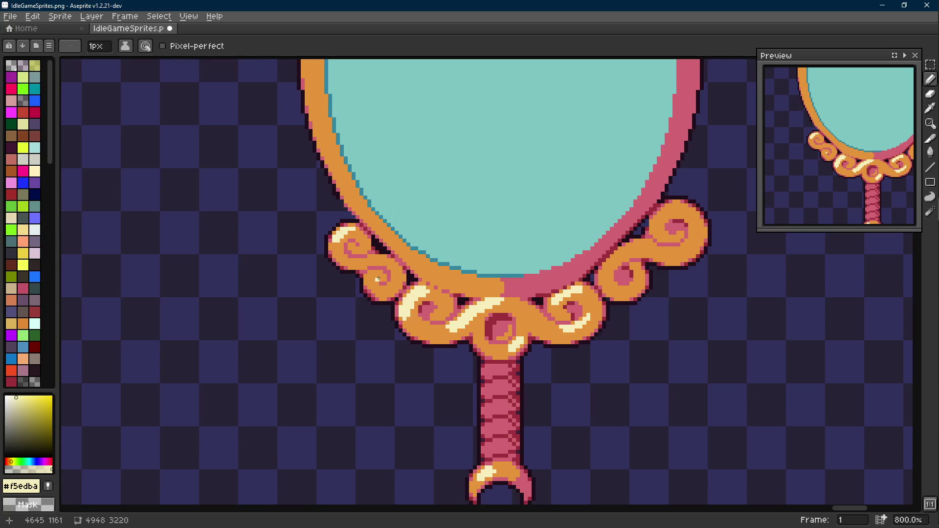
{"action": "scroll", "coordinate": [384, 278], "scroll_direction": "down", "scroll_amount": 1}
{"action": "scroll", "coordinate": [383, 277], "scroll_direction": "down", "scroll_amount": 1}
{"action": "scroll", "coordinate": [384, 278], "scroll_direction": "up", "scroll_amount": 3}
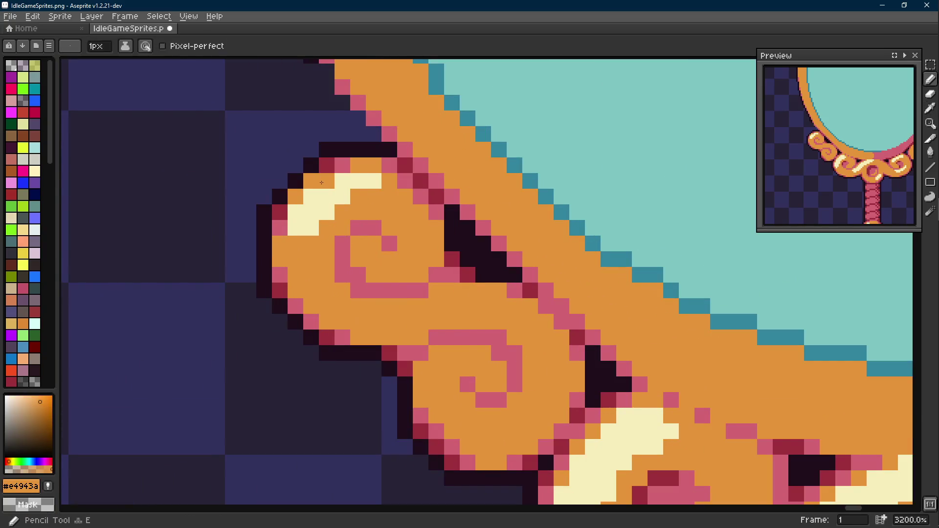
{"action": "left_click", "coordinate": [359, 197]}
{"action": "left_click", "coordinate": [312, 181]}
{"action": "scroll", "coordinate": [369, 164], "scroll_direction": "down", "scroll_amount": 1}
{"action": "scroll", "coordinate": [370, 163], "scroll_direction": "down", "scroll_amount": 1}
{"action": "scroll", "coordinate": [369, 163], "scroll_direction": "down", "scroll_amount": 1}
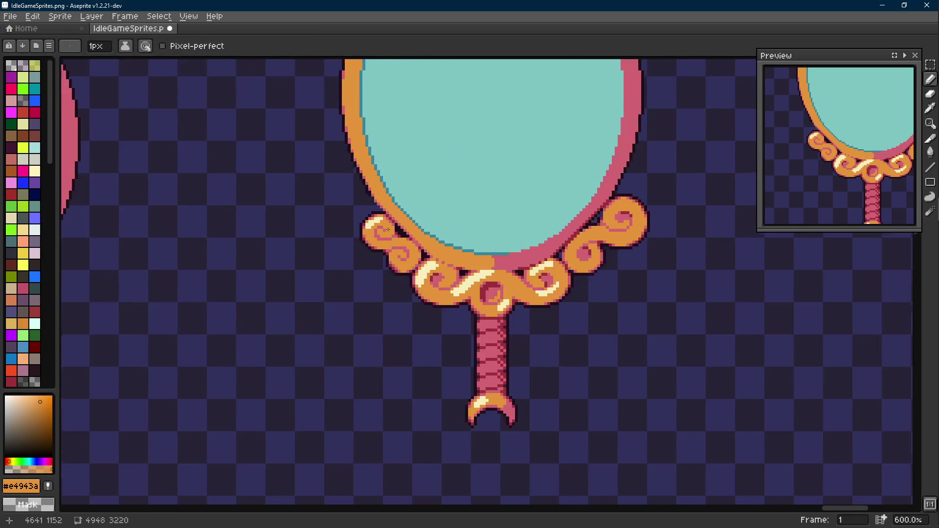
{"action": "scroll", "coordinate": [368, 164], "scroll_direction": "down", "scroll_amount": 1}
{"action": "scroll", "coordinate": [544, 220], "scroll_direction": "up", "scroll_amount": 3}
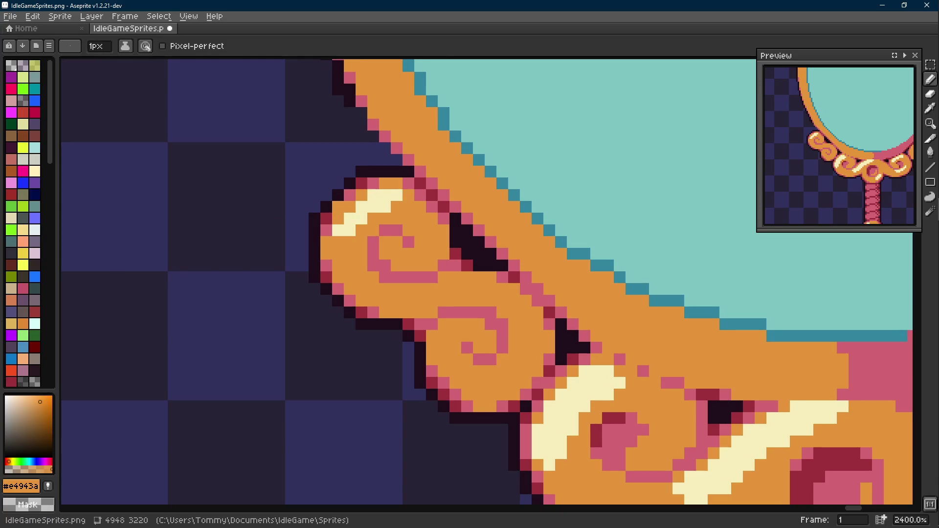
{"action": "left_click_drag", "start_coordinate": [456, 286], "coordinate": [378, 364]}
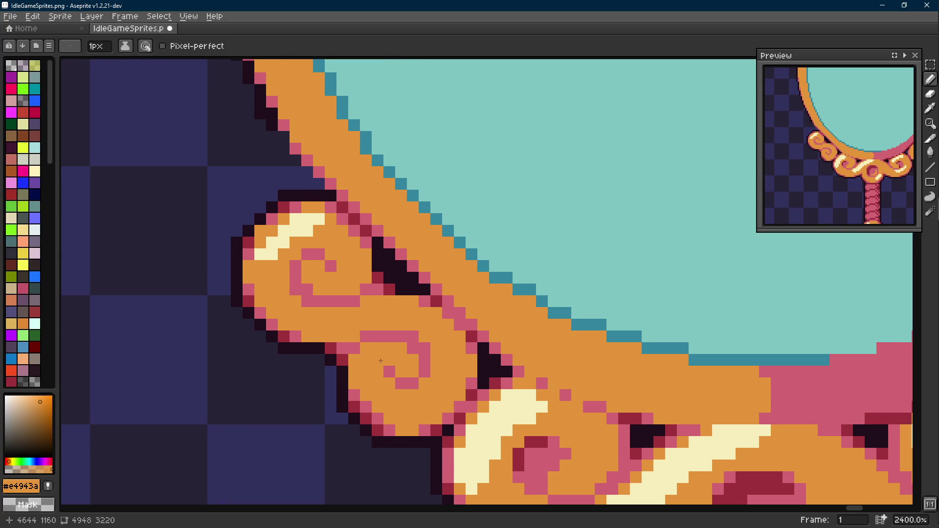
Undo the trial highlights, leaving the curl plain orange, and save the sprite sheet.
{"action": "key", "text": "v"}
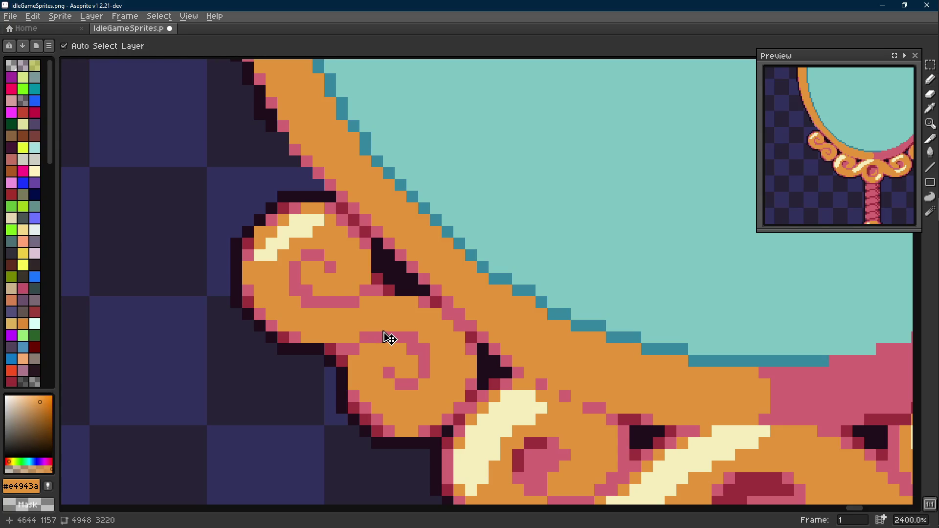
{"action": "key", "text": "ctrl+z"}
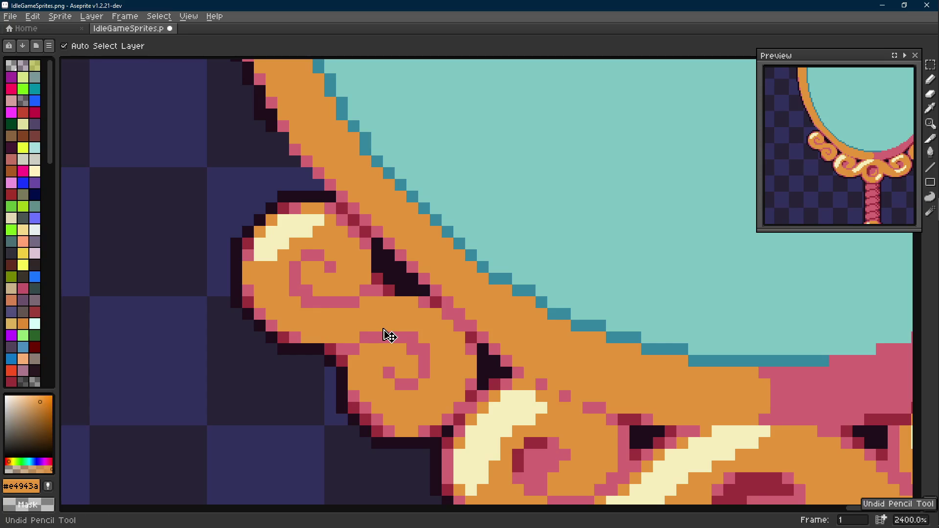
{"action": "key", "text": "ctrl+z"}
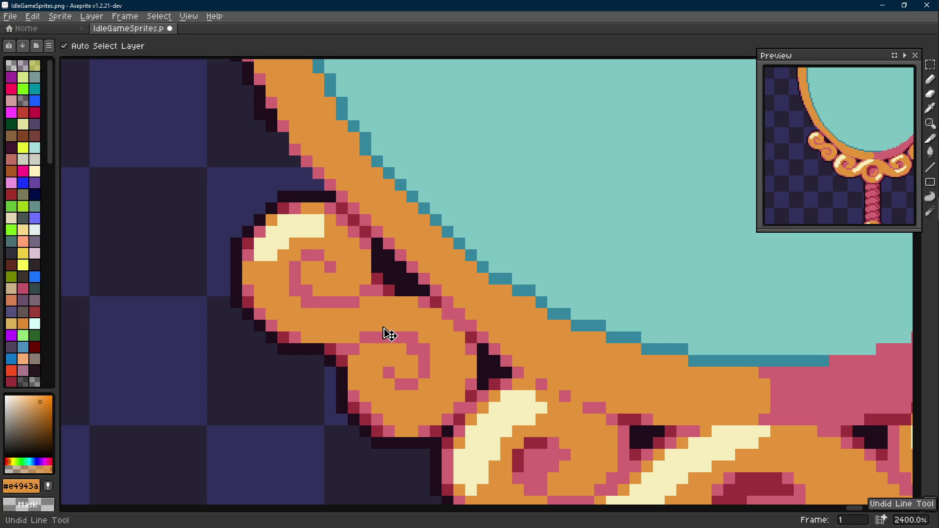
{"action": "key", "text": "ctrl+z"}
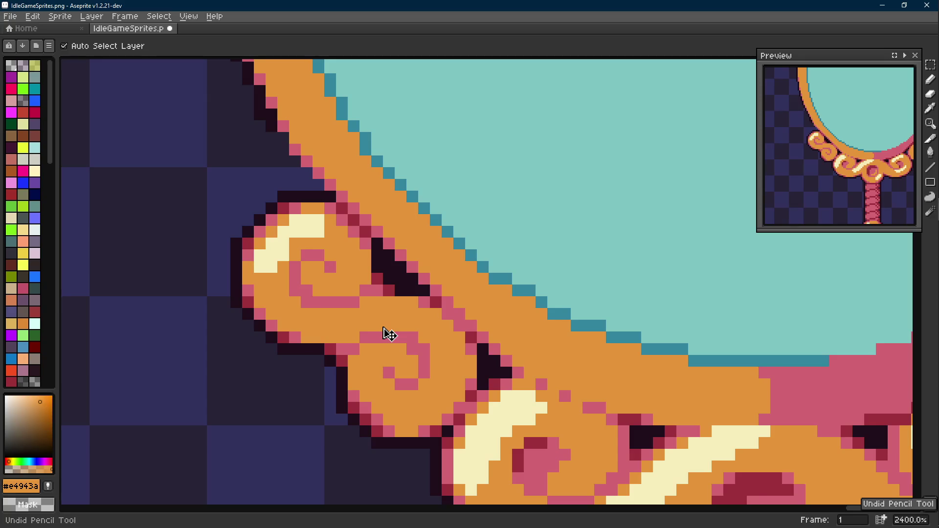
{"action": "key", "text": "ctrl+z"}
{"action": "key", "text": "ctrl+z"}
{"action": "key", "text": "ctrl+z"}
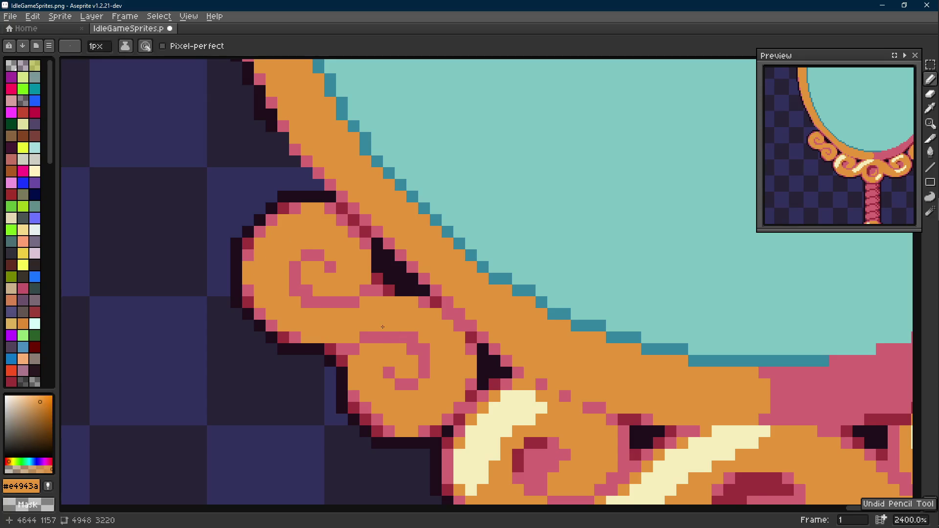
{"action": "key", "text": "ctrl+s"}
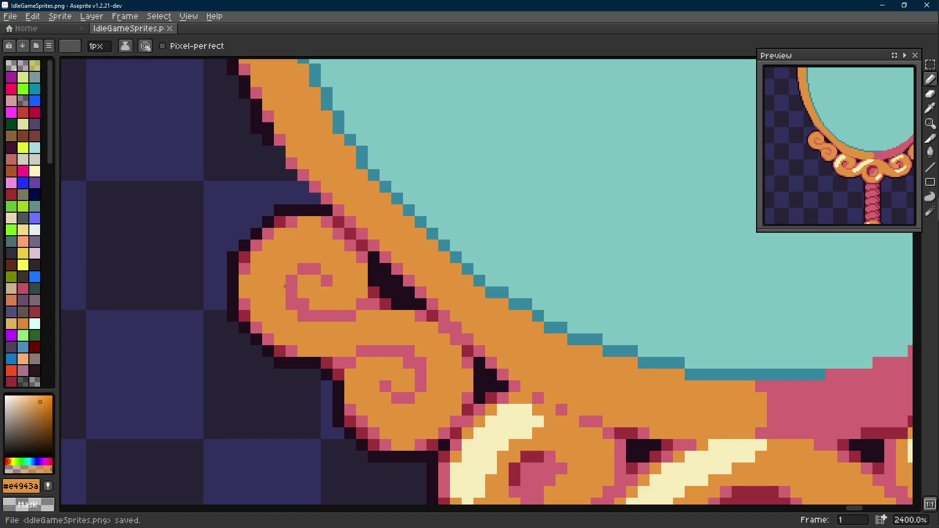
{"action": "left_click_drag", "start_coordinate": [351, 302], "coordinate": [328, 226]}
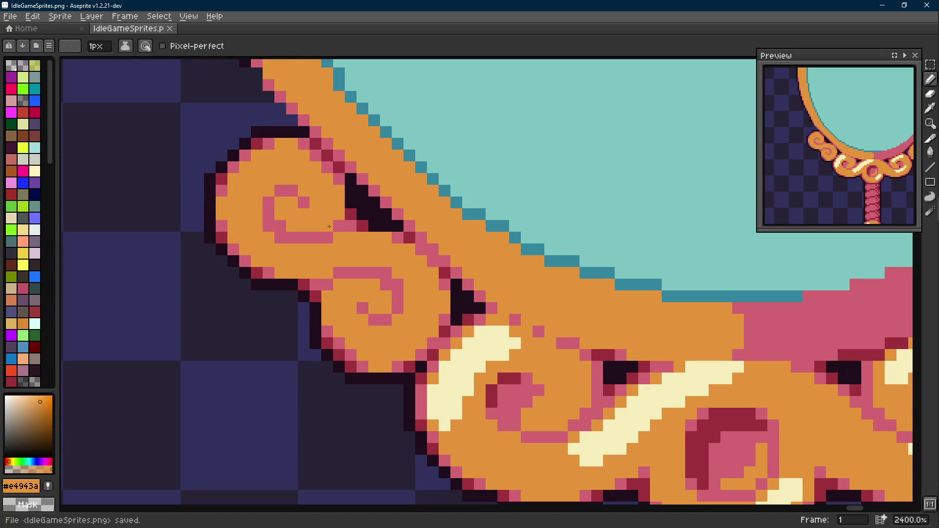
{"action": "scroll", "coordinate": [328, 227], "scroll_direction": "down", "scroll_amount": 3}
{"action": "left_click_drag", "start_coordinate": [334, 239], "coordinate": [338, 268]}
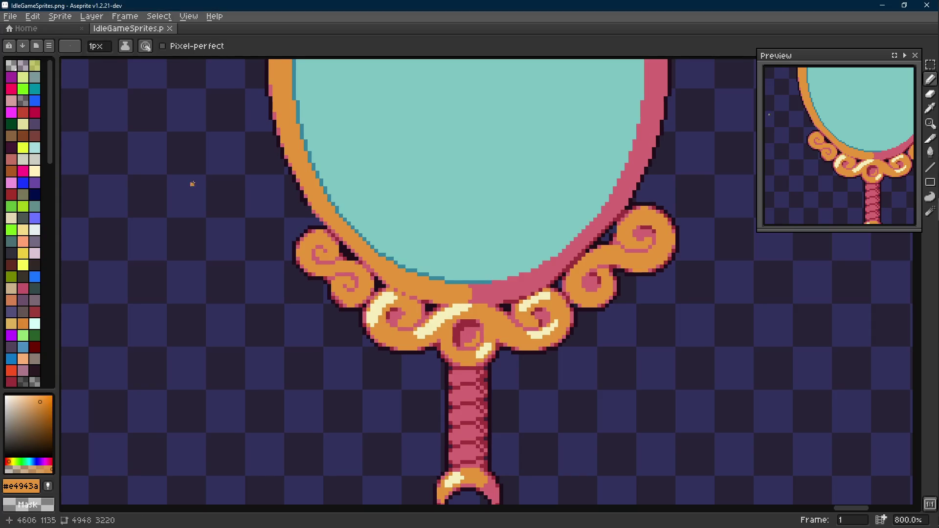
{"action": "left_click_drag", "start_coordinate": [300, 214], "coordinate": [299, 236]}
{"action": "scroll", "coordinate": [510, 273], "scroll_direction": "down", "scroll_amount": 1}
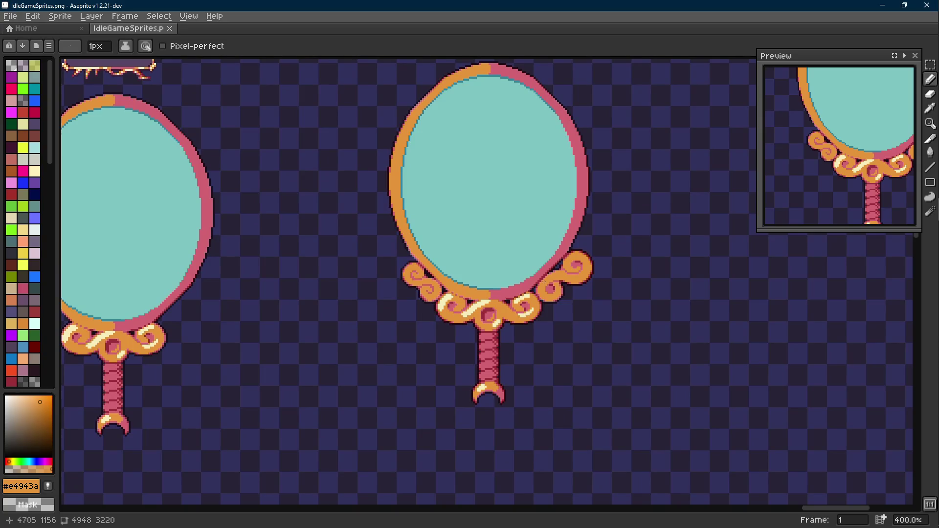
{"action": "scroll", "coordinate": [509, 294], "scroll_direction": "up", "scroll_amount": 2}
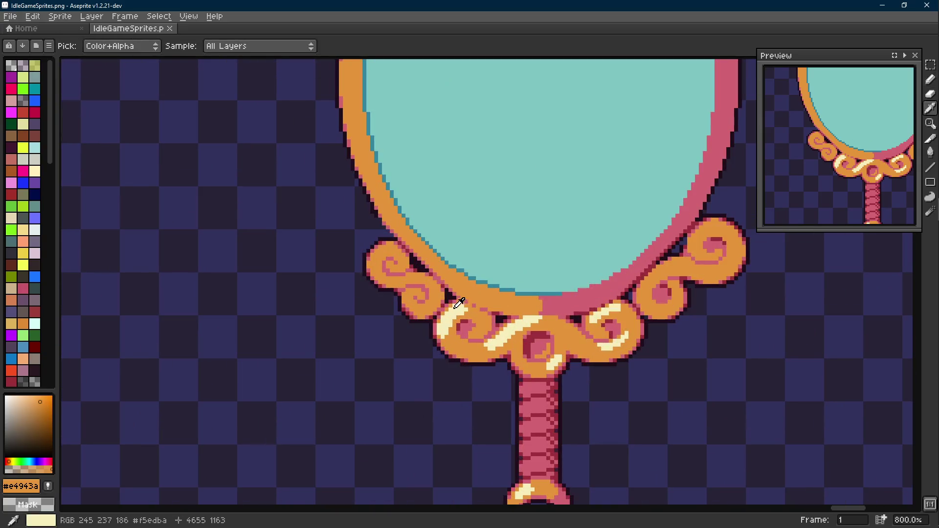
{"action": "key", "text": "alt"}
{"action": "scroll", "coordinate": [509, 294], "scroll_direction": "up", "scroll_amount": 2}
{"action": "scroll", "coordinate": [368, 249], "scroll_direction": "up", "scroll_amount": 2}
{"action": "mouse_move", "coordinate": [389, 250]}
{"action": "left_mouse_down"}
{"action": "mouse_move", "coordinate": [355, 261]}
{"action": "mouse_move", "coordinate": [371, 242]}
{"action": "left_mouse_up"}
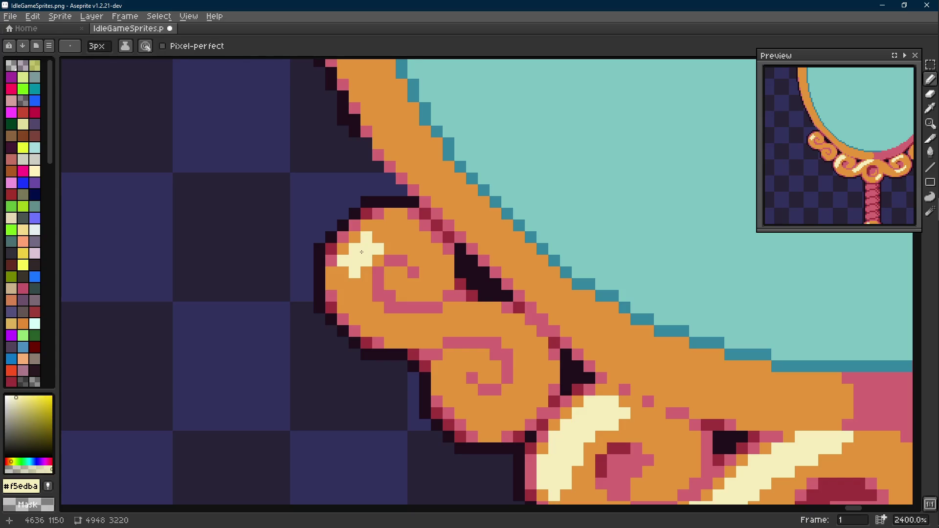
{"action": "scroll", "coordinate": [361, 252], "scroll_direction": "down", "scroll_amount": 3}
{"action": "scroll", "coordinate": [368, 220], "scroll_direction": "down", "scroll_amount": 2}
{"action": "scroll", "coordinate": [412, 221], "scroll_direction": "down", "scroll_amount": 2}
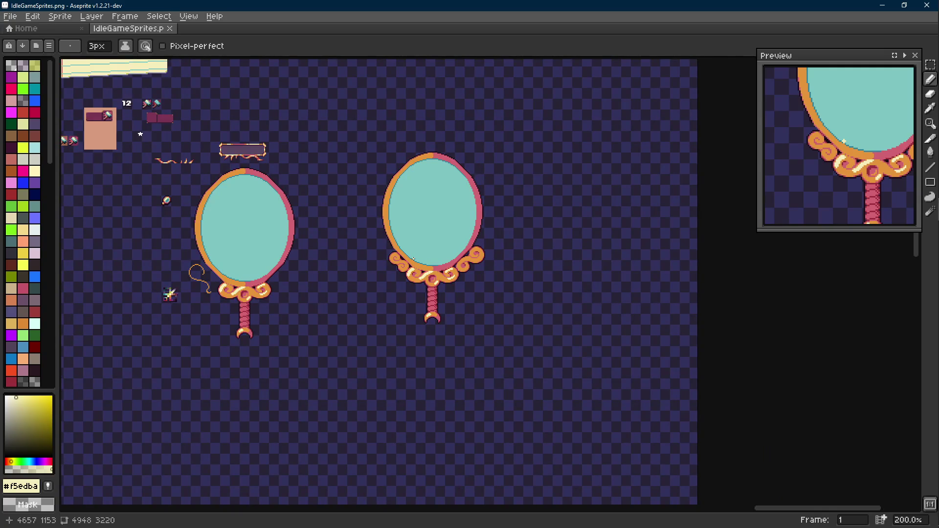
{"action": "scroll", "coordinate": [432, 264], "scroll_direction": "up", "scroll_amount": 3}
{"action": "scroll", "coordinate": [431, 265], "scroll_direction": "up", "scroll_amount": 1}
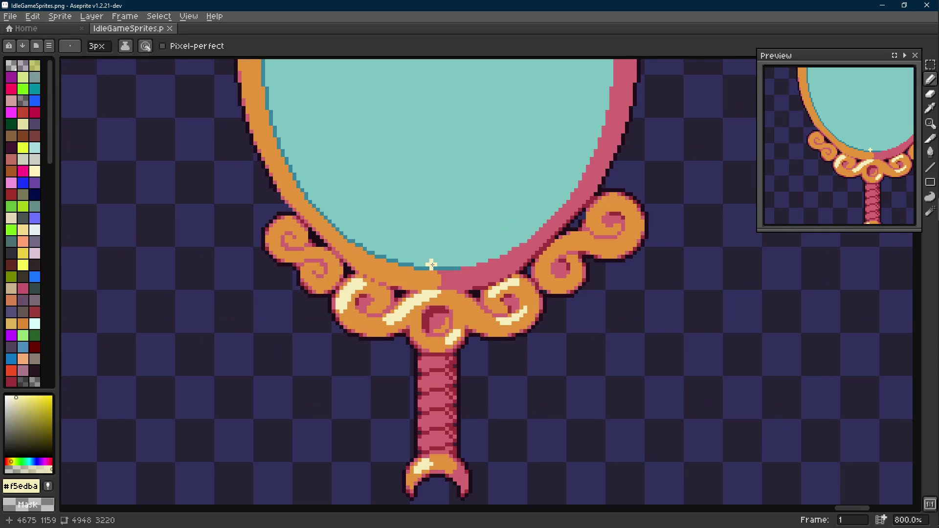
{"action": "left_click_drag", "start_coordinate": [441, 257], "coordinate": [440, 294]}
Marquee the curl ornaments by each mirror, reposition one swirl piece and save the sheet.
{"action": "key", "text": "m"}
{"action": "scroll", "coordinate": [635, 293], "scroll_direction": "up", "scroll_amount": 1}
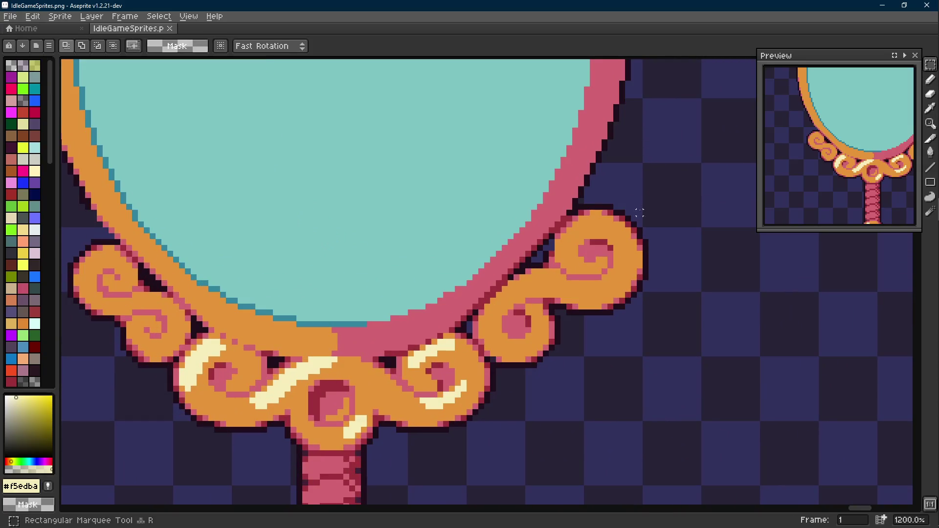
{"action": "left_click_drag", "start_coordinate": [664, 214], "coordinate": [568, 336]}
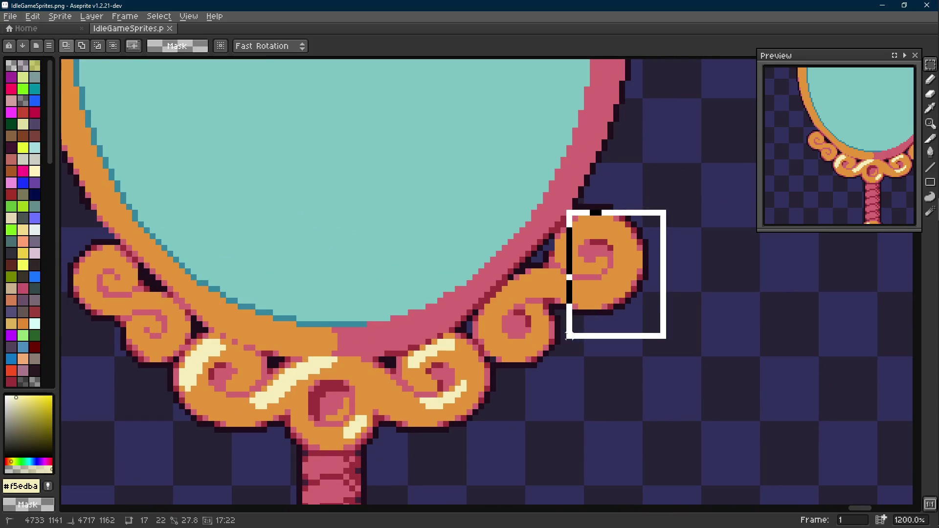
{"action": "scroll", "coordinate": [568, 336], "scroll_direction": "down", "scroll_amount": 2}
{"action": "scroll", "coordinate": [568, 337], "scroll_direction": "down", "scroll_amount": 1}
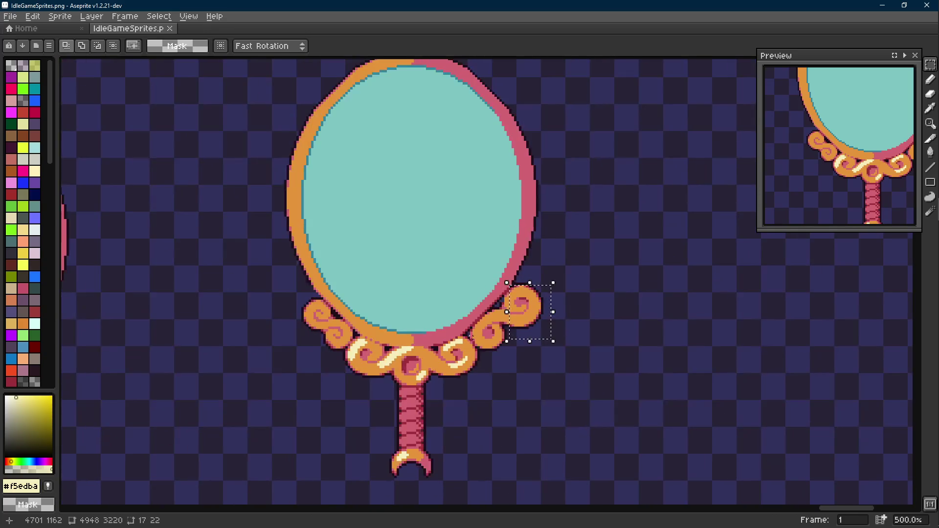
{"action": "left_click_drag", "start_coordinate": [475, 336], "coordinate": [741, 294]}
{"action": "left_click_drag", "start_coordinate": [435, 333], "coordinate": [410, 279]}
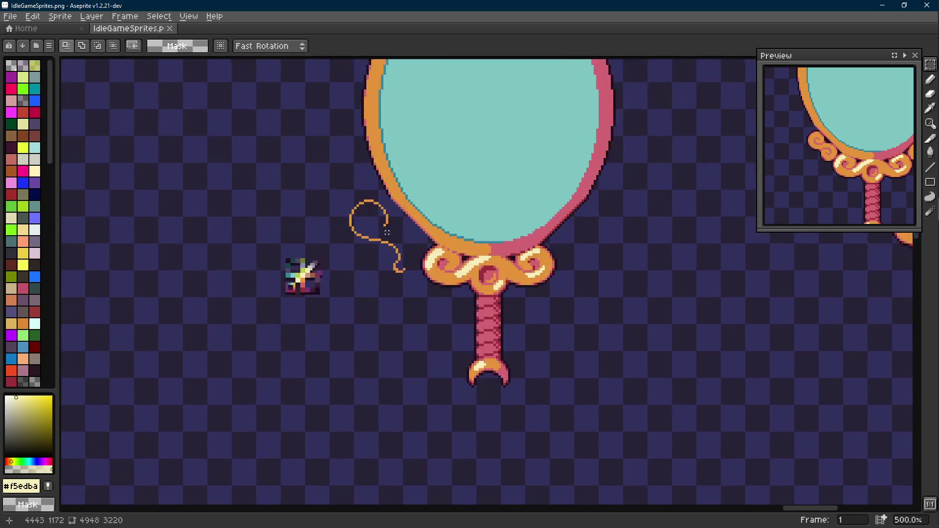
{"action": "scroll", "coordinate": [411, 323], "scroll_direction": "up", "scroll_amount": 2}
{"action": "left_click_drag", "start_coordinate": [392, 147], "coordinate": [290, 293]}
{"action": "left_click_drag", "start_coordinate": [345, 220], "coordinate": [360, 249]}
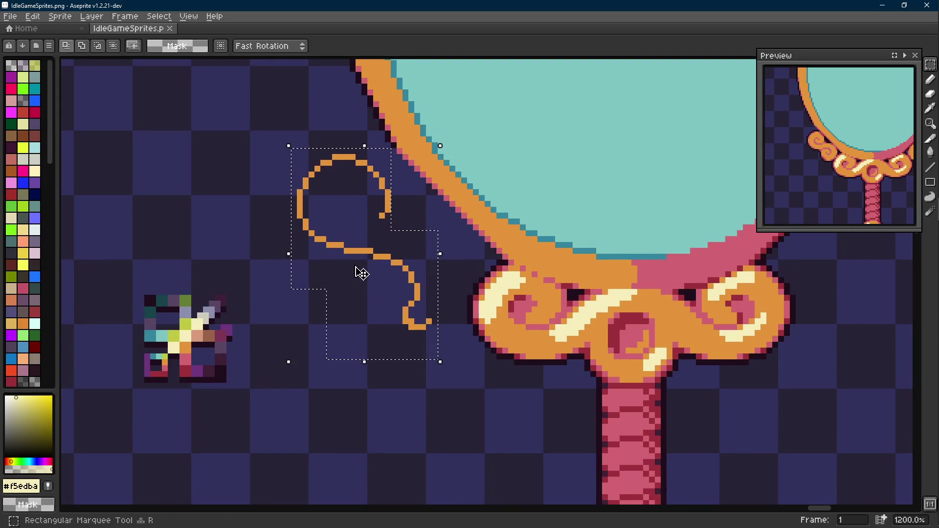
{"action": "scroll", "coordinate": [422, 252], "scroll_direction": "down", "scroll_amount": 3}
{"action": "scroll", "coordinate": [422, 252], "scroll_direction": "down", "scroll_amount": 4}
{"action": "scroll", "coordinate": [707, 263], "scroll_direction": "up", "scroll_amount": 2}
{"action": "key", "text": "ctrl+s"}
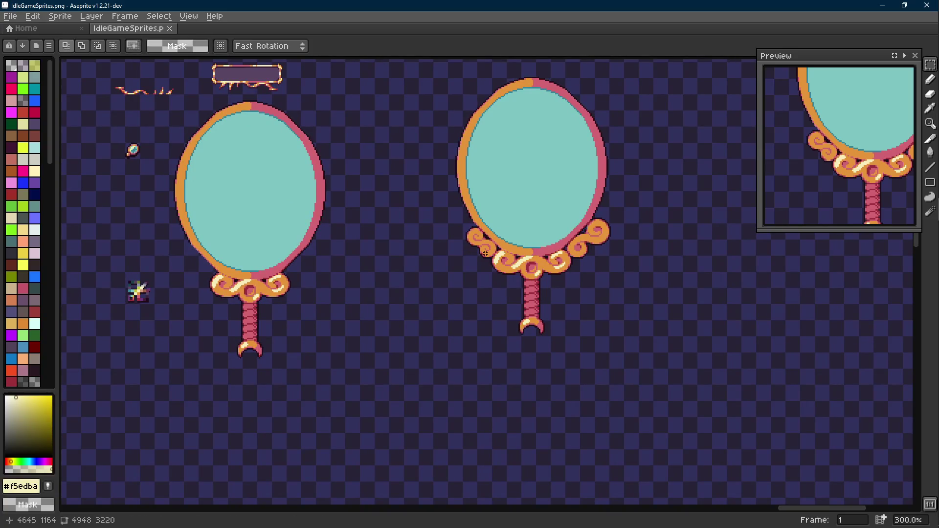
{"action": "scroll", "coordinate": [489, 249], "scroll_direction": "up", "scroll_amount": 3}
{"action": "scroll", "coordinate": [484, 278], "scroll_direction": "up", "scroll_amount": 1}
{"action": "scroll", "coordinate": [484, 294], "scroll_direction": "up", "scroll_amount": 1}
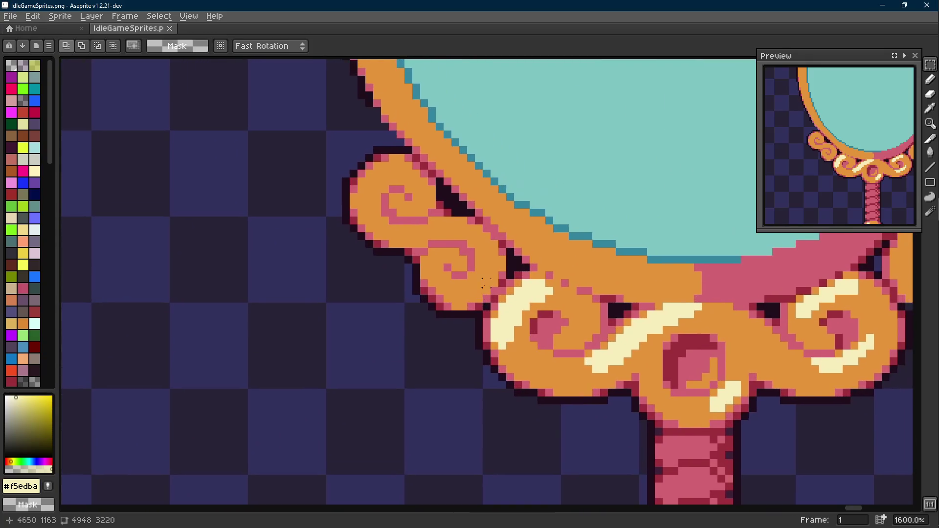
{"action": "scroll", "coordinate": [481, 301], "scroll_direction": "up", "scroll_amount": 1}
Build a selection over the left curl with added rectangles covering its body and top.
{"action": "left_click_drag", "start_coordinate": [488, 315], "coordinate": [310, 196]}
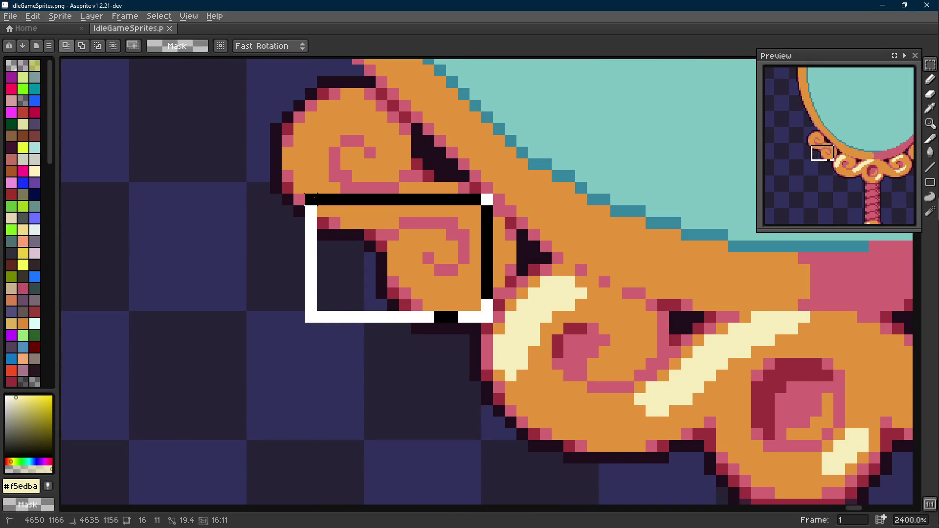
{"action": "scroll", "coordinate": [311, 195], "scroll_direction": "up", "scroll_amount": 2}
{"action": "left_click_drag", "start_coordinate": [491, 323], "coordinate": [301, 249], "text": "shift"}
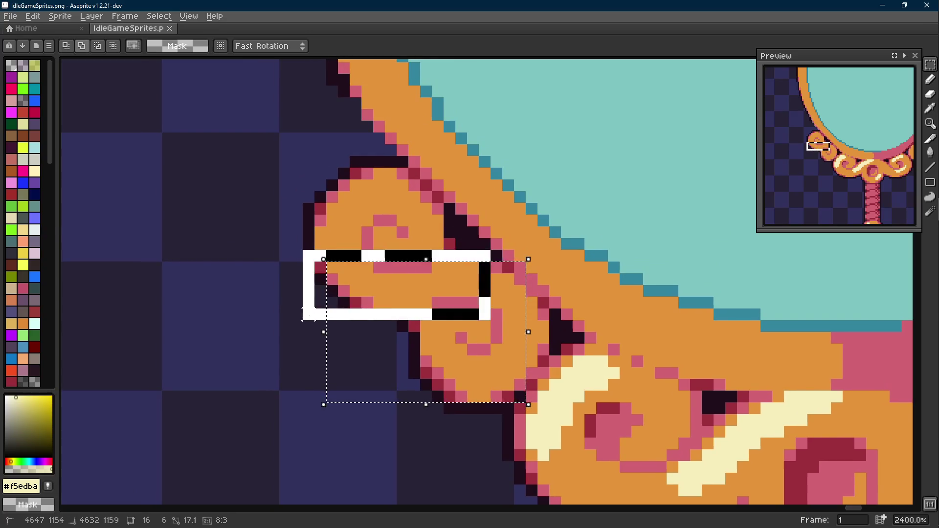
{"action": "left_click_drag", "start_coordinate": [470, 358], "coordinate": [266, 238], "text": "shift"}
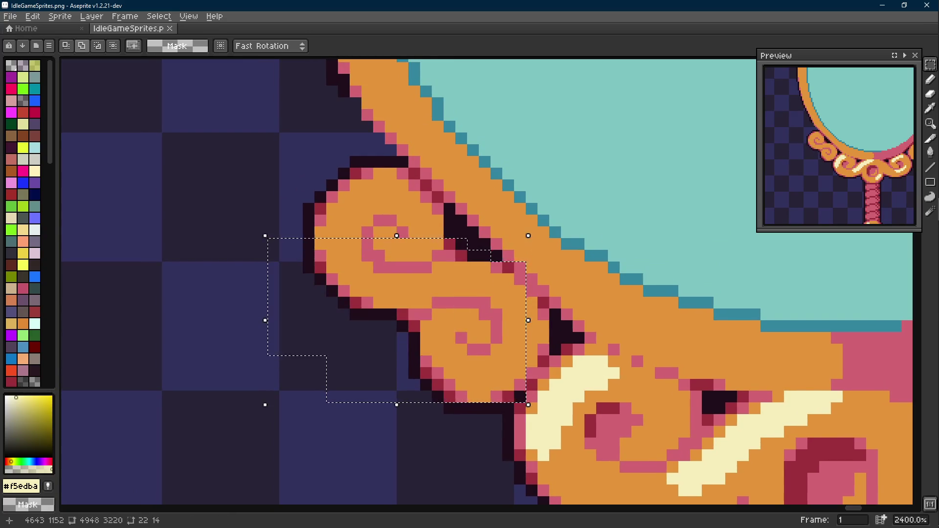
{"action": "scroll", "coordinate": [396, 278], "scroll_direction": "up", "scroll_amount": 1}
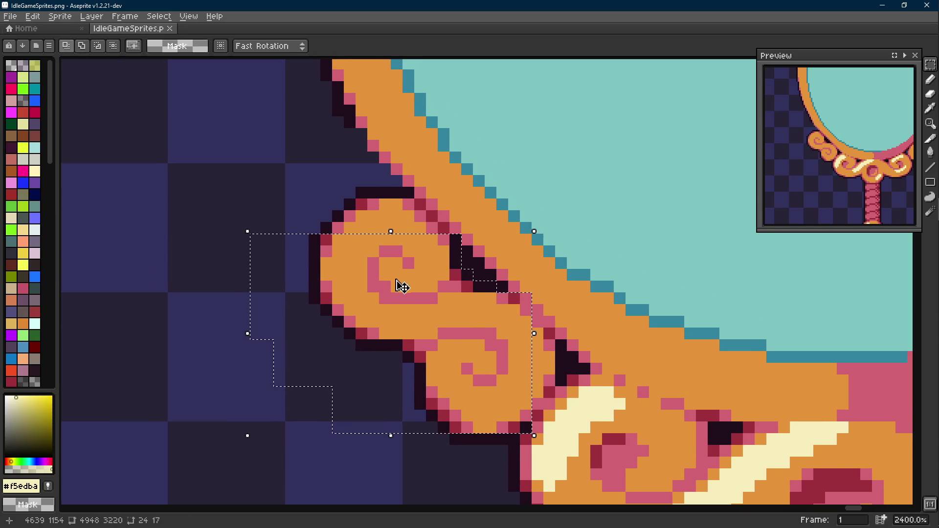
{"action": "scroll", "coordinate": [396, 278], "scroll_direction": "up", "scroll_amount": 1}
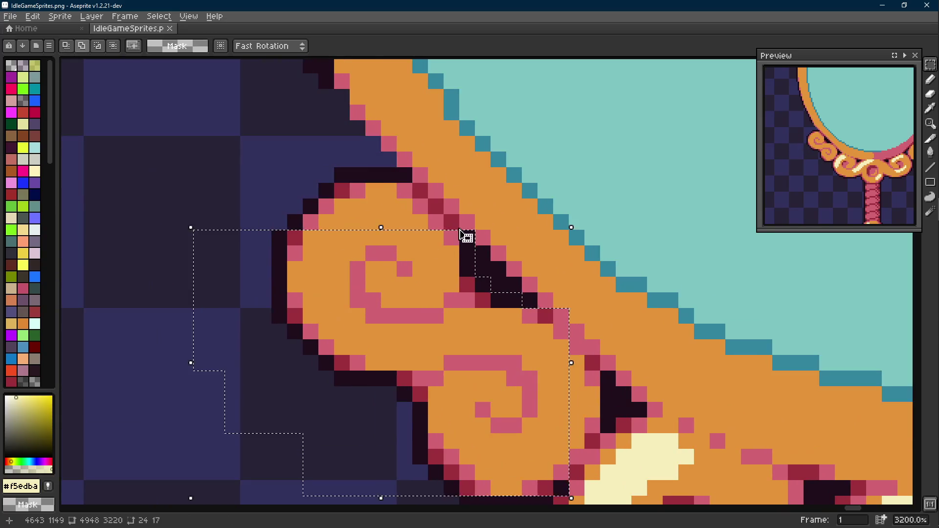
{"action": "left_click_drag", "start_coordinate": [304, 167], "coordinate": [412, 216], "text": "shift"}
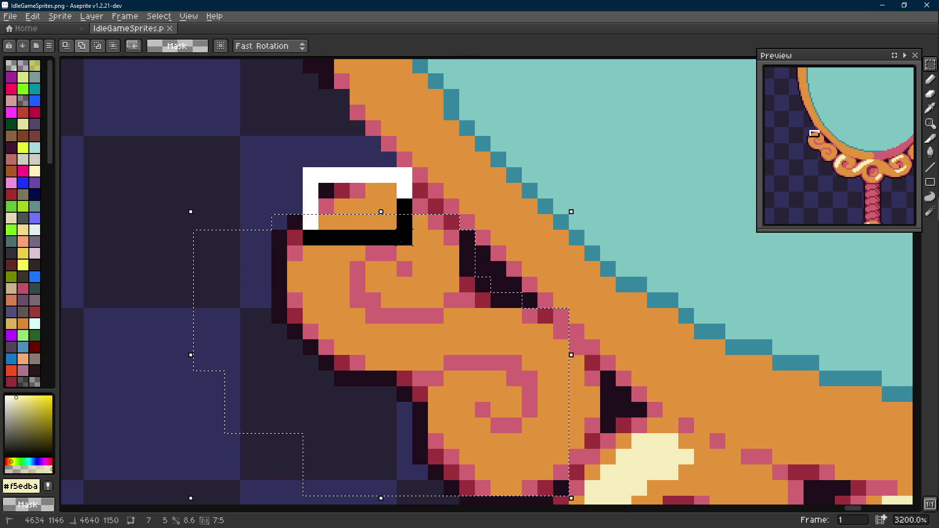
{"action": "left_click_drag", "start_coordinate": [271, 182], "coordinate": [367, 228], "text": "shift"}
{"action": "left_click_drag", "start_coordinate": [412, 182], "coordinate": [428, 212], "text": "shift"}
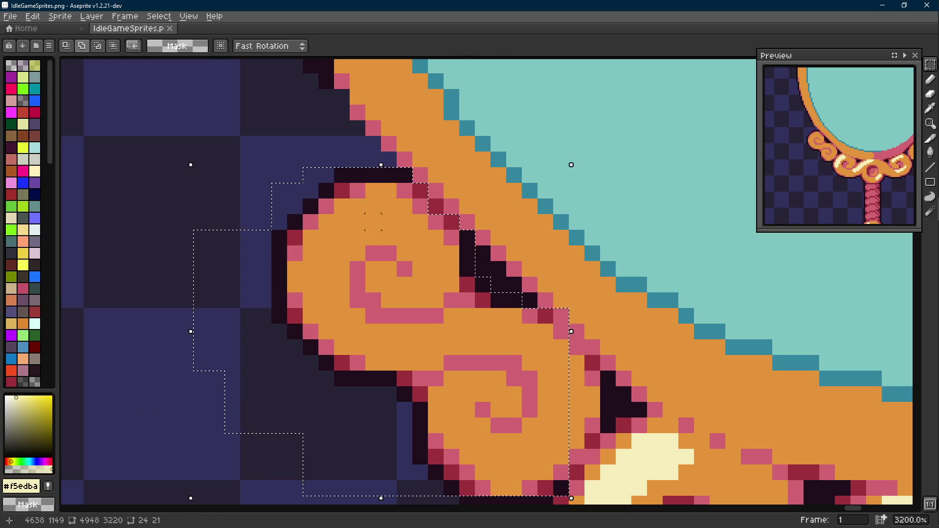
{"action": "left_click", "coordinate": [411, 253]}
Add the curl's right edge to the selection and drag the curl left off the frame.
{"action": "left_click_drag", "start_coordinate": [440, 331], "coordinate": [385, 217]}
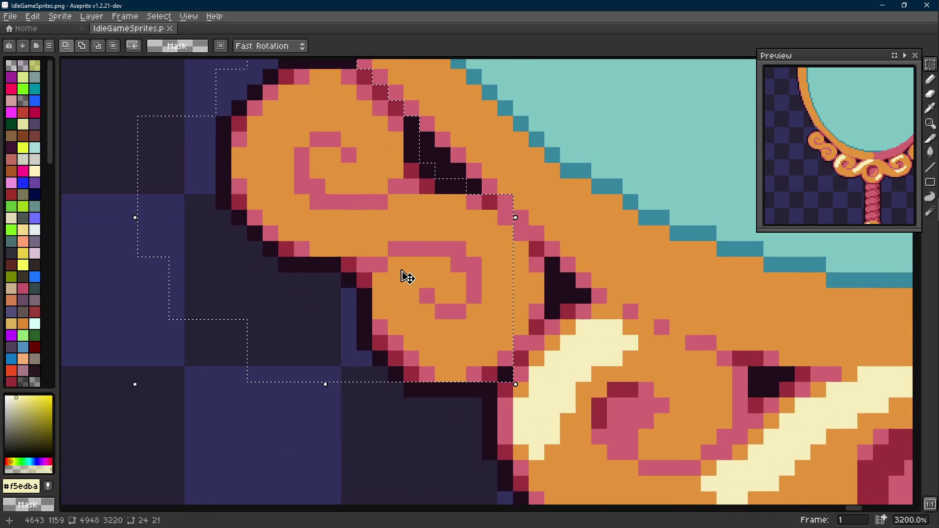
{"action": "left_click_drag", "start_coordinate": [521, 221], "coordinate": [525, 363], "text": "shift"}
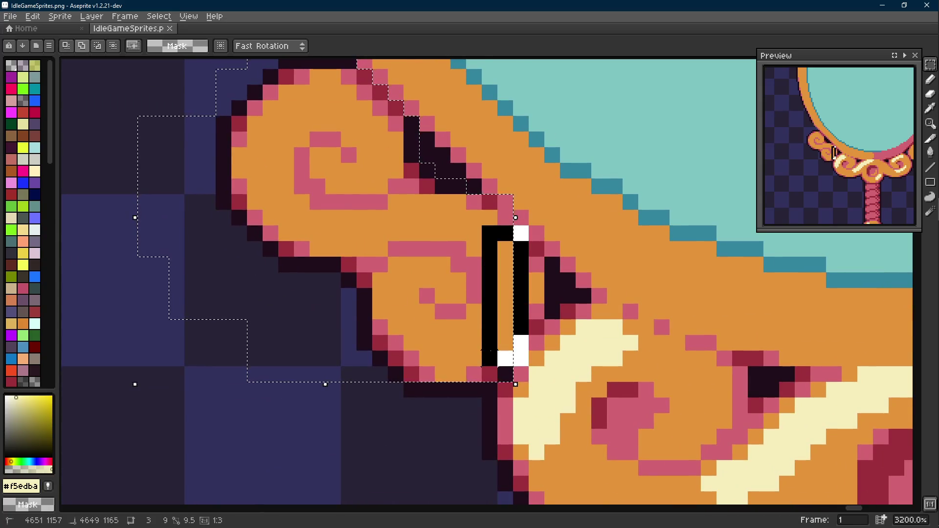
{"action": "left_click_drag", "start_coordinate": [514, 253], "coordinate": [545, 337], "text": "shift"}
{"action": "left_click_drag", "start_coordinate": [545, 286], "coordinate": [559, 322], "text": "shift"}
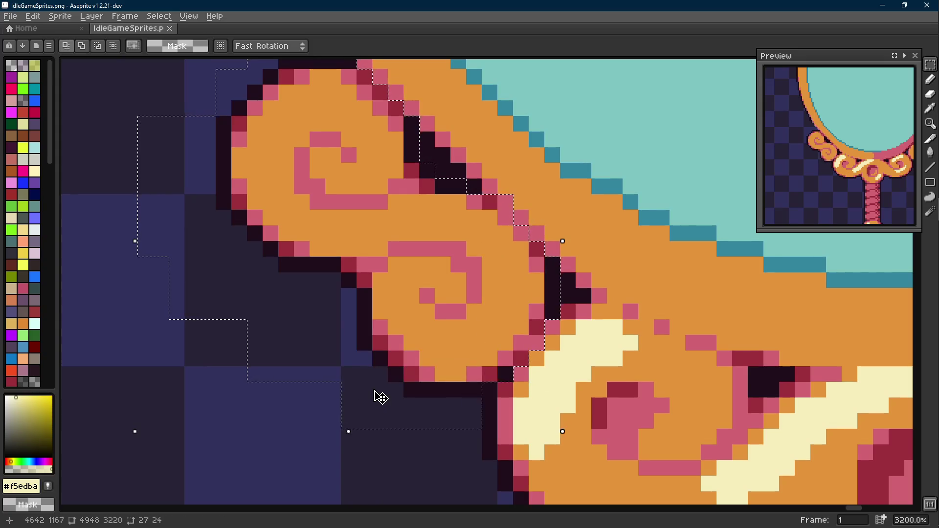
{"action": "scroll", "coordinate": [380, 390], "scroll_direction": "down", "scroll_amount": 2}
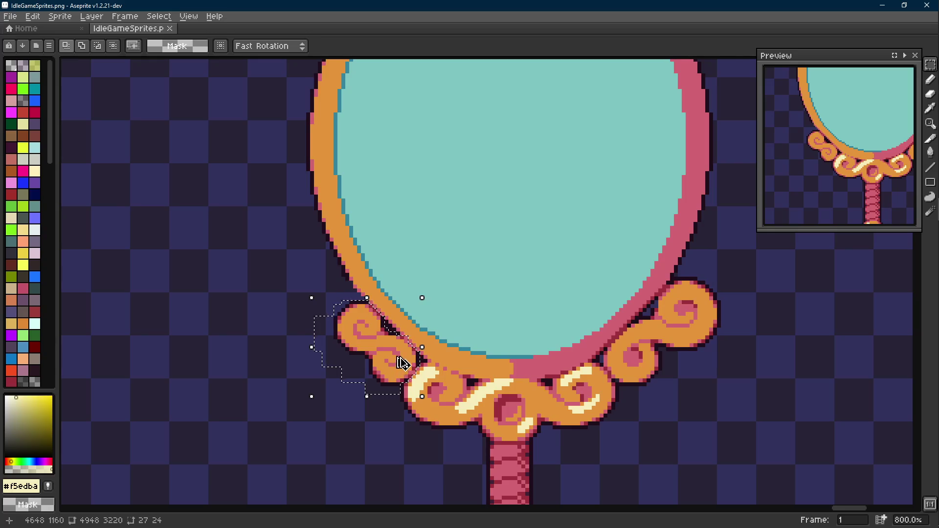
{"action": "scroll", "coordinate": [393, 388], "scroll_direction": "down", "scroll_amount": 1}
{"action": "mouse_move", "coordinate": [367, 294]}
{"action": "left_mouse_down"}
{"action": "mouse_move", "coordinate": [494, 269]}
{"action": "mouse_move", "coordinate": [484, 242]}
{"action": "mouse_move", "coordinate": [352, 294]}
{"action": "left_mouse_up"}
{"action": "scroll", "coordinate": [373, 328], "scroll_direction": "up", "scroll_amount": 3}
{"action": "scroll", "coordinate": [373, 328], "scroll_direction": "up", "scroll_amount": 1}
{"action": "left_click_drag", "start_coordinate": [373, 327], "coordinate": [402, 328]}
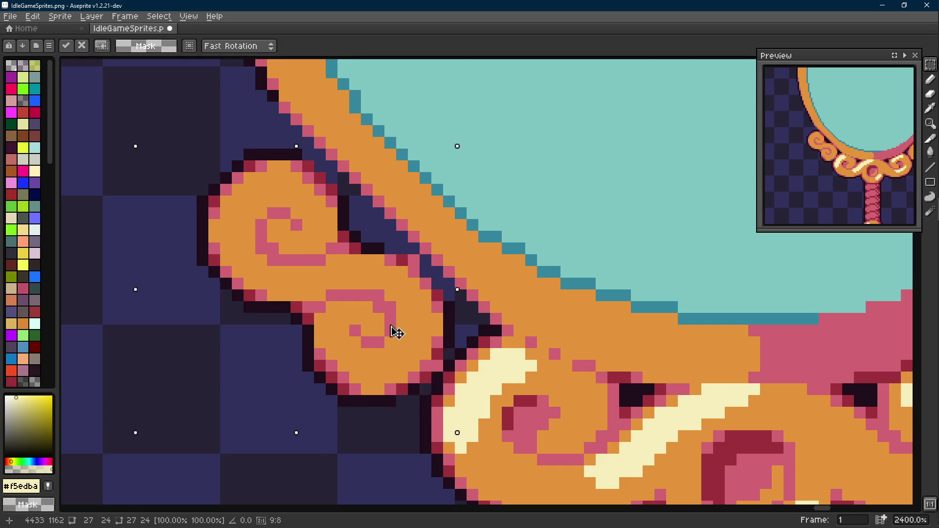
Drop the curl, reselect the loose piece and move it up toward the frame.
{"action": "key", "text": "ctrl+d"}
{"action": "key", "text": "b"}
{"action": "scroll", "coordinate": [343, 284], "scroll_direction": "down", "scroll_amount": 2}
{"action": "key", "text": "m"}
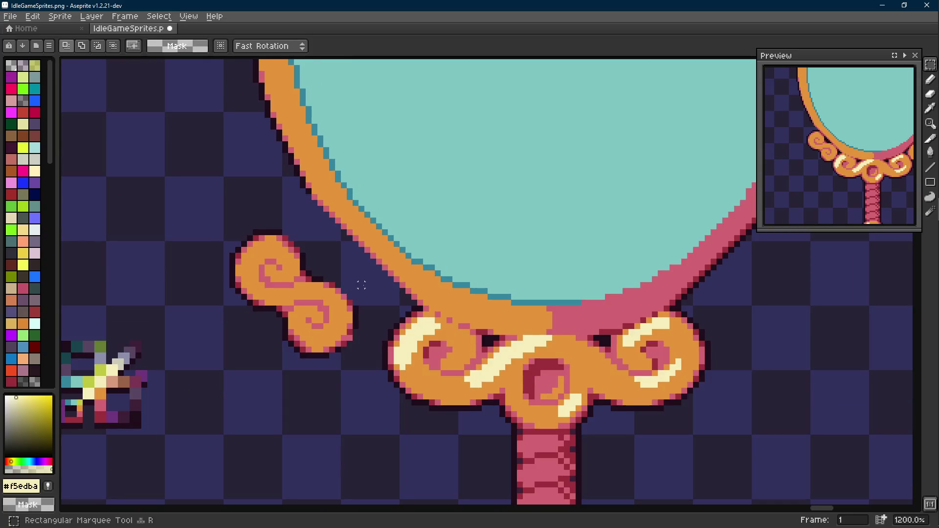
{"action": "left_click_drag", "start_coordinate": [367, 282], "coordinate": [258, 389]}
{"action": "left_click_drag", "start_coordinate": [317, 341], "coordinate": [209, 220], "text": "shift"}
{"action": "scroll", "coordinate": [307, 333], "scroll_direction": "up", "scroll_amount": 1}
{"action": "scroll", "coordinate": [322, 323], "scroll_direction": "up", "scroll_amount": 1}
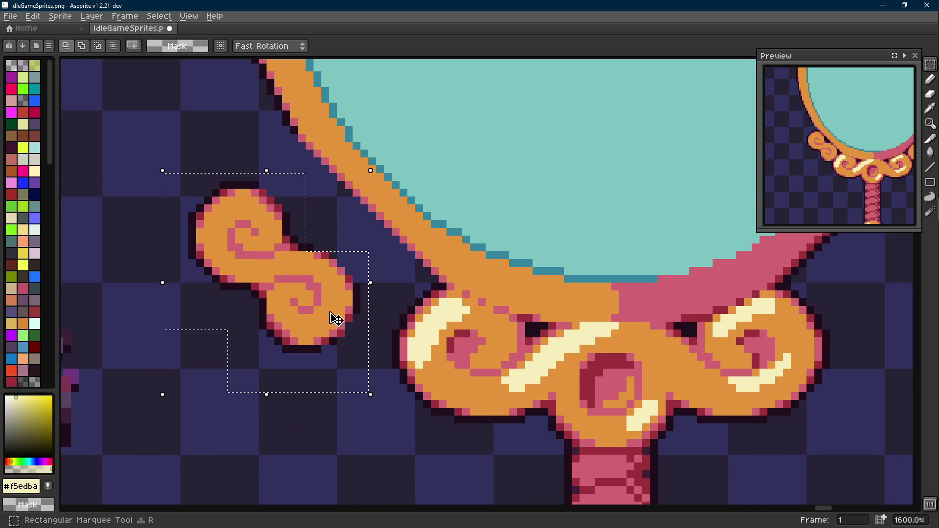
{"action": "mouse_move", "coordinate": [349, 341]}
{"action": "left_mouse_down"}
{"action": "mouse_move", "coordinate": [399, 307]}
{"action": "mouse_move", "coordinate": [417, 314]}
{"action": "left_mouse_up"}
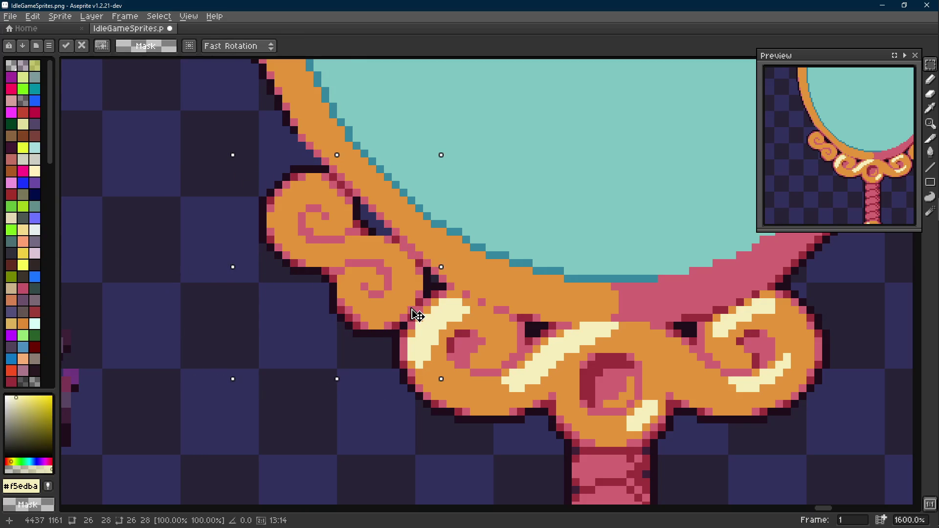
{"action": "mouse_move", "coordinate": [417, 314]}
{"action": "left_mouse_down"}
{"action": "mouse_move", "coordinate": [424, 321]}
{"action": "mouse_move", "coordinate": [349, 328]}
{"action": "left_mouse_up"}
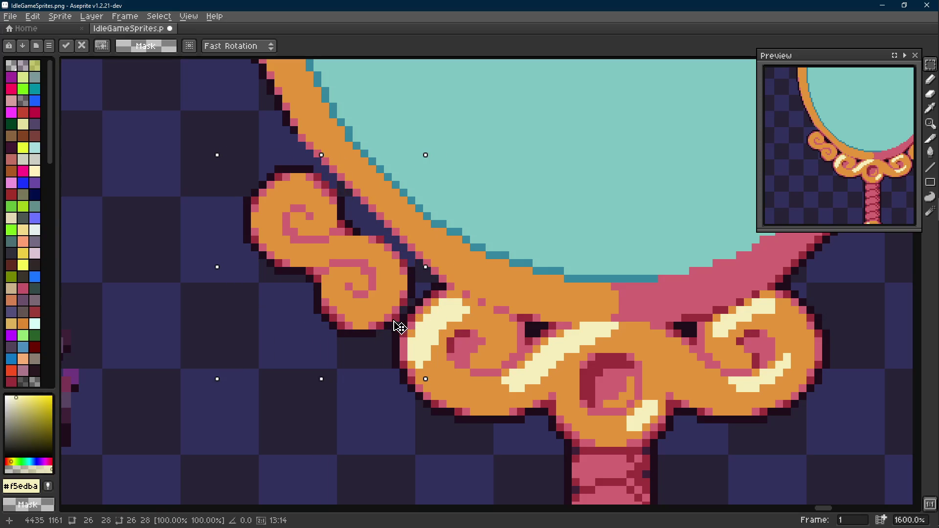
{"action": "scroll", "coordinate": [350, 328], "scroll_direction": "down", "scroll_amount": 3}
{"action": "scroll", "coordinate": [293, 331], "scroll_direction": "down", "scroll_amount": 1}
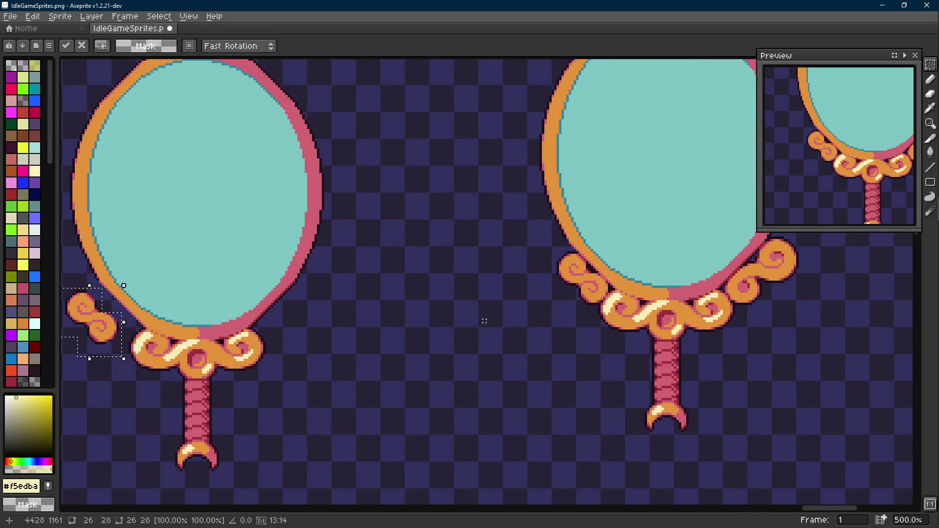
{"action": "scroll", "coordinate": [602, 295], "scroll_direction": "up", "scroll_amount": 2}
{"action": "scroll", "coordinate": [600, 296], "scroll_direction": "up", "scroll_amount": 1}
{"action": "scroll", "coordinate": [599, 297], "scroll_direction": "down", "scroll_amount": 2}
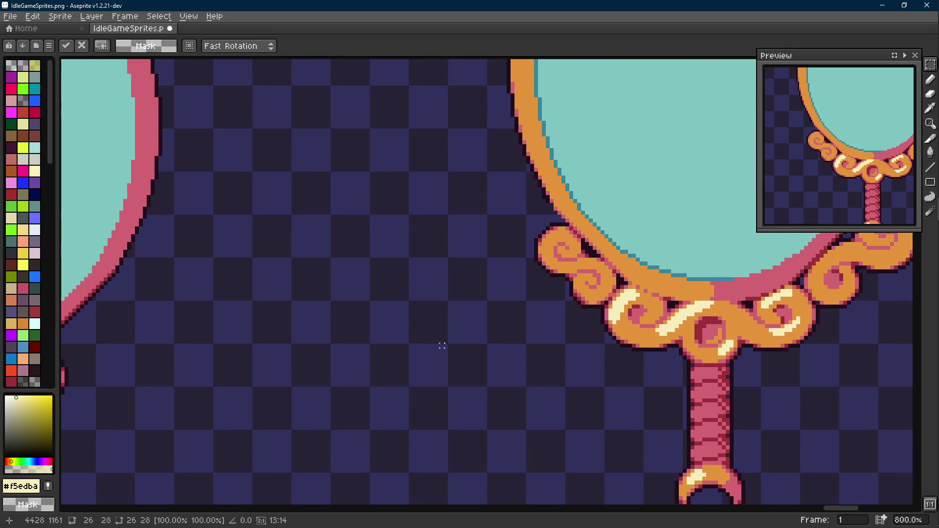
{"action": "scroll", "coordinate": [543, 297], "scroll_direction": "down", "scroll_amount": 1}
{"action": "scroll", "coordinate": [294, 286], "scroll_direction": "up", "scroll_amount": 3}
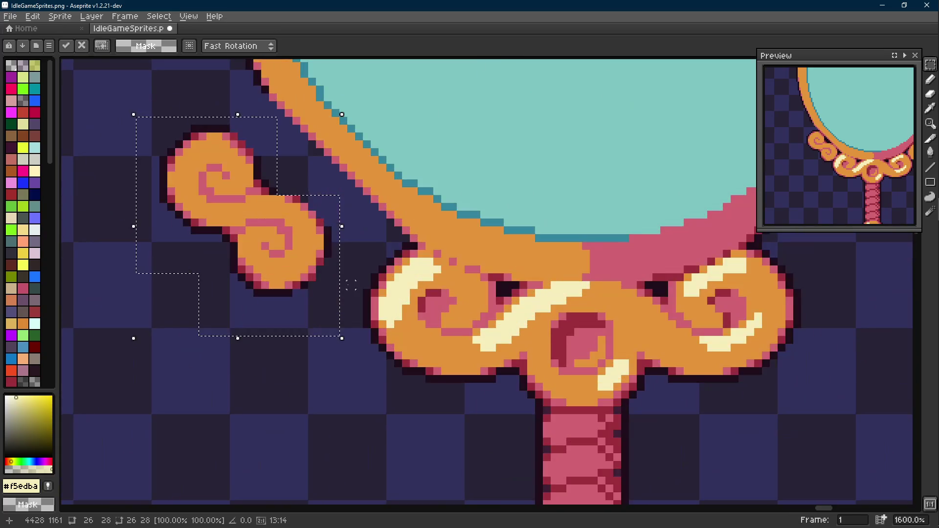
{"action": "scroll", "coordinate": [351, 309], "scroll_direction": "up", "scroll_amount": 1}
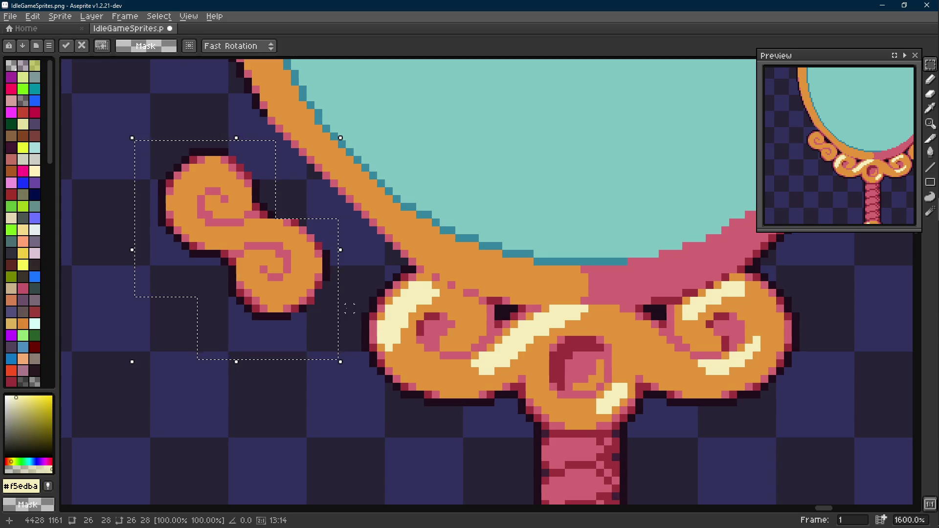
Seat the curl snug against the mirror base, deselect, and ready dark outline colour #1f0e1c for lines.
{"action": "left_click_drag", "start_coordinate": [351, 308], "coordinate": [323, 324]}
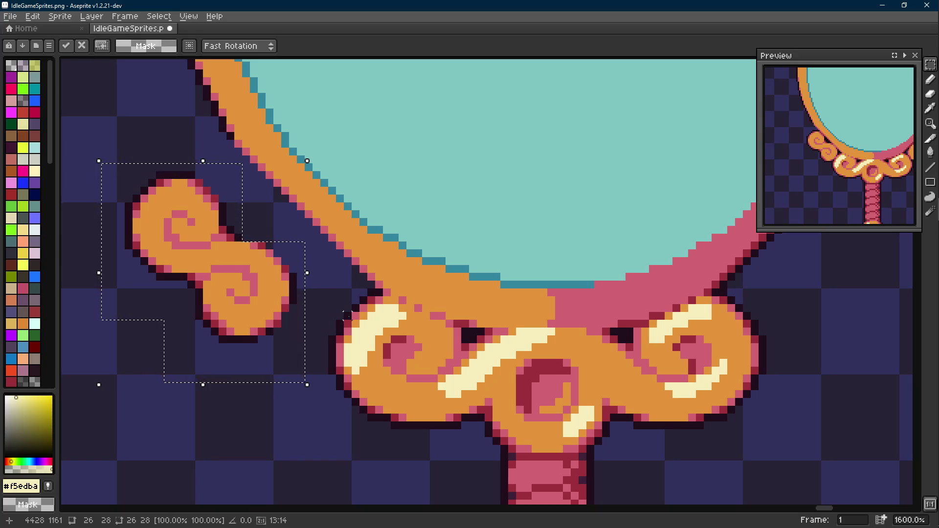
{"action": "left_click_drag", "start_coordinate": [257, 326], "coordinate": [325, 327]}
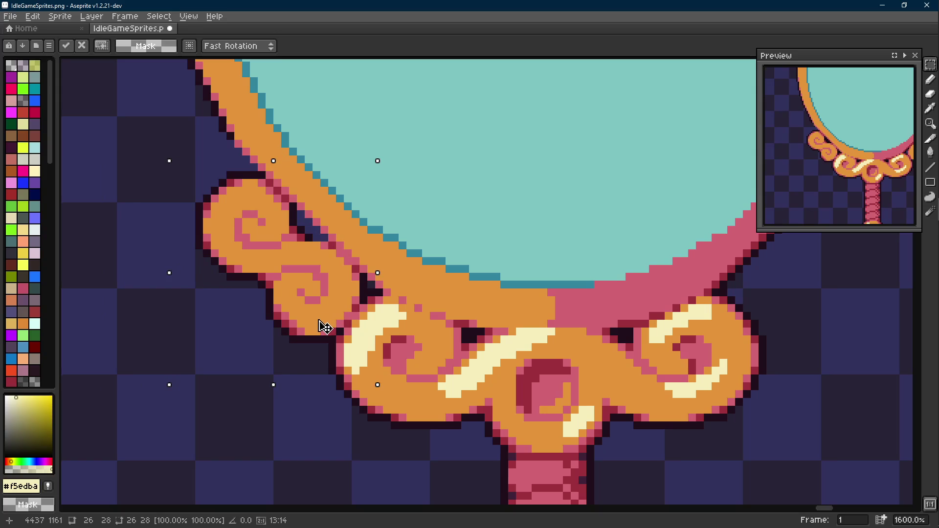
{"action": "scroll", "coordinate": [326, 327], "scroll_direction": "down", "scroll_amount": 2}
{"action": "scroll", "coordinate": [325, 326], "scroll_direction": "down", "scroll_amount": 1}
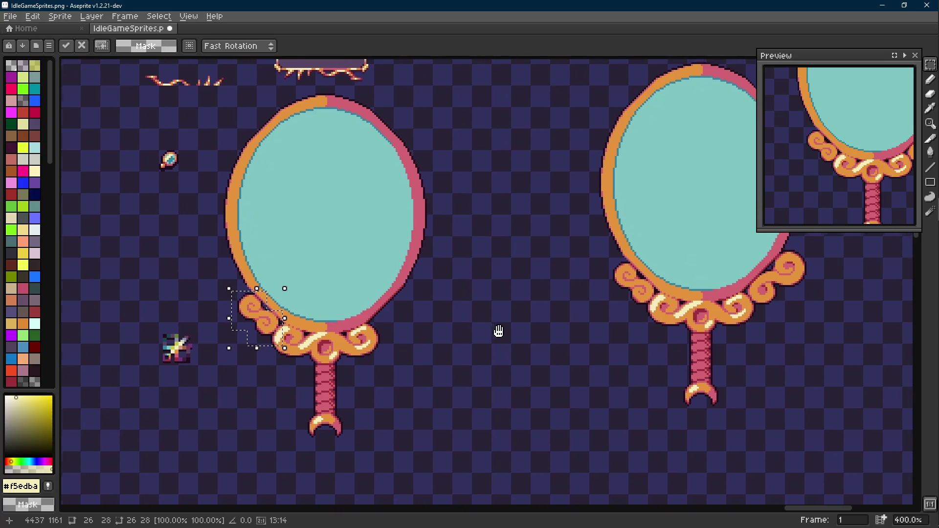
{"action": "left_click_drag", "start_coordinate": [489, 334], "coordinate": [512, 327]}
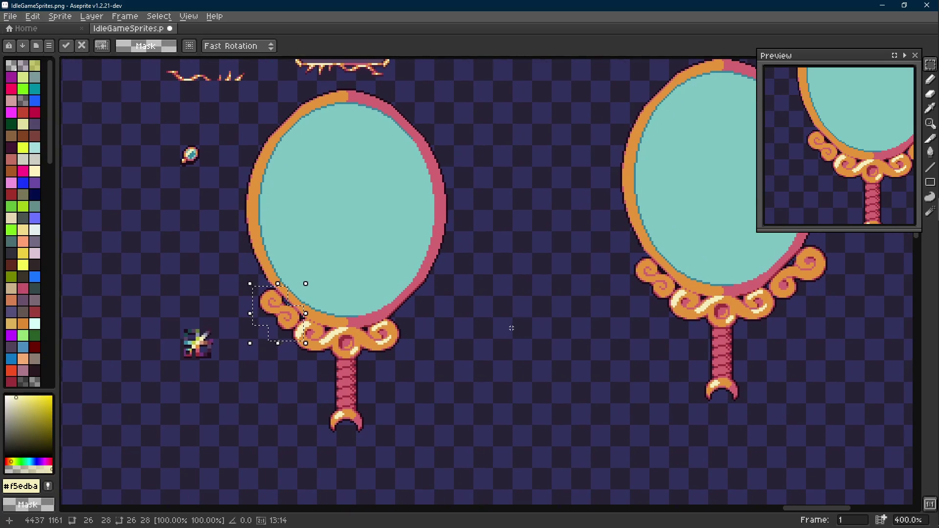
{"action": "key", "text": "ctrl+d"}
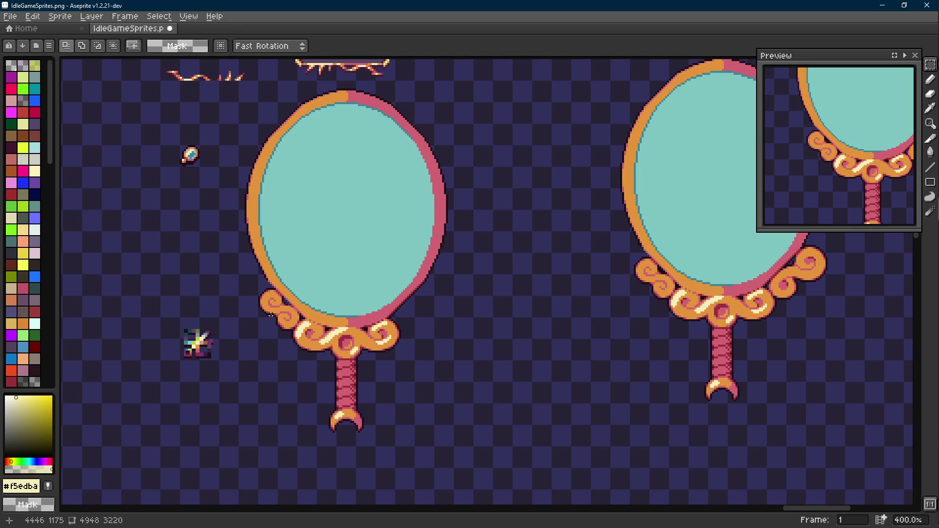
{"action": "scroll", "coordinate": [271, 311], "scroll_direction": "up", "scroll_amount": 4}
{"action": "left_click", "coordinate": [257, 213], "text": "alt"}
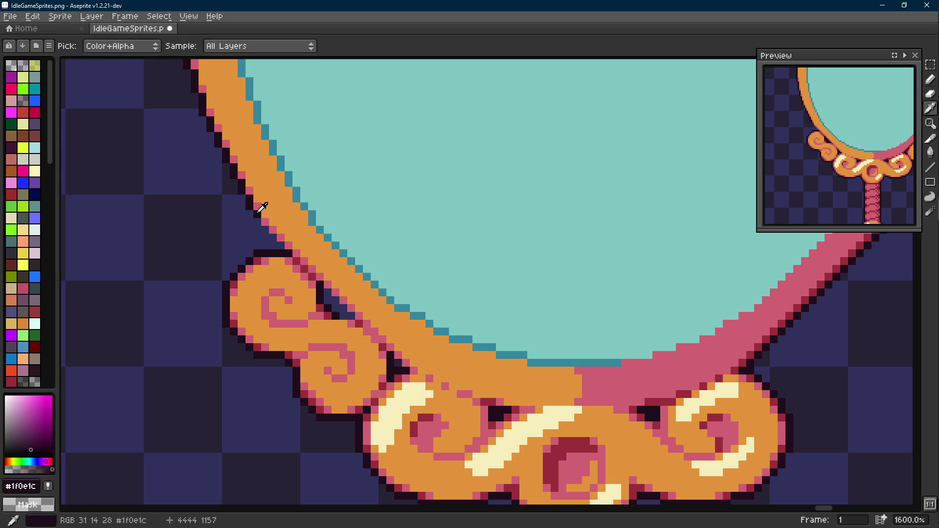
{"action": "key", "text": "l"}
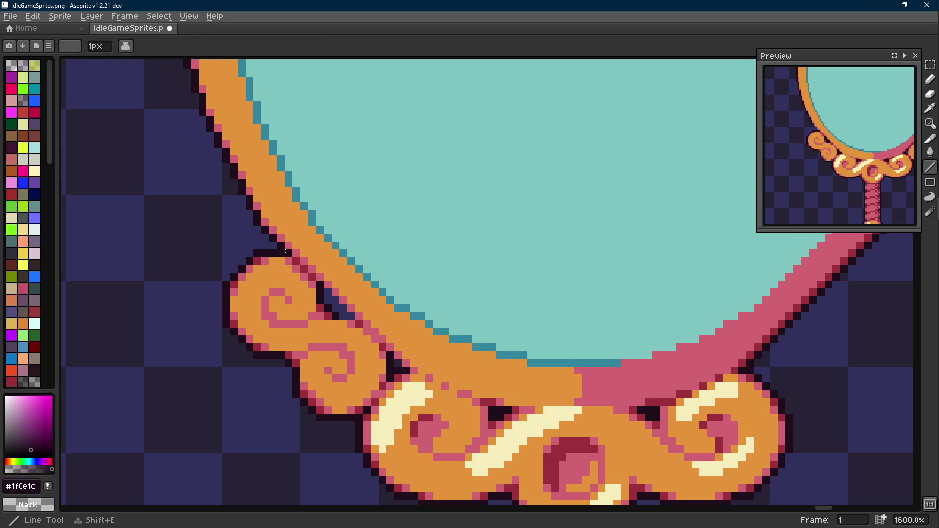
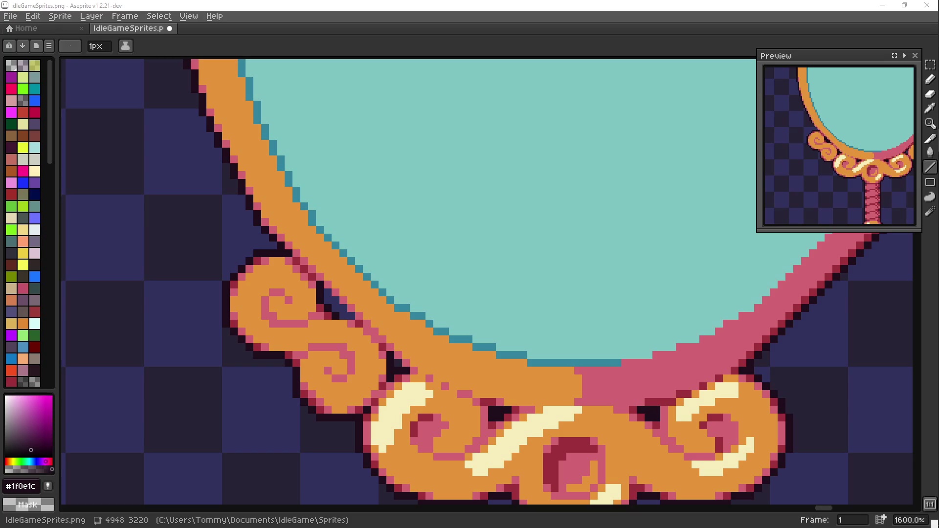
{"action": "scroll", "coordinate": [419, 283], "scroll_direction": "down", "scroll_amount": 1}
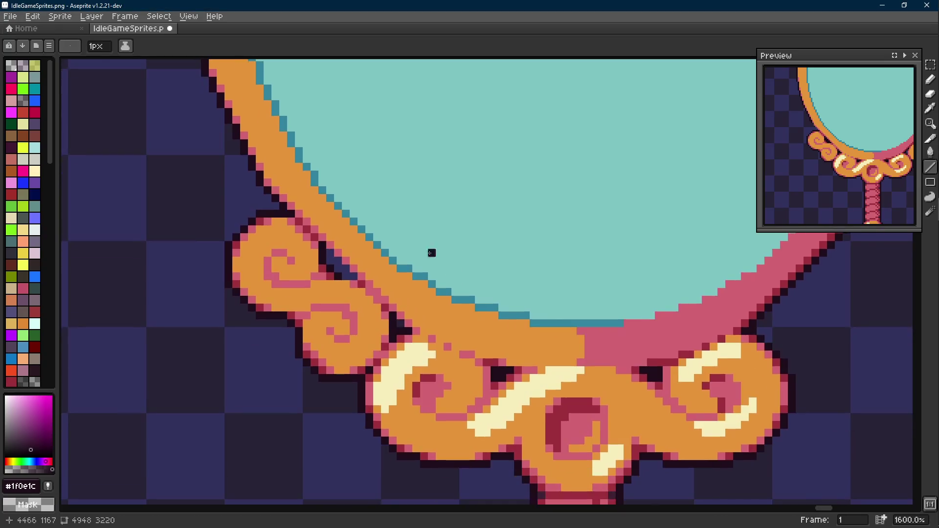
{"action": "scroll", "coordinate": [439, 252], "scroll_direction": "down", "scroll_amount": 1}
{"action": "scroll", "coordinate": [294, 294], "scroll_direction": "down", "scroll_amount": 1}
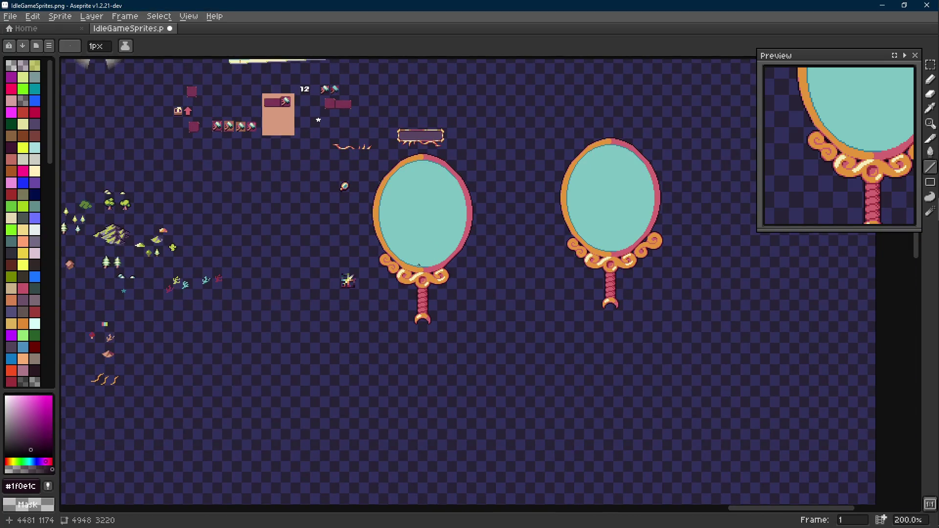
{"action": "scroll", "coordinate": [422, 279], "scroll_direction": "up", "scroll_amount": 2}
{"action": "scroll", "coordinate": [422, 278], "scroll_direction": "up", "scroll_amount": 1}
Paint a cream highlight up the left mirror's outer scroll swirl.
{"action": "left_click", "coordinate": [462, 335], "text": "alt"}
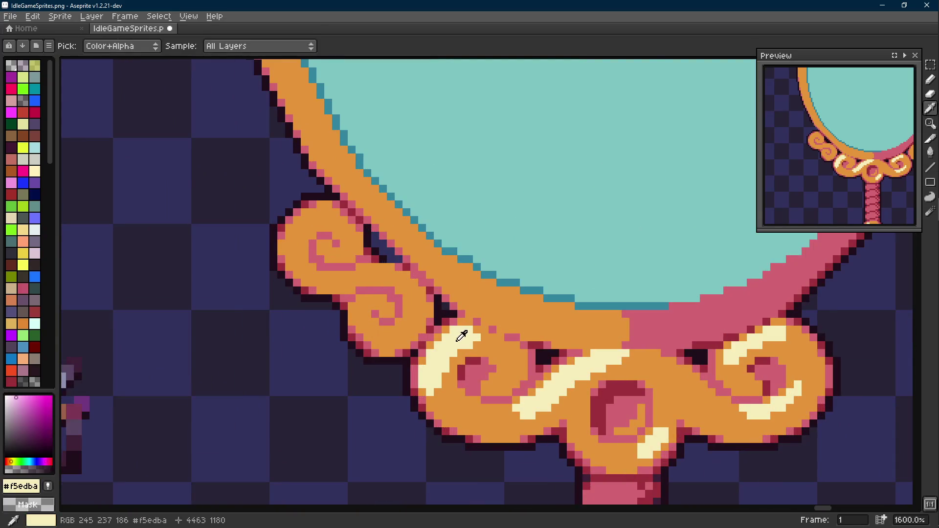
{"action": "scroll", "coordinate": [296, 223], "scroll_direction": "up", "scroll_amount": 1}
{"action": "key", "text": "plus"}
{"action": "key", "text": "plus"}
{"action": "left_click", "coordinate": [269, 252]}
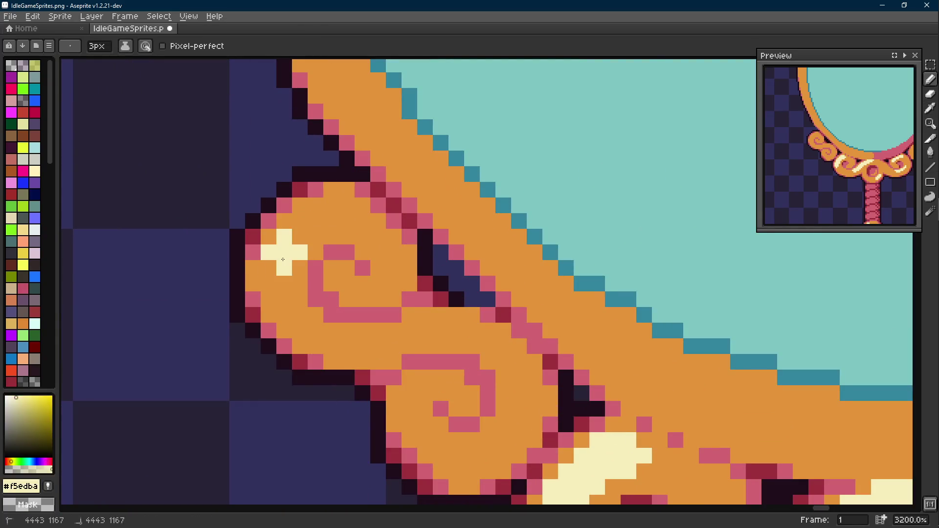
{"action": "left_click_drag", "start_coordinate": [281, 250], "coordinate": [320, 217]}
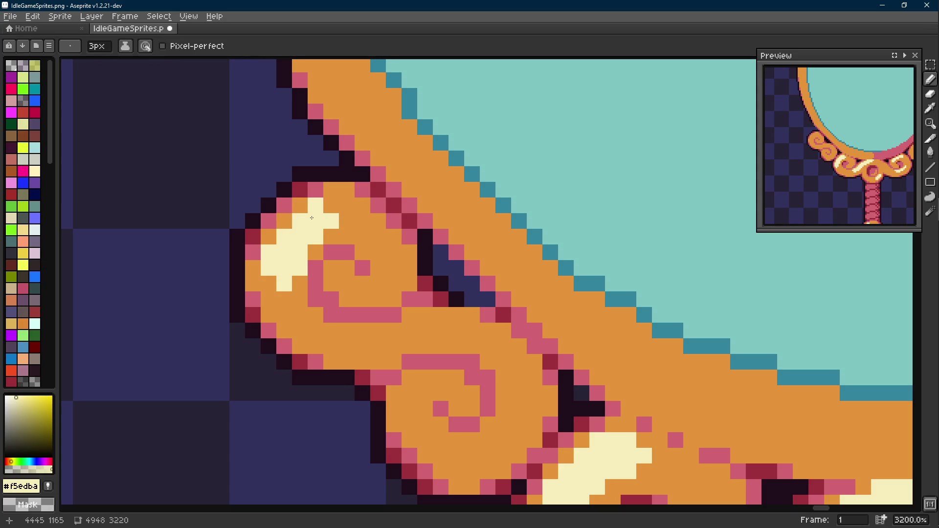
{"action": "left_click", "coordinate": [338, 221]}
{"action": "key", "text": "minus"}
{"action": "key", "text": "minus"}
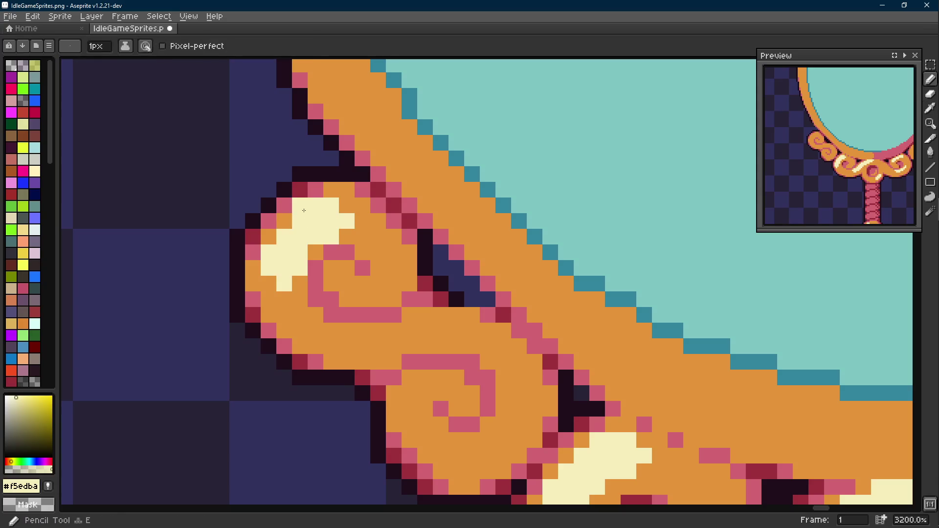
{"action": "key", "text": "l"}
{"action": "scroll", "coordinate": [275, 241], "scroll_direction": "down", "scroll_amount": 3}
{"action": "scroll", "coordinate": [294, 242], "scroll_direction": "up", "scroll_amount": 2}
Trim the outer-swirl highlight's edges with orange and repaint a few pixels cream.
{"action": "left_click", "coordinate": [301, 242], "text": "alt"}
{"action": "key", "text": "b"}
{"action": "left_click_drag", "start_coordinate": [294, 257], "coordinate": [280, 268]}
{"action": "left_click_drag", "start_coordinate": [312, 238], "coordinate": [325, 222]}
{"action": "left_click", "coordinate": [287, 249], "text": "alt"}
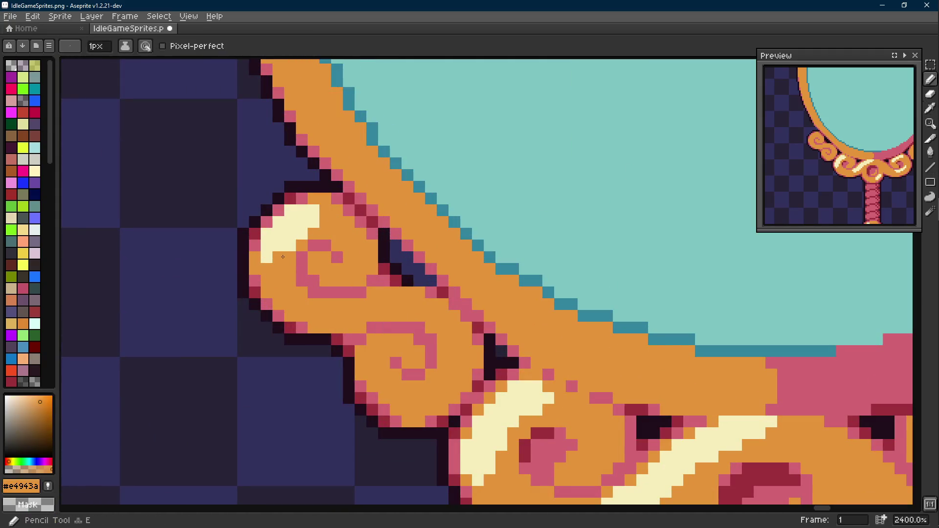
{"action": "left_click", "coordinate": [301, 233], "text": "alt"}
{"action": "left_click_drag", "start_coordinate": [290, 246], "coordinate": [284, 257]}
{"action": "left_click", "coordinate": [301, 246]}
{"action": "scroll", "coordinate": [300, 249], "scroll_direction": "down", "scroll_amount": 5}
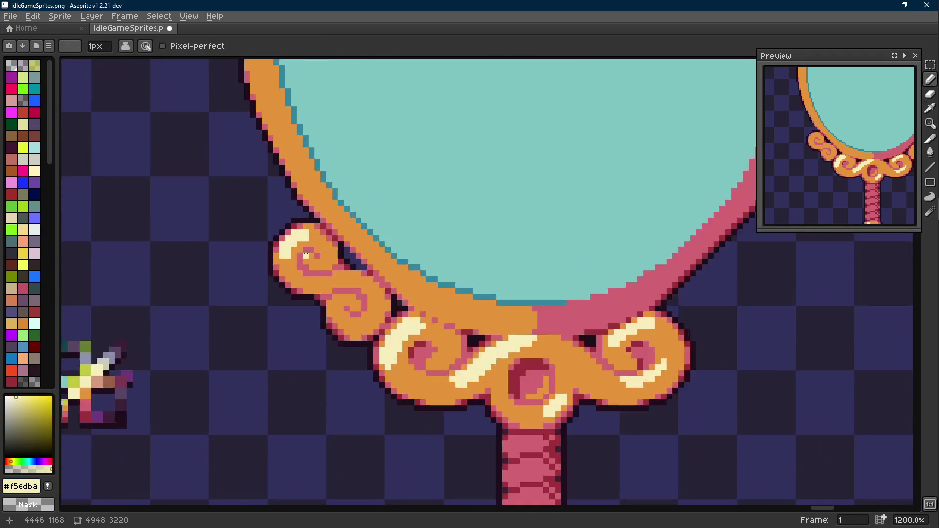
{"action": "scroll", "coordinate": [293, 242], "scroll_direction": "up", "scroll_amount": 5}
{"action": "left_click", "coordinate": [308, 250], "text": "alt"}
{"action": "left_click", "coordinate": [259, 222]}
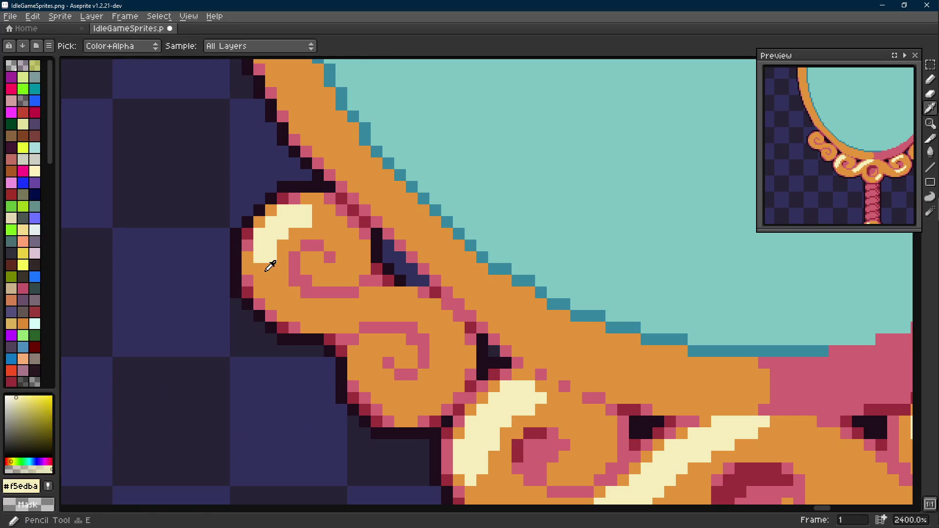
{"action": "left_click", "coordinate": [271, 249], "text": "alt"}
{"action": "key", "text": "v"}
Try extra cream pixels on the swirl and undo those strokes.
{"action": "key", "text": "b"}
{"action": "left_click", "coordinate": [301, 235], "text": "alt"}
{"action": "left_click", "coordinate": [318, 222]}
{"action": "left_click", "coordinate": [330, 270]}
{"action": "scroll", "coordinate": [261, 314], "scroll_direction": "down", "scroll_amount": 5}
{"action": "scroll", "coordinate": [287, 308], "scroll_direction": "down", "scroll_amount": 1}
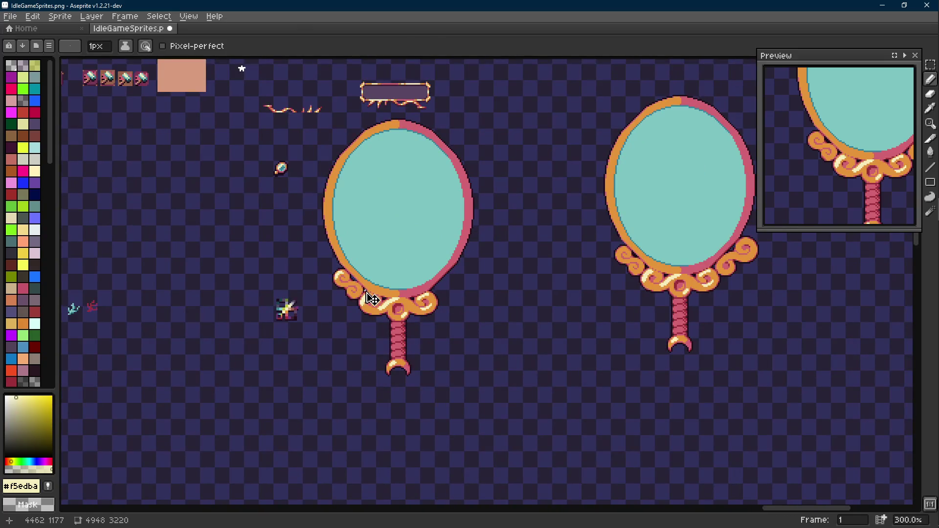
{"action": "key", "text": "ctrl+z"}
{"action": "key", "text": "v"}
{"action": "key", "text": "i"}
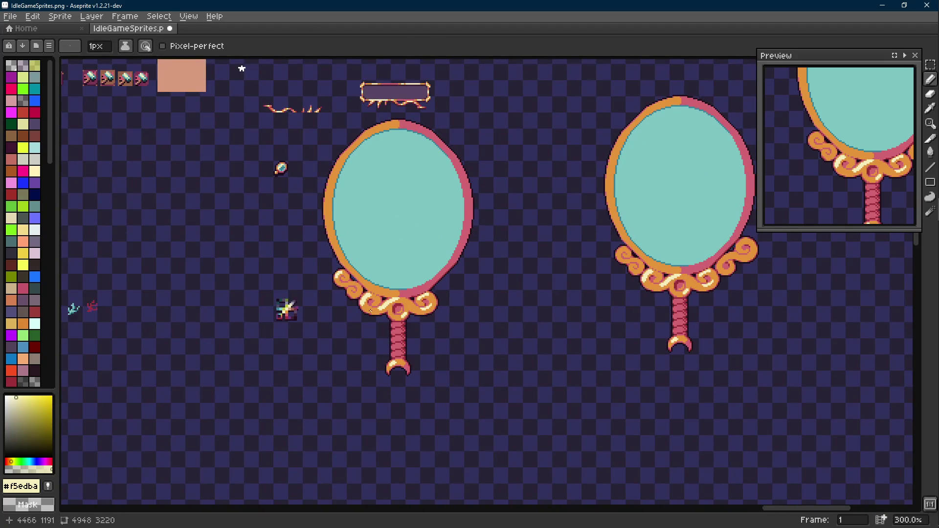
{"action": "scroll", "coordinate": [373, 297], "scroll_direction": "up", "scroll_amount": 1}
{"action": "scroll", "coordinate": [367, 294], "scroll_direction": "up", "scroll_amount": 4}
{"action": "key", "text": "b"}
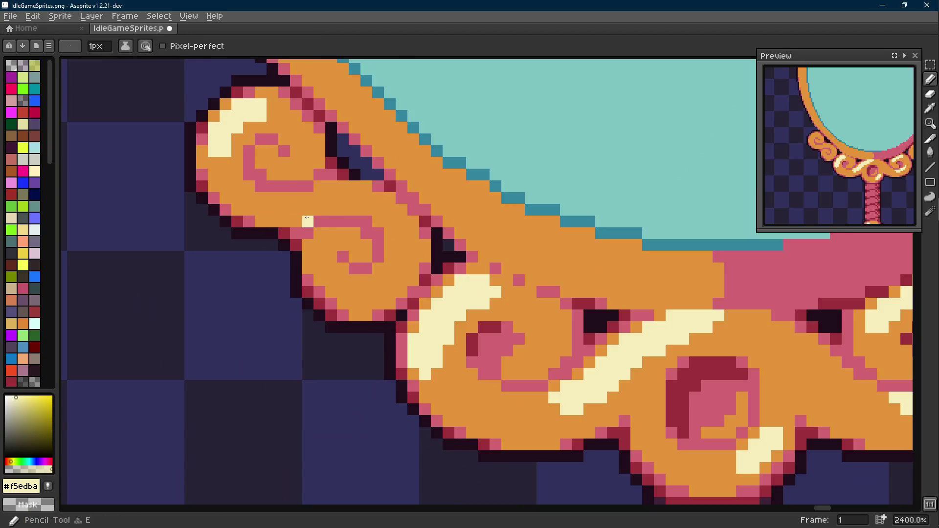
{"action": "scroll", "coordinate": [389, 294], "scroll_direction": "down", "scroll_amount": 2}
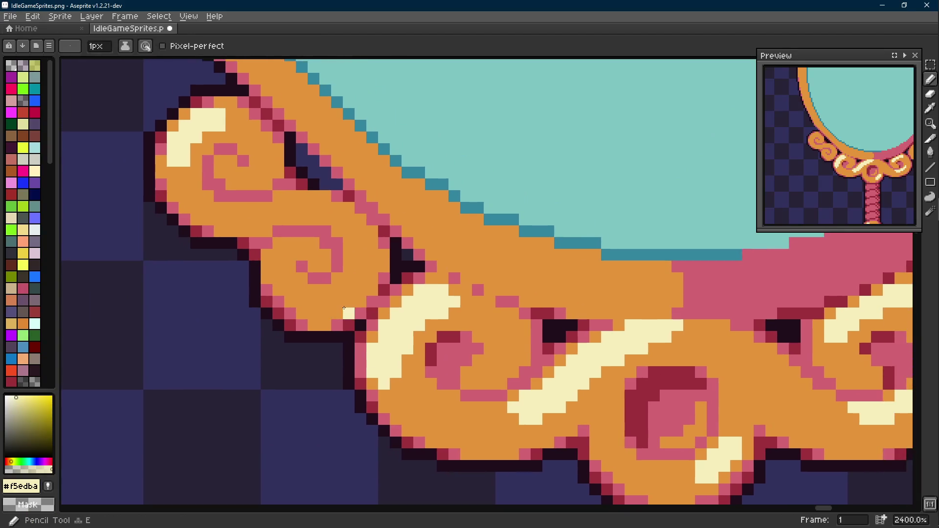
{"action": "scroll", "coordinate": [352, 308], "scroll_direction": "up", "scroll_amount": 2}
Move a small cream block onto the lower swirl and extend it into a highlight.
{"action": "key", "text": "w"}
{"action": "left_click", "coordinate": [723, 433]}
{"action": "left_click_drag", "start_coordinate": [734, 437], "coordinate": [359, 275]}
{"action": "scroll", "coordinate": [358, 275], "scroll_direction": "down", "scroll_amount": 1}
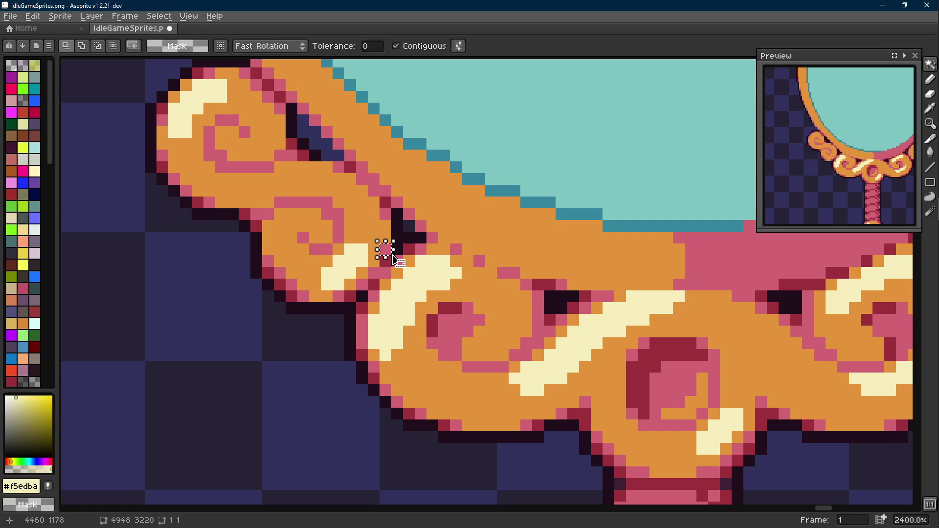
{"action": "scroll", "coordinate": [357, 275], "scroll_direction": "down", "scroll_amount": 2}
{"action": "scroll", "coordinate": [314, 270], "scroll_direction": "up", "scroll_amount": 3}
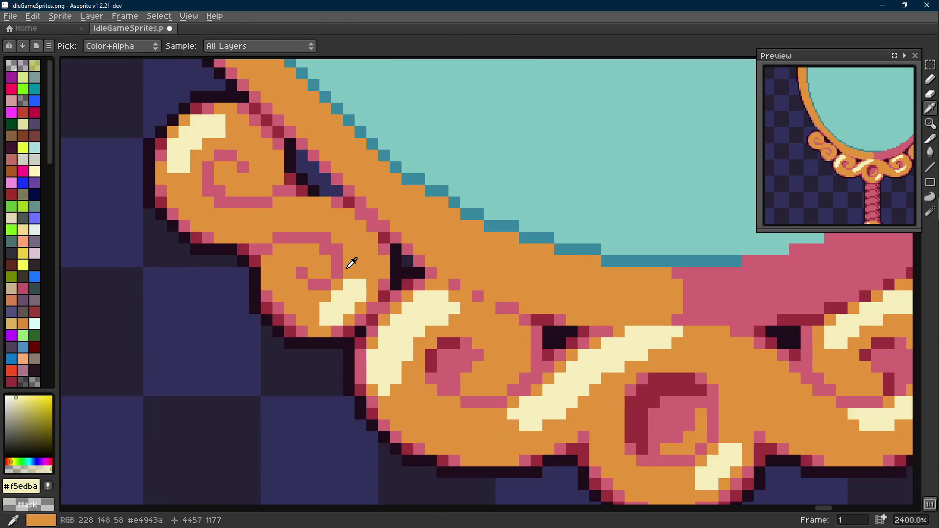
{"action": "key", "text": "alt"}
{"action": "left_click", "coordinate": [353, 291], "text": "alt"}
{"action": "left_click", "coordinate": [353, 291], "text": "alt"}
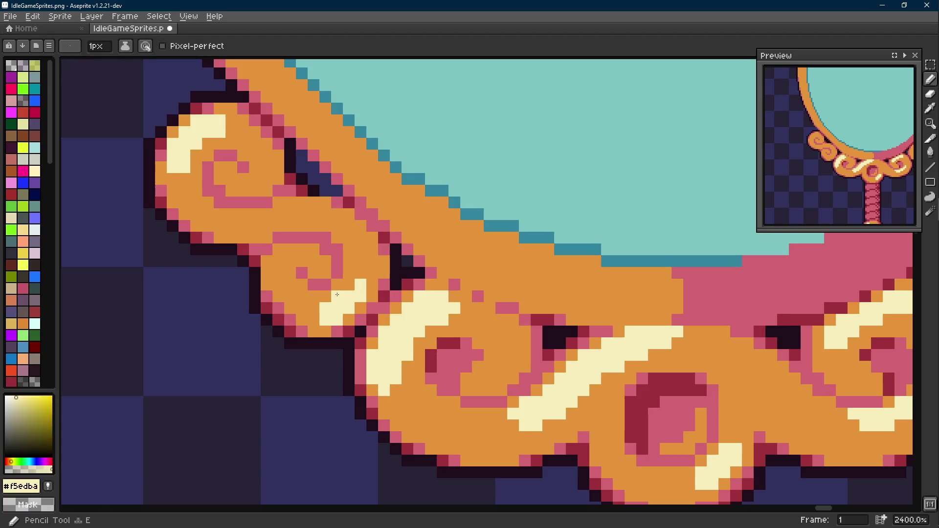
{"action": "mouse_move", "coordinate": [371, 286]}
{"action": "left_mouse_down"}
{"action": "mouse_move", "coordinate": [362, 273]}
{"action": "mouse_move", "coordinate": [348, 296]}
{"action": "left_mouse_up"}
{"action": "left_click", "coordinate": [362, 273], "text": "alt"}
{"action": "scroll", "coordinate": [283, 317], "scroll_direction": "down", "scroll_amount": 3}
{"action": "scroll", "coordinate": [282, 317], "scroll_direction": "down", "scroll_amount": 1}
{"action": "scroll", "coordinate": [282, 317], "scroll_direction": "down", "scroll_amount": 1}
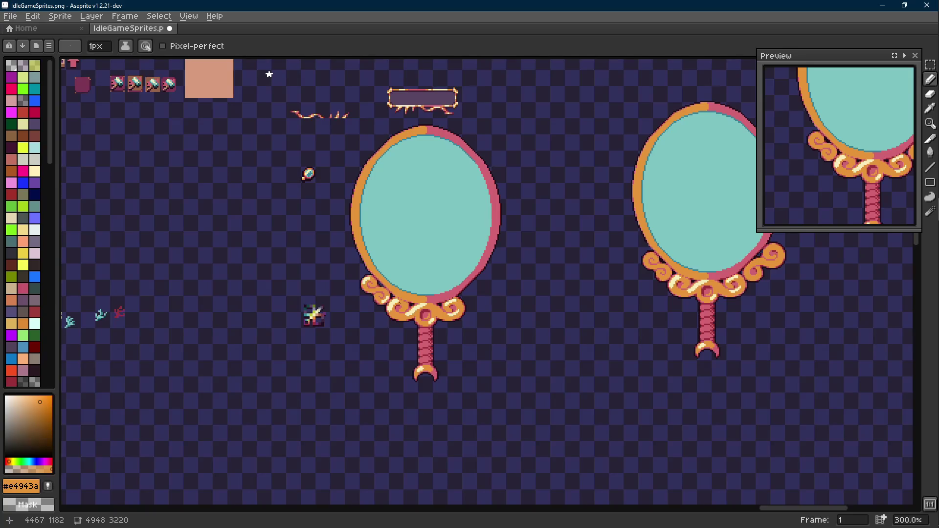
{"action": "scroll", "coordinate": [331, 292], "scroll_direction": "up", "scroll_amount": 4}
Tidy stray pixels on the lower swirl highlight with orange and cream, undoing the last stroke.
{"action": "left_click", "coordinate": [367, 268]}
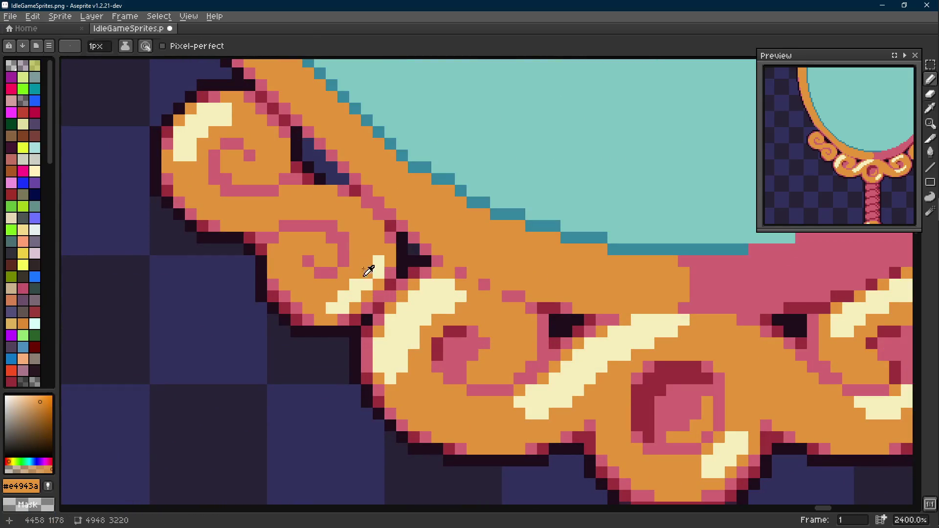
{"action": "left_click", "coordinate": [378, 272]}
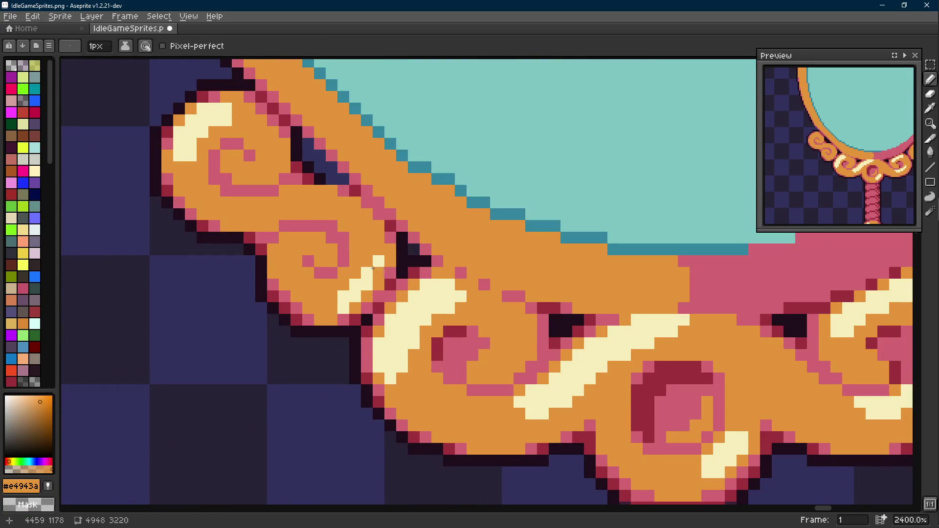
{"action": "left_click", "coordinate": [350, 297], "text": "alt"}
{"action": "left_click", "coordinate": [355, 273]}
{"action": "scroll", "coordinate": [381, 285], "scroll_direction": "down", "scroll_amount": 3}
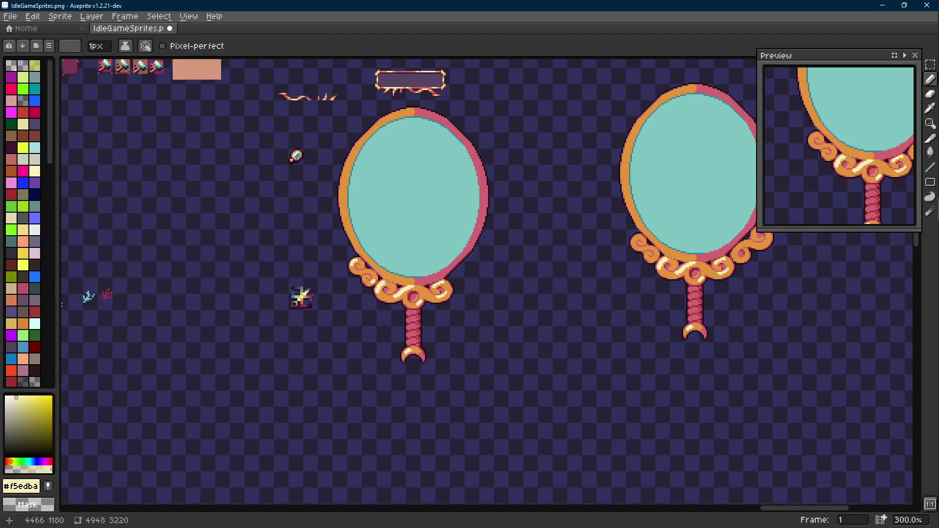
{"action": "scroll", "coordinate": [383, 285], "scroll_direction": "up", "scroll_amount": 2}
{"action": "key", "text": "ctrl+z"}
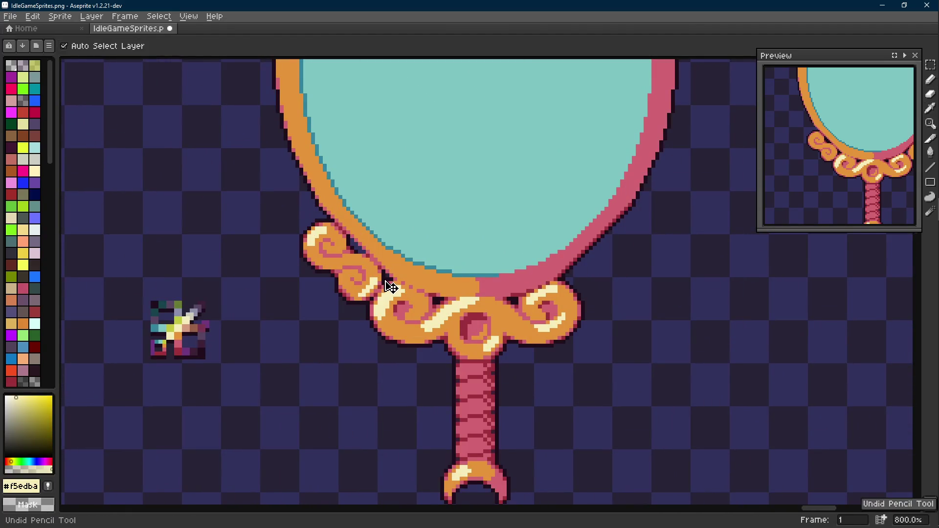
Undo and redo the highlight paste, then place a trial copy of the mirror to the right.
{"action": "key", "text": "ctrl+z"}
{"action": "key", "text": "ctrl+z"}
{"action": "key", "text": "ctrl+z"}
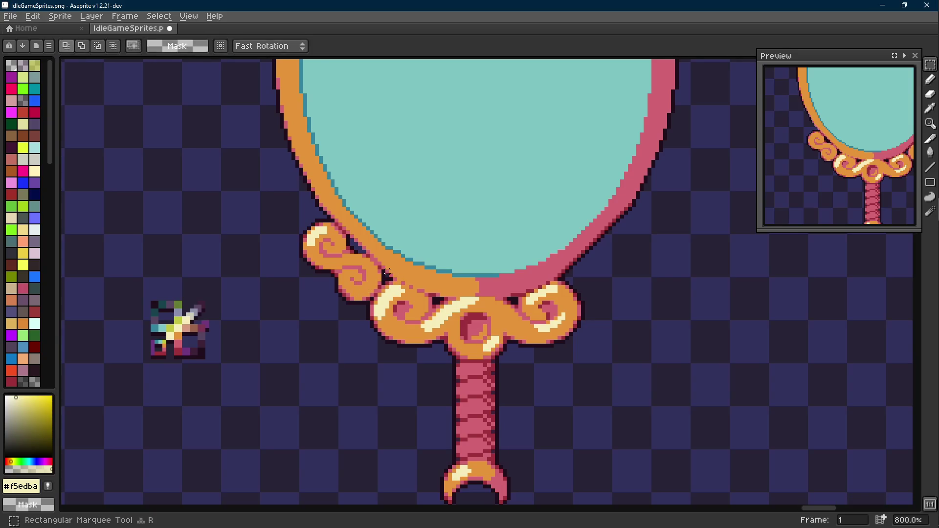
{"action": "scroll", "coordinate": [492, 344], "scroll_direction": "down", "scroll_amount": 2}
{"action": "scroll", "coordinate": [411, 286], "scroll_direction": "down", "scroll_amount": 1}
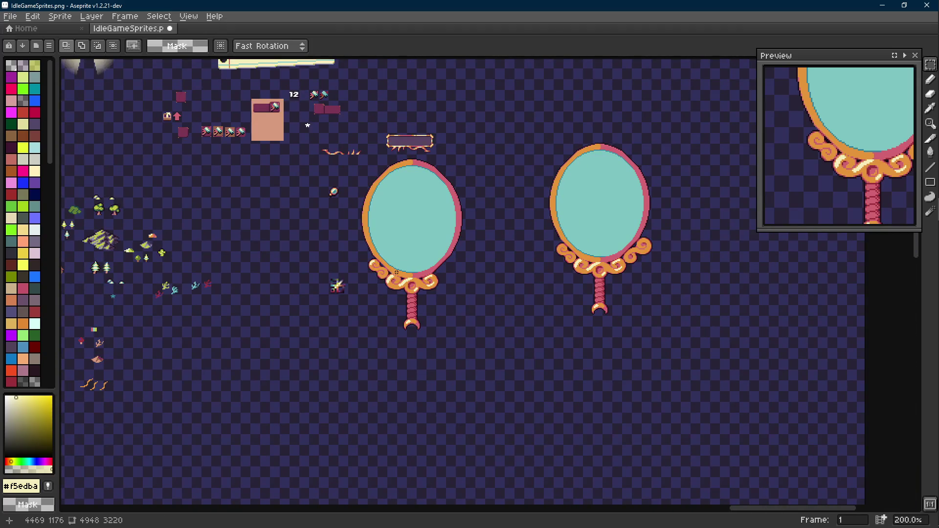
{"action": "scroll", "coordinate": [389, 275], "scroll_direction": "up", "scroll_amount": 2}
{"action": "scroll", "coordinate": [378, 264], "scroll_direction": "up", "scroll_amount": 1}
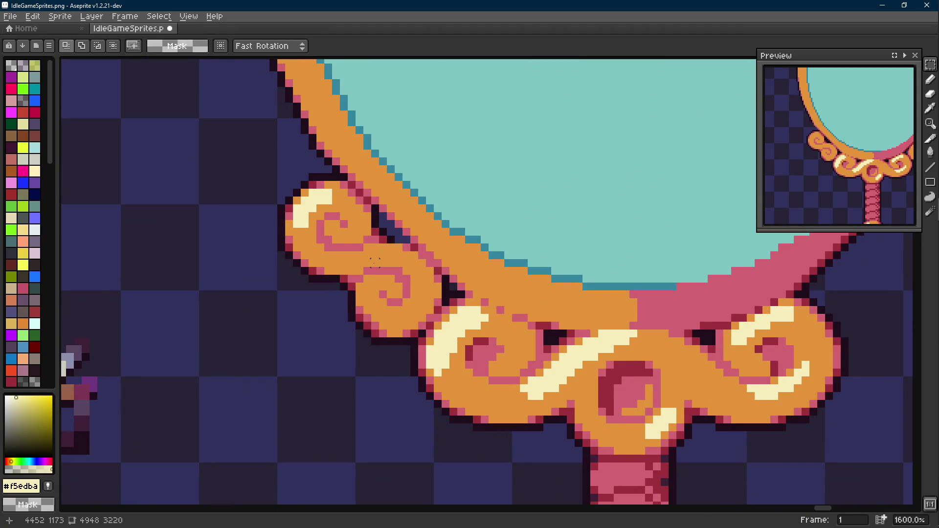
{"action": "scroll", "coordinate": [374, 261], "scroll_direction": "down", "scroll_amount": 1}
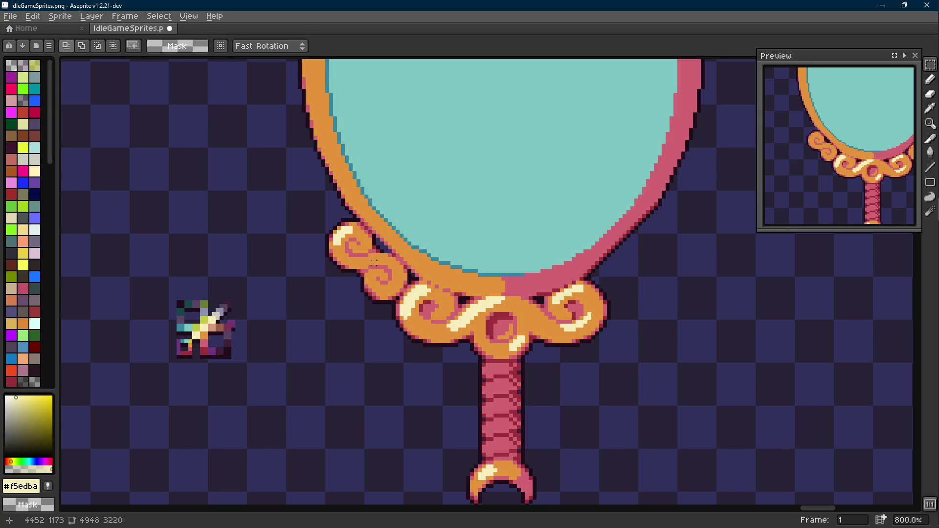
{"action": "scroll", "coordinate": [375, 261], "scroll_direction": "down", "scroll_amount": 2}
{"action": "scroll", "coordinate": [418, 320], "scroll_direction": "up", "scroll_amount": 1}
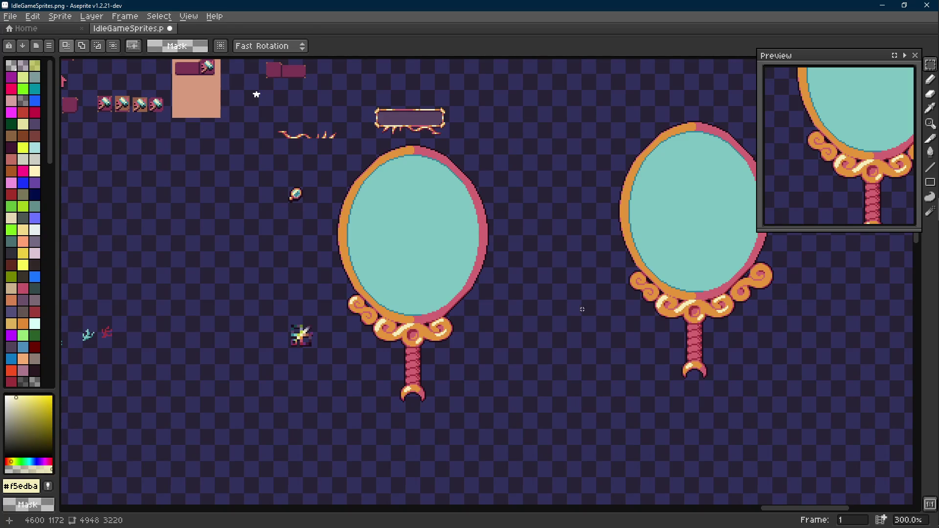
{"action": "scroll", "coordinate": [516, 288], "scroll_direction": "down", "scroll_amount": 1}
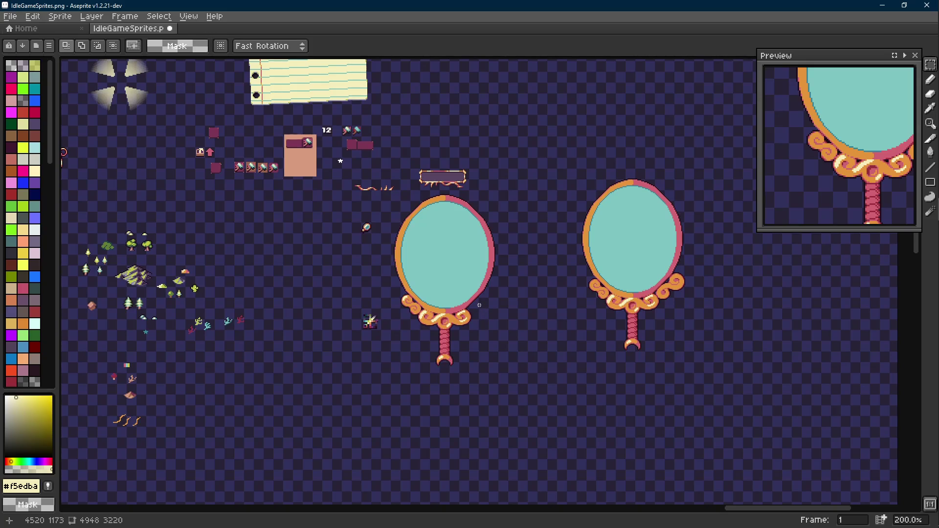
{"action": "scroll", "coordinate": [462, 316], "scroll_direction": "up", "scroll_amount": 1}
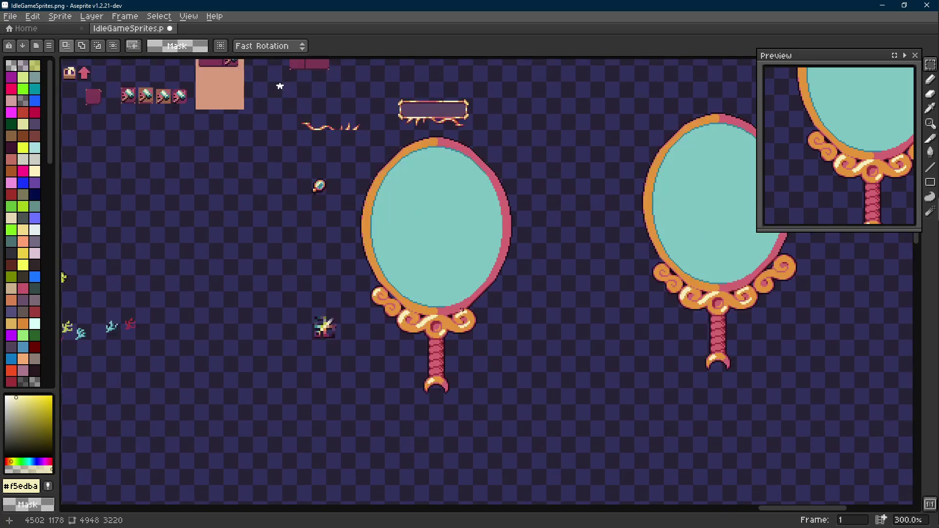
{"action": "scroll", "coordinate": [461, 316], "scroll_direction": "up", "scroll_amount": 1}
{"action": "key", "text": "ctrl+z"}
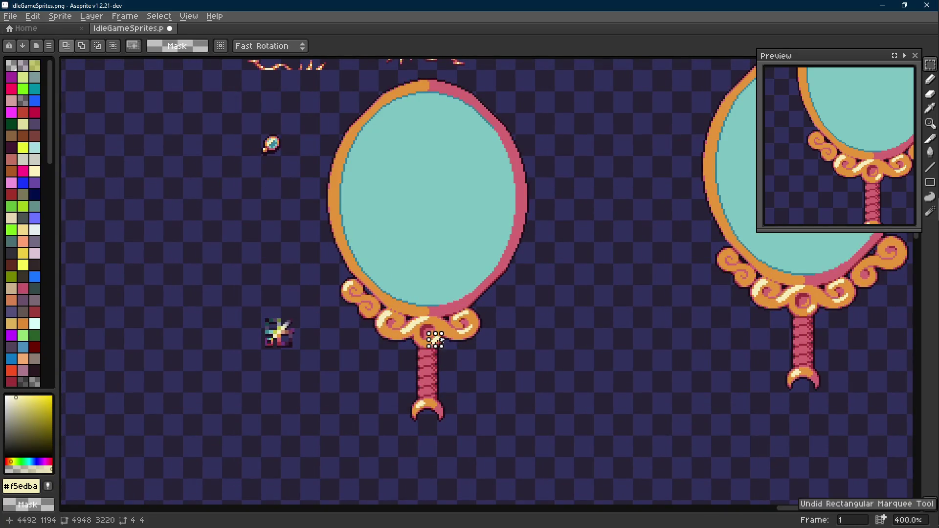
{"action": "key", "text": "ctrl+y"}
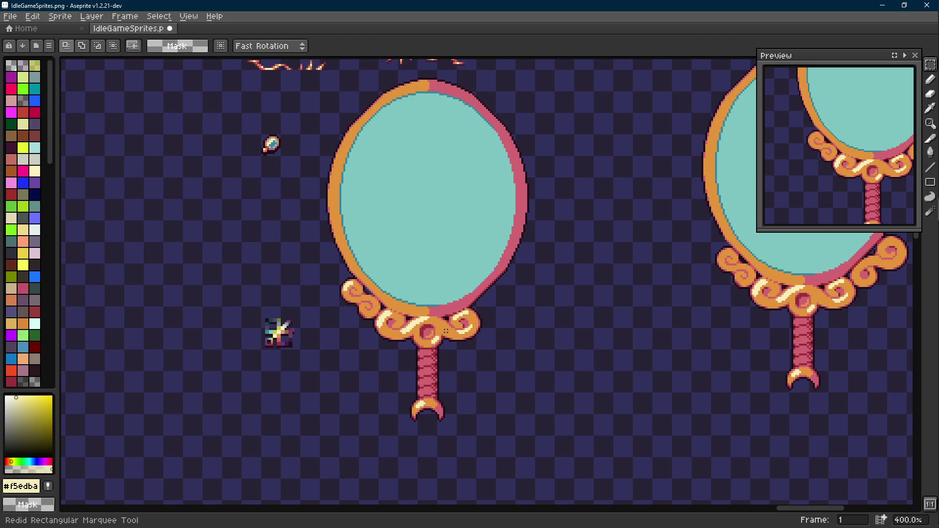
{"action": "scroll", "coordinate": [445, 330], "scroll_direction": "down", "scroll_amount": 1}
{"action": "left_click_drag", "start_coordinate": [525, 138], "coordinate": [357, 395]}
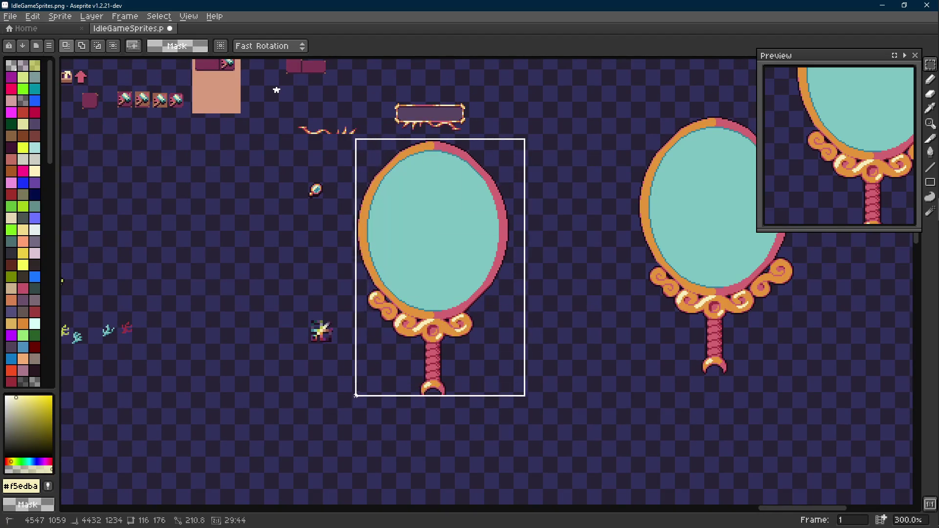
{"action": "scroll", "coordinate": [411, 345], "scroll_direction": "down", "scroll_amount": 1}
{"action": "left_click_drag", "start_coordinate": [389, 308], "coordinate": [708, 354]}
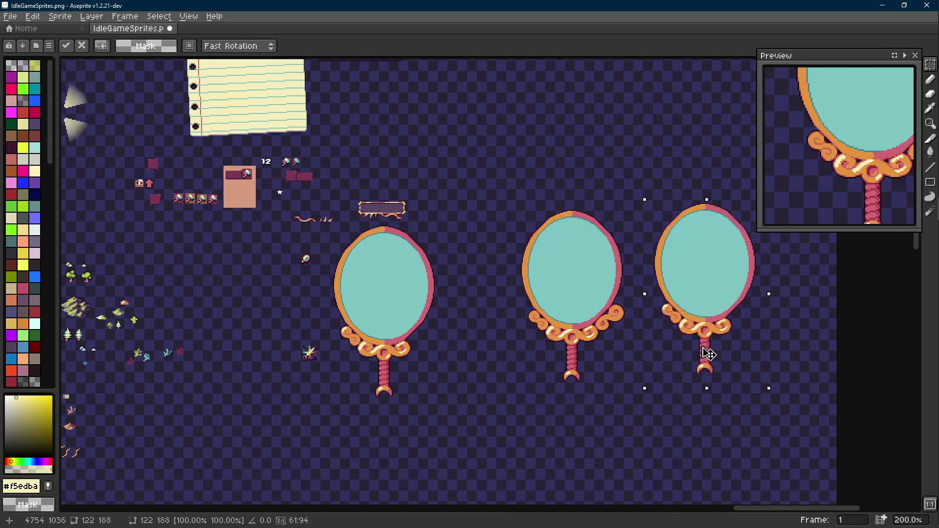
Undo the trial mirror copy and the recent ornament pixel edits.
{"action": "key", "text": "ctrl+z"}
{"action": "key", "text": "ctrl+z"}
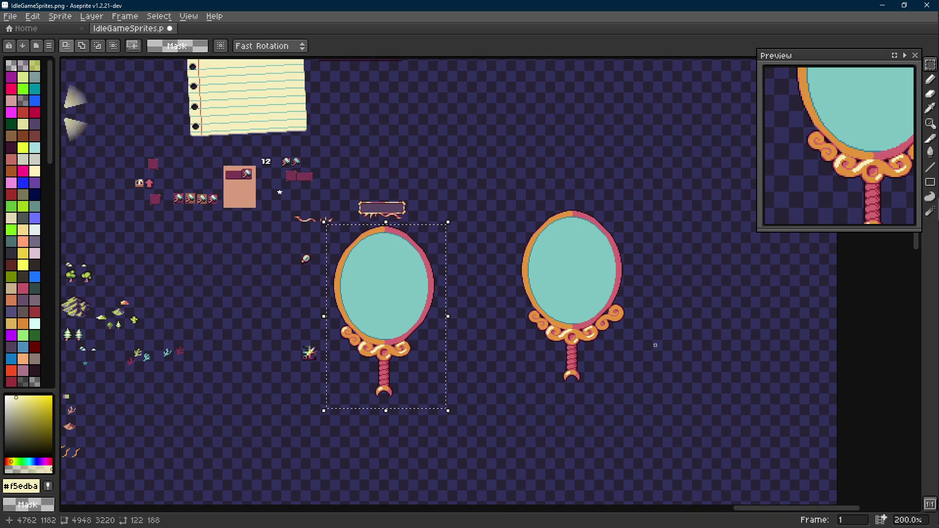
{"action": "key", "text": "ctrl+z"}
{"action": "key", "text": "ctrl+z"}
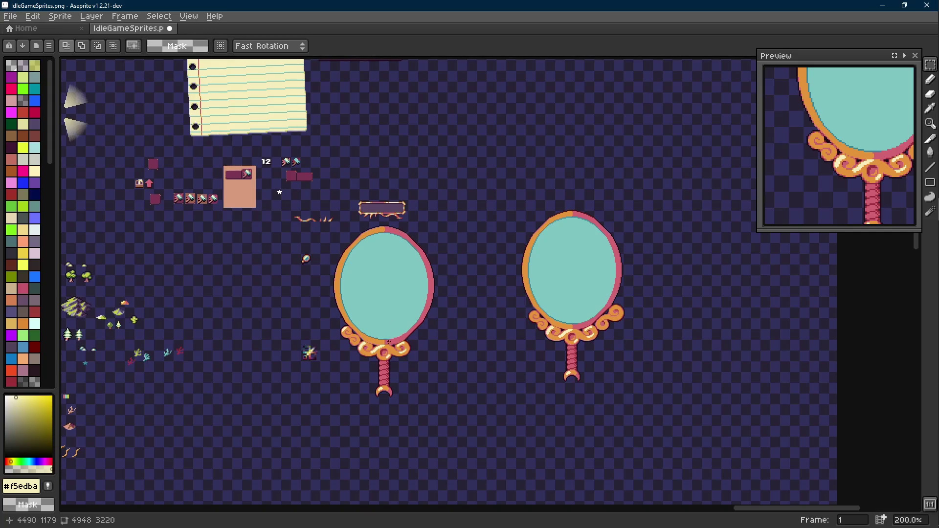
{"action": "scroll", "coordinate": [390, 340], "scroll_direction": "up", "scroll_amount": 3}
{"action": "key", "text": "ctrl+z"}
{"action": "key", "text": "ctrl+z"}
{"action": "key", "text": "ctrl+z"}
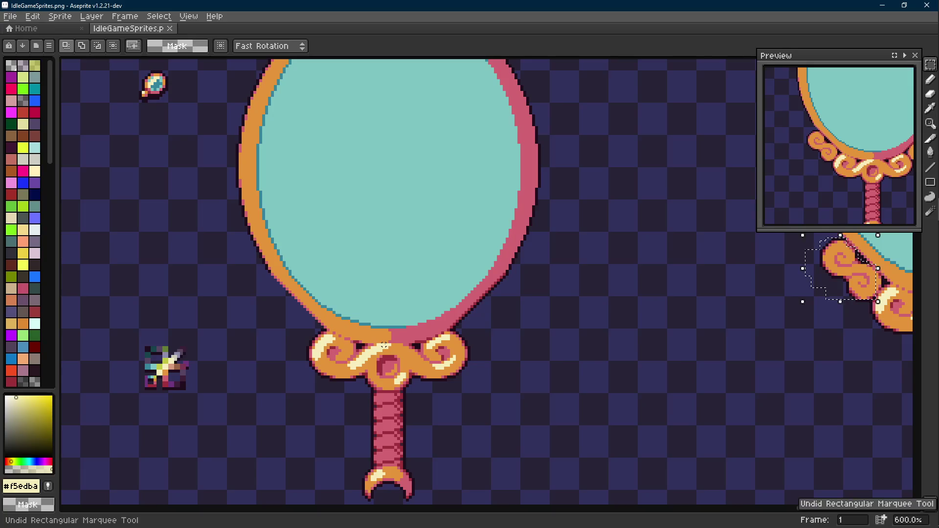
{"action": "scroll", "coordinate": [384, 345], "scroll_direction": "down", "scroll_amount": 3}
Draw a dark red triangle at the mirror's lower left with straight lines and fill it.
{"action": "mouse_move", "coordinate": [557, 294]}
{"action": "left_mouse_down"}
{"action": "mouse_move", "coordinate": [513, 303]}
{"action": "mouse_move", "coordinate": [709, 340]}
{"action": "left_mouse_up"}
{"action": "scroll", "coordinate": [709, 341], "scroll_direction": "up", "scroll_amount": 3}
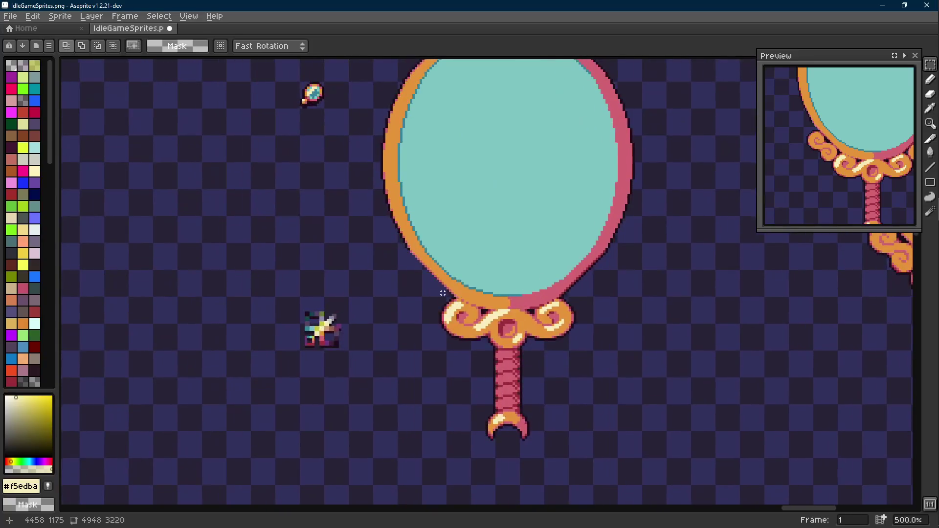
{"action": "scroll", "coordinate": [419, 279], "scroll_direction": "up", "scroll_amount": 3}
{"action": "key", "text": "alt"}
{"action": "scroll", "coordinate": [419, 279], "scroll_direction": "up", "scroll_amount": 2}
{"action": "left_click", "coordinate": [428, 255]}
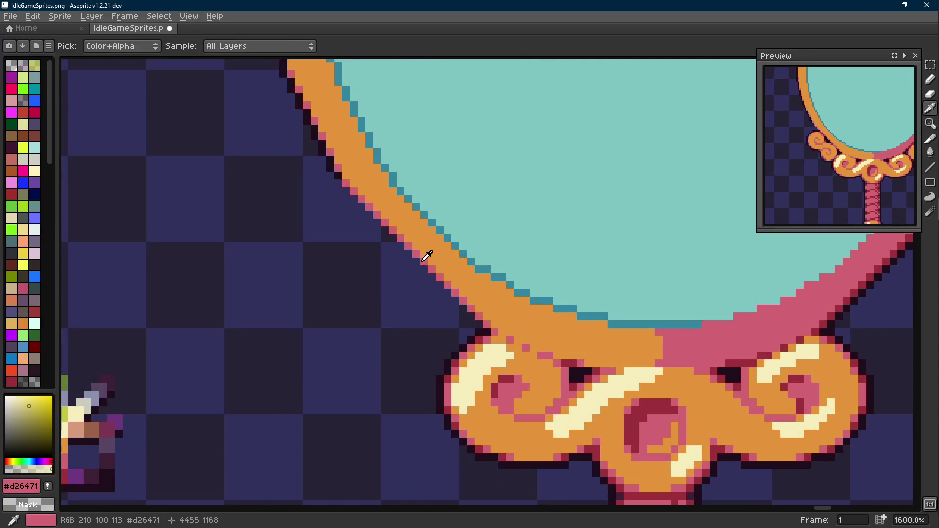
{"action": "key", "text": "l"}
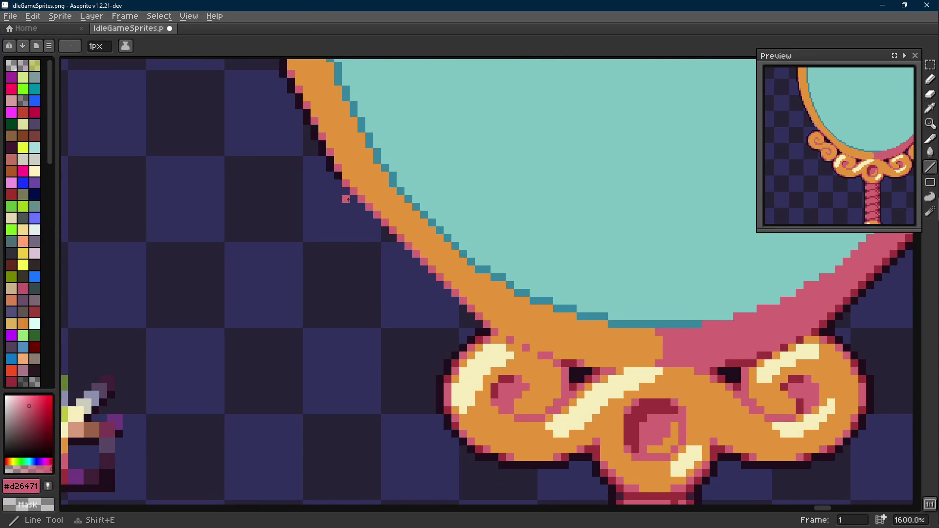
{"action": "key", "text": "alt"}
{"action": "left_click", "coordinate": [774, 340]}
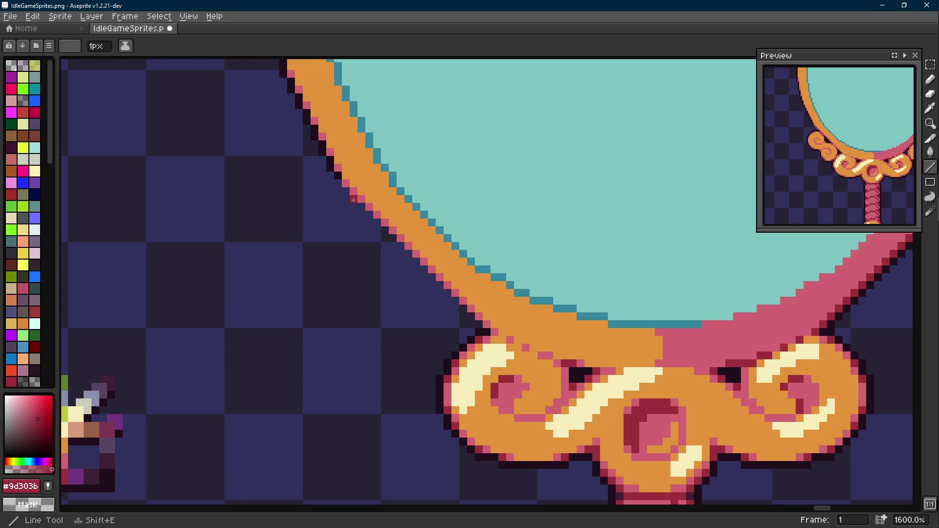
{"action": "left_click_drag", "start_coordinate": [354, 200], "coordinate": [353, 309]}
{"action": "left_click_drag", "start_coordinate": [463, 317], "coordinate": [358, 316]}
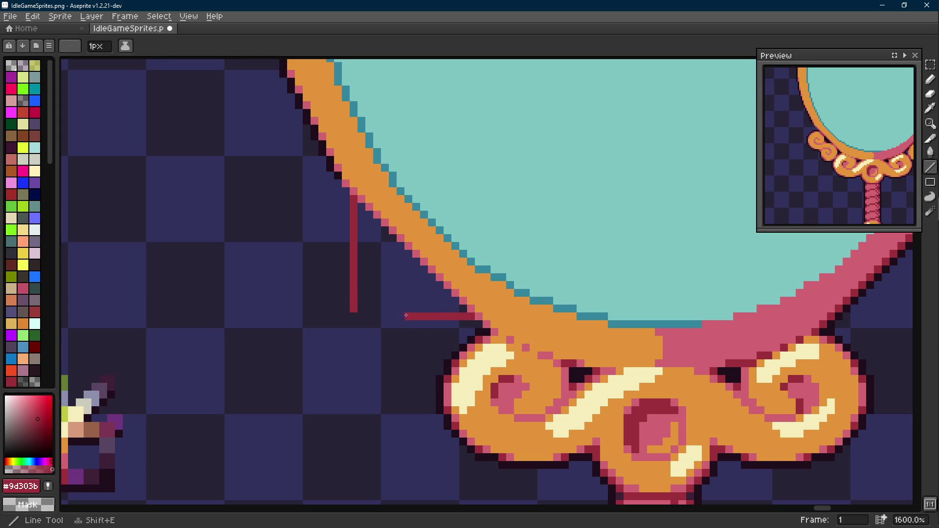
{"action": "key", "text": "g"}
{"action": "left_click", "coordinate": [367, 301]}
{"action": "scroll", "coordinate": [367, 299], "scroll_direction": "down", "scroll_amount": 3}
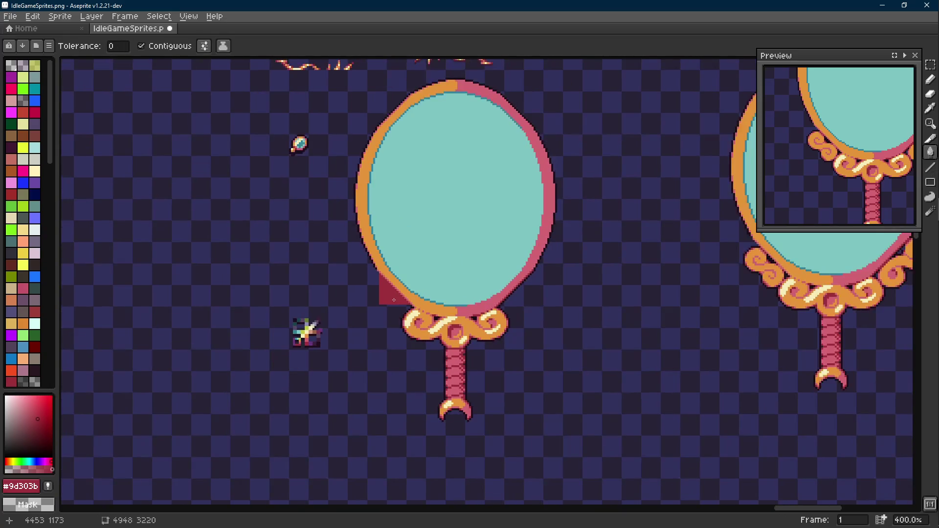
{"action": "scroll", "coordinate": [386, 296], "scroll_direction": "up", "scroll_amount": 1}
{"action": "scroll", "coordinate": [387, 296], "scroll_direction": "up", "scroll_amount": 2}
Outline the triangle's left and bottom edges dark and add pink highlights along them.
{"action": "key", "text": "alt"}
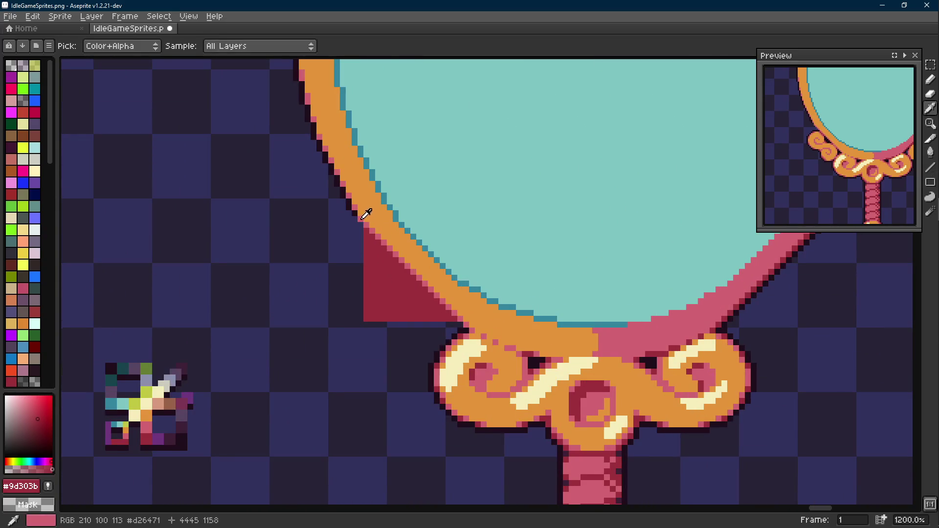
{"action": "left_click", "coordinate": [355, 205]}
{"action": "scroll", "coordinate": [355, 204], "scroll_direction": "up", "scroll_amount": 1}
{"action": "key", "text": "l"}
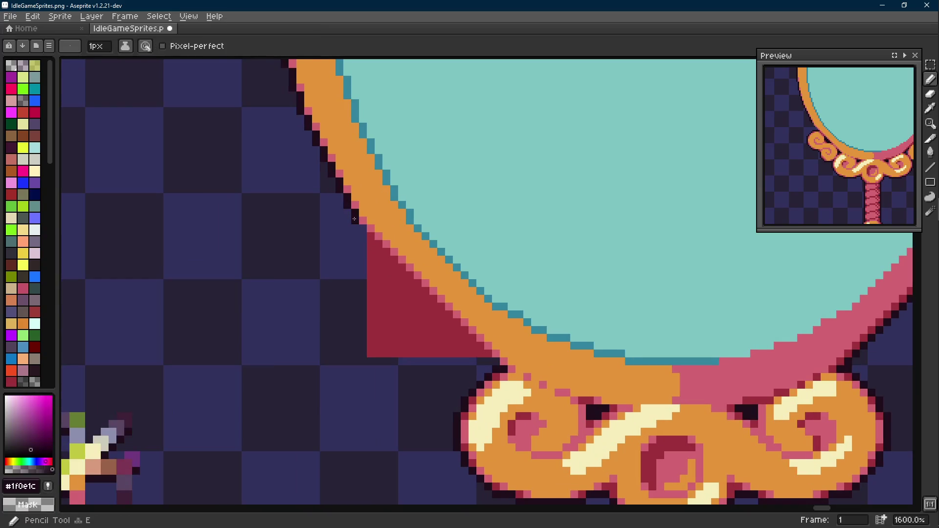
{"action": "mouse_move", "coordinate": [364, 230]}
{"action": "left_mouse_down"}
{"action": "mouse_move", "coordinate": [364, 356]}
{"action": "mouse_move", "coordinate": [496, 362]}
{"action": "left_mouse_up"}
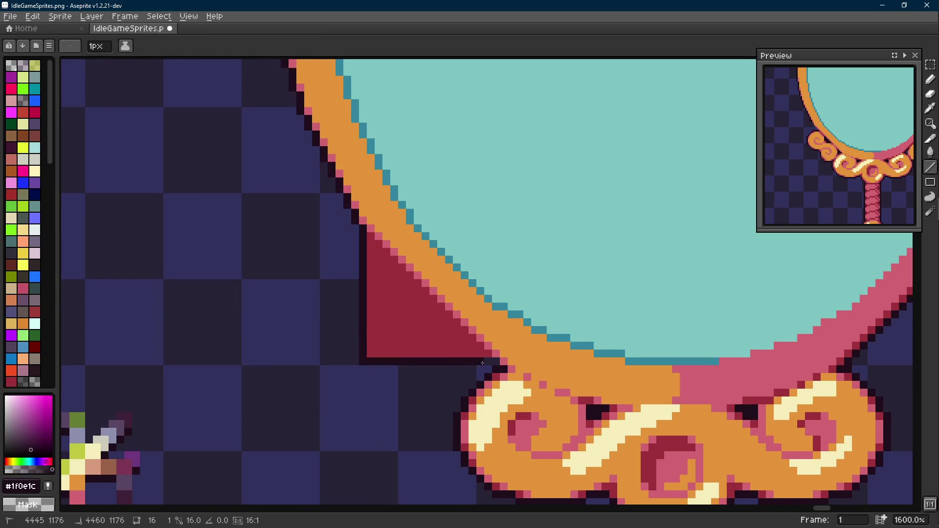
{"action": "key", "text": "alt"}
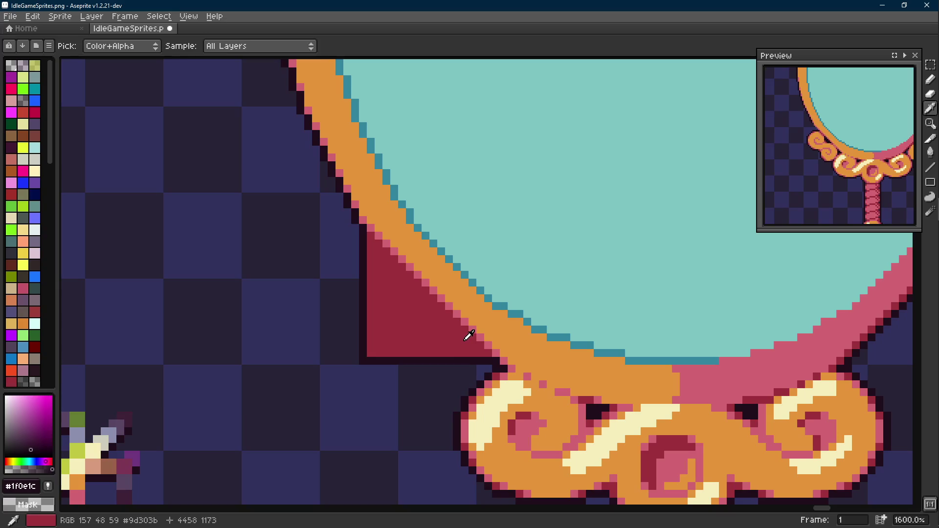
{"action": "left_click", "coordinate": [475, 329]}
{"action": "key", "text": "l"}
{"action": "left_click_drag", "start_coordinate": [370, 345], "coordinate": [370, 235]}
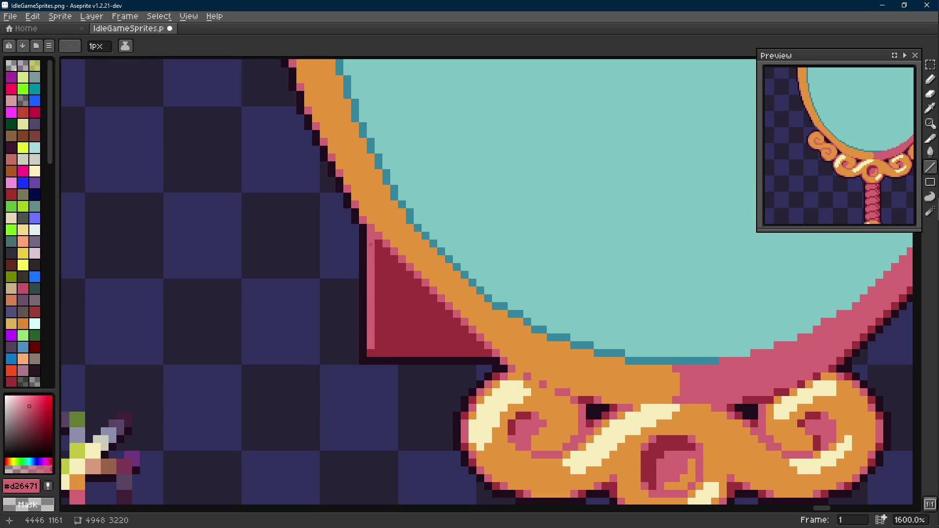
{"action": "scroll", "coordinate": [395, 300], "scroll_direction": "down", "scroll_amount": 1}
{"action": "left_click_drag", "start_coordinate": [381, 329], "coordinate": [477, 327]}
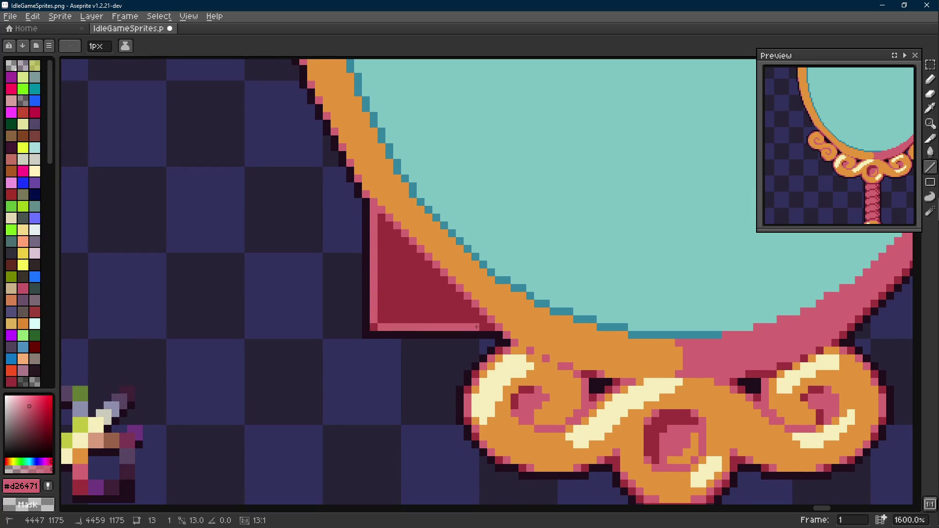
{"action": "scroll", "coordinate": [485, 327], "scroll_direction": "down", "scroll_amount": 5}
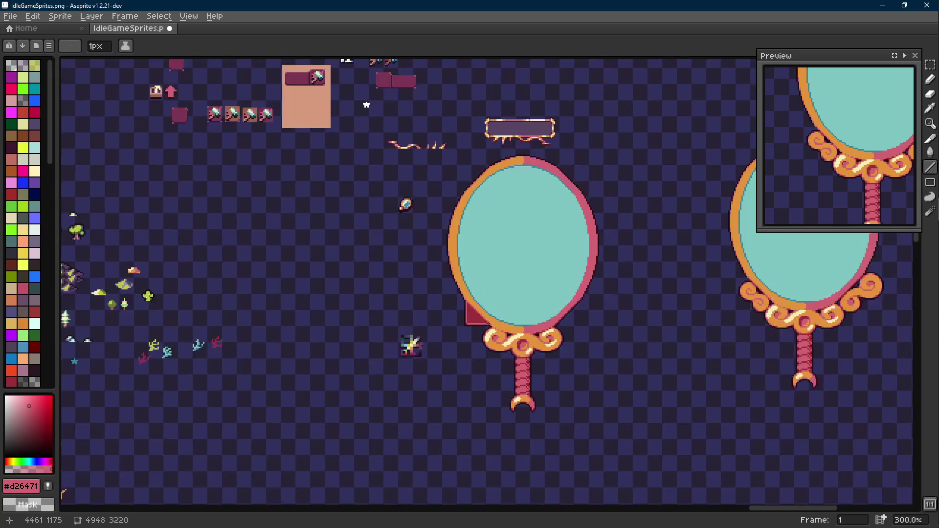
{"action": "scroll", "coordinate": [496, 321], "scroll_direction": "up", "scroll_amount": 5}
Add an orange line down the triangle's left edge and redraw its bottom edge dark red.
{"action": "left_click", "coordinate": [497, 320], "text": "alt"}
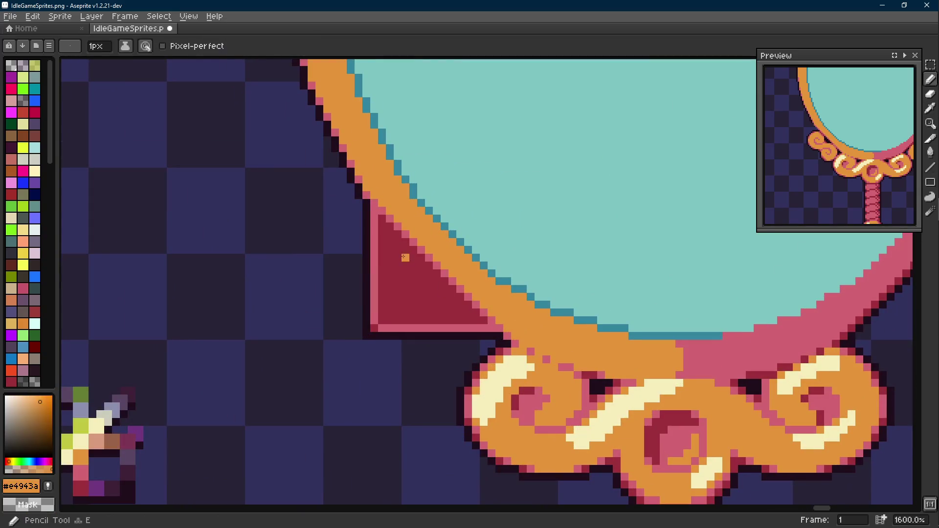
{"action": "left_click_drag", "start_coordinate": [377, 207], "coordinate": [371, 313]}
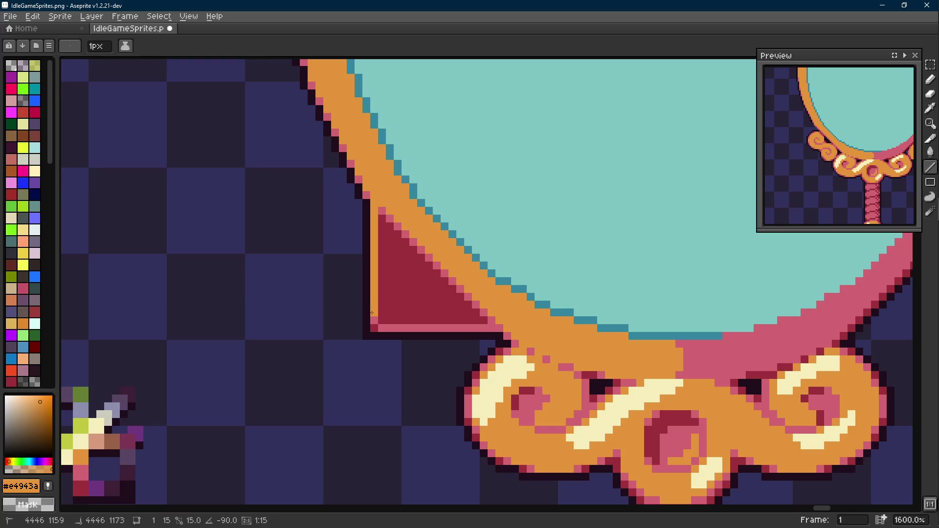
{"action": "scroll", "coordinate": [375, 320], "scroll_direction": "down", "scroll_amount": 3}
{"action": "scroll", "coordinate": [374, 294], "scroll_direction": "up", "scroll_amount": 2}
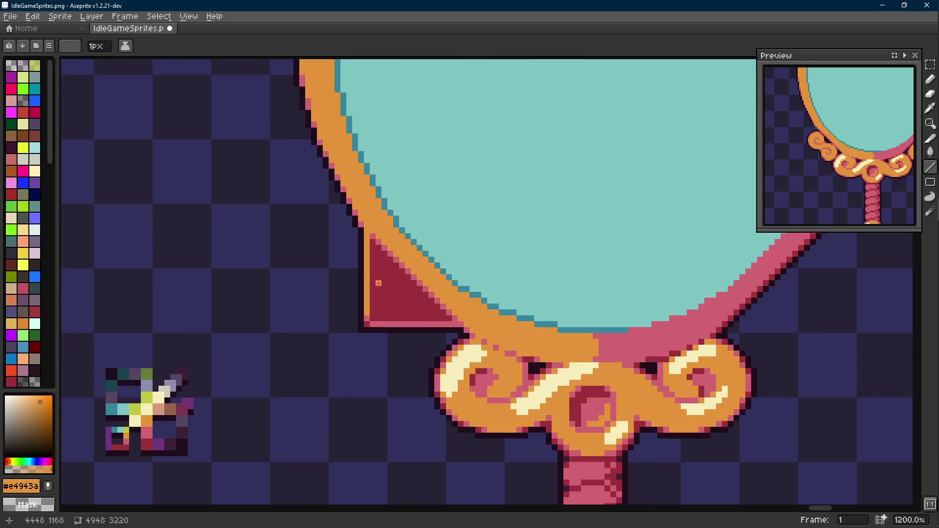
{"action": "left_click", "coordinate": [379, 229], "text": "alt"}
{"action": "scroll", "coordinate": [389, 265], "scroll_direction": "down", "scroll_amount": 3}
{"action": "scroll", "coordinate": [403, 281], "scroll_direction": "up", "scroll_amount": 3}
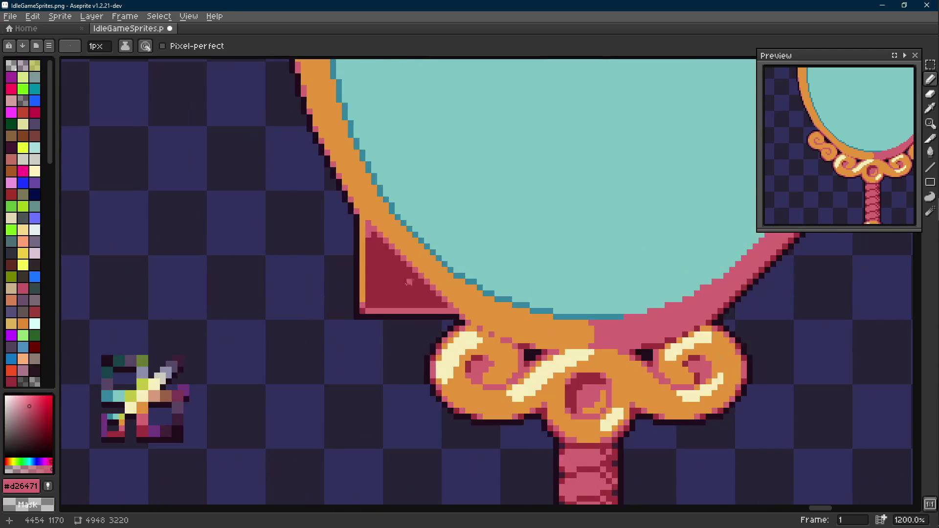
{"action": "scroll", "coordinate": [403, 281], "scroll_direction": "up", "scroll_amount": 2}
{"action": "left_click", "coordinate": [441, 294], "text": "alt"}
{"action": "mouse_move", "coordinate": [316, 326]}
{"action": "left_mouse_down"}
{"action": "mouse_move", "coordinate": [478, 326]}
{"action": "mouse_move", "coordinate": [334, 328]}
{"action": "left_mouse_up"}
{"action": "scroll", "coordinate": [411, 322], "scroll_direction": "down", "scroll_amount": 5}
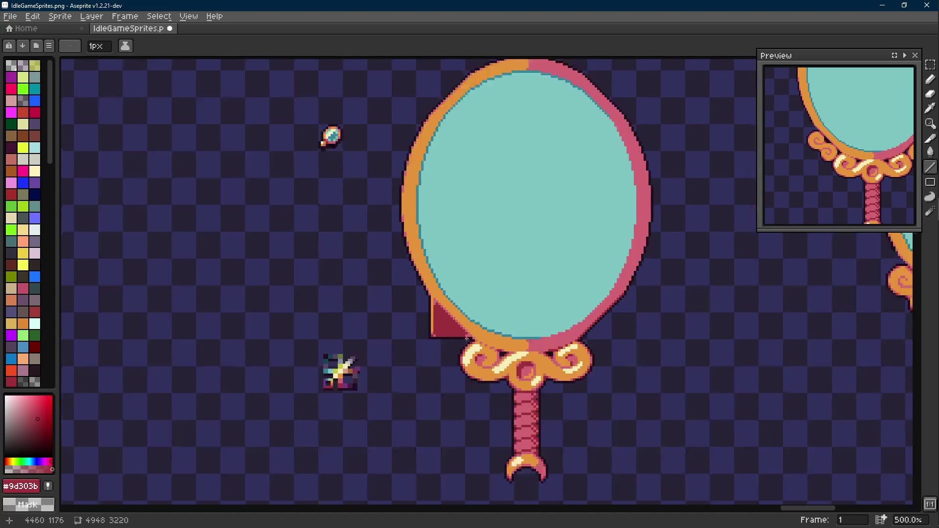
{"action": "scroll", "coordinate": [487, 344], "scroll_direction": "down", "scroll_amount": 1}
{"action": "scroll", "coordinate": [470, 308], "scroll_direction": "up", "scroll_amount": 1}
{"action": "scroll", "coordinate": [462, 293], "scroll_direction": "up", "scroll_amount": 3}
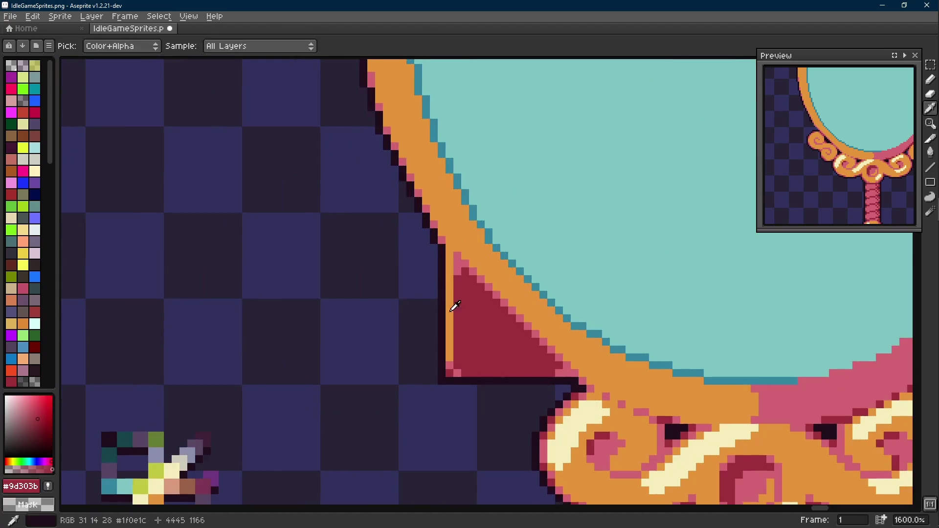
{"action": "left_click", "coordinate": [463, 272], "text": "alt"}
{"action": "key", "text": "l"}
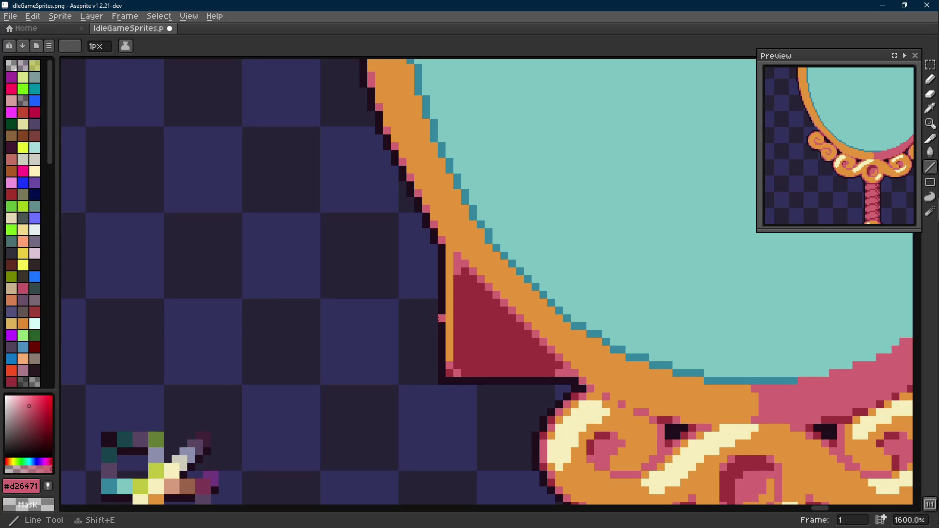
Draw and fill a pink ribbon flap behind the wedge and turn the dark line beside it pink.
{"action": "left_click_drag", "start_coordinate": [439, 317], "coordinate": [363, 281]}
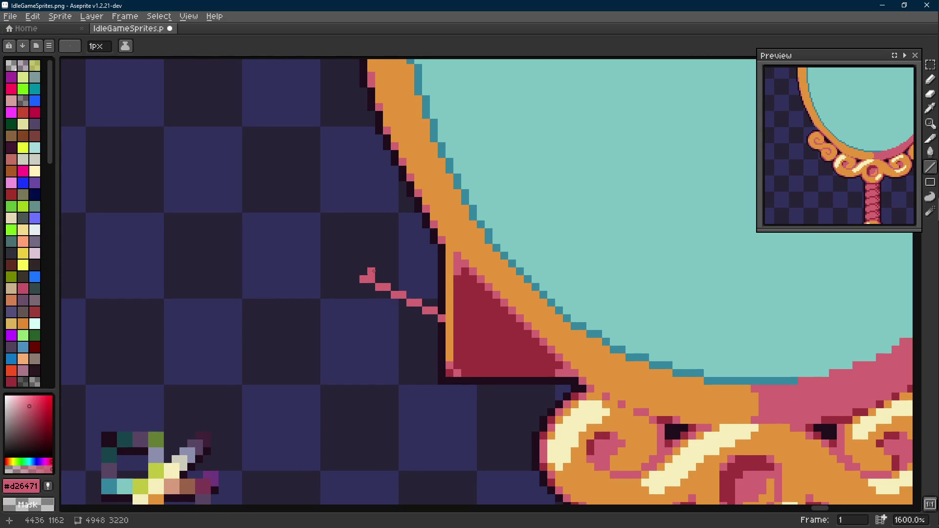
{"action": "scroll", "coordinate": [363, 280], "scroll_direction": "up", "scroll_amount": 1}
{"action": "left_click_drag", "start_coordinate": [359, 312], "coordinate": [404, 226]}
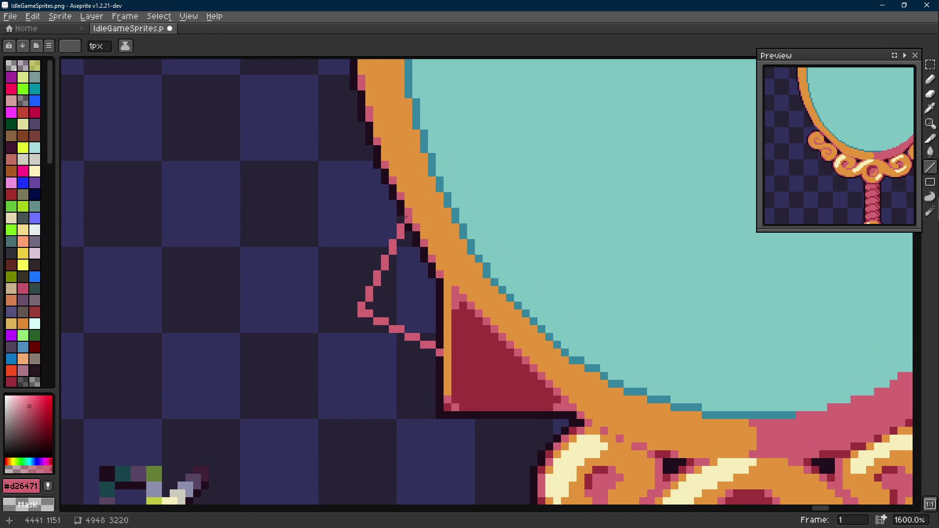
{"action": "key", "text": "g"}
{"action": "left_click", "coordinate": [396, 253]}
{"action": "key", "text": "b"}
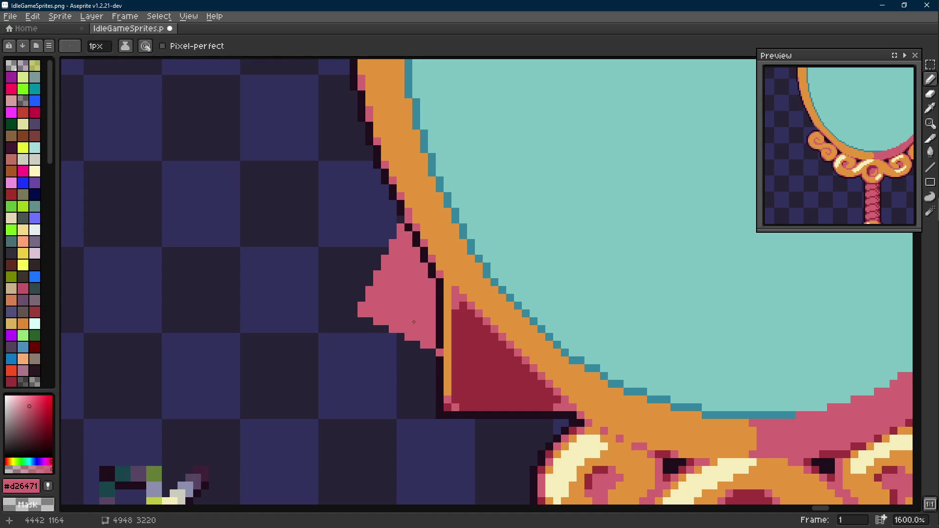
{"action": "scroll", "coordinate": [411, 317], "scroll_direction": "down", "scroll_amount": 5}
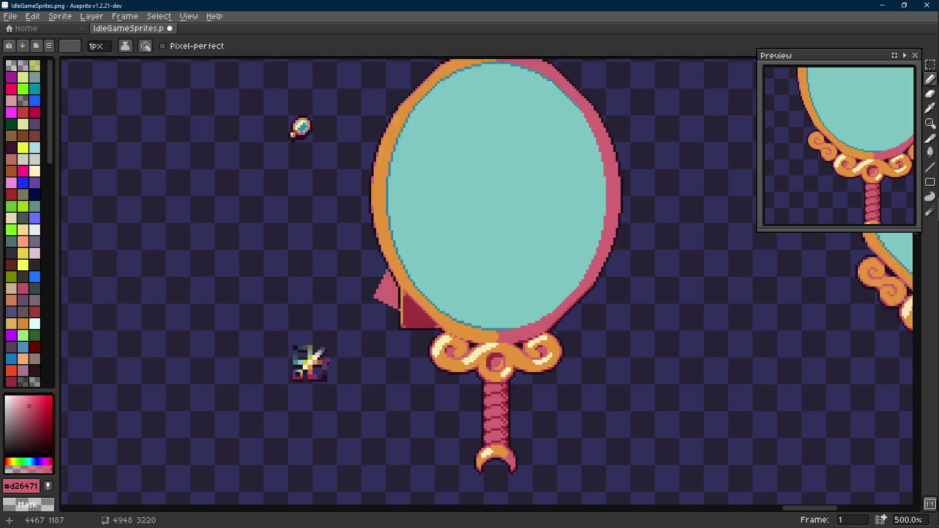
{"action": "scroll", "coordinate": [411, 317], "scroll_direction": "up", "scroll_amount": 5}
{"action": "key", "text": "alt"}
{"action": "key", "text": "l"}
{"action": "left_click_drag", "start_coordinate": [390, 276], "coordinate": [389, 317]}
Tidy the dark red shading and outline pixels along the flap's frame edge and tip.
{"action": "left_click", "coordinate": [388, 253], "text": "alt"}
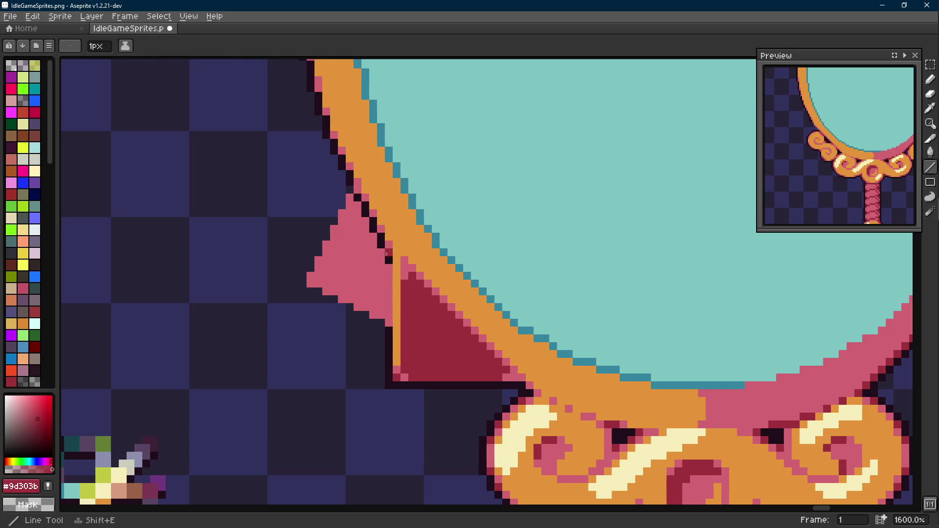
{"action": "key", "text": "m"}
{"action": "left_click_drag", "start_coordinate": [351, 192], "coordinate": [404, 275]}
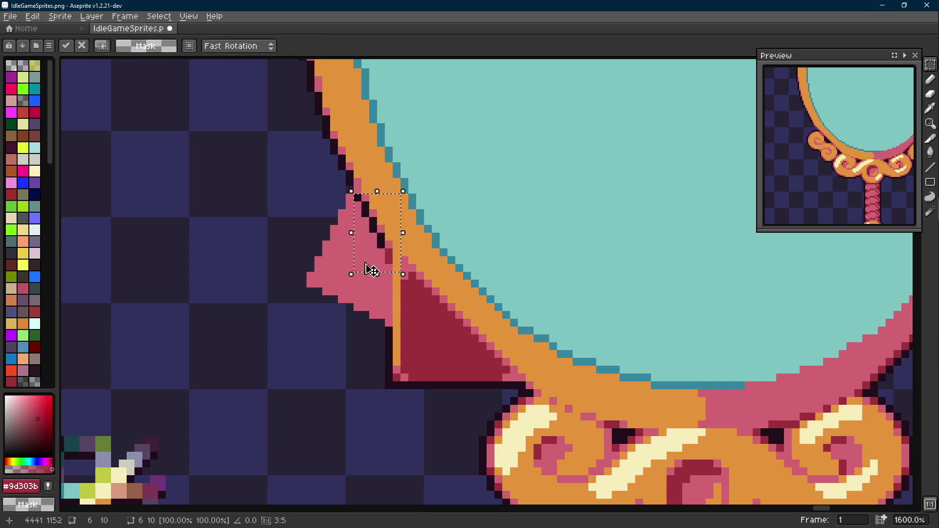
{"action": "key", "text": "ctrl+d"}
{"action": "scroll", "coordinate": [470, 294], "scroll_direction": "up", "scroll_amount": 1}
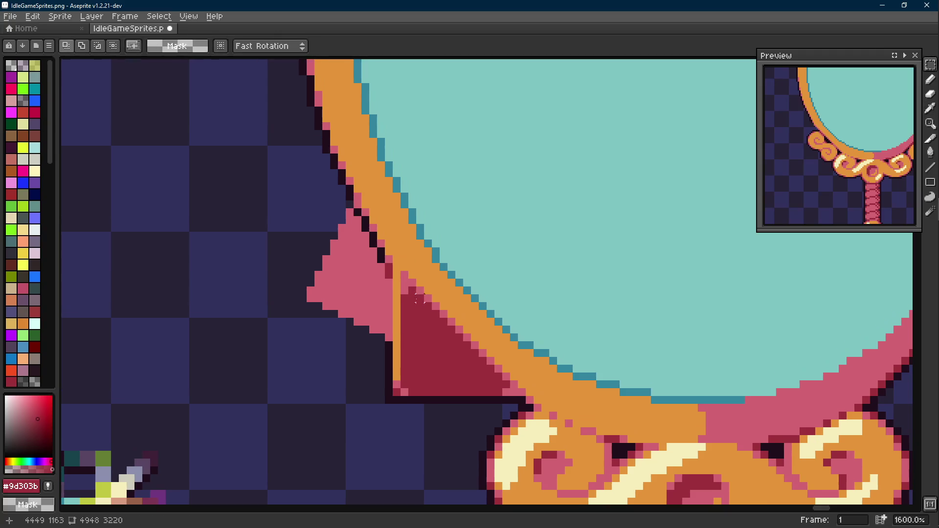
{"action": "scroll", "coordinate": [400, 268], "scroll_direction": "up", "scroll_amount": 1}
{"action": "key", "text": "alt"}
{"action": "key", "text": "b"}
{"action": "mouse_move", "coordinate": [366, 244]}
{"action": "left_mouse_down"}
{"action": "mouse_move", "coordinate": [362, 217]}
{"action": "mouse_move", "coordinate": [367, 250]}
{"action": "left_mouse_up"}
{"action": "left_click", "coordinate": [341, 183]}
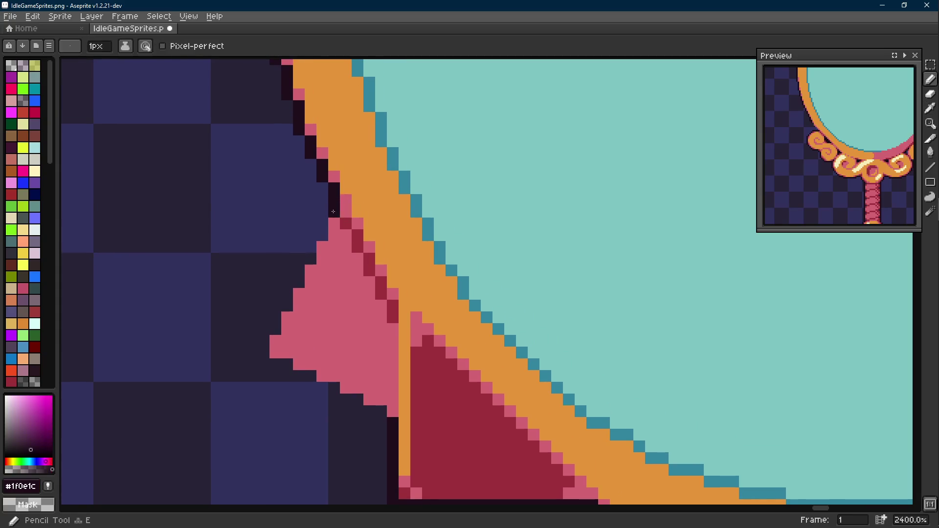
{"action": "scroll", "coordinate": [416, 319], "scroll_direction": "down", "scroll_amount": 1}
{"action": "scroll", "coordinate": [417, 318], "scroll_direction": "up", "scroll_amount": 1}
{"action": "left_click", "coordinate": [382, 252], "text": "alt"}
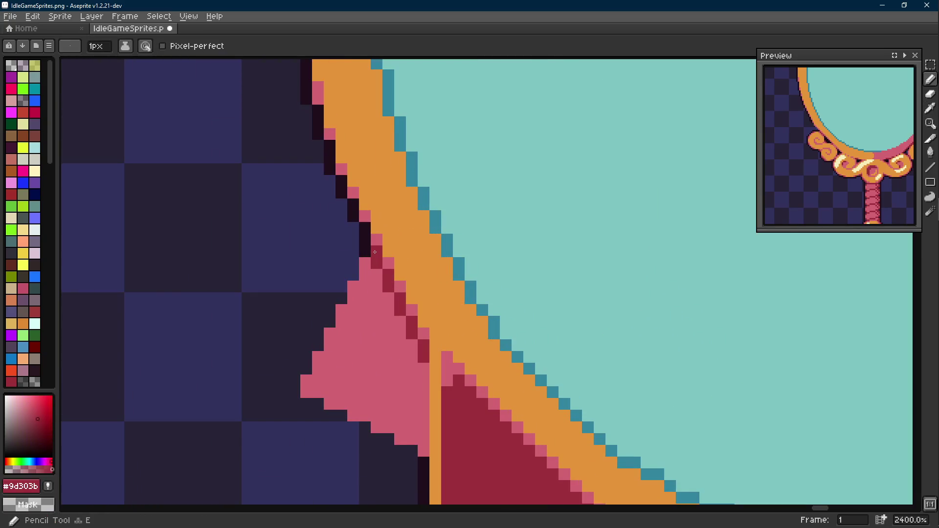
{"action": "left_click", "coordinate": [377, 275], "text": "alt"}
{"action": "left_click", "coordinate": [376, 275]}
{"action": "scroll", "coordinate": [376, 276], "scroll_direction": "down", "scroll_amount": 3}
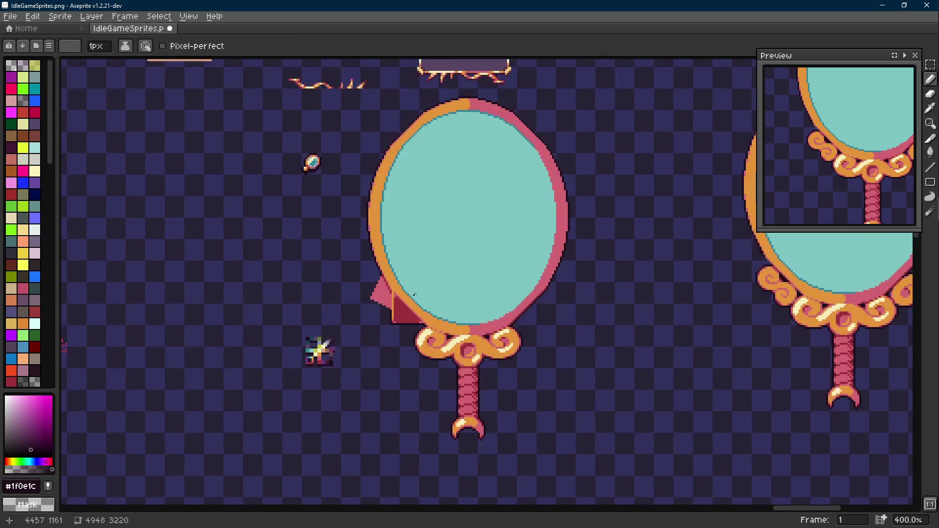
{"action": "scroll", "coordinate": [376, 276], "scroll_direction": "down", "scroll_amount": 1}
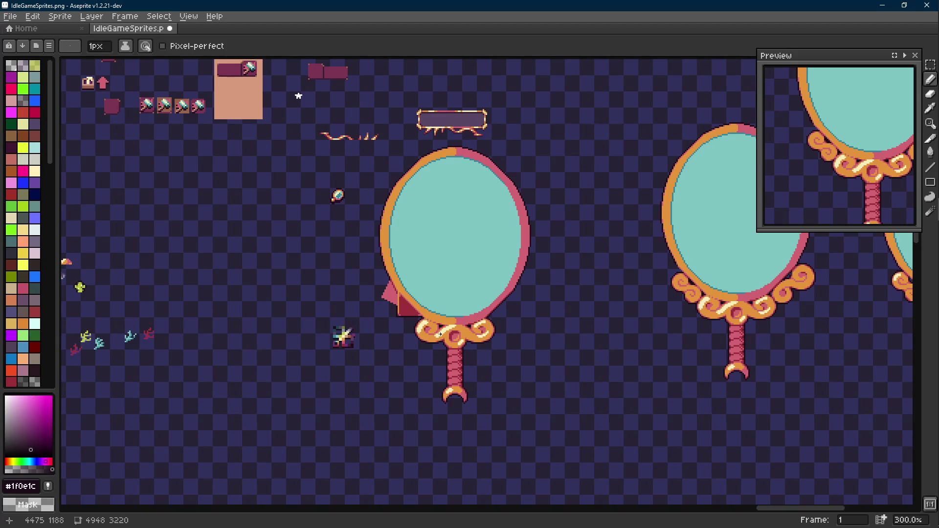
{"action": "left_click_drag", "start_coordinate": [433, 317], "coordinate": [424, 313]}
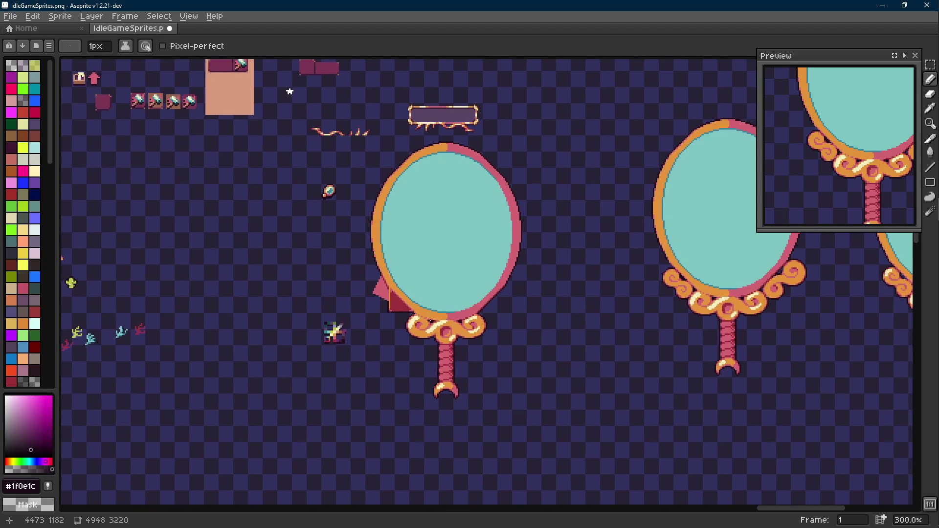
Move the whole left mirror with its flaps slightly down-right and save the sprite sheet.
{"action": "key", "text": "m"}
{"action": "left_click_drag", "start_coordinate": [545, 145], "coordinate": [361, 424]}
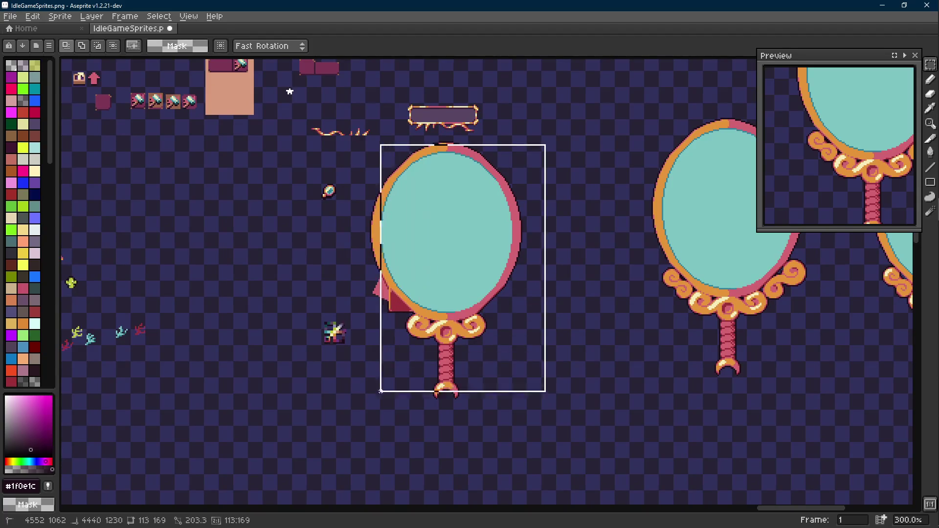
{"action": "scroll", "coordinate": [495, 178], "scroll_direction": "up", "scroll_amount": 1}
{"action": "left_click_drag", "start_coordinate": [502, 117], "coordinate": [395, 131], "text": "shift"}
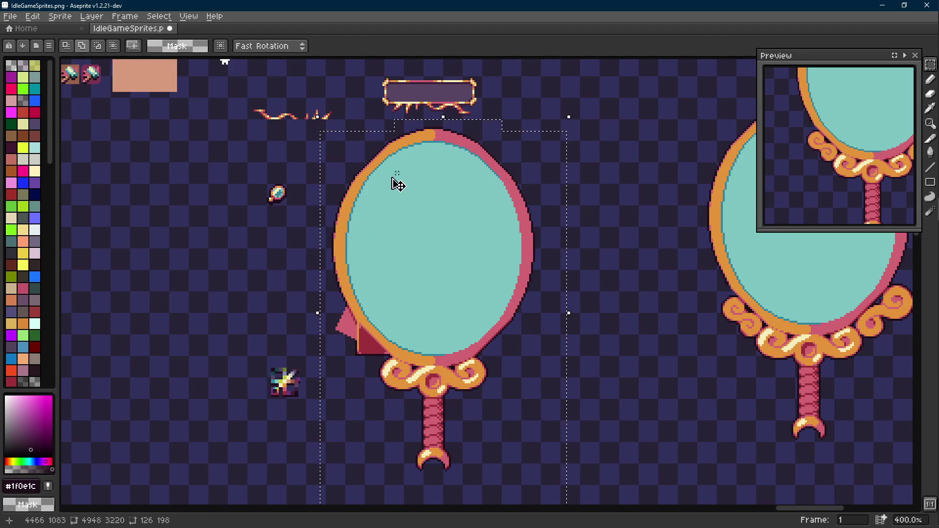
{"action": "left_click_drag", "start_coordinate": [391, 177], "coordinate": [412, 209]}
{"action": "scroll", "coordinate": [513, 293], "scroll_direction": "down", "scroll_amount": 2}
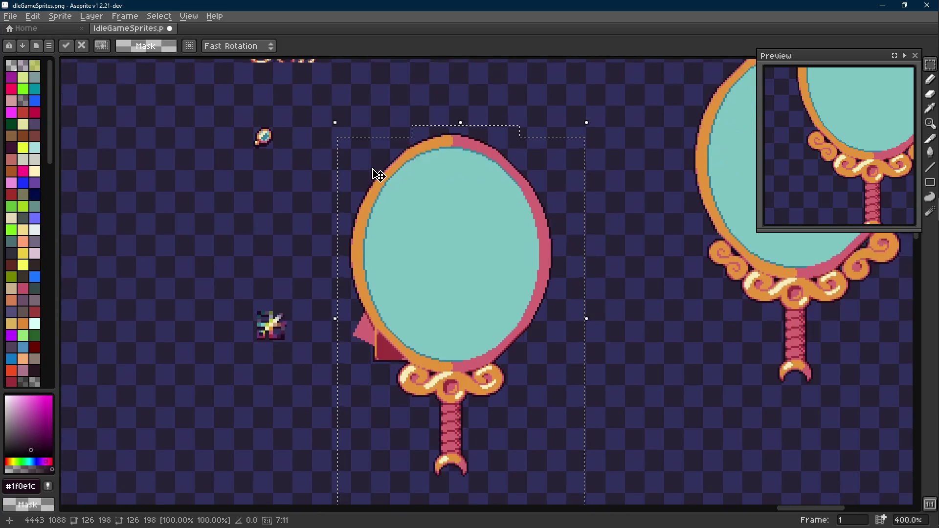
{"action": "key", "text": "ctrl+d"}
{"action": "scroll", "coordinate": [503, 256], "scroll_direction": "down", "scroll_amount": 1}
{"action": "key", "text": "ctrl+s"}
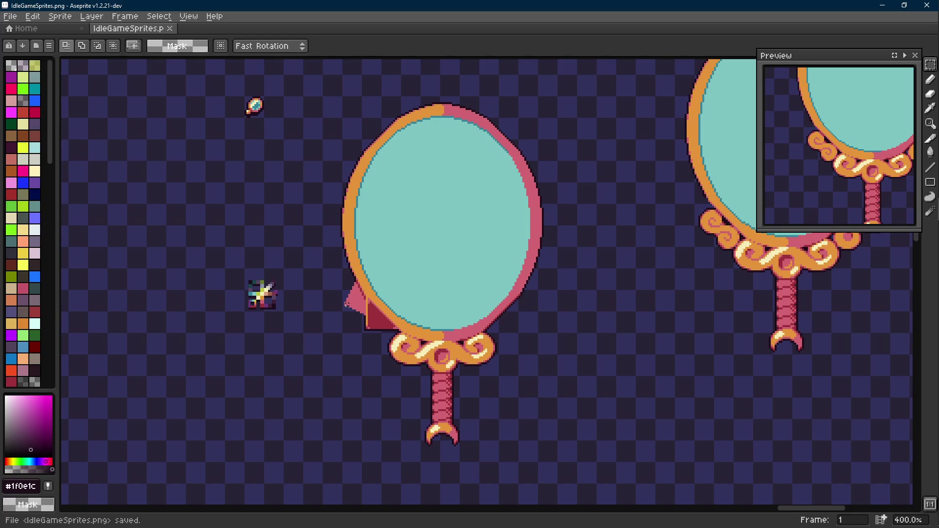
{"action": "scroll", "coordinate": [254, 106], "scroll_direction": "up", "scroll_amount": 2}
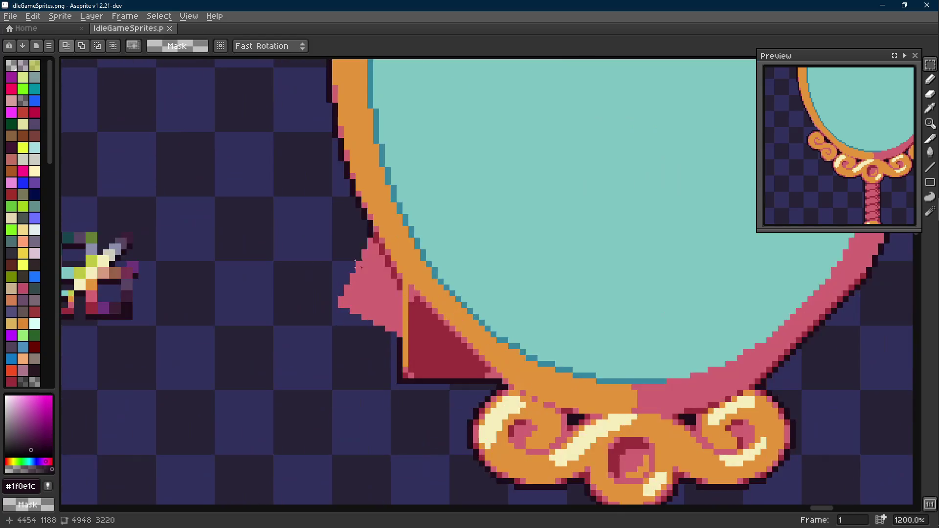
{"action": "scroll", "coordinate": [293, 220], "scroll_direction": "down", "scroll_amount": 1}
Briefly select and deselect the small sparkle sprite left of the mirror.
{"action": "left_click_drag", "start_coordinate": [158, 257], "coordinate": [226, 326]}
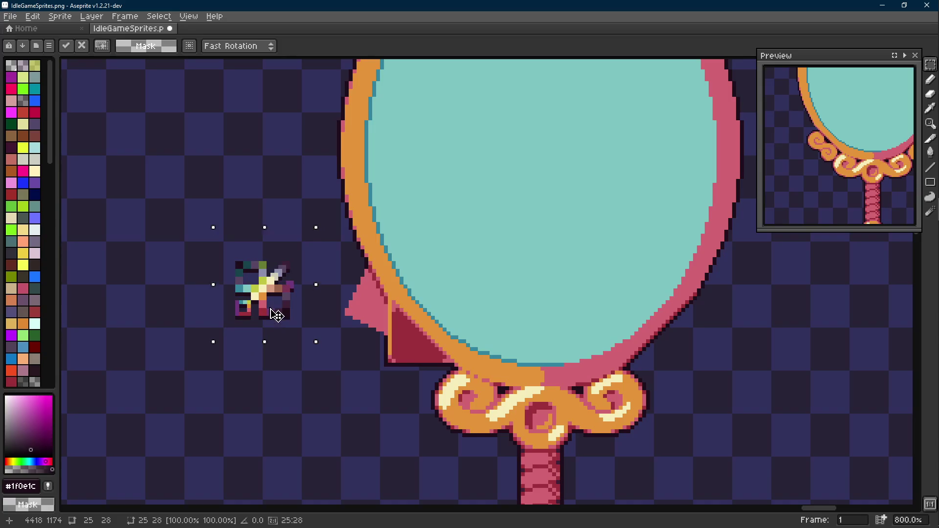
{"action": "key", "text": "ctrl+d"}
{"action": "key", "text": "i"}
{"action": "scroll", "coordinate": [294, 279], "scroll_direction": "up", "scroll_amount": 1}
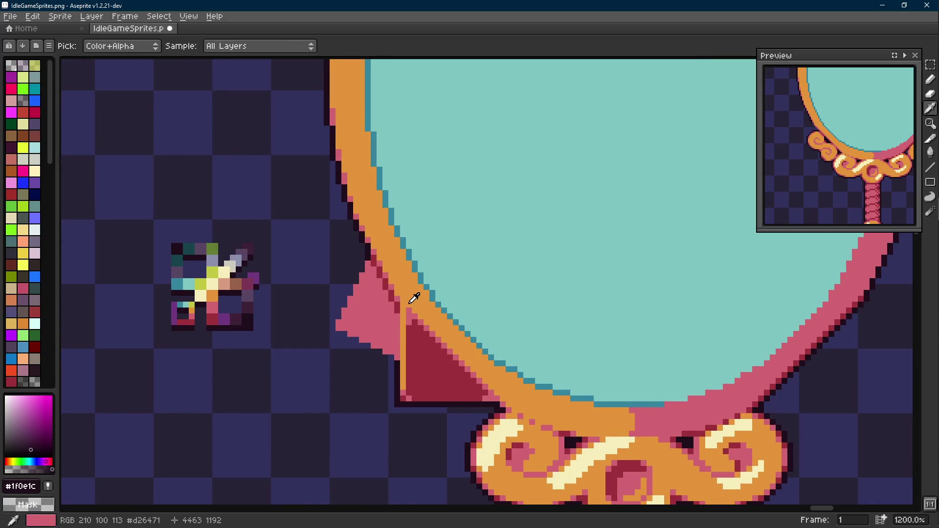
Add orange outline pixels along the pink flap's outer edge and bottom.
{"action": "left_click", "coordinate": [401, 317]}
{"action": "key", "text": "b"}
{"action": "scroll", "coordinate": [401, 318], "scroll_direction": "up", "scroll_amount": 1}
{"action": "left_click", "coordinate": [309, 313]}
{"action": "left_click", "coordinate": [298, 292]}
{"action": "left_click", "coordinate": [310, 275]}
{"action": "left_click", "coordinate": [322, 250]}
{"action": "left_click", "coordinate": [335, 226]}
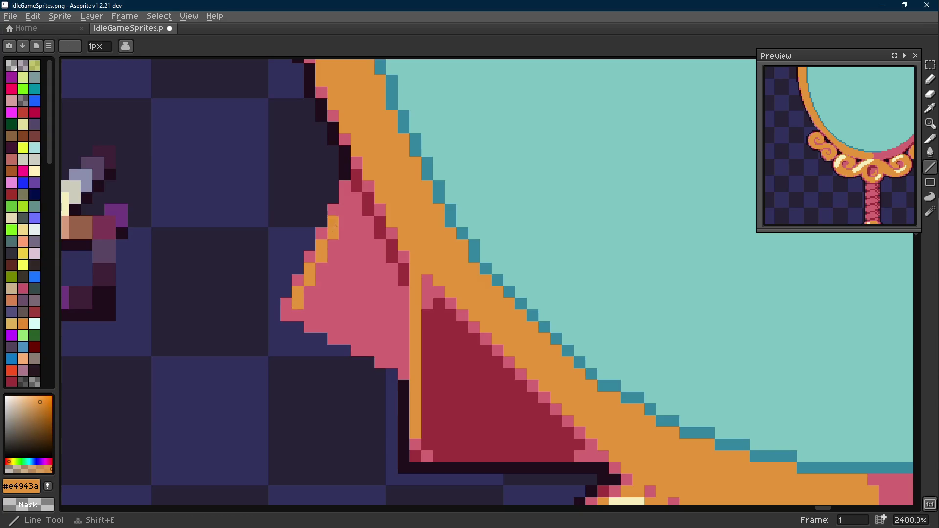
{"action": "key", "text": "alt"}
{"action": "left_click", "coordinate": [346, 198]}
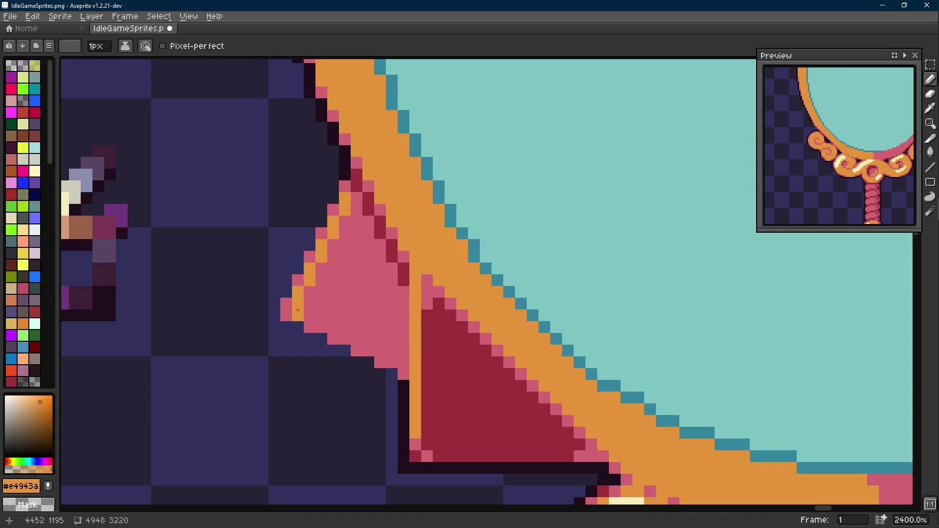
{"action": "scroll", "coordinate": [298, 309], "scroll_direction": "down", "scroll_amount": 1}
{"action": "key", "text": "l"}
{"action": "left_click", "coordinate": [325, 297]}
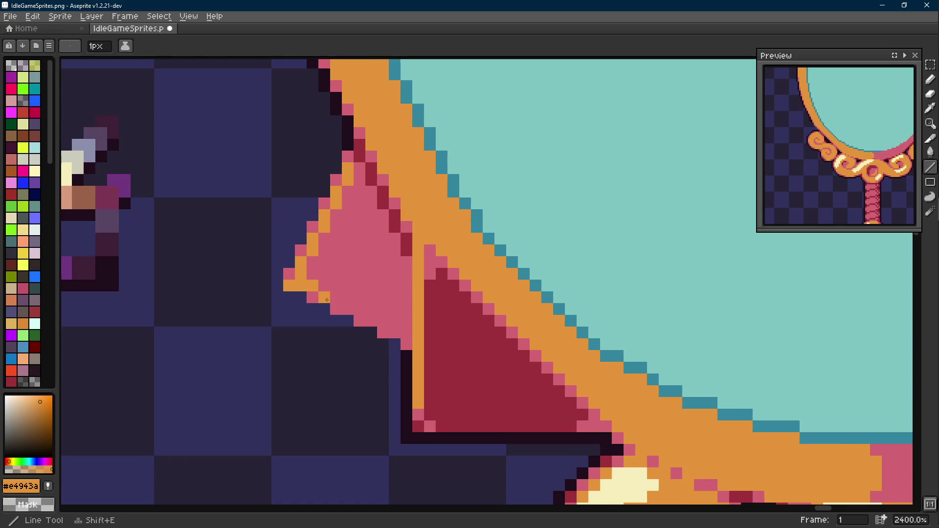
{"action": "left_click", "coordinate": [359, 309]}
{"action": "key", "text": "b"}
{"action": "left_click", "coordinate": [381, 321]}
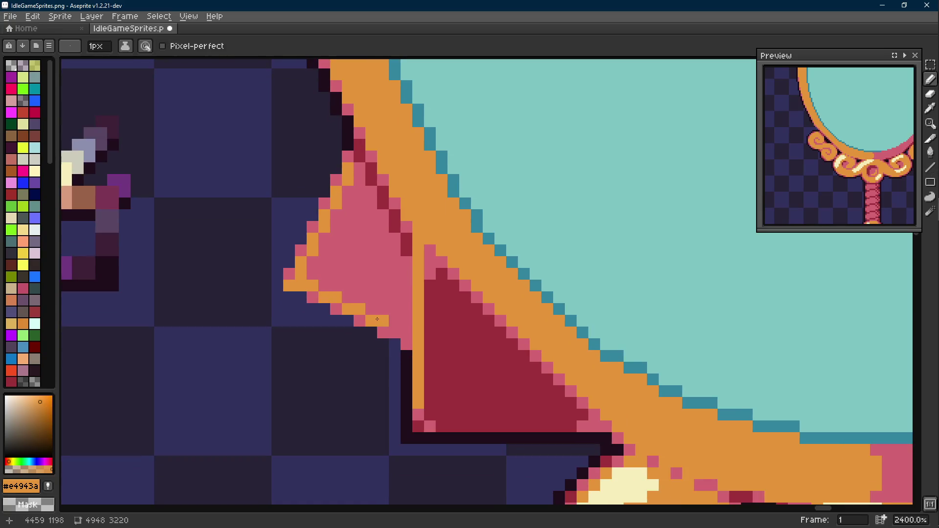
{"action": "scroll", "coordinate": [407, 333], "scroll_direction": "down", "scroll_amount": 2}
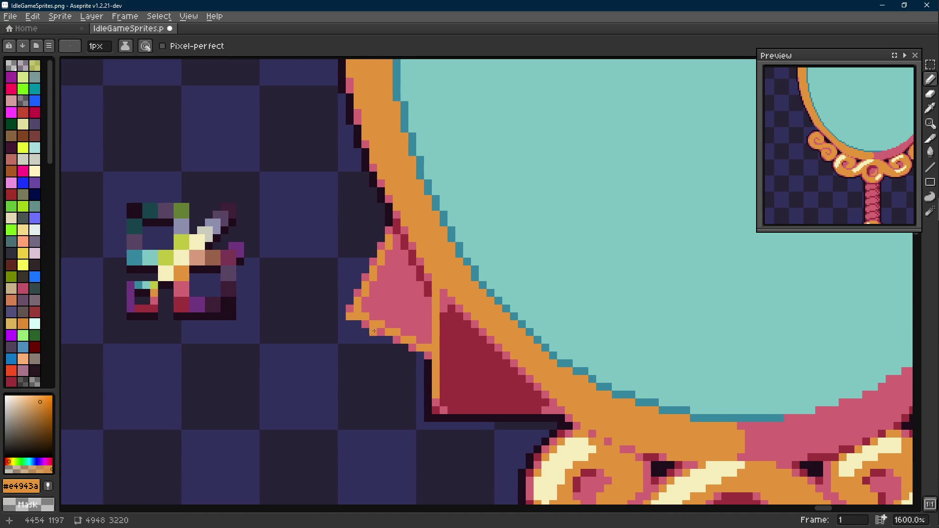
Paint a cream highlight down the flap's outer edge with orange touch-ups at its tip and top.
{"action": "left_click", "coordinate": [256, 269], "text": "alt"}
{"action": "scroll", "coordinate": [382, 262], "scroll_direction": "up", "scroll_amount": 1}
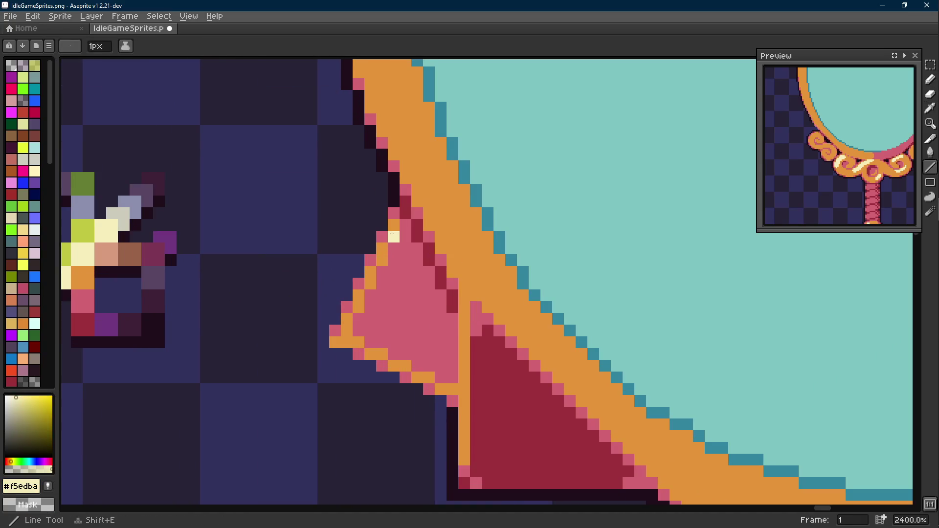
{"action": "key", "text": "g"}
{"action": "left_click_drag", "start_coordinate": [392, 234], "coordinate": [382, 249]}
{"action": "key", "text": "b"}
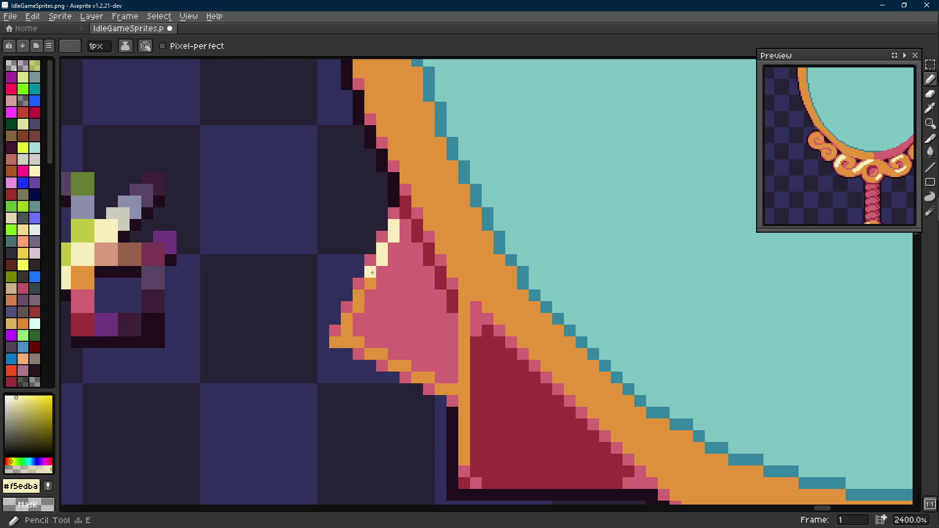
{"action": "left_click_drag", "start_coordinate": [371, 285], "coordinate": [360, 295]}
{"action": "left_click_drag", "start_coordinate": [346, 331], "coordinate": [354, 324]}
{"action": "left_click", "coordinate": [345, 327], "text": "alt"}
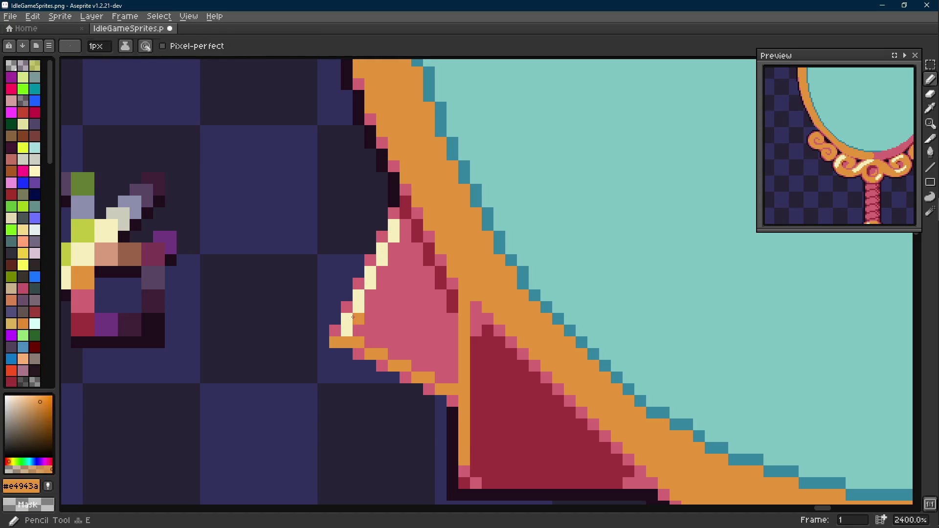
{"action": "left_click_drag", "start_coordinate": [359, 284], "coordinate": [370, 260]}
{"action": "left_click", "coordinate": [382, 237]}
{"action": "left_click", "coordinate": [394, 214]}
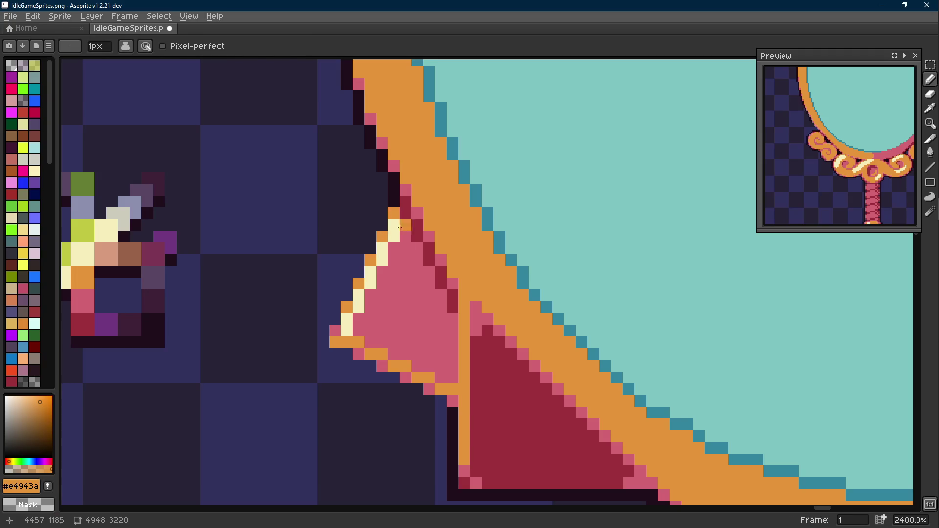
{"action": "left_click", "coordinate": [405, 221], "text": "alt"}
{"action": "left_click", "coordinate": [407, 198], "text": "alt"}
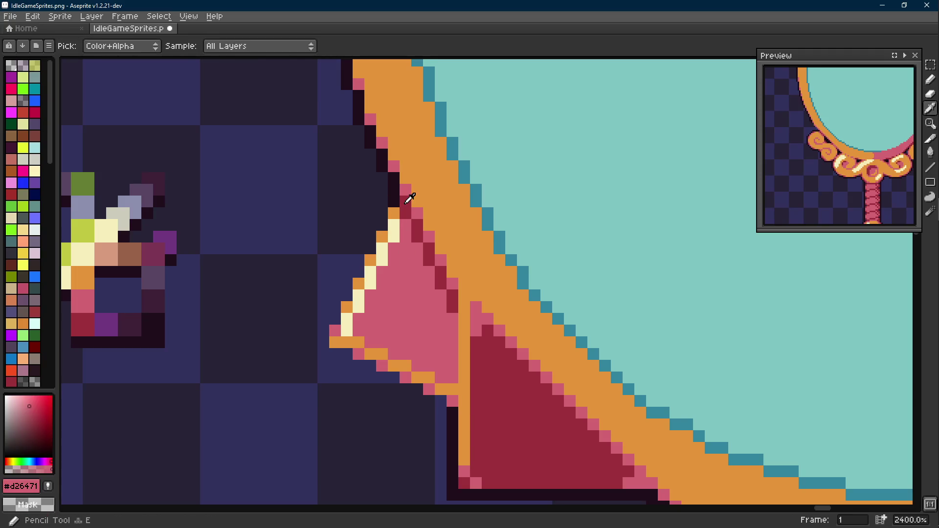
{"action": "scroll", "coordinate": [367, 220], "scroll_direction": "down", "scroll_amount": 3}
{"action": "scroll", "coordinate": [457, 282], "scroll_direction": "down", "scroll_amount": 1}
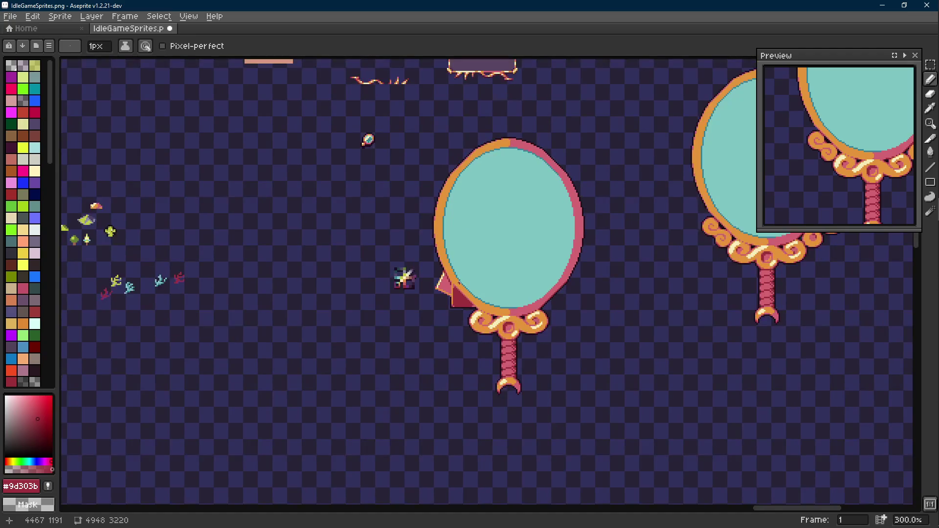
{"action": "scroll", "coordinate": [459, 290], "scroll_direction": "up", "scroll_amount": 2}
{"action": "left_click", "coordinate": [424, 307], "text": "alt"}
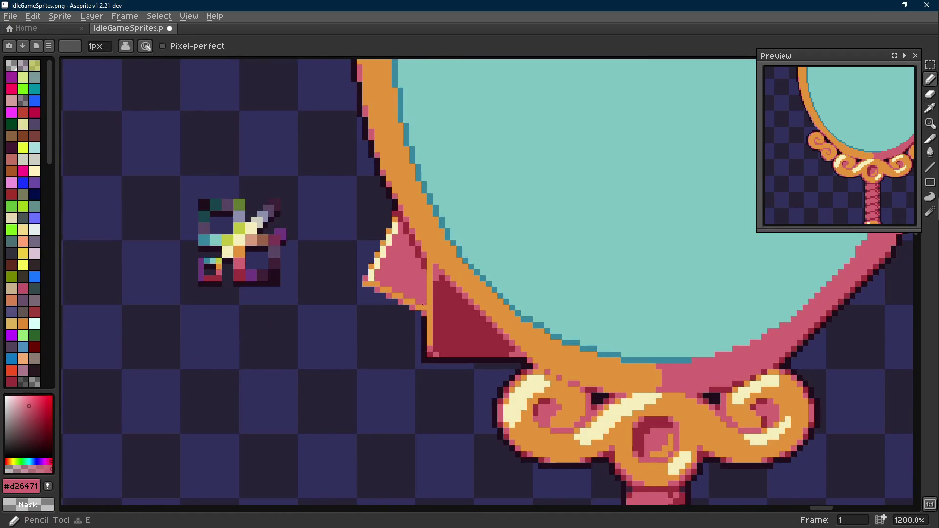
{"action": "scroll", "coordinate": [425, 307], "scroll_direction": "down", "scroll_amount": 2}
{"action": "scroll", "coordinate": [424, 306], "scroll_direction": "down", "scroll_amount": 1}
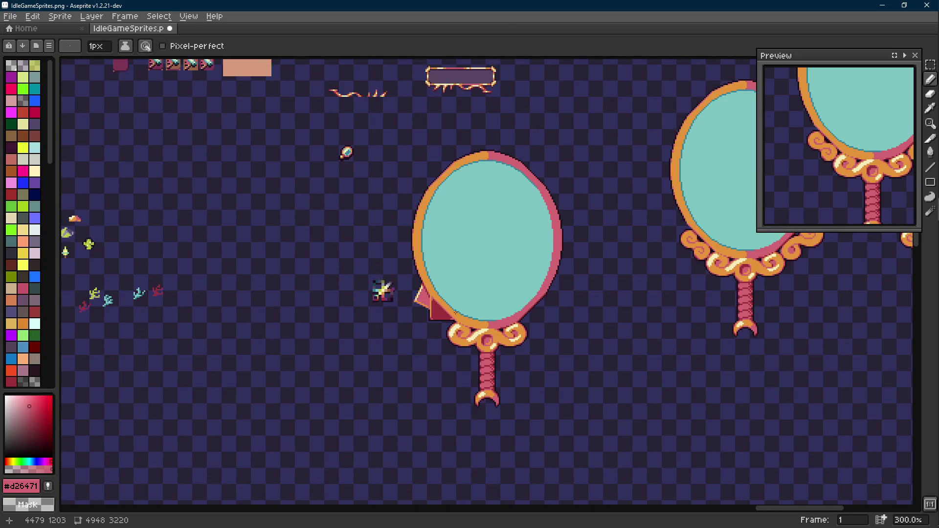
{"action": "scroll", "coordinate": [425, 307], "scroll_direction": "up", "scroll_amount": 2}
{"action": "scroll", "coordinate": [411, 294], "scroll_direction": "up", "scroll_amount": 1}
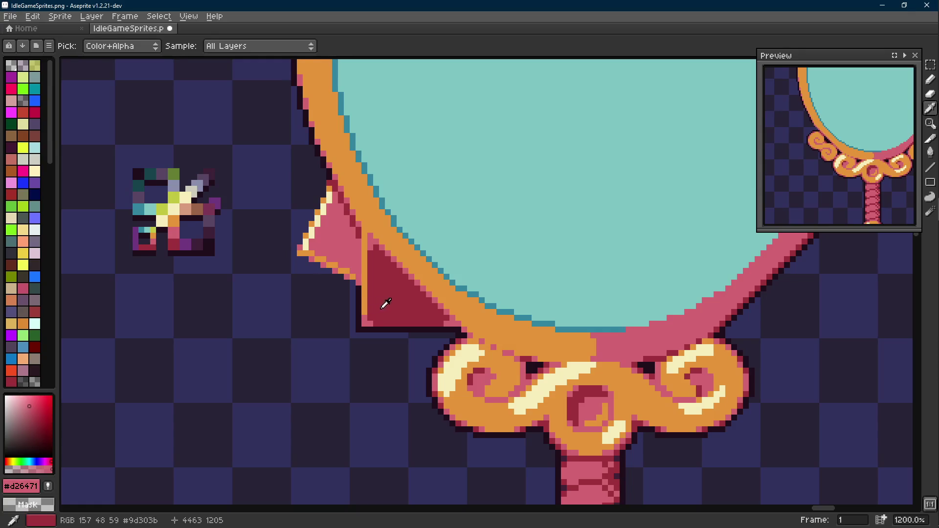
{"action": "scroll", "coordinate": [367, 306], "scroll_direction": "down", "scroll_amount": 2}
{"action": "scroll", "coordinate": [367, 300], "scroll_direction": "down", "scroll_amount": 1}
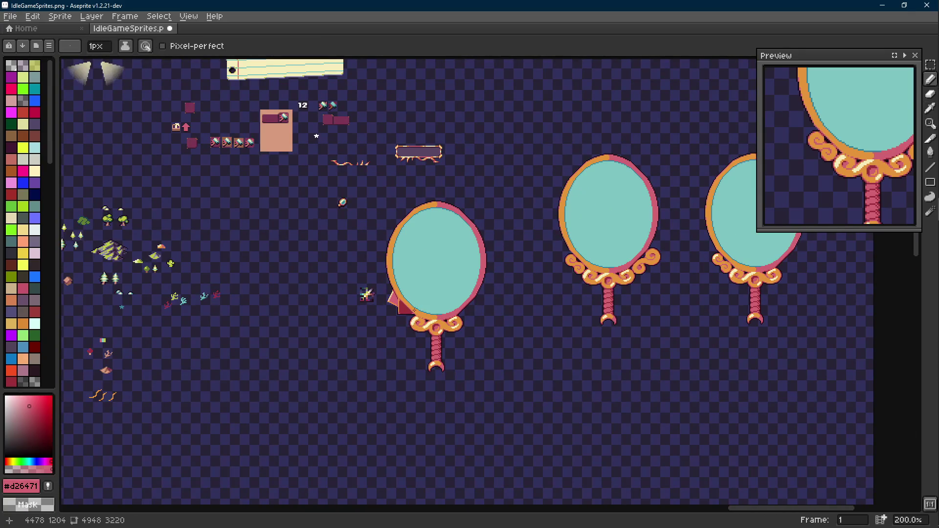
{"action": "scroll", "coordinate": [405, 312], "scroll_direction": "up", "scroll_amount": 2}
Move the small sparkle sprite farther left and save the sprite sheet.
{"action": "left_click_drag", "start_coordinate": [367, 294], "coordinate": [347, 300]}
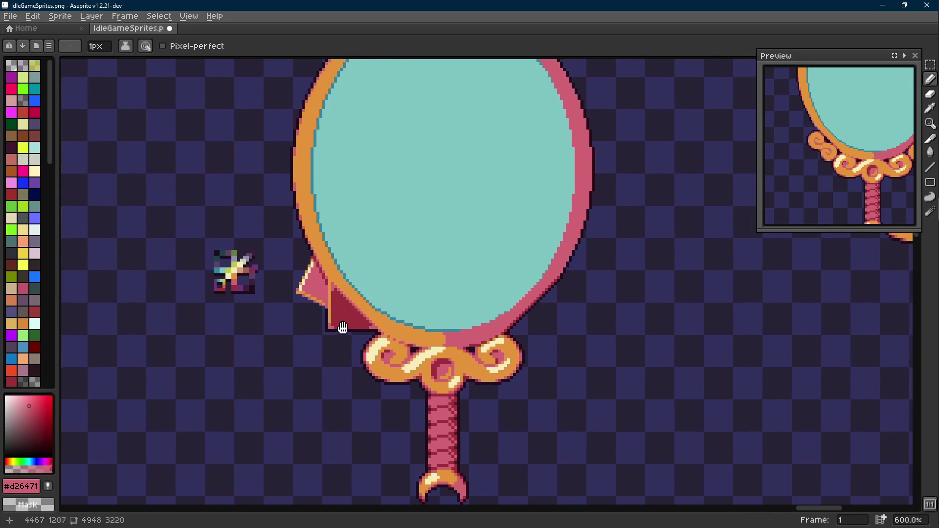
{"action": "scroll", "coordinate": [346, 327], "scroll_direction": "down", "scroll_amount": 1}
{"action": "scroll", "coordinate": [268, 287], "scroll_direction": "down", "scroll_amount": 3}
{"action": "scroll", "coordinate": [278, 294], "scroll_direction": "up", "scroll_amount": 4}
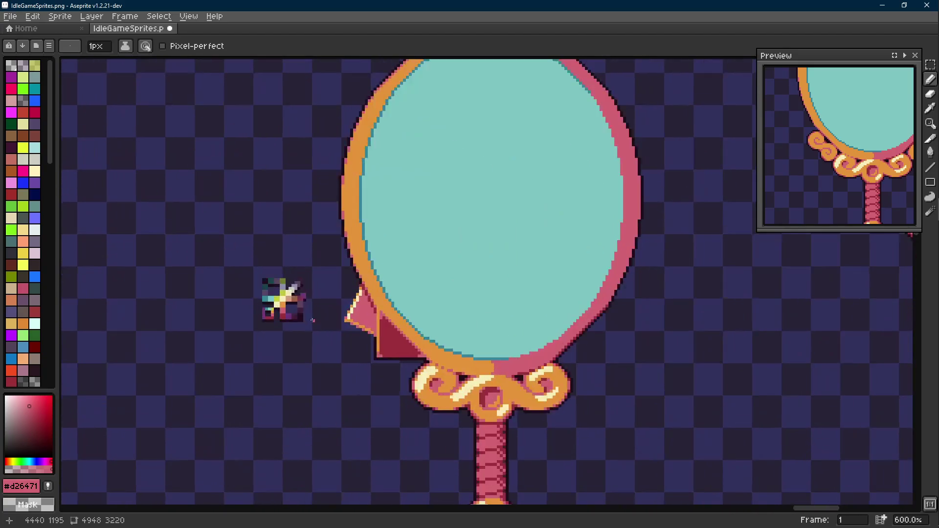
{"action": "key", "text": "m"}
{"action": "left_click_drag", "start_coordinate": [308, 266], "coordinate": [221, 361]}
{"action": "left_click_drag", "start_coordinate": [264, 308], "coordinate": [220, 323]}
{"action": "key", "text": "ctrl+d"}
{"action": "scroll", "coordinate": [367, 316], "scroll_direction": "up", "scroll_amount": 1}
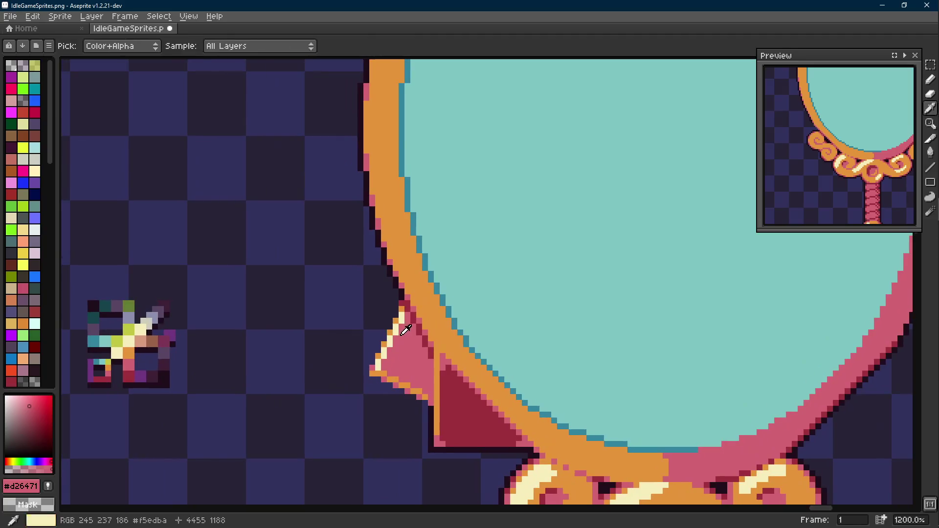
{"action": "left_click_drag", "start_coordinate": [416, 338], "coordinate": [381, 310]}
{"action": "key", "text": "ctrl+s"}
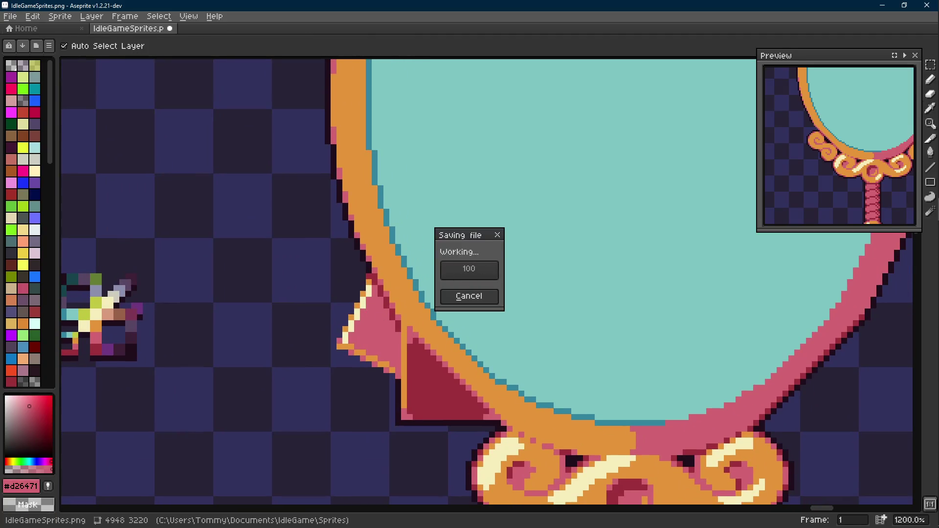
Try extra highlight pixels along the pink flap's edge, then undo the stroke.
{"action": "left_click", "coordinate": [359, 341]}
{"action": "key", "text": "b"}
{"action": "scroll", "coordinate": [359, 338], "scroll_direction": "up", "scroll_amount": 1}
{"action": "left_click_drag", "start_coordinate": [351, 327], "coordinate": [400, 229]}
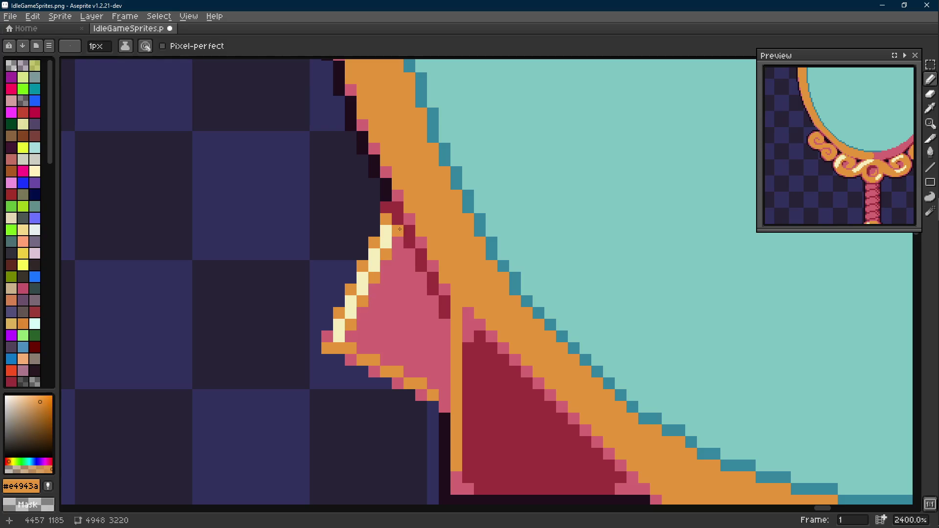
{"action": "left_click", "coordinate": [345, 326], "text": "alt"}
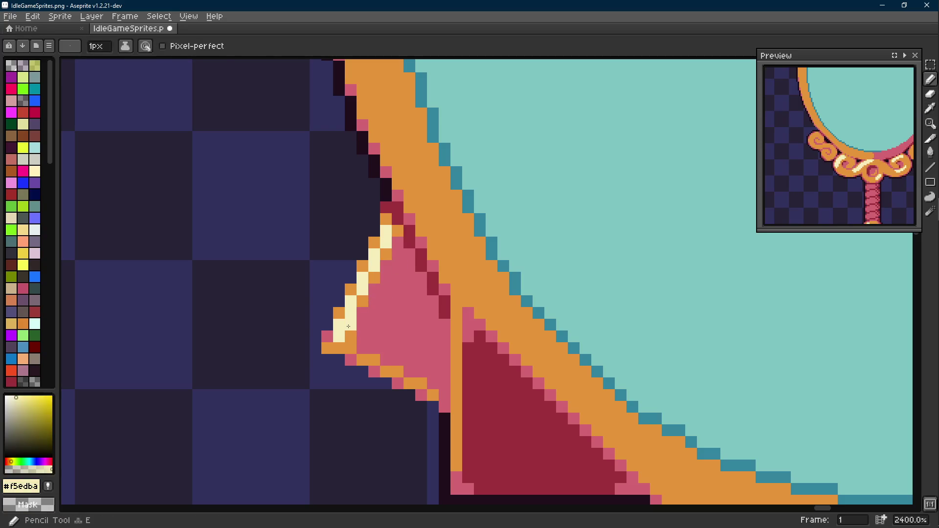
{"action": "scroll", "coordinate": [353, 325], "scroll_direction": "down", "scroll_amount": 3}
{"action": "key", "text": "ctrl+z"}
{"action": "key", "text": "ctrl+z"}
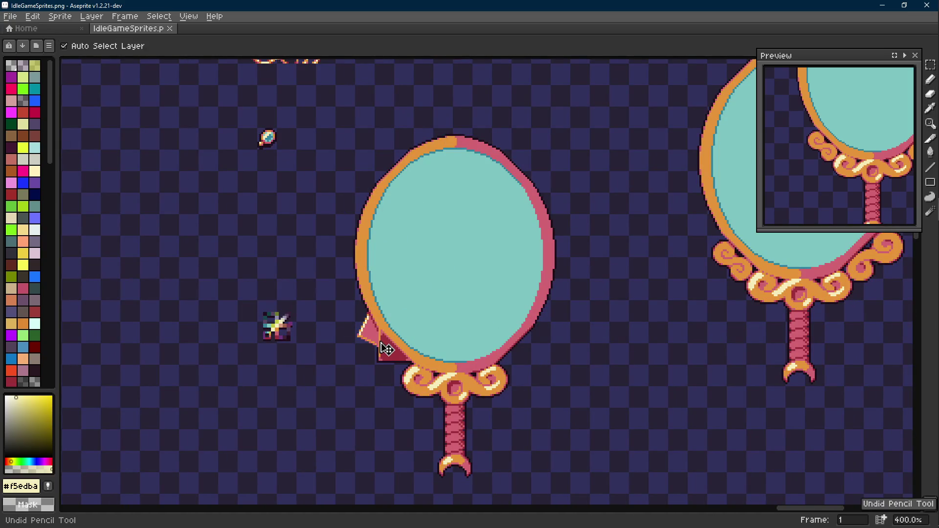
{"action": "scroll", "coordinate": [387, 350], "scroll_direction": "up", "scroll_amount": 1}
{"action": "scroll", "coordinate": [387, 350], "scroll_direction": "up", "scroll_amount": 1}
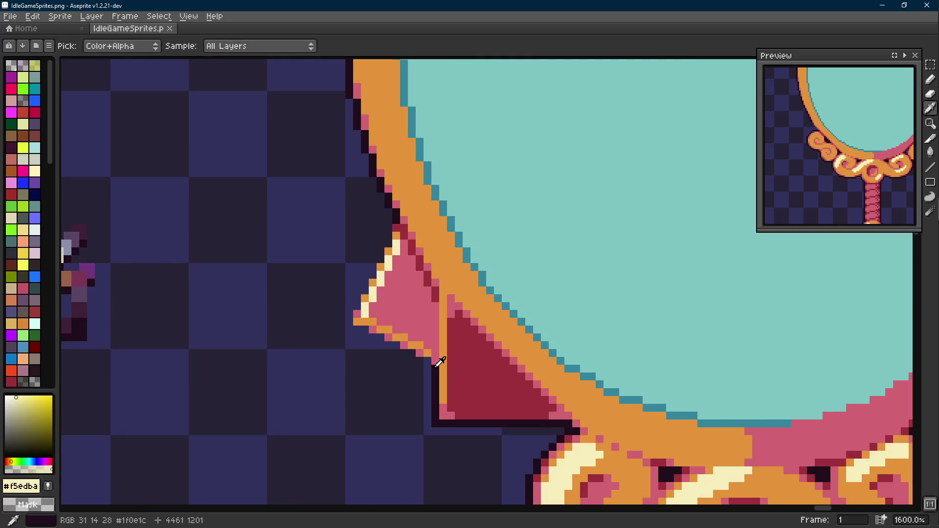
Draw a dark outline under the pink flap and a cream line down the dark red flap's left edge.
{"action": "left_click", "coordinate": [440, 361], "text": "alt"}
{"action": "scroll", "coordinate": [440, 361], "scroll_direction": "up", "scroll_amount": 1}
{"action": "mouse_move", "coordinate": [421, 361]}
{"action": "left_mouse_down"}
{"action": "mouse_move", "coordinate": [349, 334]}
{"action": "mouse_move", "coordinate": [313, 290]}
{"action": "mouse_move", "coordinate": [371, 157]}
{"action": "left_mouse_up"}
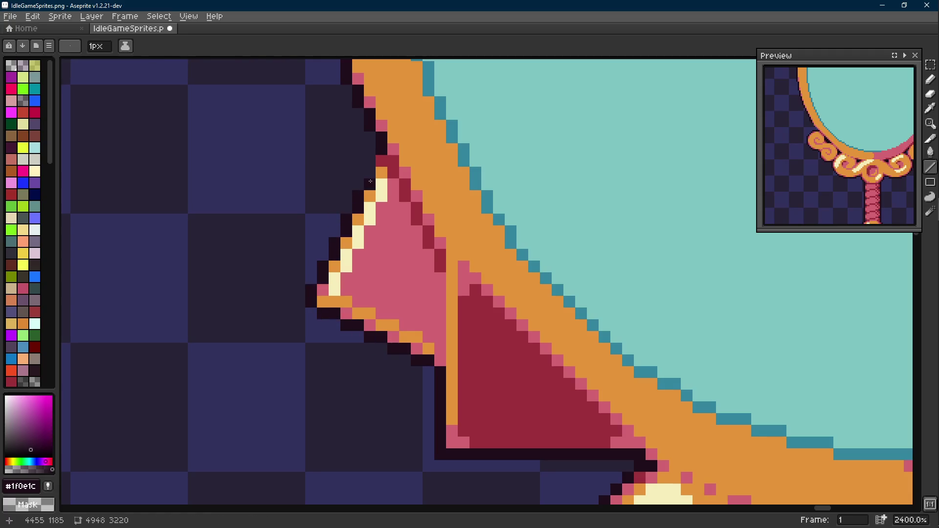
{"action": "scroll", "coordinate": [411, 280], "scroll_direction": "down", "scroll_amount": 3}
{"action": "scroll", "coordinate": [327, 289], "scroll_direction": "down", "scroll_amount": 2}
{"action": "scroll", "coordinate": [326, 288], "scroll_direction": "up", "scroll_amount": 1}
{"action": "scroll", "coordinate": [326, 288], "scroll_direction": "up", "scroll_amount": 1}
{"action": "scroll", "coordinate": [327, 289], "scroll_direction": "up", "scroll_amount": 2}
{"action": "key", "text": "alt"}
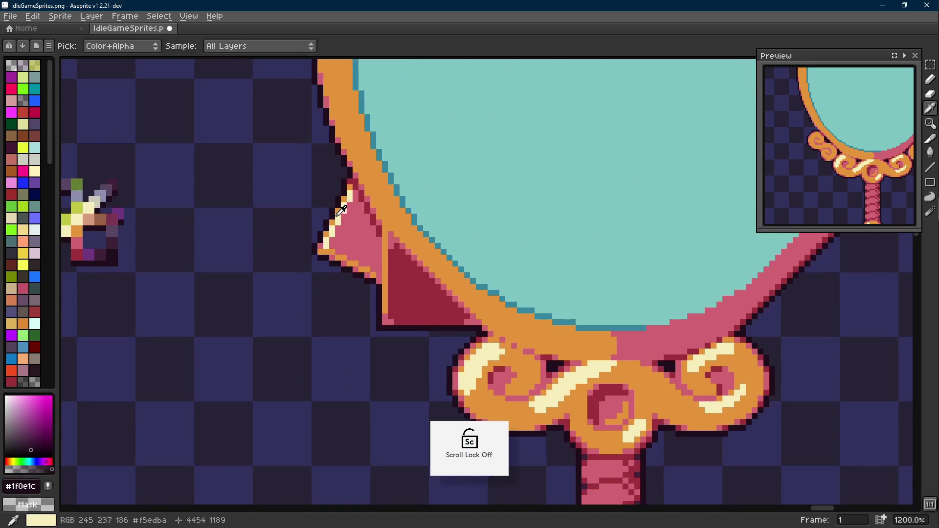
{"action": "left_click", "coordinate": [341, 216]}
{"action": "scroll", "coordinate": [342, 216], "scroll_direction": "down", "scroll_amount": 1}
{"action": "scroll", "coordinate": [367, 220], "scroll_direction": "up", "scroll_amount": 2}
{"action": "key", "text": "l"}
{"action": "left_click_drag", "start_coordinate": [402, 216], "coordinate": [404, 317]}
Add orange pixels at the line's lower end, then undo a trial second cream line.
{"action": "key", "text": "alt"}
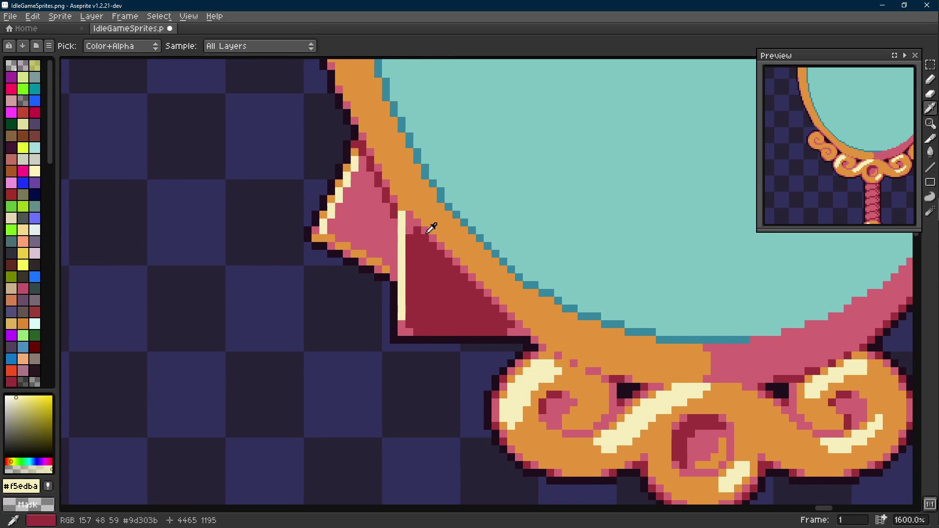
{"action": "left_click", "coordinate": [395, 311]}
{"action": "left_click_drag", "start_coordinate": [399, 330], "coordinate": [412, 332]}
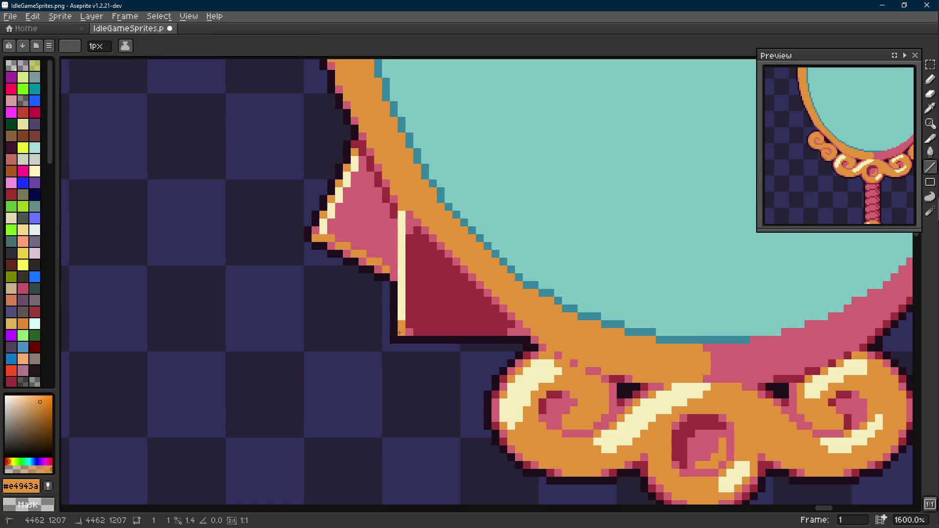
{"action": "scroll", "coordinate": [411, 330], "scroll_direction": "down", "scroll_amount": 3}
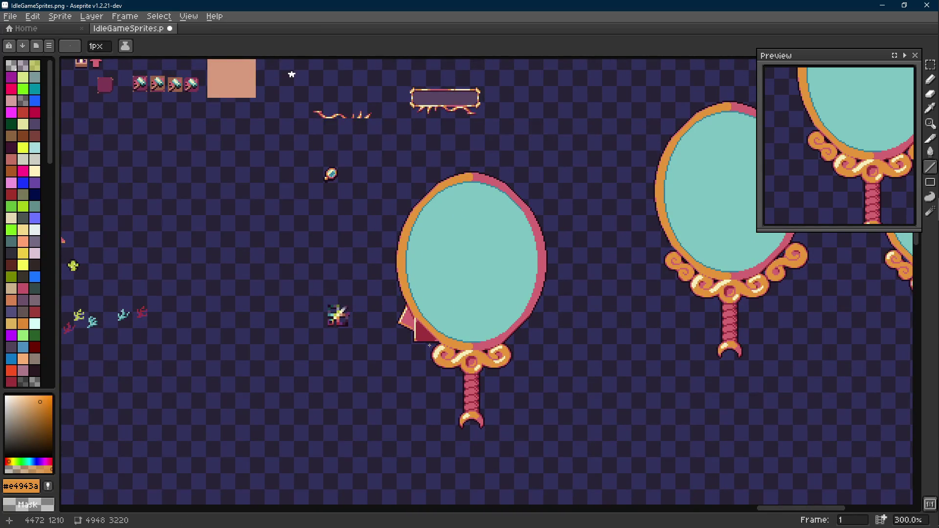
{"action": "scroll", "coordinate": [429, 344], "scroll_direction": "up", "scroll_amount": 4}
{"action": "scroll", "coordinate": [429, 345], "scroll_direction": "up", "scroll_amount": 1}
{"action": "key", "text": "alt"}
{"action": "left_click", "coordinate": [389, 344]}
{"action": "left_click_drag", "start_coordinate": [388, 343], "coordinate": [387, 268]}
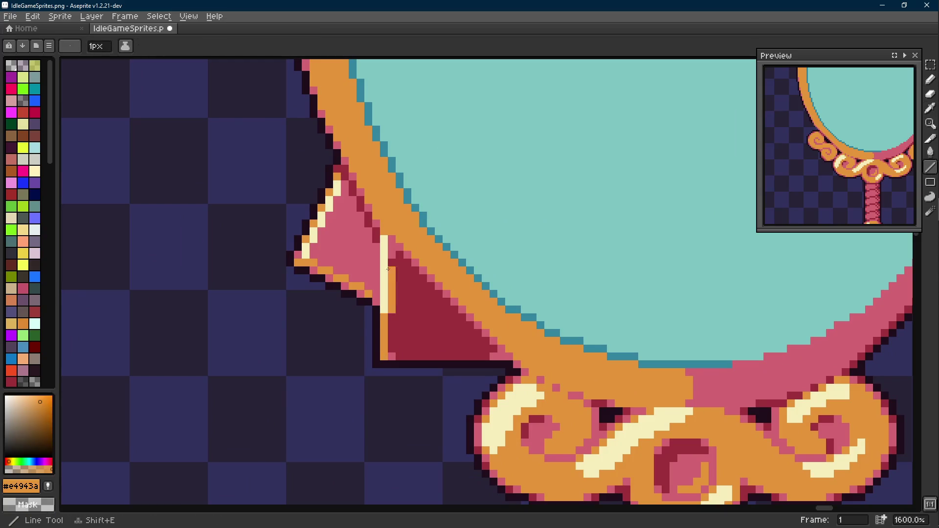
{"action": "scroll", "coordinate": [390, 268], "scroll_direction": "down", "scroll_amount": 4}
{"action": "key", "text": "ctrl+z"}
{"action": "key", "text": "ctrl"}
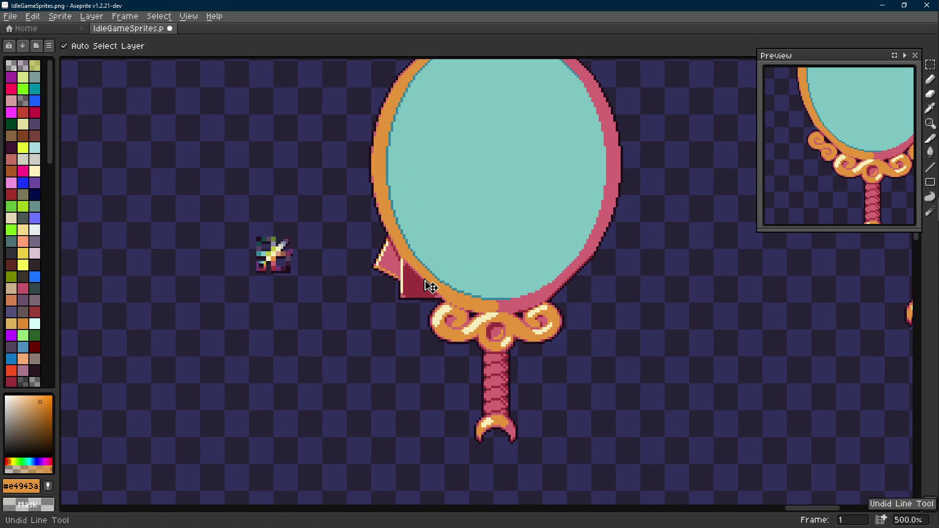
{"action": "scroll", "coordinate": [430, 286], "scroll_direction": "down", "scroll_amount": 3}
{"action": "left_click_drag", "start_coordinate": [513, 294], "coordinate": [455, 330]}
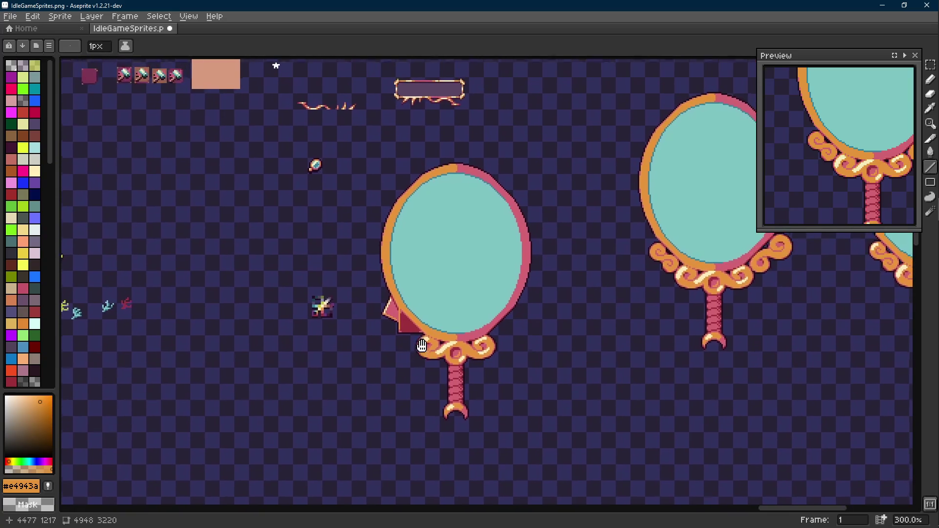
{"action": "scroll", "coordinate": [324, 307], "scroll_direction": "up", "scroll_amount": 2}
{"action": "scroll", "coordinate": [279, 294], "scroll_direction": "up", "scroll_amount": 2}
{"action": "left_click", "coordinate": [279, 293], "text": "alt"}
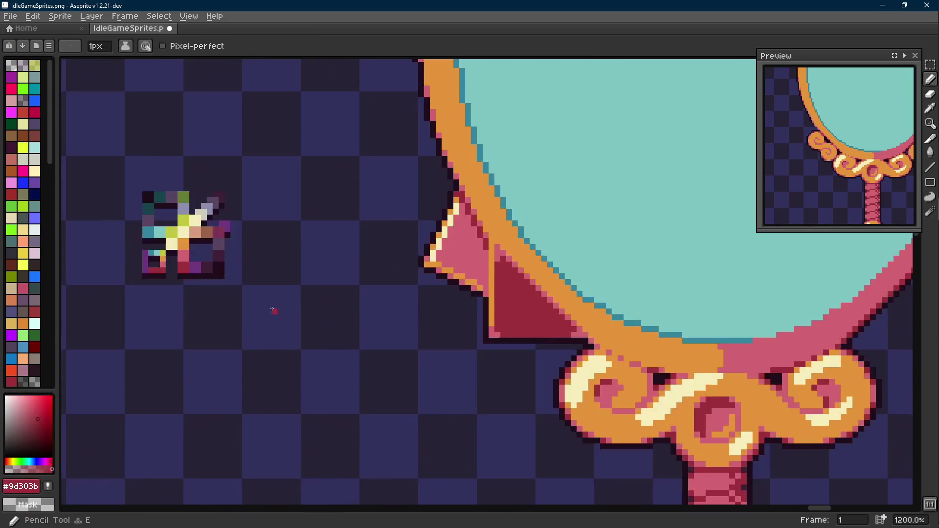
Draw a purple diagonal inside the dark red flap and fill its lower corner purple.
{"action": "left_click_drag", "start_coordinate": [514, 293], "coordinate": [462, 334]}
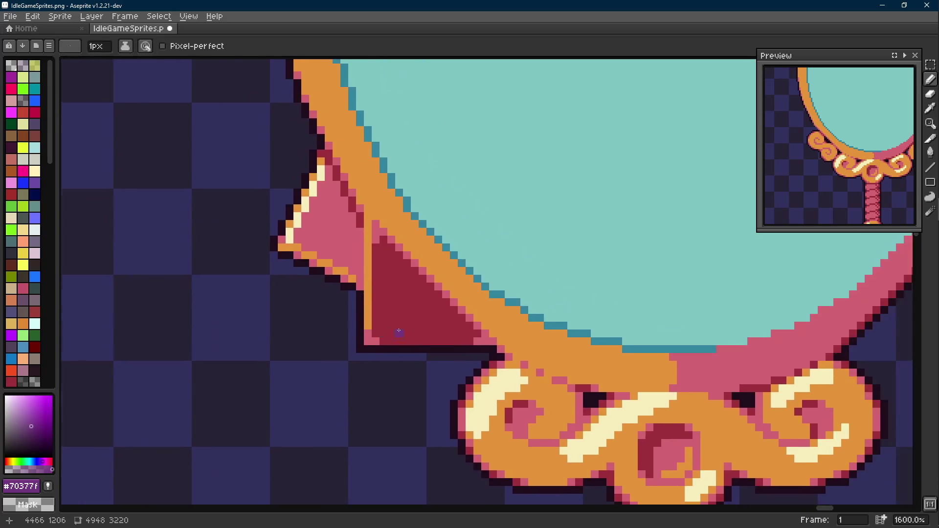
{"action": "scroll", "coordinate": [411, 337], "scroll_direction": "up", "scroll_amount": 1}
{"action": "key", "text": "shift"}
{"action": "mouse_move", "coordinate": [389, 344]}
{"action": "left_mouse_down"}
{"action": "mouse_move", "coordinate": [448, 286]}
{"action": "mouse_move", "coordinate": [470, 346]}
{"action": "left_mouse_up"}
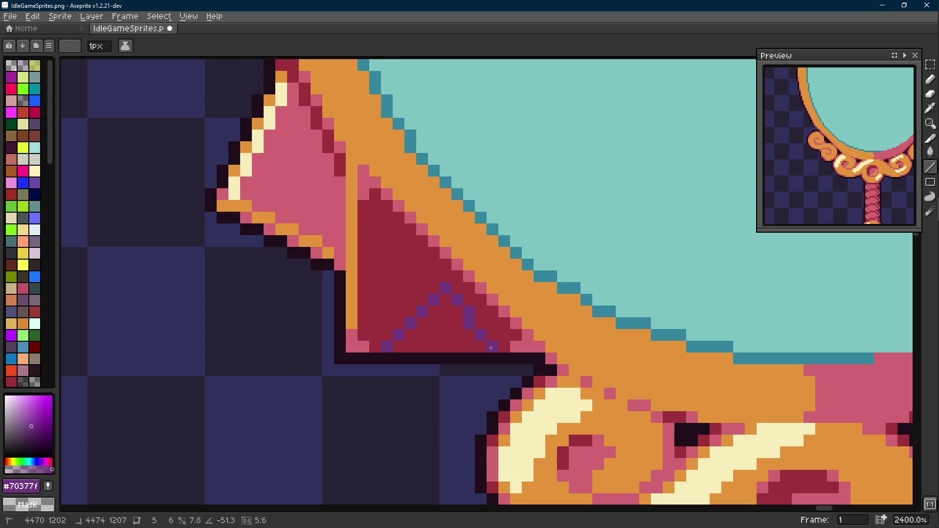
{"action": "key", "text": "g"}
{"action": "left_click", "coordinate": [440, 323]}
{"action": "scroll", "coordinate": [441, 323], "scroll_direction": "down", "scroll_amount": 3}
{"action": "scroll", "coordinate": [440, 323], "scroll_direction": "down", "scroll_amount": 1}
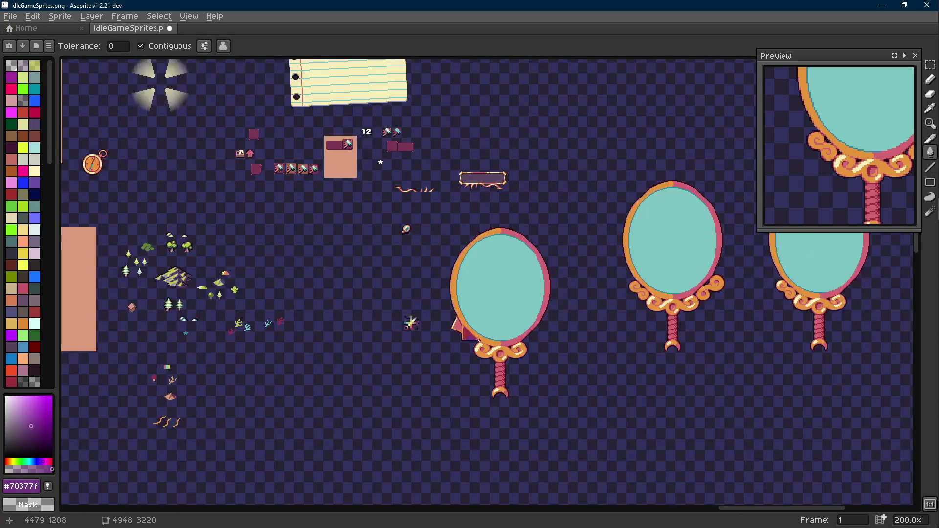
{"action": "scroll", "coordinate": [470, 336], "scroll_direction": "up", "scroll_amount": 3}
{"action": "scroll", "coordinate": [432, 288], "scroll_direction": "up", "scroll_amount": 1}
Extend the purple shading along the flap with a short line.
{"action": "key", "text": "b"}
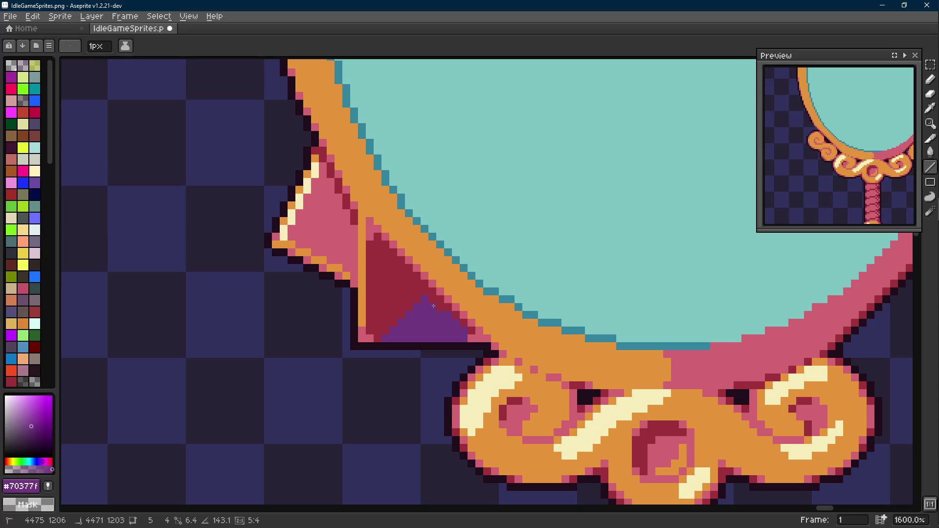
{"action": "scroll", "coordinate": [432, 288], "scroll_direction": "up", "scroll_amount": 2}
{"action": "left_click", "coordinate": [454, 337], "text": "alt"}
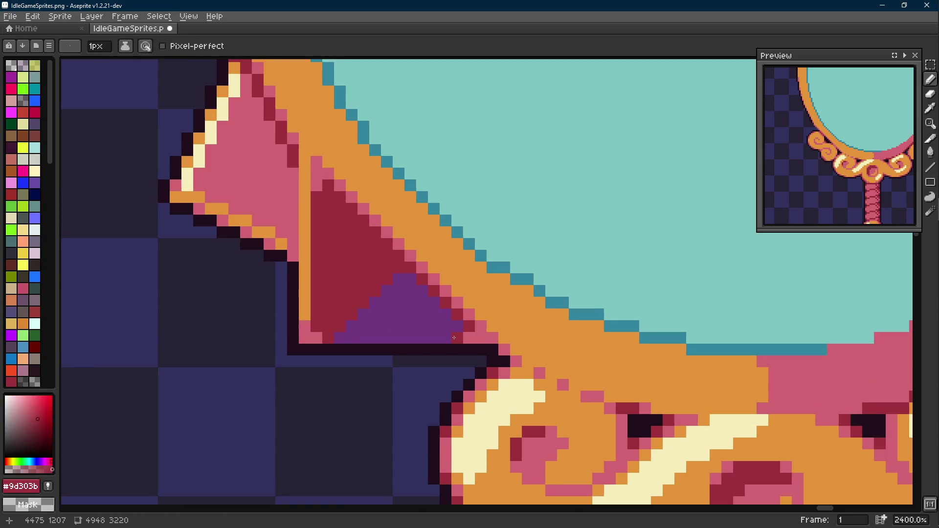
{"action": "left_click", "coordinate": [411, 311], "text": "alt"}
{"action": "key", "text": "l"}
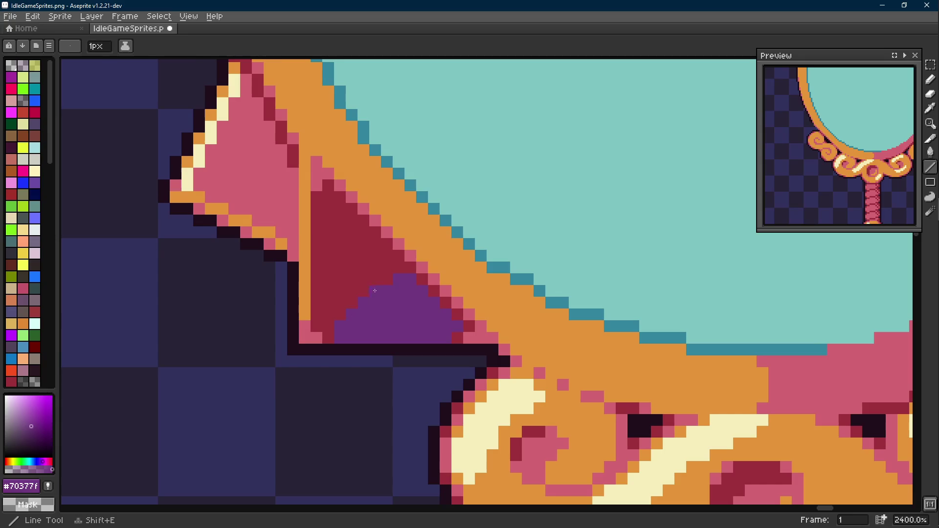
{"action": "left_click_drag", "start_coordinate": [387, 281], "coordinate": [387, 281]}
{"action": "scroll", "coordinate": [345, 310], "scroll_direction": "down", "scroll_amount": 3}
{"action": "scroll", "coordinate": [345, 311], "scroll_direction": "up", "scroll_amount": 3}
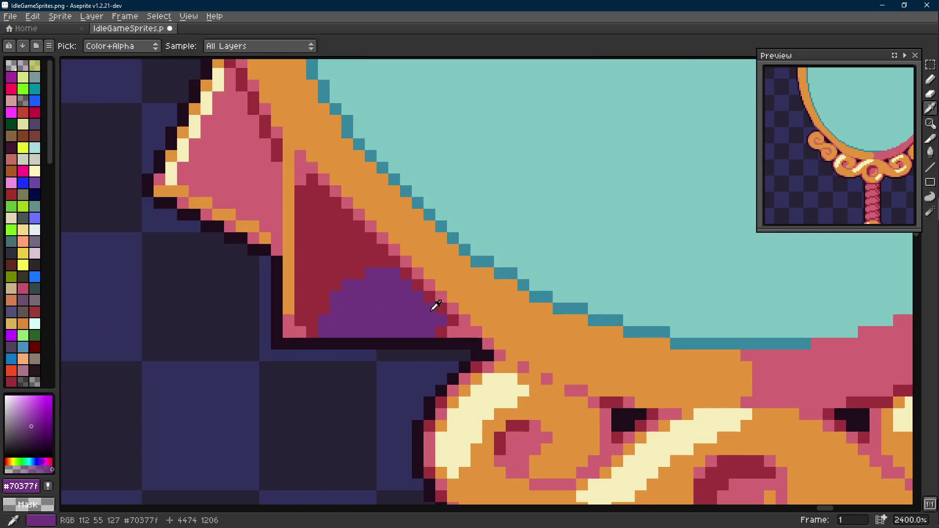
{"action": "key", "text": "b"}
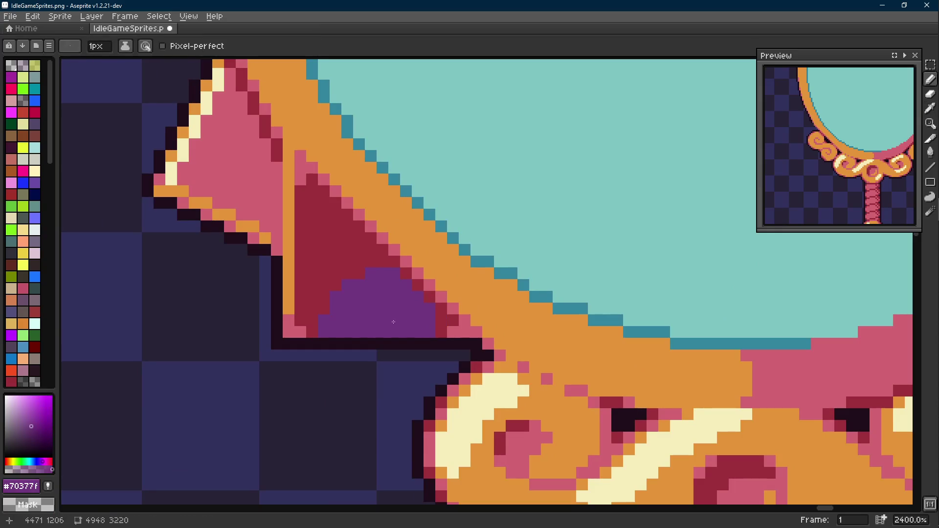
{"action": "scroll", "coordinate": [393, 322], "scroll_direction": "down", "scroll_amount": 2}
{"action": "scroll", "coordinate": [394, 321], "scroll_direction": "down", "scroll_amount": 1}
Move the sparkle sprite closer to the mirror and drop it in place.
{"action": "left_click_drag", "start_coordinate": [352, 316], "coordinate": [433, 317]}
{"action": "key", "text": "m"}
{"action": "mouse_move", "coordinate": [286, 213]}
{"action": "left_mouse_down"}
{"action": "mouse_move", "coordinate": [367, 286]}
{"action": "mouse_move", "coordinate": [430, 316]}
{"action": "left_mouse_up"}
{"action": "key", "text": "ctrl+d"}
{"action": "scroll", "coordinate": [430, 316], "scroll_direction": "up", "scroll_amount": 1}
{"action": "key", "text": "i"}
Draw a dark line along the bottom of the purple shaded area.
{"action": "left_click", "coordinate": [489, 317]}
{"action": "left_click", "coordinate": [291, 372]}
{"action": "scroll", "coordinate": [489, 323], "scroll_direction": "up", "scroll_amount": 1}
{"action": "key", "text": "v"}
{"action": "key", "text": "b"}
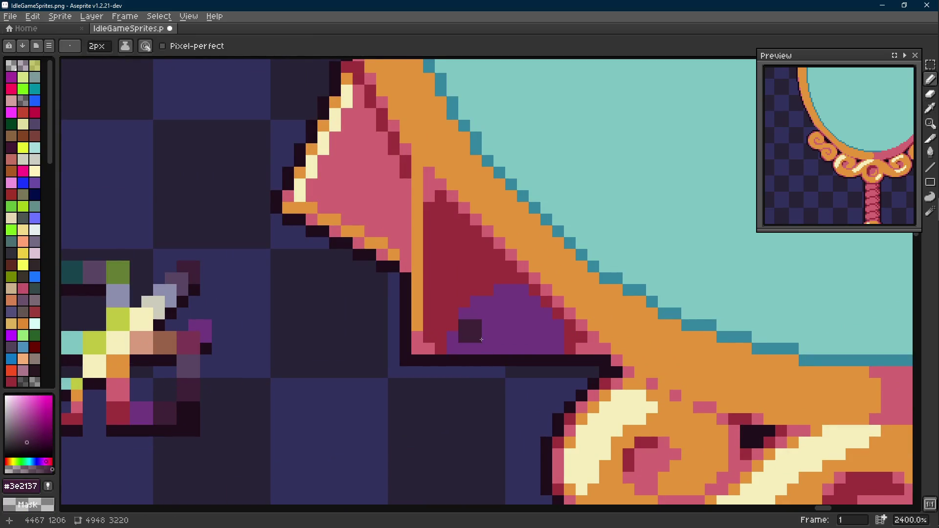
{"action": "key", "text": "l"}
{"action": "mouse_move", "coordinate": [484, 349]}
{"action": "left_mouse_down"}
{"action": "mouse_move", "coordinate": [542, 350]}
{"action": "mouse_move", "coordinate": [493, 339]}
{"action": "mouse_move", "coordinate": [517, 361]}
{"action": "mouse_move", "coordinate": [424, 361]}
{"action": "left_mouse_up"}
{"action": "scroll", "coordinate": [493, 339], "scroll_direction": "down", "scroll_amount": 3}
{"action": "scroll", "coordinate": [514, 353], "scroll_direction": "down", "scroll_amount": 2}
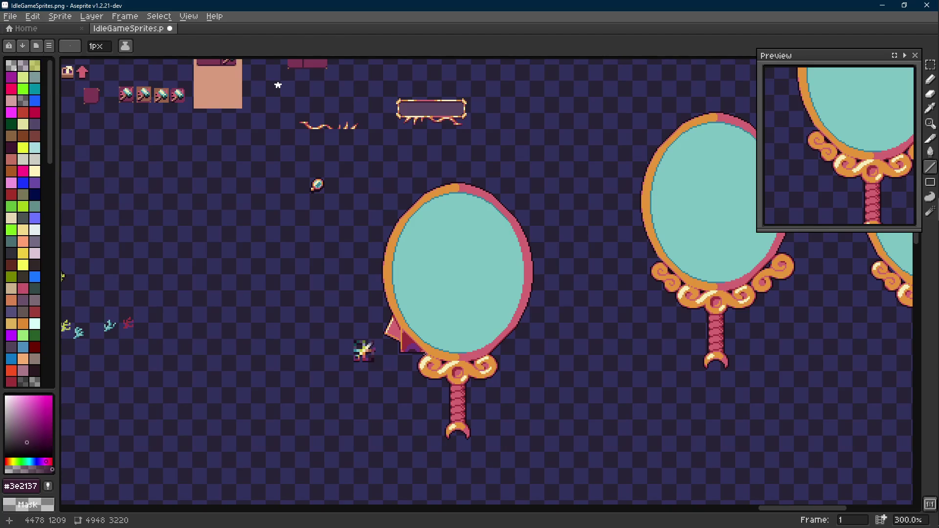
{"action": "key", "text": "Scroll_Lock"}
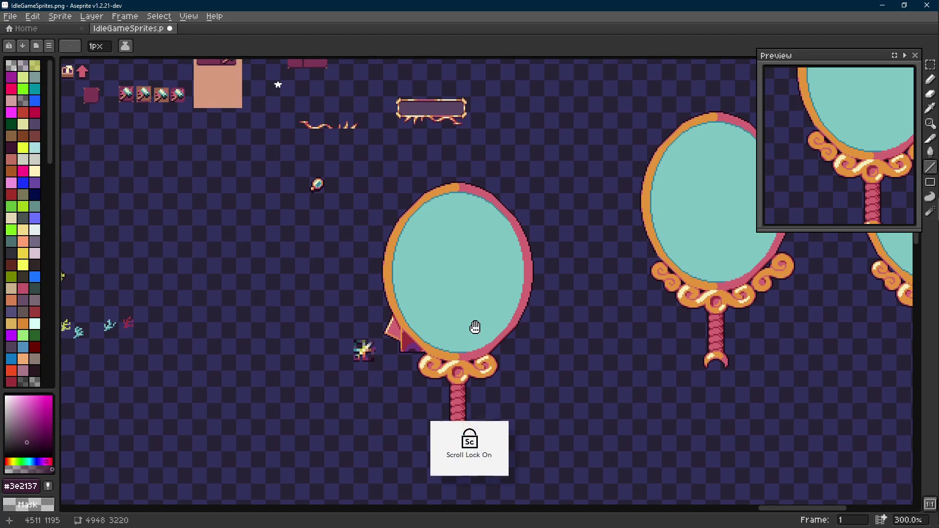
{"action": "left_click_drag", "start_coordinate": [486, 344], "coordinate": [480, 320]}
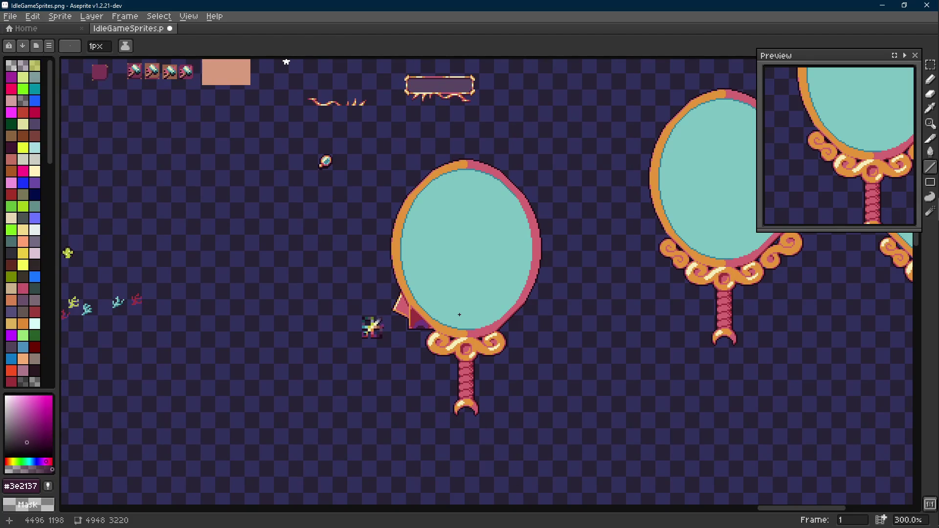
{"action": "scroll", "coordinate": [458, 315], "scroll_direction": "up", "scroll_amount": 1}
{"action": "scroll", "coordinate": [425, 316], "scroll_direction": "up", "scroll_amount": 1}
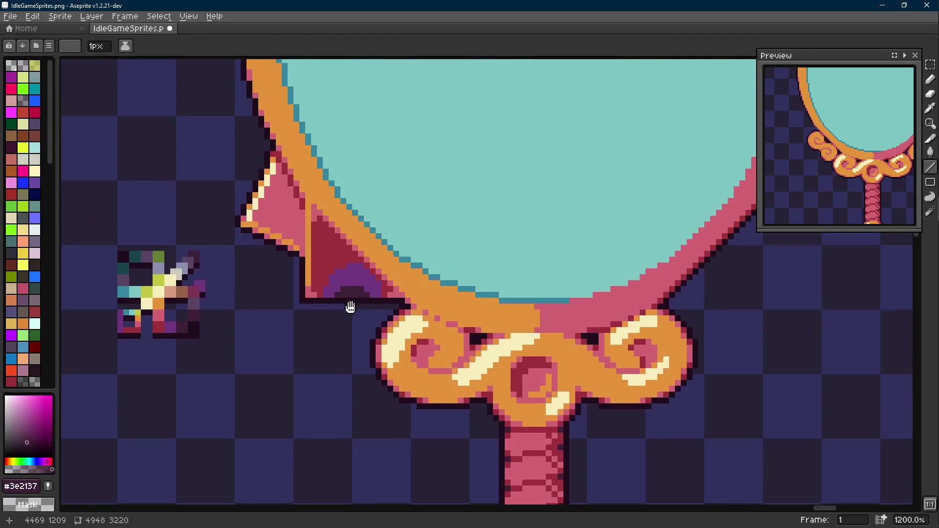
{"action": "scroll", "coordinate": [396, 315], "scroll_direction": "up", "scroll_amount": 2}
Paint purple pixels on the dark-red flap and dark pixels into the purple band.
{"action": "key", "text": "alt"}
{"action": "left_click", "coordinate": [386, 313], "text": "alt"}
{"action": "scroll", "coordinate": [386, 313], "scroll_direction": "up", "scroll_amount": 1}
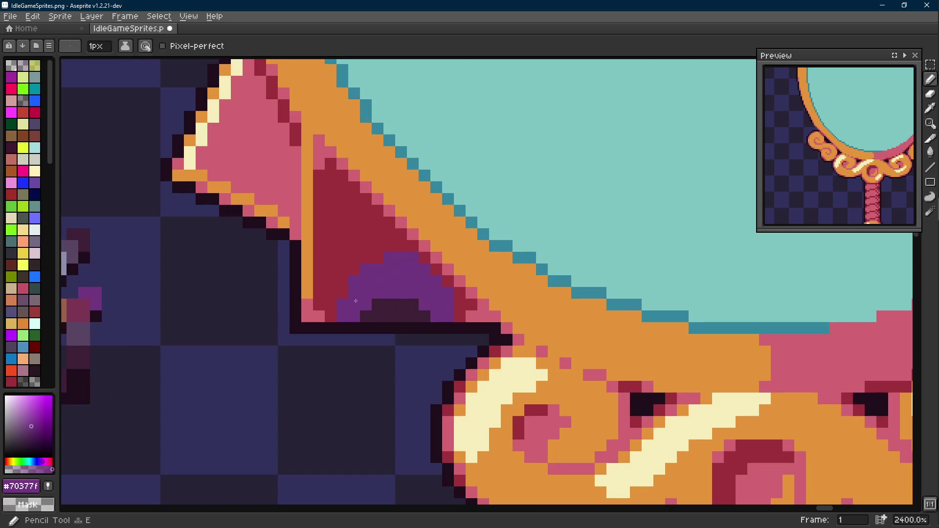
{"action": "left_click_drag", "start_coordinate": [330, 301], "coordinate": [330, 314]}
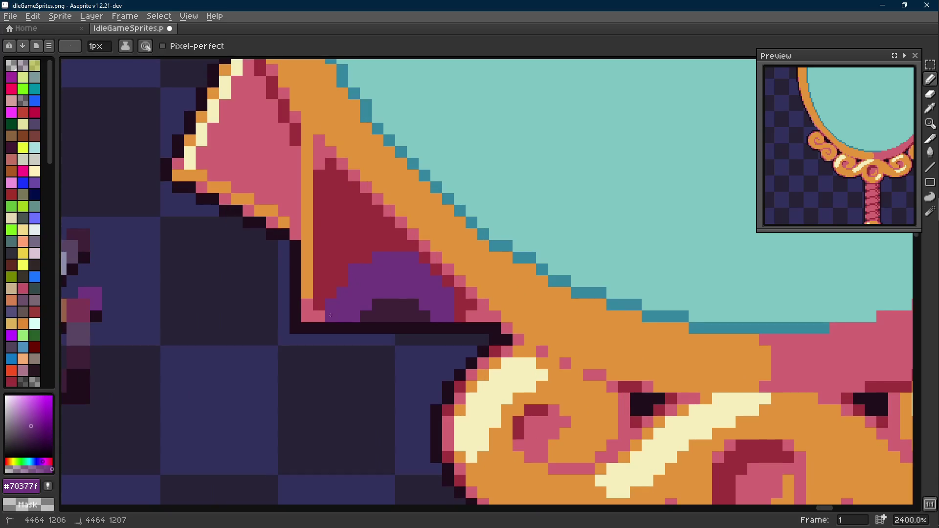
{"action": "left_click", "coordinate": [389, 313], "text": "alt"}
{"action": "key", "text": "Scroll_Lock"}
{"action": "scroll", "coordinate": [352, 323], "scroll_direction": "up", "scroll_amount": 1}
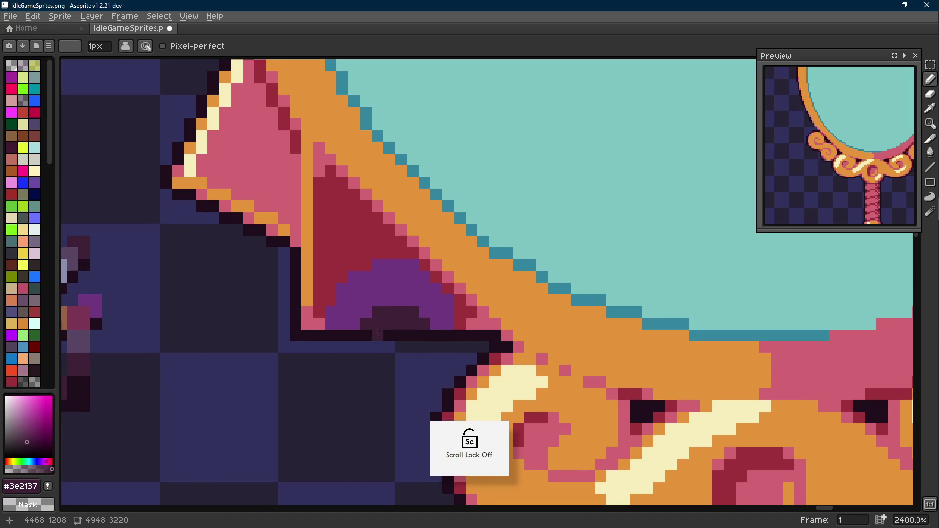
{"action": "left_click", "coordinate": [366, 311]}
{"action": "left_click", "coordinate": [386, 300]}
{"action": "key", "text": "ctrl+z"}
{"action": "left_click", "coordinate": [422, 310]}
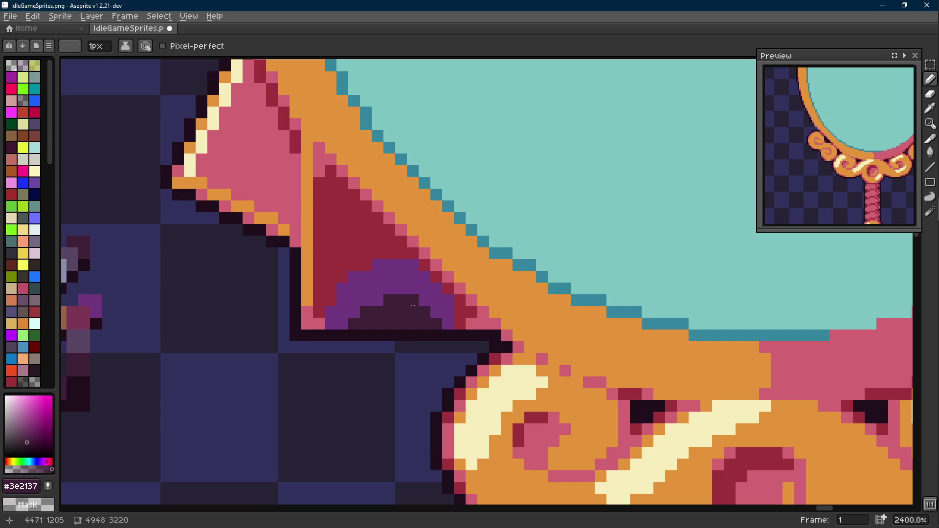
{"action": "scroll", "coordinate": [413, 306], "scroll_direction": "down", "scroll_amount": 5}
{"action": "scroll", "coordinate": [413, 306], "scroll_direction": "down", "scroll_amount": 3}
{"action": "scroll", "coordinate": [411, 312], "scroll_direction": "up", "scroll_amount": 7}
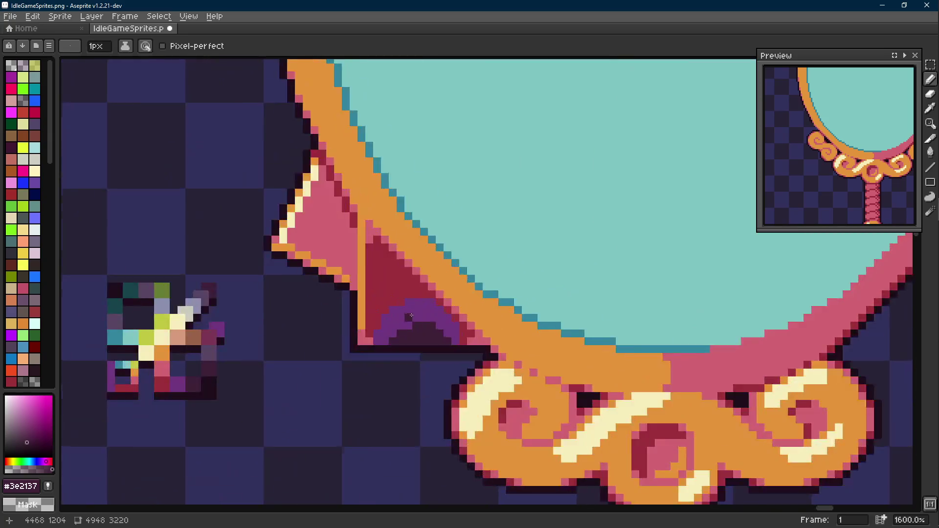
{"action": "scroll", "coordinate": [410, 316], "scroll_direction": "up", "scroll_amount": 1}
Widen the purple shading across the flap toward its left edge.
{"action": "left_click", "coordinate": [432, 301], "text": "alt"}
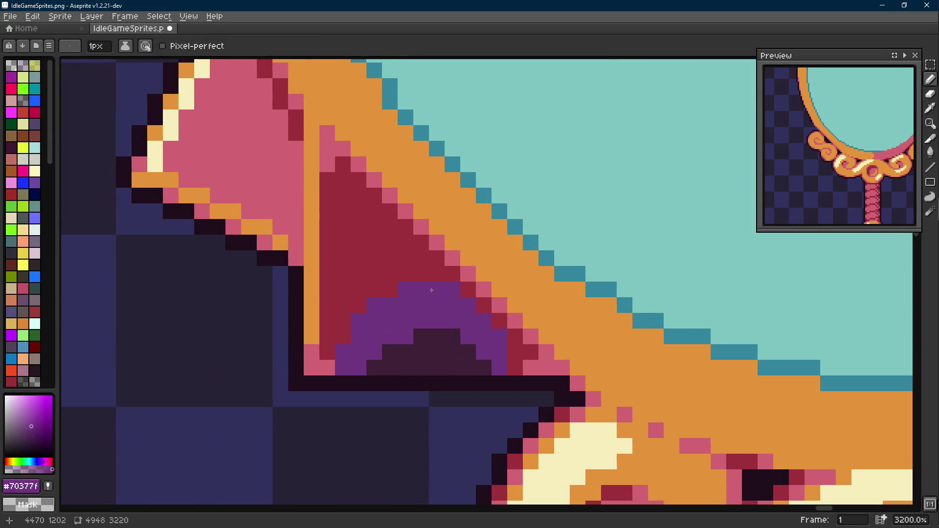
{"action": "left_click_drag", "start_coordinate": [406, 276], "coordinate": [350, 315]}
{"action": "left_click_drag", "start_coordinate": [365, 286], "coordinate": [390, 276]}
{"action": "scroll", "coordinate": [387, 297], "scroll_direction": "down", "scroll_amount": 2}
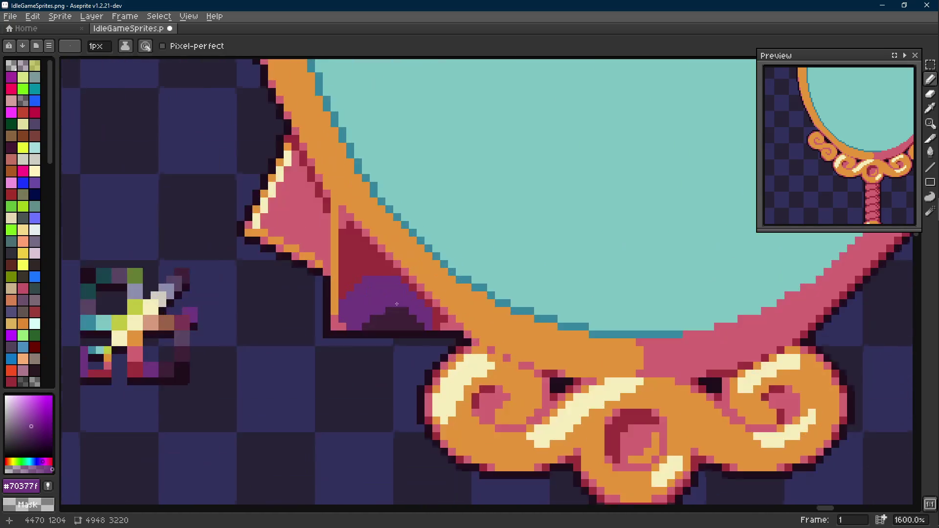
{"action": "scroll", "coordinate": [351, 288], "scroll_direction": "up", "scroll_amount": 1}
Undo the last three purple strokes, leaving a smaller purple band at the flap's base.
{"action": "key", "text": "l"}
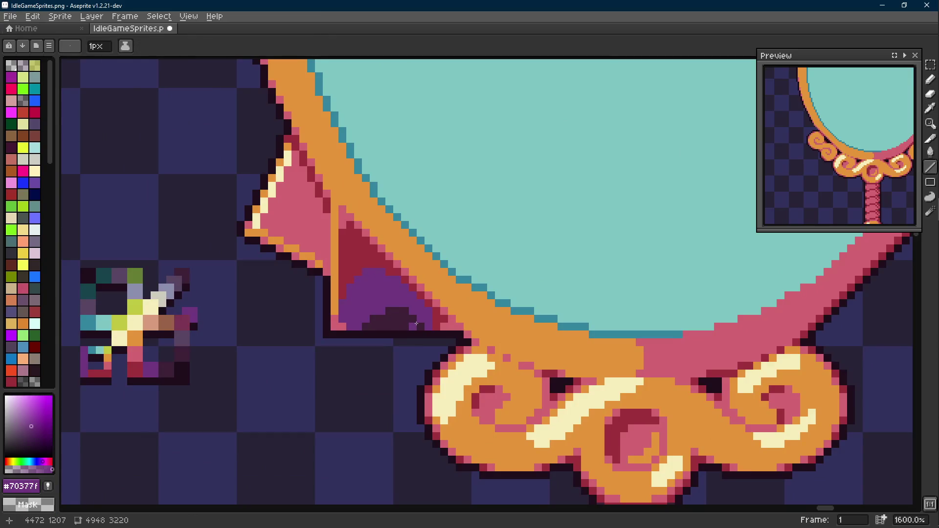
{"action": "key", "text": "ctrl+z"}
{"action": "key", "text": "v"}
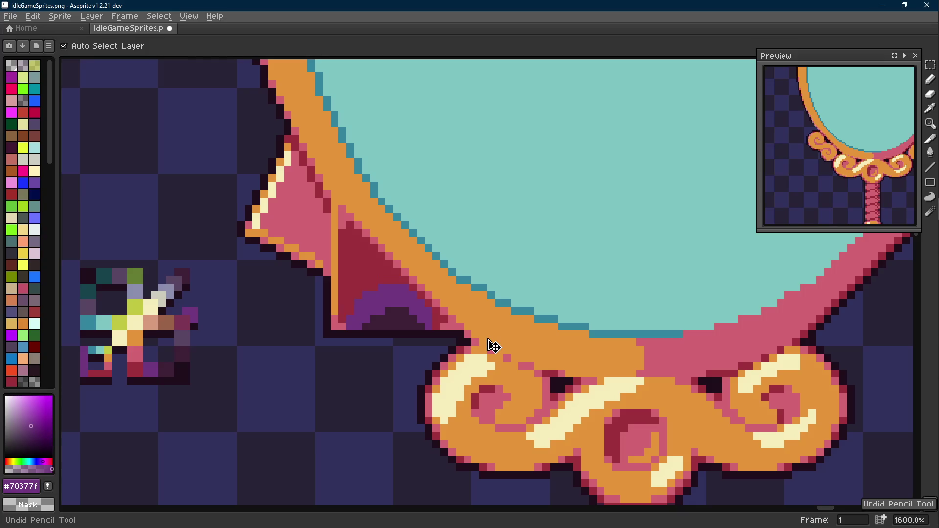
{"action": "scroll", "coordinate": [493, 346], "scroll_direction": "down", "scroll_amount": 5}
{"action": "scroll", "coordinate": [494, 346], "scroll_direction": "up", "scroll_amount": 2}
{"action": "scroll", "coordinate": [440, 334], "scroll_direction": "up", "scroll_amount": 2}
{"action": "scroll", "coordinate": [440, 334], "scroll_direction": "up", "scroll_amount": 2}
{"action": "key", "text": "ctrl+z"}
{"action": "key", "text": "v"}
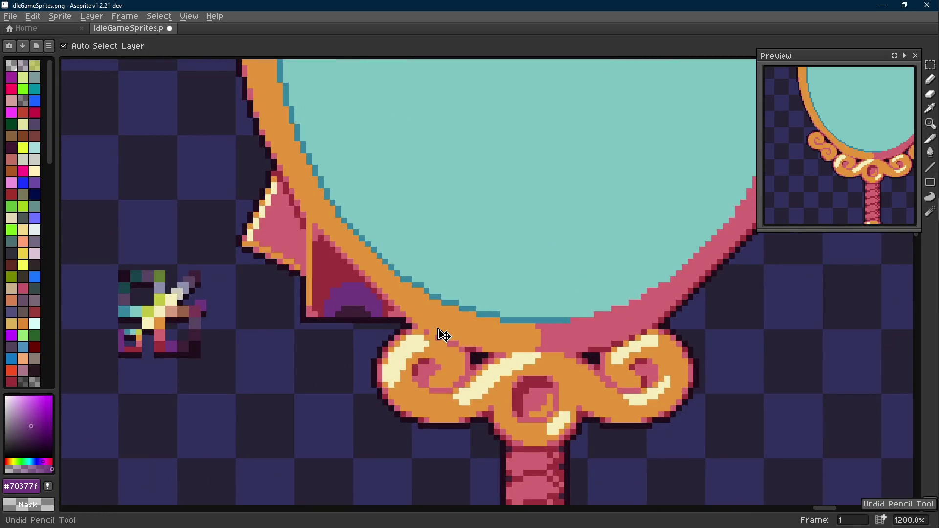
{"action": "key", "text": "ctrl+z"}
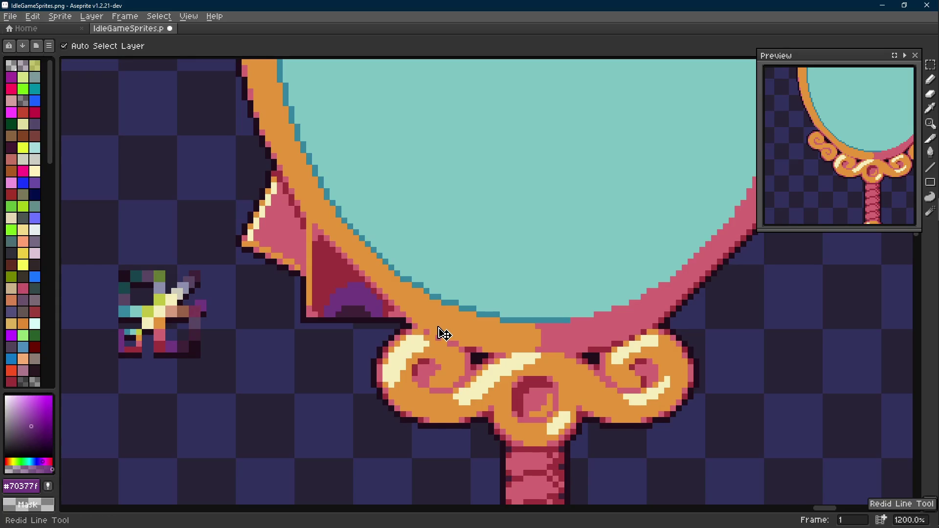
{"action": "key", "text": "b"}
{"action": "scroll", "coordinate": [441, 334], "scroll_direction": "down", "scroll_amount": 2}
{"action": "left_click_drag", "start_coordinate": [438, 328], "coordinate": [429, 316]}
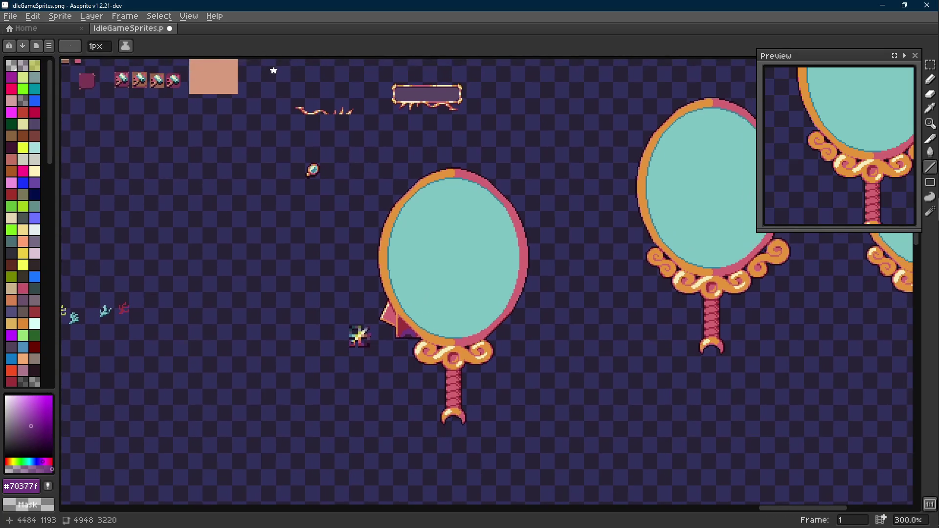
{"action": "scroll", "coordinate": [435, 311], "scroll_direction": "up", "scroll_amount": 2}
{"action": "key", "text": "alt"}
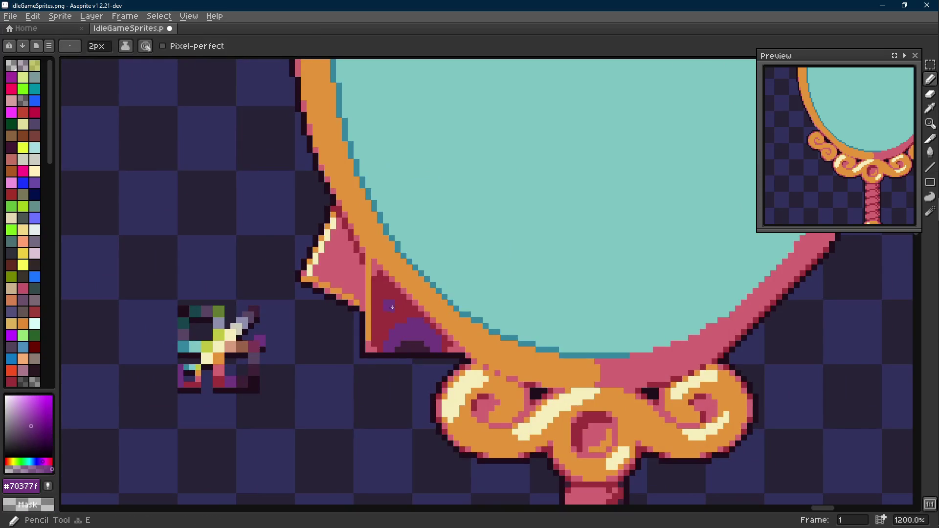
{"action": "scroll", "coordinate": [384, 304], "scroll_direction": "up", "scroll_amount": 1}
Touch up a pink pixel on the flap and sample the dark red while framing the flap.
{"action": "left_click", "coordinate": [345, 264], "text": "alt"}
{"action": "left_click", "coordinate": [380, 281]}
{"action": "scroll", "coordinate": [380, 281], "scroll_direction": "down", "scroll_amount": 3}
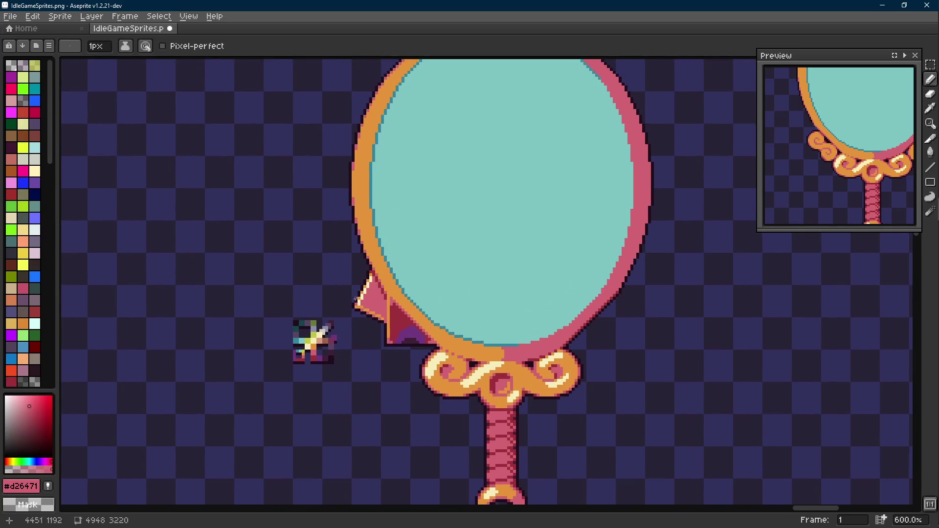
{"action": "scroll", "coordinate": [350, 295], "scroll_direction": "up", "scroll_amount": 1}
{"action": "left_click_drag", "start_coordinate": [350, 295], "coordinate": [390, 333]}
{"action": "left_click", "coordinate": [435, 352], "text": "alt"}
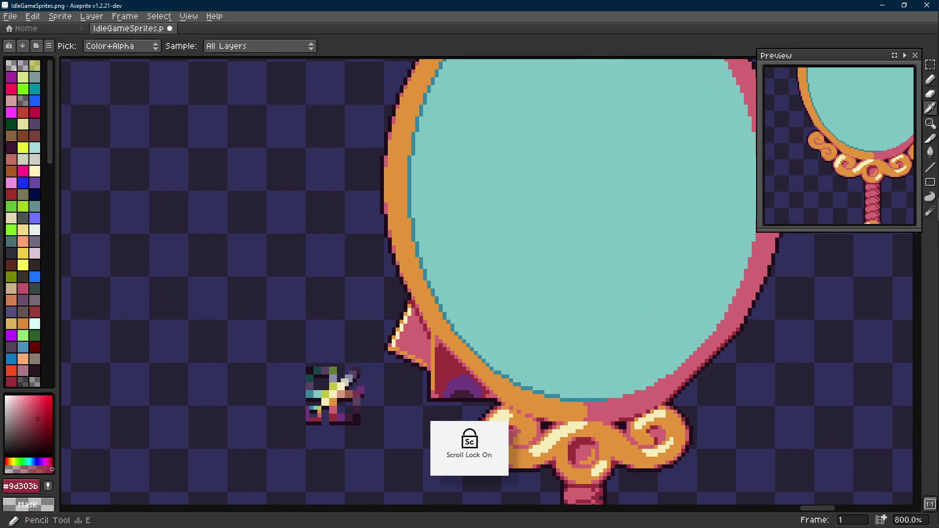
{"action": "key", "text": "Scroll_Lock"}
{"action": "scroll", "coordinate": [393, 314], "scroll_direction": "up", "scroll_amount": 1}
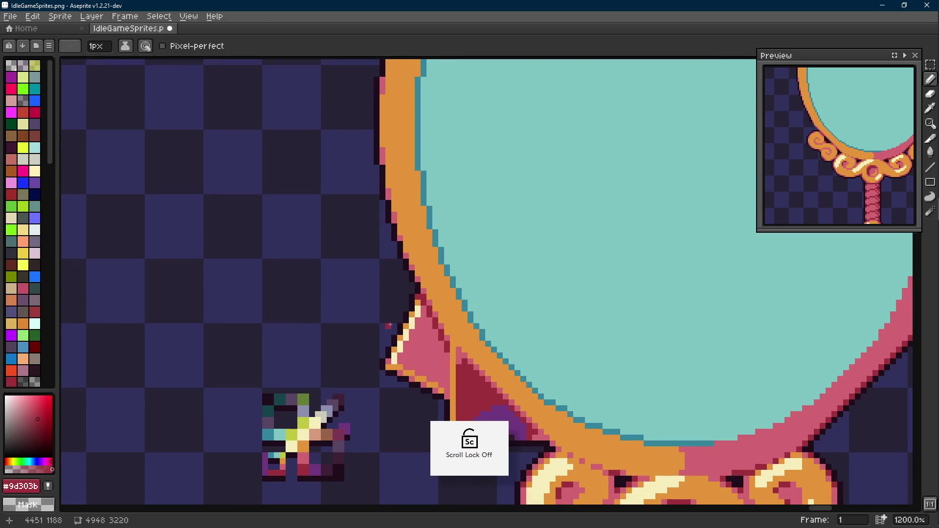
{"action": "left_click_drag", "start_coordinate": [393, 325], "coordinate": [386, 313]}
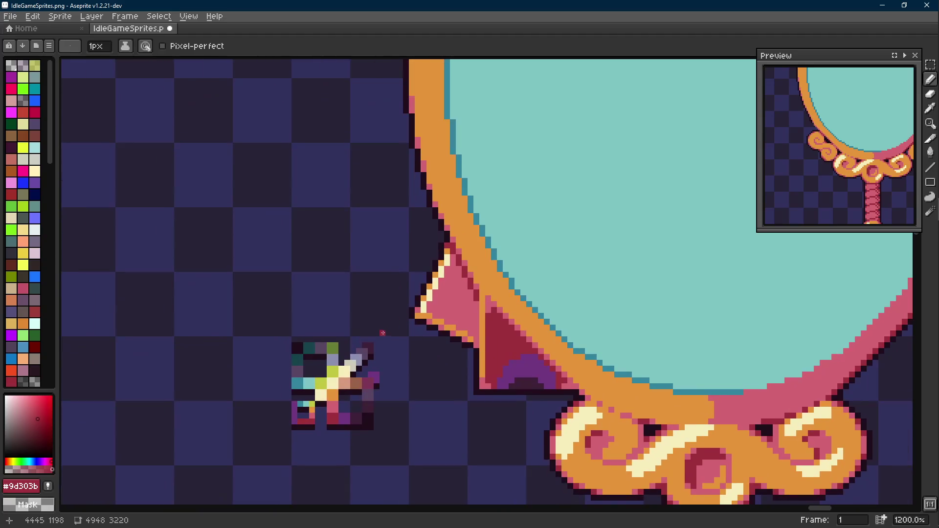
{"action": "key", "text": "m"}
{"action": "left_click_drag", "start_coordinate": [264, 323], "coordinate": [389, 455]}
{"action": "left_click_drag", "start_coordinate": [323, 396], "coordinate": [220, 432]}
{"action": "scroll", "coordinate": [353, 351], "scroll_direction": "up", "scroll_amount": 2}
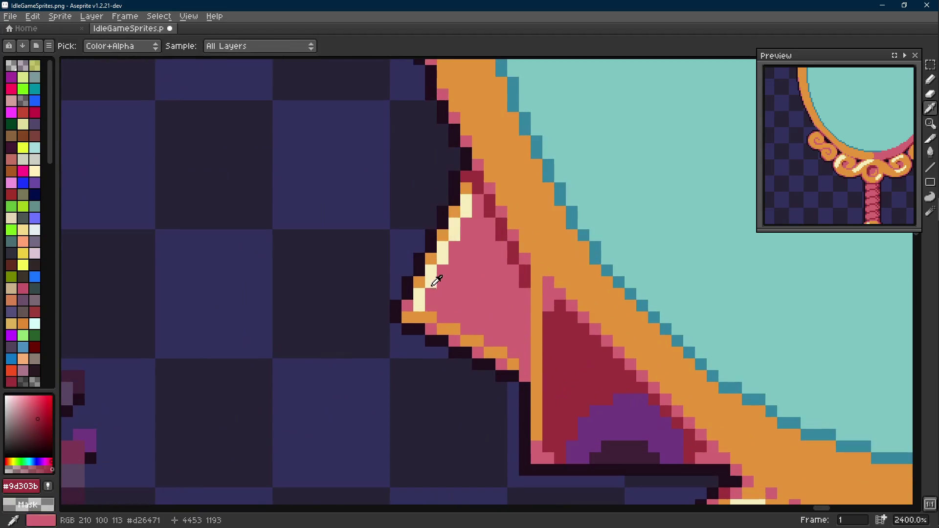
Draw a thin orange horizontal line leftward from the rim just above the pink flap.
{"action": "key", "text": "alt"}
{"action": "scroll", "coordinate": [441, 294], "scroll_direction": "down", "scroll_amount": 1}
{"action": "key", "text": "l"}
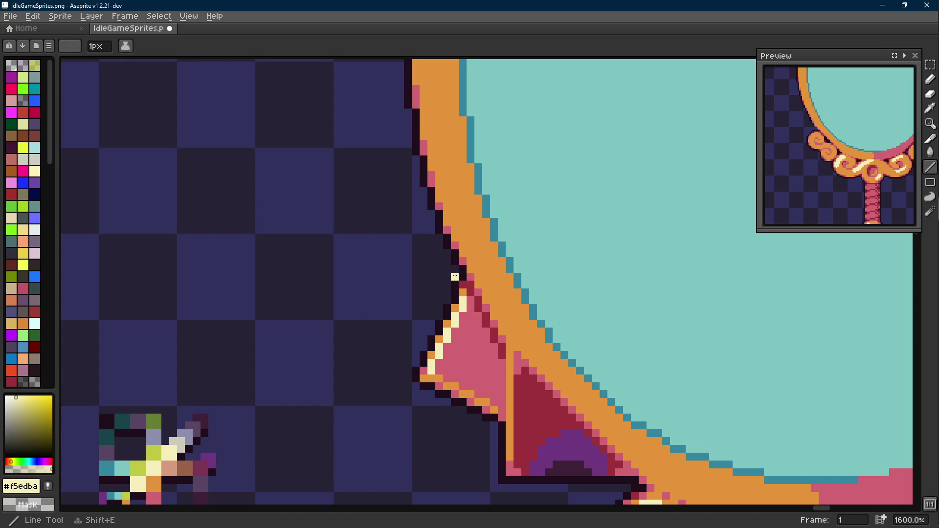
{"action": "key", "text": "alt"}
{"action": "left_click", "coordinate": [579, 444]}
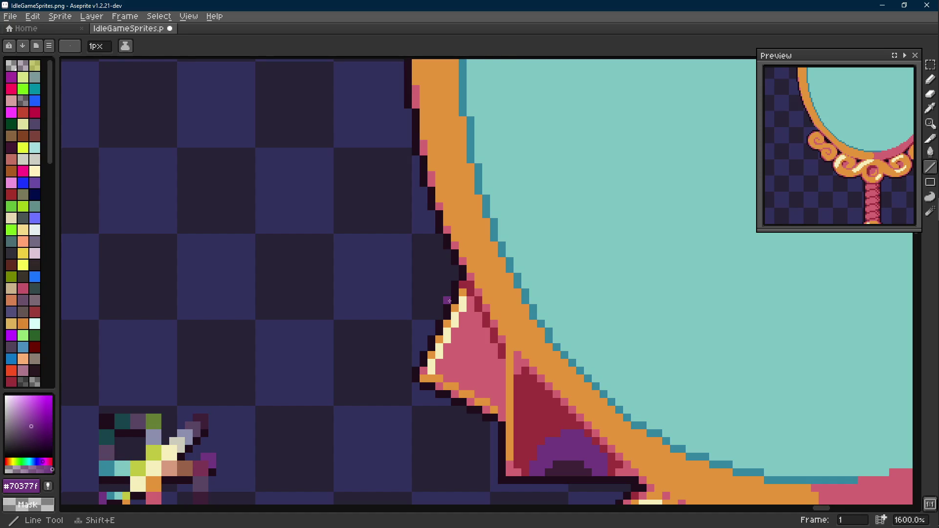
{"action": "scroll", "coordinate": [448, 299], "scroll_direction": "down", "scroll_amount": 1}
{"action": "scroll", "coordinate": [393, 353], "scroll_direction": "down", "scroll_amount": 1}
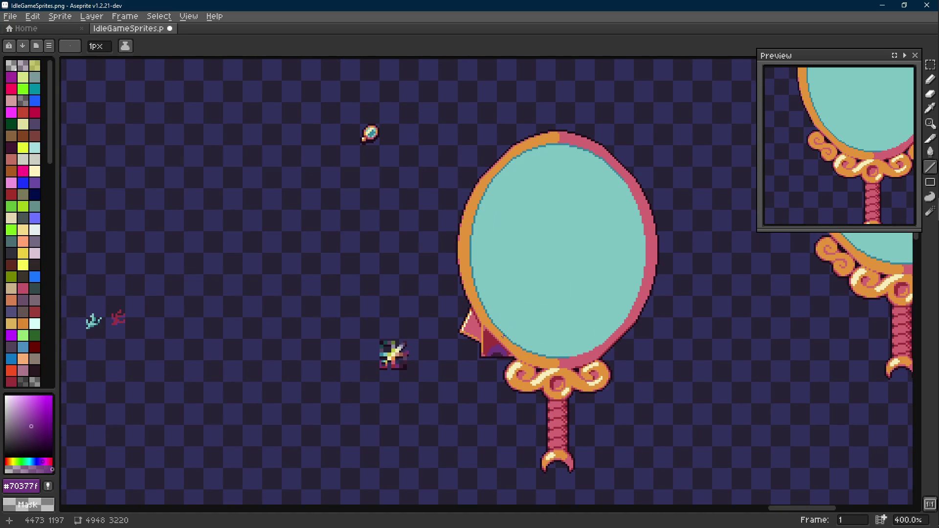
{"action": "left_click_drag", "start_coordinate": [519, 340], "coordinate": [431, 329]}
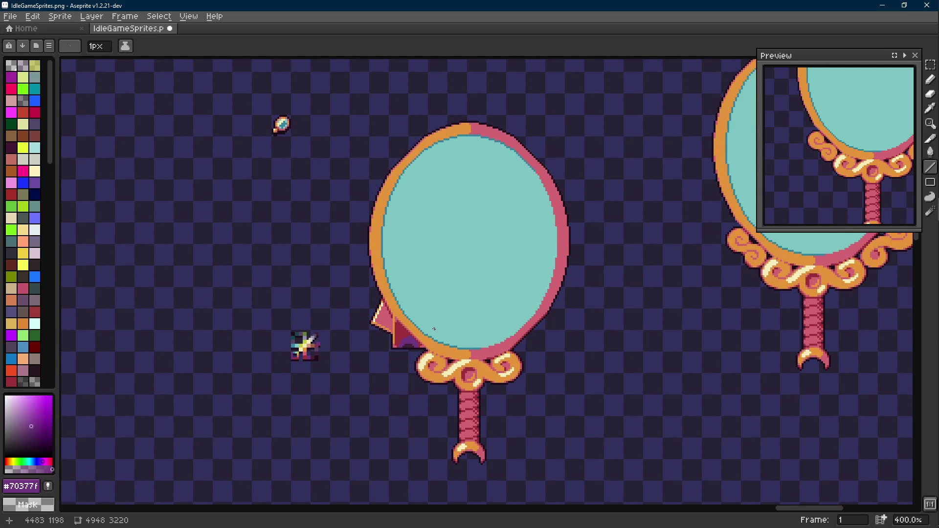
{"action": "key", "text": "Scroll_Lock"}
{"action": "scroll", "coordinate": [381, 322], "scroll_direction": "up", "scroll_amount": 3}
{"action": "left_click", "coordinate": [381, 323], "text": "alt"}
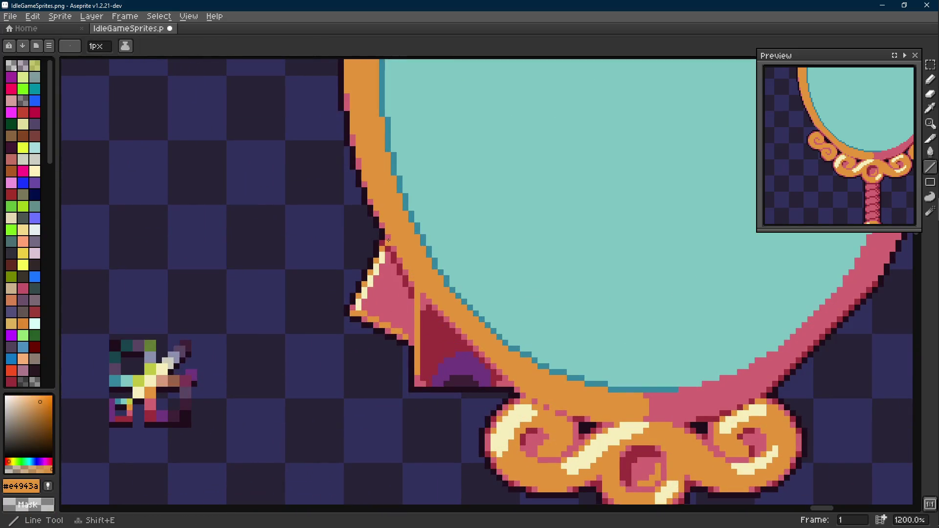
{"action": "left_click_drag", "start_coordinate": [389, 240], "coordinate": [323, 242]}
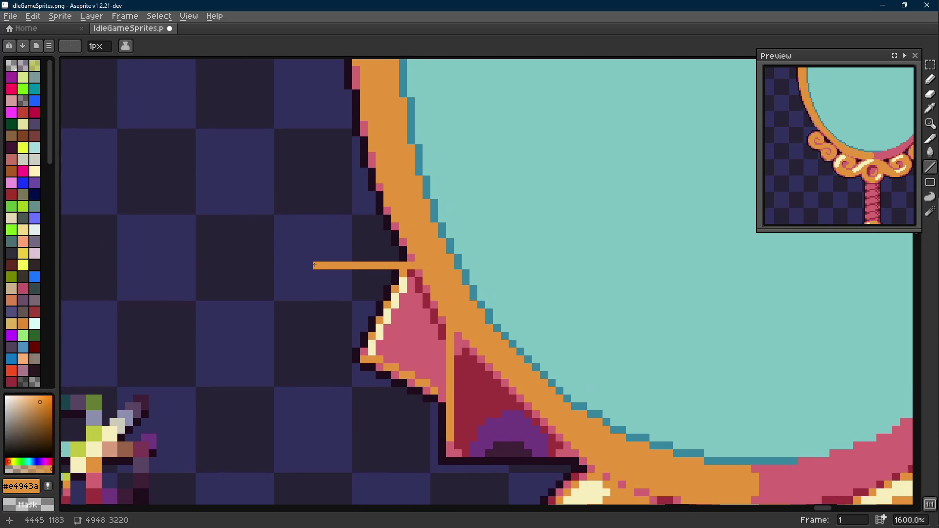
{"action": "scroll", "coordinate": [316, 243], "scroll_direction": "down", "scroll_amount": 1}
Close the triangle with a diagonal orange line and flood-fill it solid orange.
{"action": "key", "text": "b"}
{"action": "left_click_drag", "start_coordinate": [315, 265], "coordinate": [328, 307]}
{"action": "scroll", "coordinate": [326, 297], "scroll_direction": "up", "scroll_amount": 1}
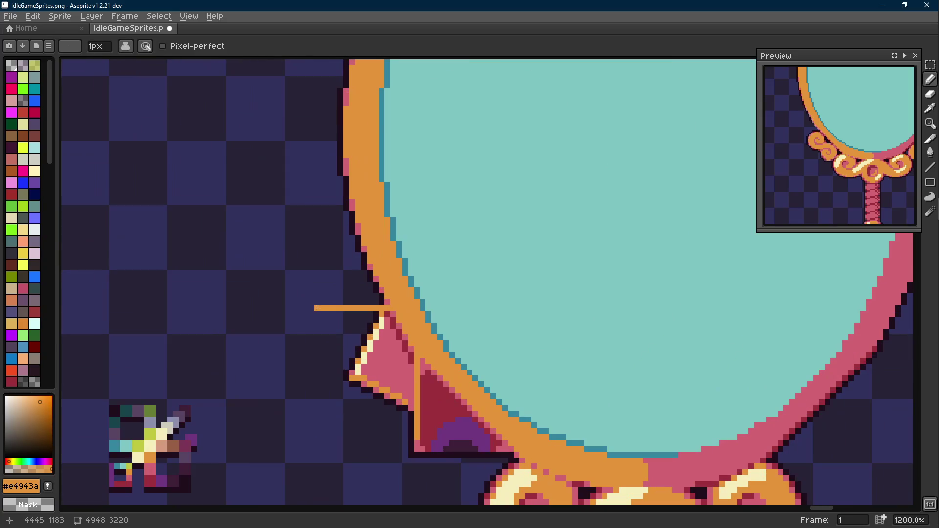
{"action": "key", "text": "l"}
{"action": "left_click_drag", "start_coordinate": [329, 260], "coordinate": [347, 231]}
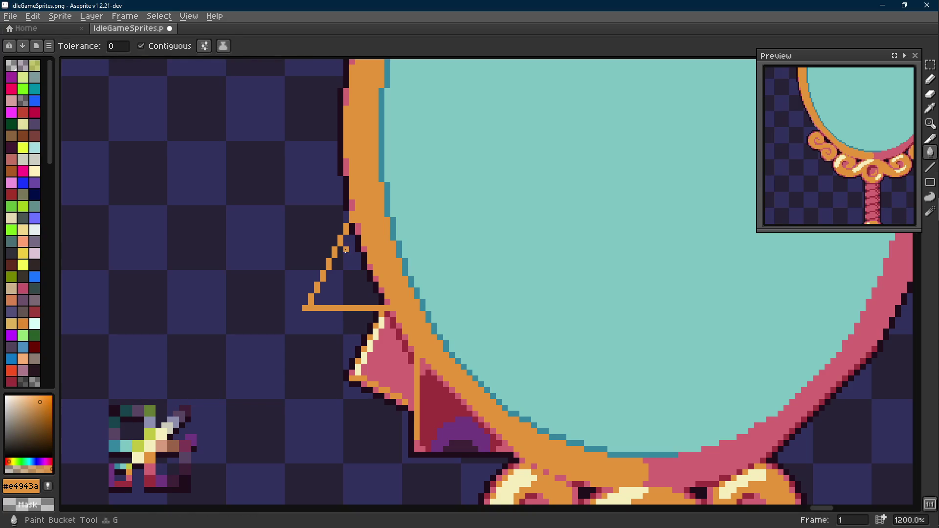
{"action": "key", "text": "g"}
{"action": "left_click", "coordinate": [346, 250]}
{"action": "key", "text": "i"}
{"action": "scroll", "coordinate": [351, 251], "scroll_direction": "down", "scroll_amount": 5}
{"action": "scroll", "coordinate": [352, 251], "scroll_direction": "up", "scroll_amount": 5}
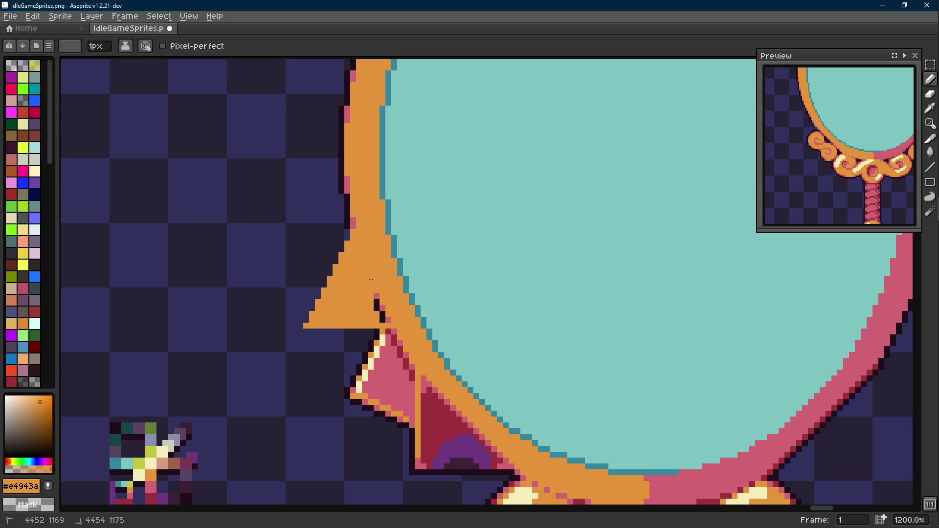
{"action": "scroll", "coordinate": [392, 318], "scroll_direction": "down", "scroll_amount": 2}
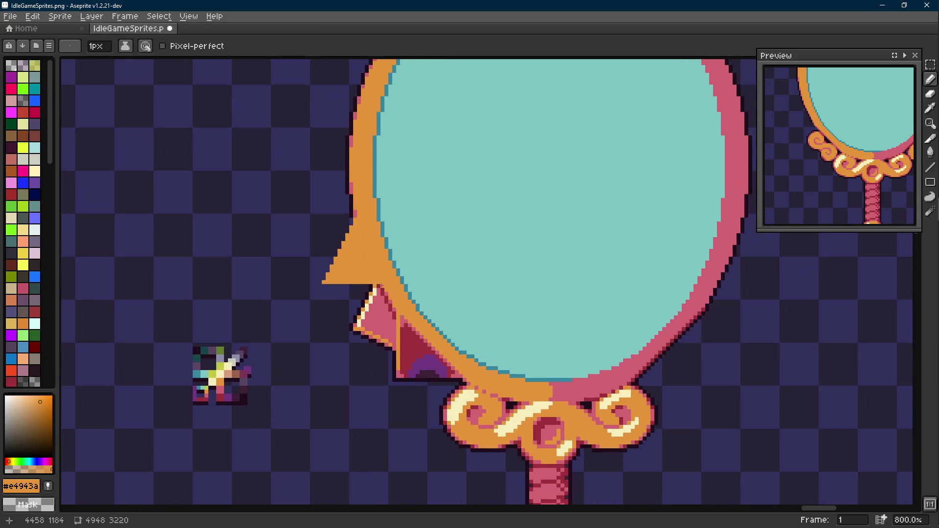
Clear a patch of stray pixels and draw an orange line along the triangle's base.
{"action": "key", "text": "m"}
{"action": "left_click_drag", "start_coordinate": [402, 285], "coordinate": [444, 342]}
{"action": "key", "text": "ctrl+d"}
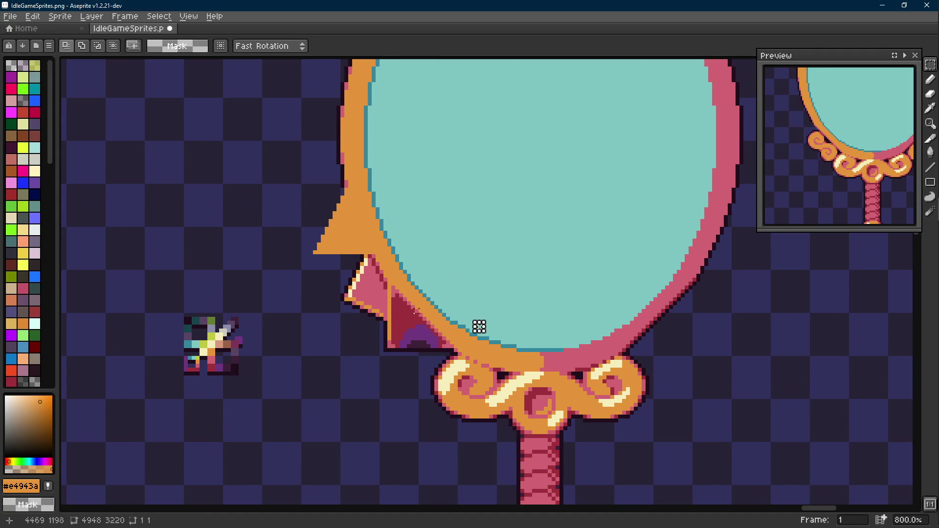
{"action": "scroll", "coordinate": [479, 327], "scroll_direction": "up", "scroll_amount": 1}
{"action": "key", "text": "l"}
{"action": "left_click_drag", "start_coordinate": [381, 262], "coordinate": [266, 259]}
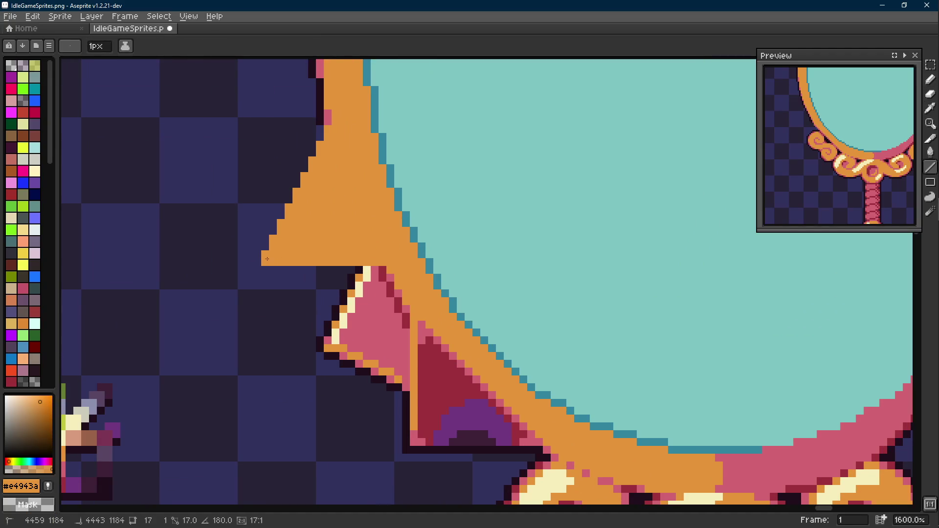
Sample the flap's pink and outline the triangle's base and left edge in pink.
{"action": "key", "text": "alt"}
{"action": "left_click", "coordinate": [388, 270]}
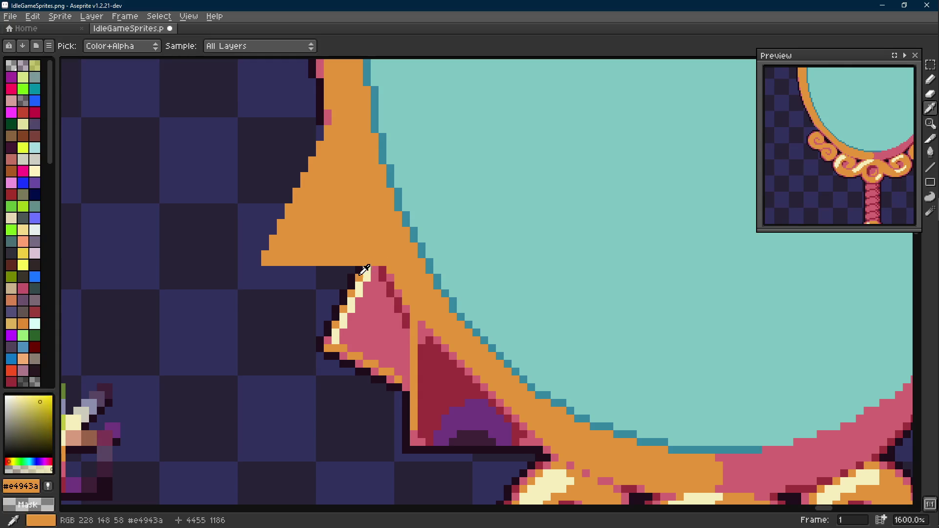
{"action": "left_click", "coordinate": [388, 267]}
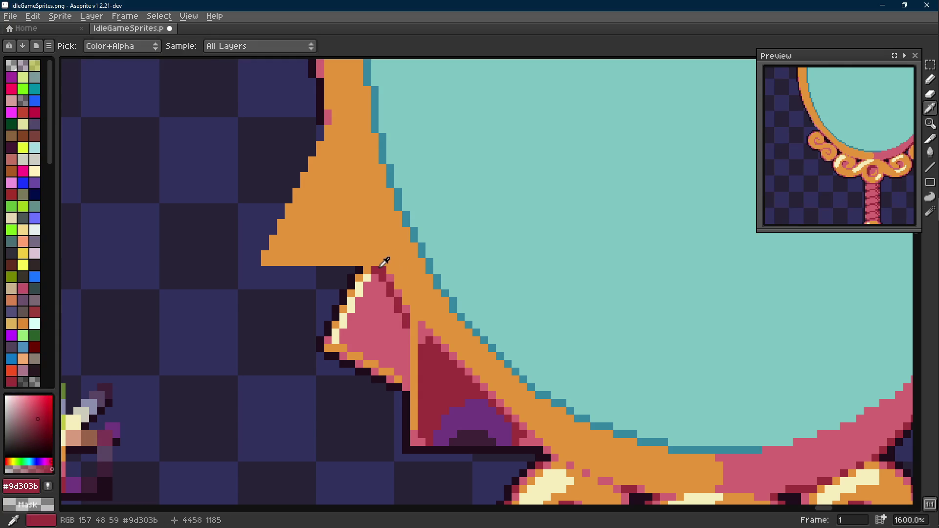
{"action": "left_click_drag", "start_coordinate": [385, 264], "coordinate": [406, 323]}
{"action": "left_click", "coordinate": [400, 340]}
{"action": "key", "text": "l"}
{"action": "mouse_move", "coordinate": [396, 310]}
{"action": "left_mouse_down"}
{"action": "mouse_move", "coordinate": [293, 310]}
{"action": "mouse_move", "coordinate": [352, 200]}
{"action": "left_mouse_up"}
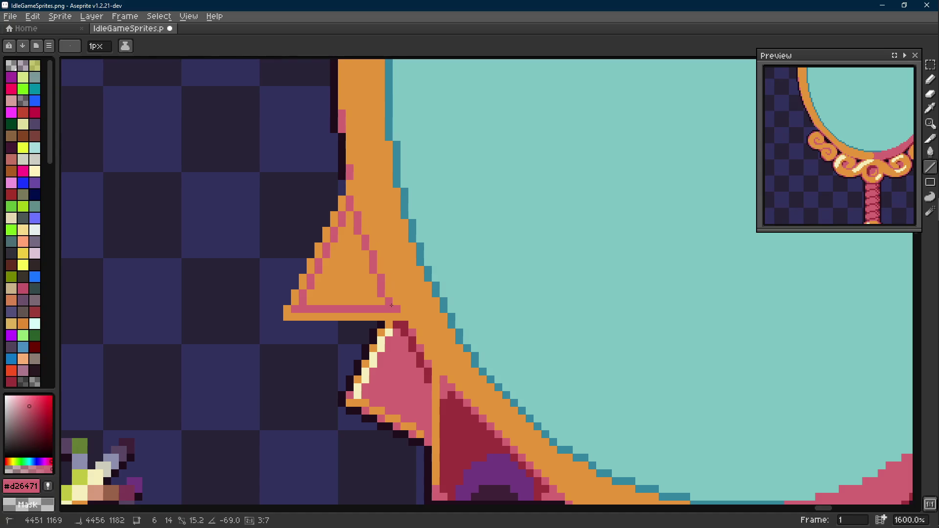
Refill the triangle with the dark red sampled from the flap.
{"action": "key", "text": "g"}
{"action": "scroll", "coordinate": [388, 308], "scroll_direction": "down", "scroll_amount": 4}
{"action": "left_click", "coordinate": [404, 334], "text": "alt"}
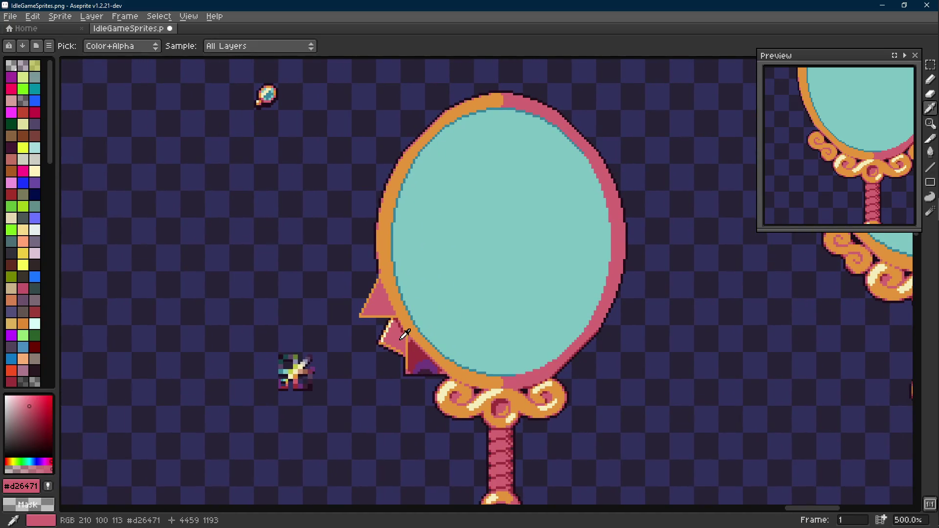
{"action": "scroll", "coordinate": [404, 334], "scroll_direction": "up", "scroll_amount": 2}
{"action": "left_click", "coordinate": [364, 286]}
{"action": "scroll", "coordinate": [364, 286], "scroll_direction": "down", "scroll_amount": 2}
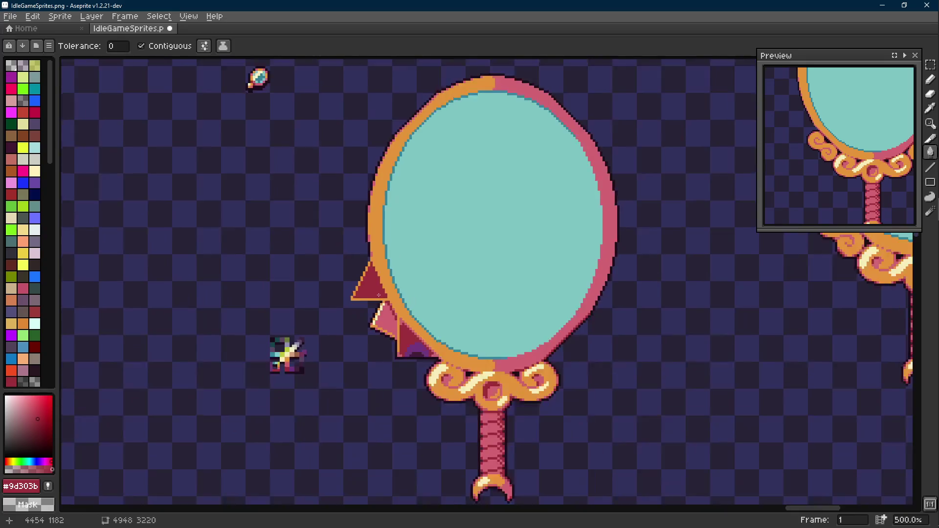
{"action": "scroll", "coordinate": [411, 338], "scroll_direction": "up", "scroll_amount": 4}
{"action": "left_click", "coordinate": [438, 351], "text": "alt"}
{"action": "key", "text": "l"}
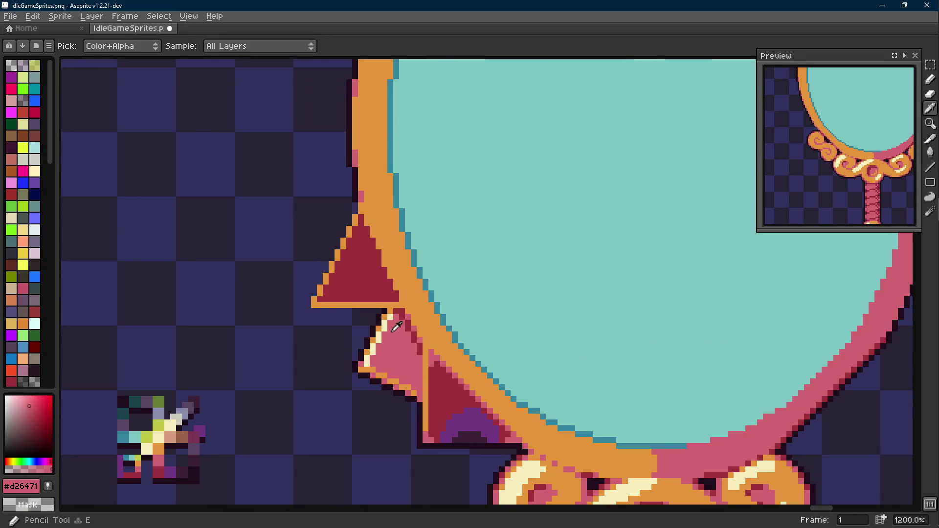
{"action": "left_click_drag", "start_coordinate": [411, 220], "coordinate": [433, 297]}
Sketch a second triangle's pink outline above the dark red wedge, undoing a stray line.
{"action": "mouse_move", "coordinate": [366, 298]}
{"action": "left_mouse_down"}
{"action": "mouse_move", "coordinate": [345, 286]}
{"action": "mouse_move", "coordinate": [375, 235]}
{"action": "left_mouse_up"}
{"action": "key", "text": "g"}
{"action": "left_click_drag", "start_coordinate": [411, 382], "coordinate": [422, 330]}
{"action": "key", "text": "l"}
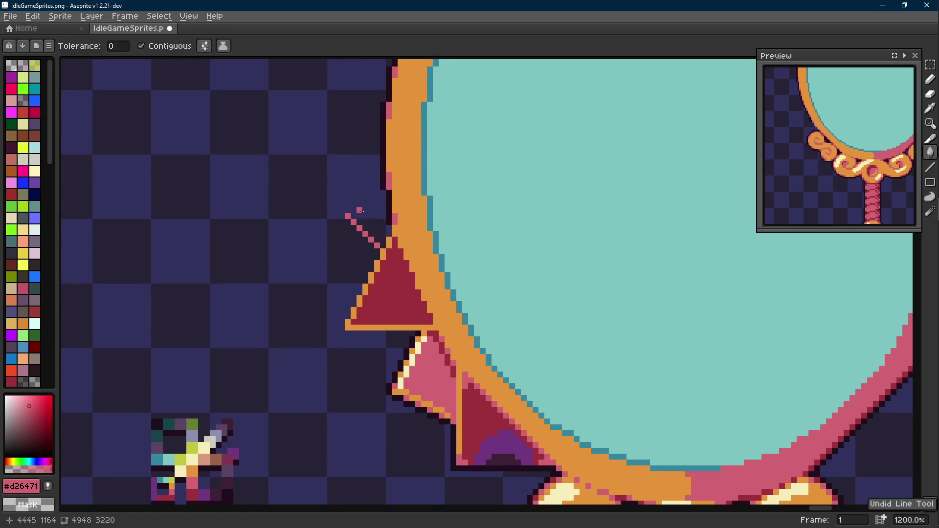
{"action": "key", "text": "ctrl+z"}
{"action": "left_click_drag", "start_coordinate": [350, 211], "coordinate": [376, 186]}
{"action": "scroll", "coordinate": [375, 191], "scroll_direction": "down", "scroll_amount": 3}
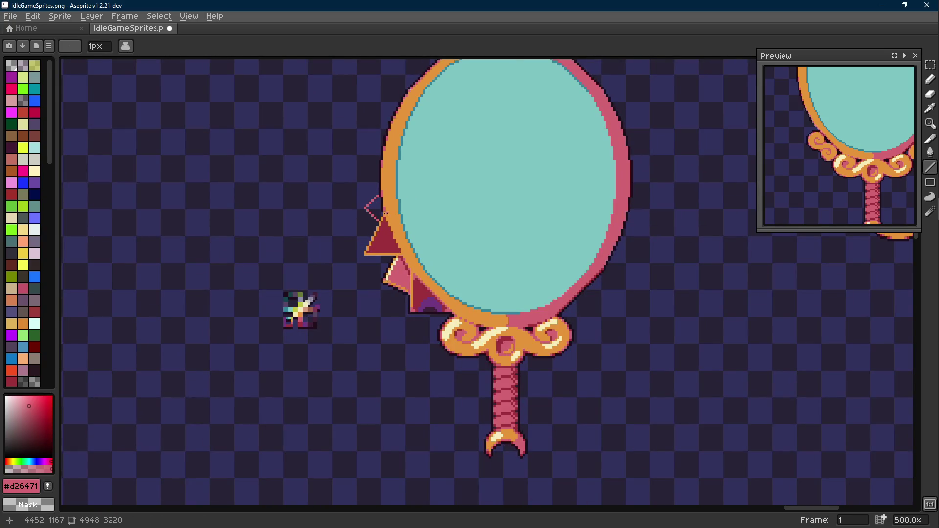
{"action": "left_click_drag", "start_coordinate": [399, 230], "coordinate": [440, 250]}
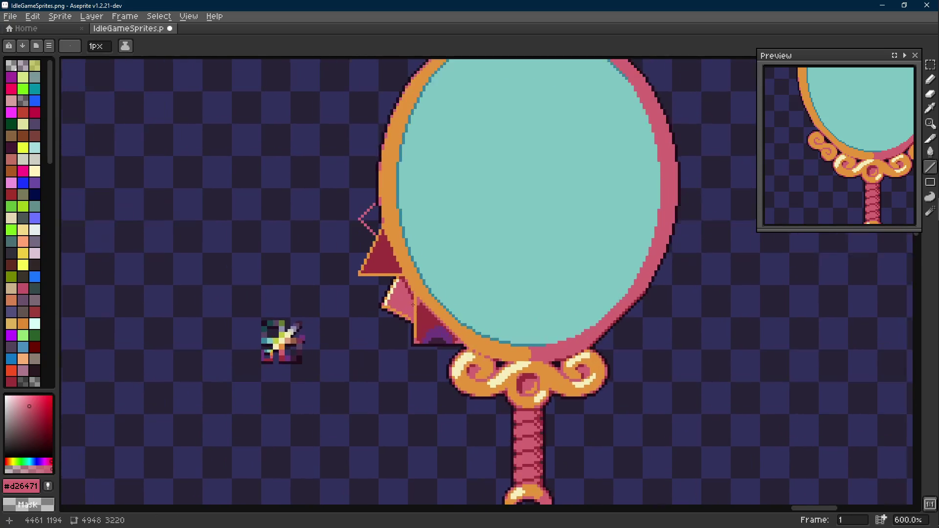
{"action": "scroll", "coordinate": [411, 308], "scroll_direction": "up", "scroll_amount": 2}
Undo the unwanted fill and the second triangle sketch back past the dark red flap.
{"action": "key", "text": "g"}
{"action": "left_click", "coordinate": [371, 235]}
{"action": "key", "text": "ctrl+z"}
{"action": "key", "text": "ctrl+z"}
{"action": "key", "text": "ctrl+z"}
{"action": "key", "text": "ctrl+z"}
{"action": "key", "text": "ctrl+z"}
{"action": "key", "text": "ctrl+z"}
{"action": "key", "text": "ctrl+z"}
{"action": "key", "text": "ctrl+z"}
{"action": "key", "text": "ctrl+z"}
{"action": "key", "text": "ctrl+z"}
{"action": "key", "text": "ctrl+z"}
{"action": "key", "text": "ctrl+z"}
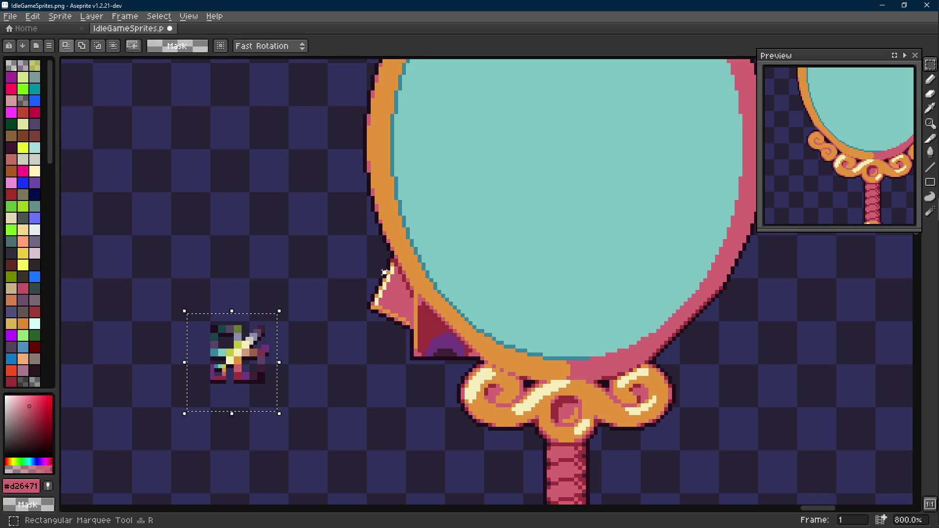
{"action": "scroll", "coordinate": [421, 311], "scroll_direction": "up", "scroll_amount": 2}
{"action": "key", "text": "alt"}
Draw an orange edge for a new spike above the pink flap and flood-fill it orange.
{"action": "left_click", "coordinate": [428, 268], "text": "alt"}
{"action": "key", "text": "l"}
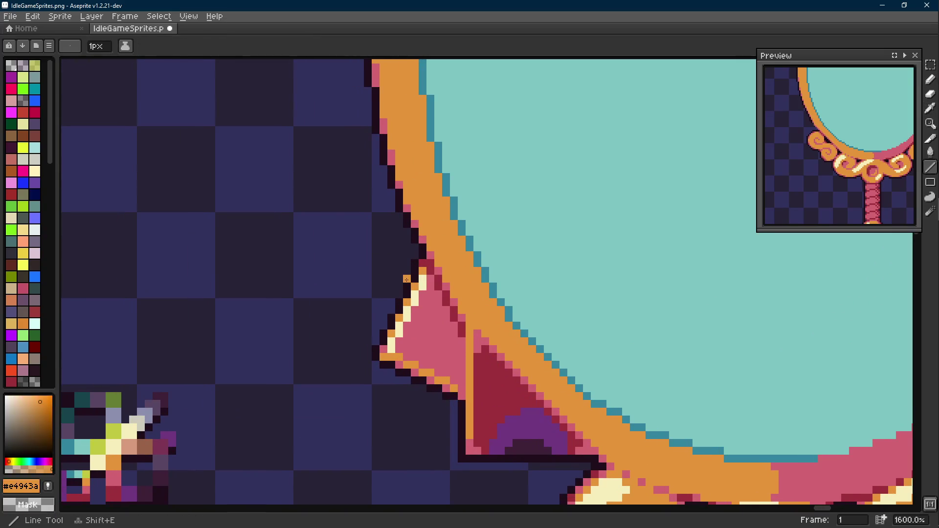
{"action": "mouse_move", "coordinate": [411, 277]}
{"action": "left_mouse_down"}
{"action": "mouse_move", "coordinate": [320, 232]}
{"action": "mouse_move", "coordinate": [305, 193]}
{"action": "mouse_move", "coordinate": [305, 239]}
{"action": "mouse_move", "coordinate": [382, 228]}
{"action": "mouse_move", "coordinate": [382, 213]}
{"action": "left_mouse_up"}
{"action": "key", "text": "g"}
{"action": "left_click", "coordinate": [371, 268]}
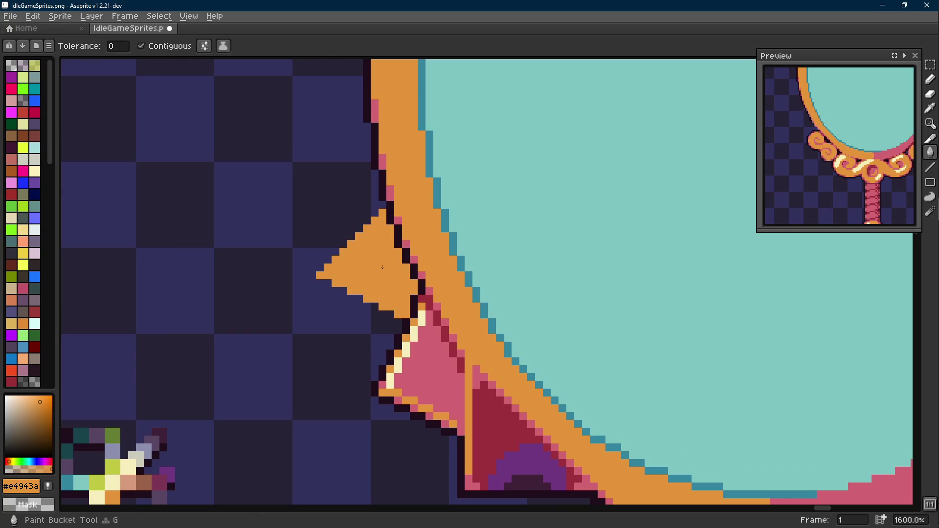
{"action": "scroll", "coordinate": [371, 268], "scroll_direction": "down", "scroll_amount": 4}
{"action": "scroll", "coordinate": [371, 268], "scroll_direction": "down", "scroll_amount": 2}
{"action": "scroll", "coordinate": [438, 310], "scroll_direction": "up", "scroll_amount": 1}
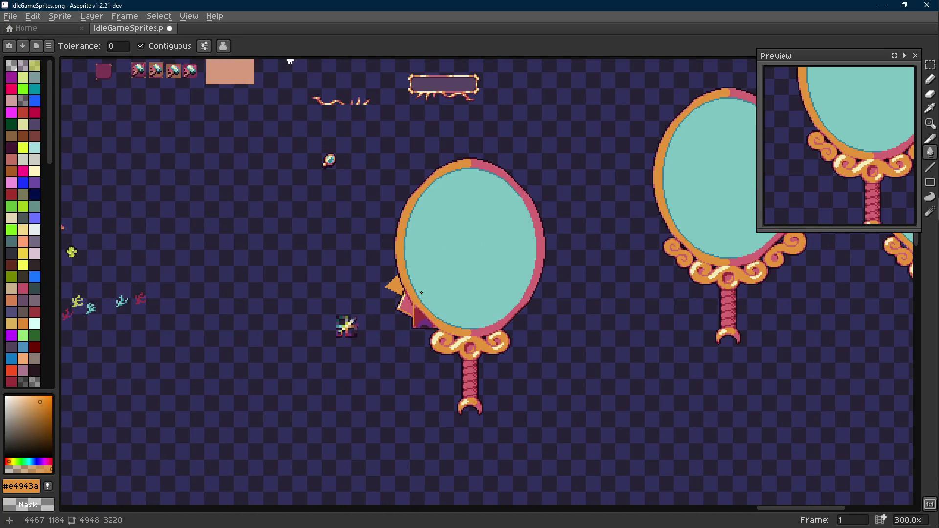
{"action": "scroll", "coordinate": [419, 291], "scroll_direction": "up", "scroll_amount": 1}
{"action": "scroll", "coordinate": [404, 290], "scroll_direction": "up", "scroll_amount": 1}
Outline the spike's edges in the dark colour and add a cream highlight along its top edge.
{"action": "key", "text": "alt"}
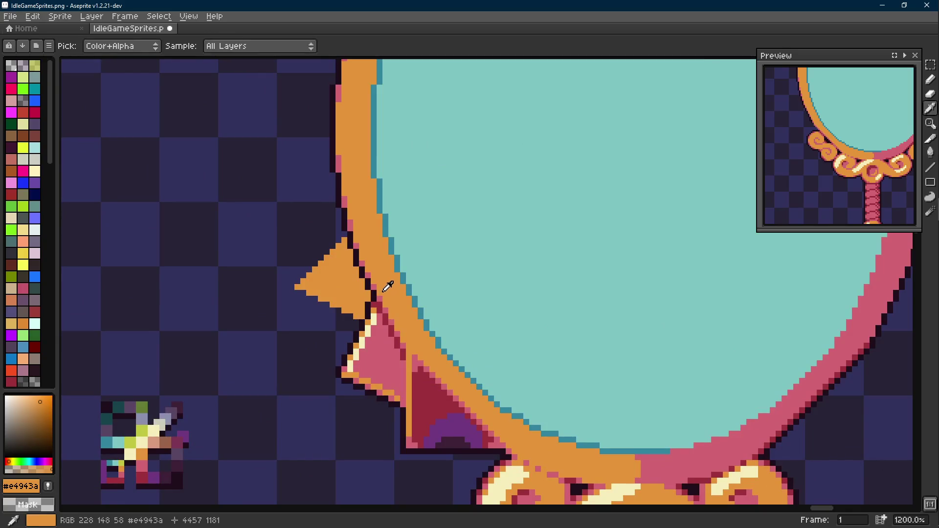
{"action": "scroll", "coordinate": [389, 286], "scroll_direction": "down", "scroll_amount": 2}
{"action": "scroll", "coordinate": [376, 281], "scroll_direction": "up", "scroll_amount": 3}
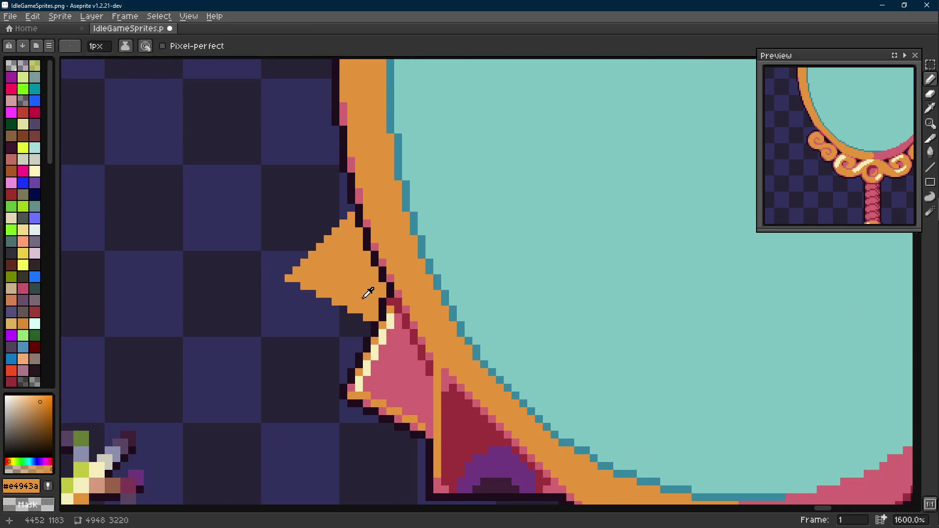
{"action": "left_click", "coordinate": [381, 309]}
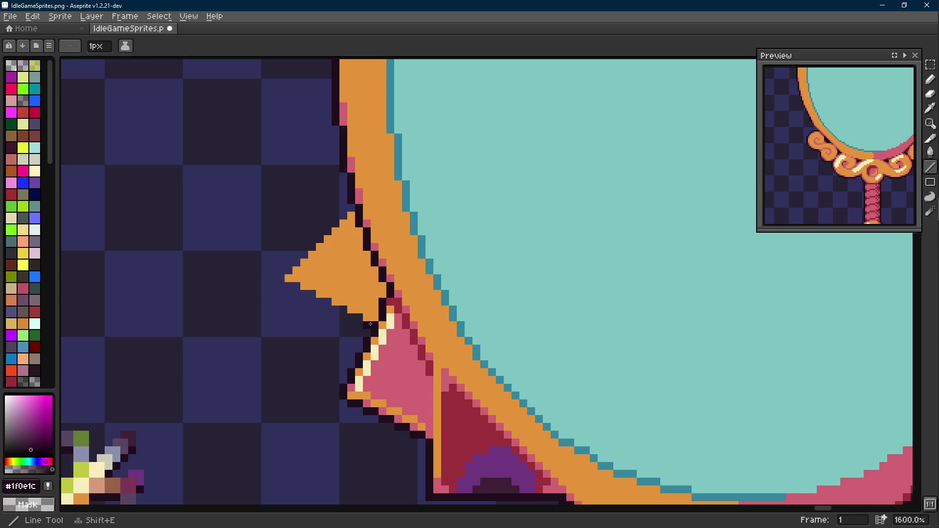
{"action": "mouse_move", "coordinate": [371, 325]}
{"action": "left_mouse_down"}
{"action": "mouse_move", "coordinate": [286, 285]}
{"action": "mouse_move", "coordinate": [353, 215]}
{"action": "left_mouse_up"}
{"action": "scroll", "coordinate": [436, 291], "scroll_direction": "down", "scroll_amount": 1}
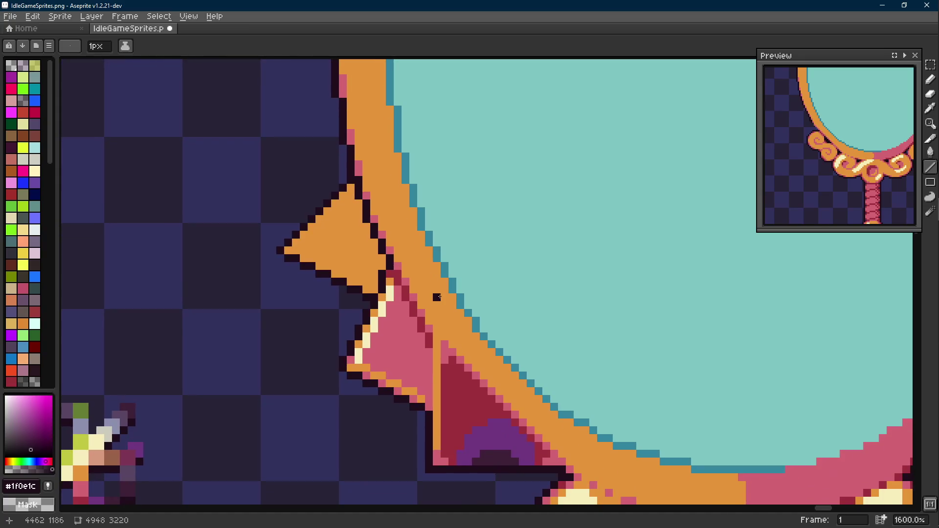
{"action": "left_click", "coordinate": [389, 294], "text": "alt"}
{"action": "scroll", "coordinate": [367, 280], "scroll_direction": "up", "scroll_amount": 1}
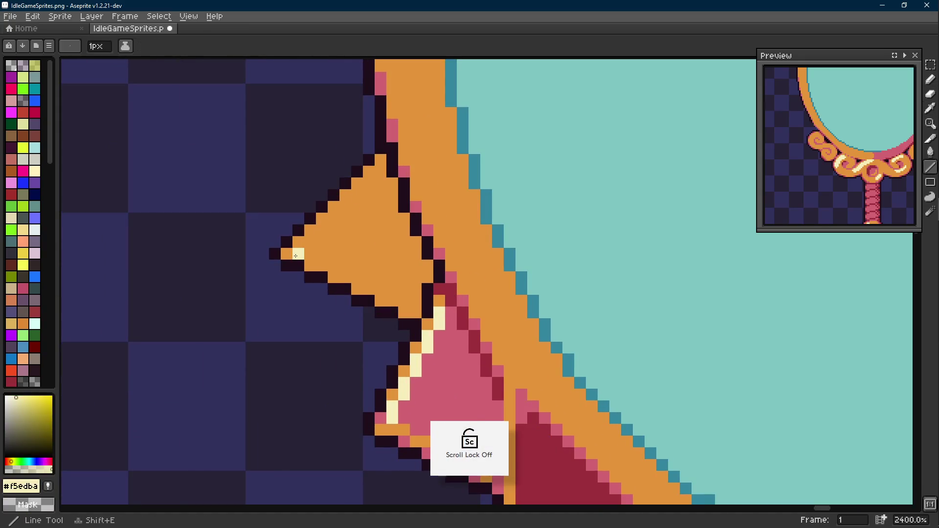
{"action": "left_click_drag", "start_coordinate": [295, 253], "coordinate": [381, 168]}
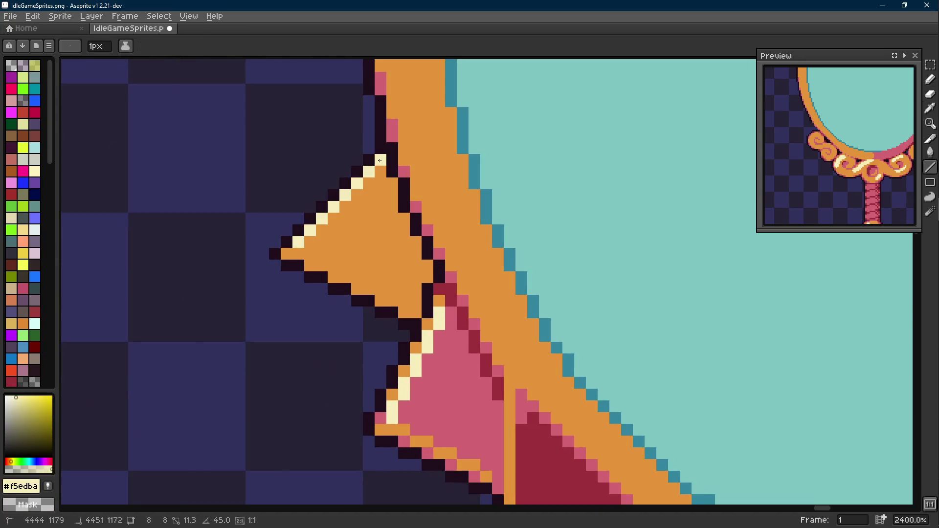
{"action": "left_click", "coordinate": [405, 165], "text": "alt"}
{"action": "scroll", "coordinate": [404, 171], "scroll_direction": "up", "scroll_amount": 1}
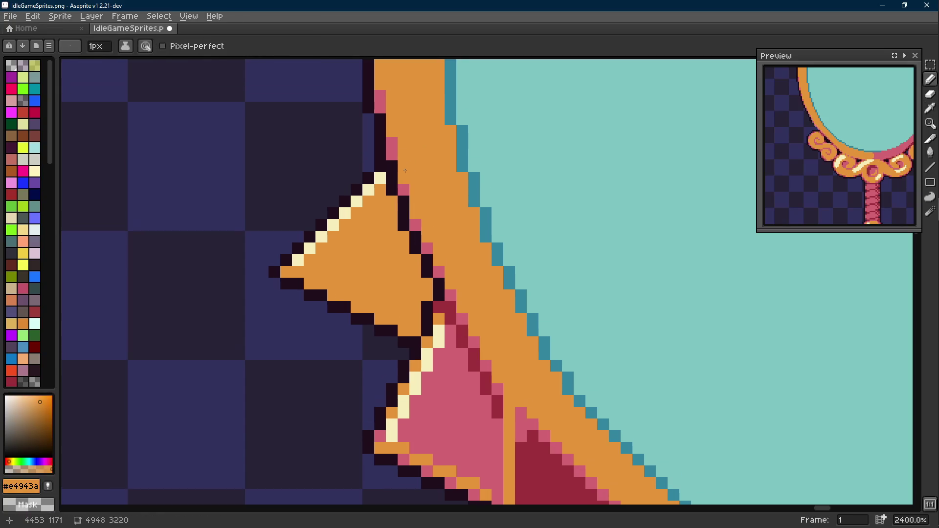
{"action": "scroll", "coordinate": [415, 222], "scroll_direction": "down", "scroll_amount": 1}
{"action": "left_click", "coordinate": [424, 286], "text": "alt"}
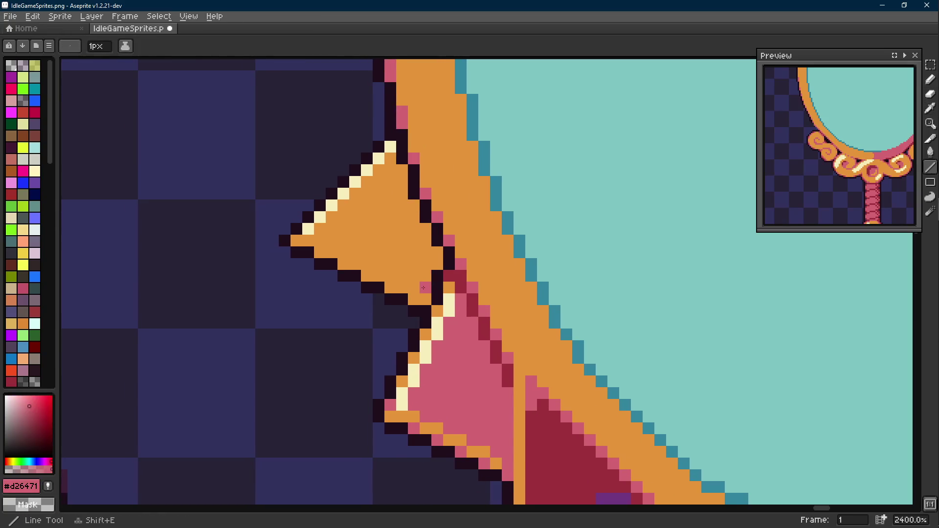
{"action": "scroll", "coordinate": [423, 288], "scroll_direction": "down", "scroll_amount": 1}
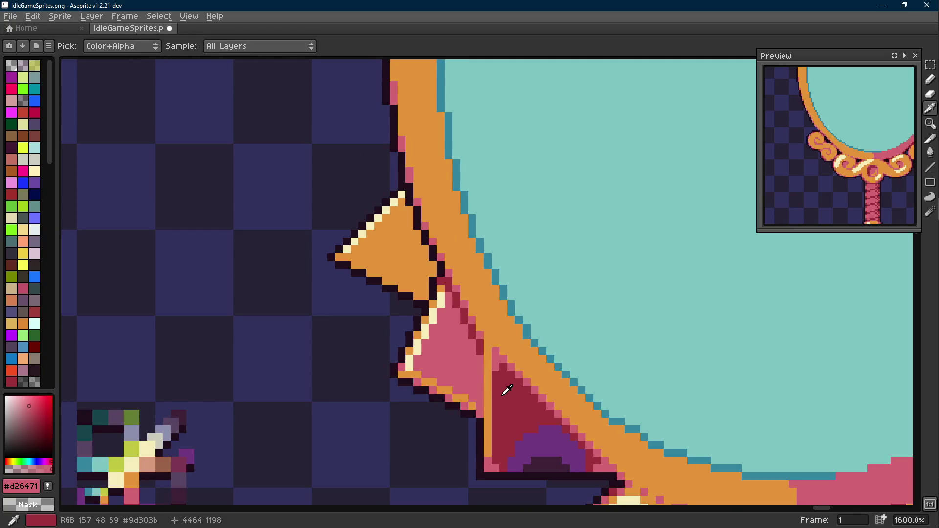
{"action": "scroll", "coordinate": [505, 391], "scroll_direction": "down", "scroll_amount": 1}
{"action": "scroll", "coordinate": [440, 331], "scroll_direction": "down", "scroll_amount": 1}
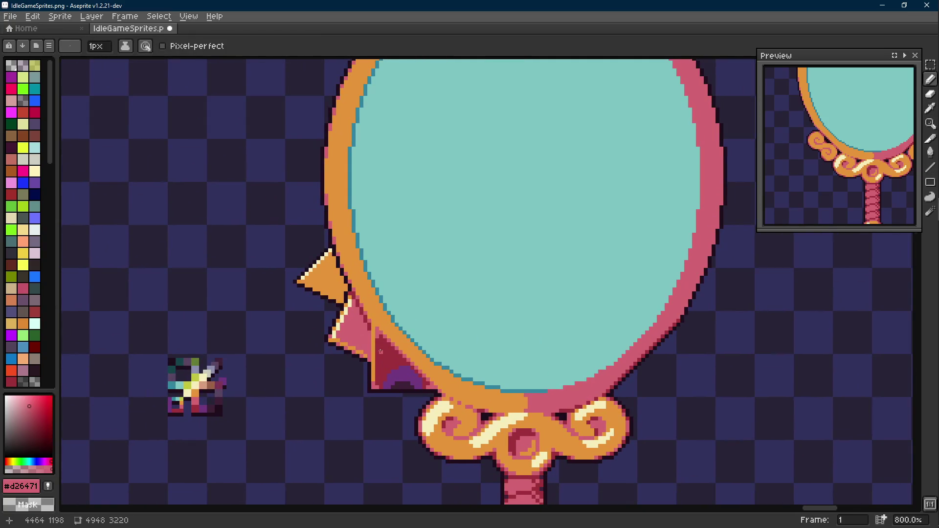